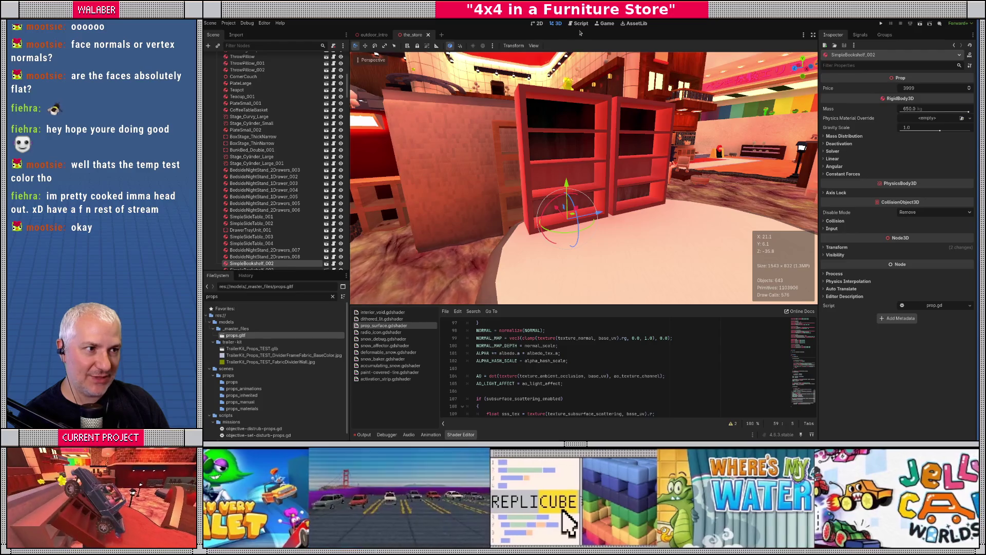
- Widen the script editor to full width and read through prop_processor.gd and prop.gd
{"action": "left_click", "coordinate": [811, 34]}
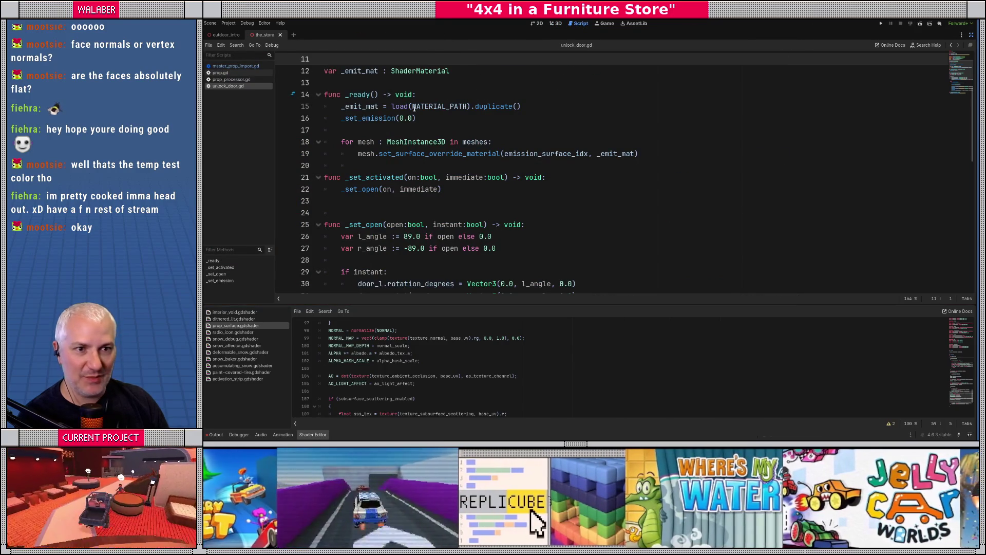
{"action": "left_click", "coordinate": [231, 79]}
{"action": "left_click", "coordinate": [400, 143]}
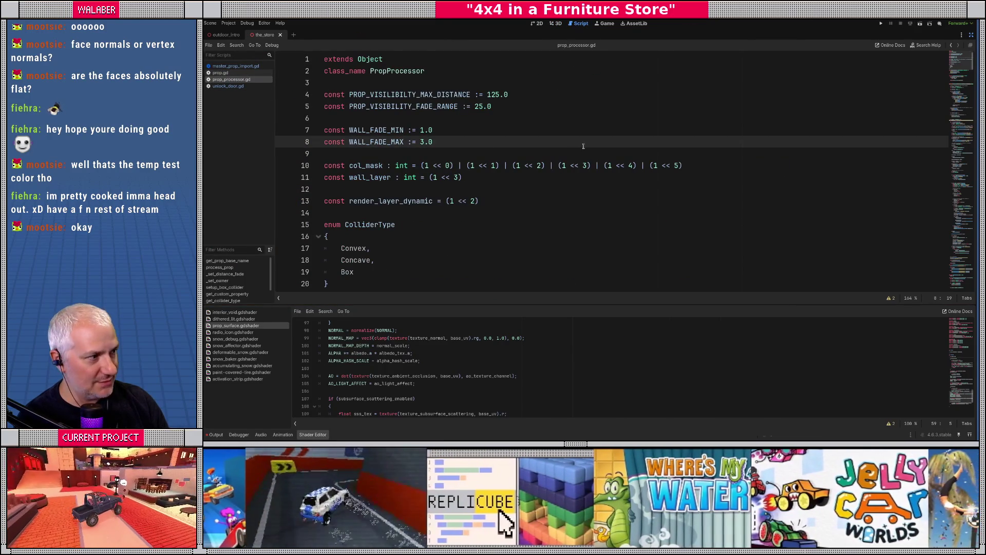
{"action": "scroll", "coordinate": [583, 146], "scroll_direction": "down", "scroll_amount": 10}
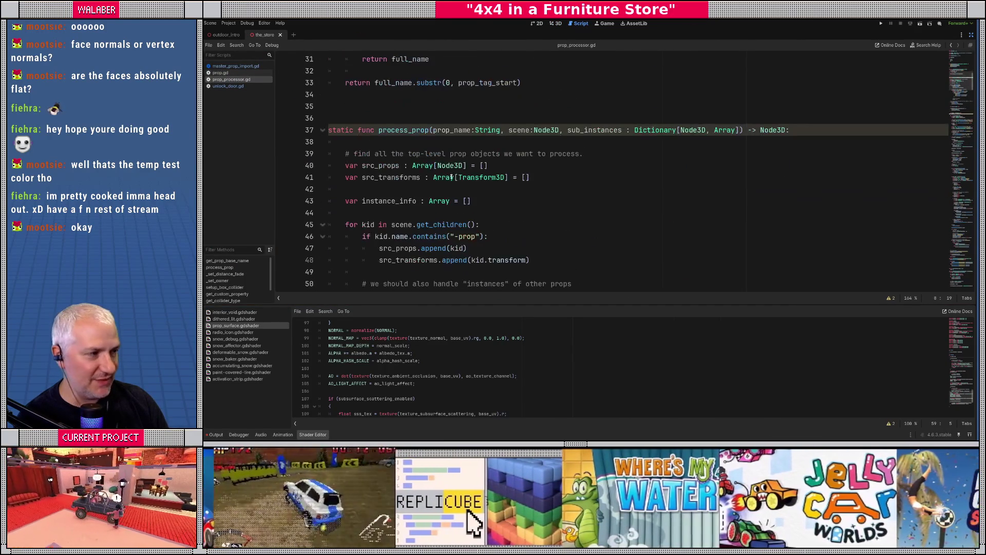
{"action": "scroll", "coordinate": [451, 177], "scroll_direction": "down", "scroll_amount": 10}
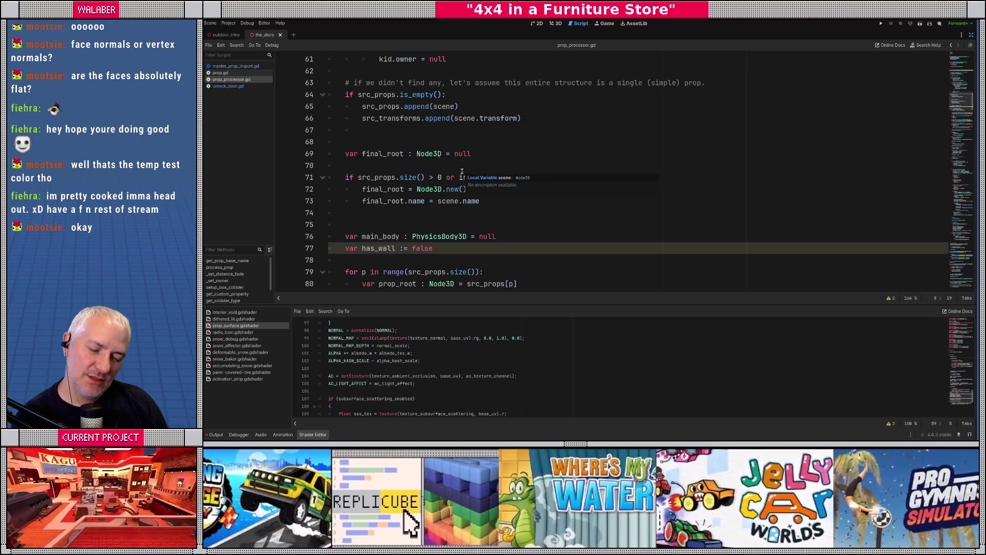
{"action": "scroll", "coordinate": [462, 177], "scroll_direction": "down", "scroll_amount": 4}
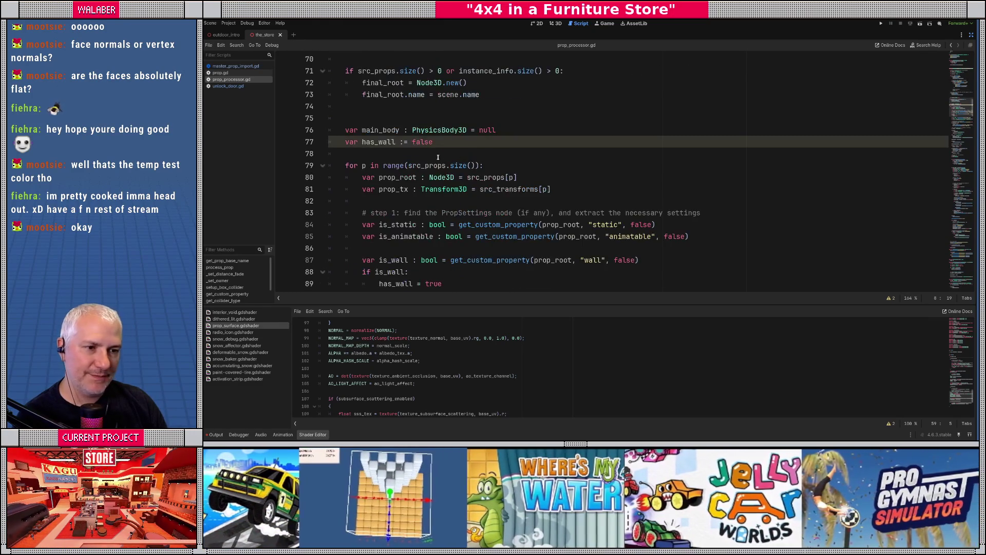
{"action": "left_click", "coordinate": [229, 73]}
{"action": "left_click", "coordinate": [405, 140]}
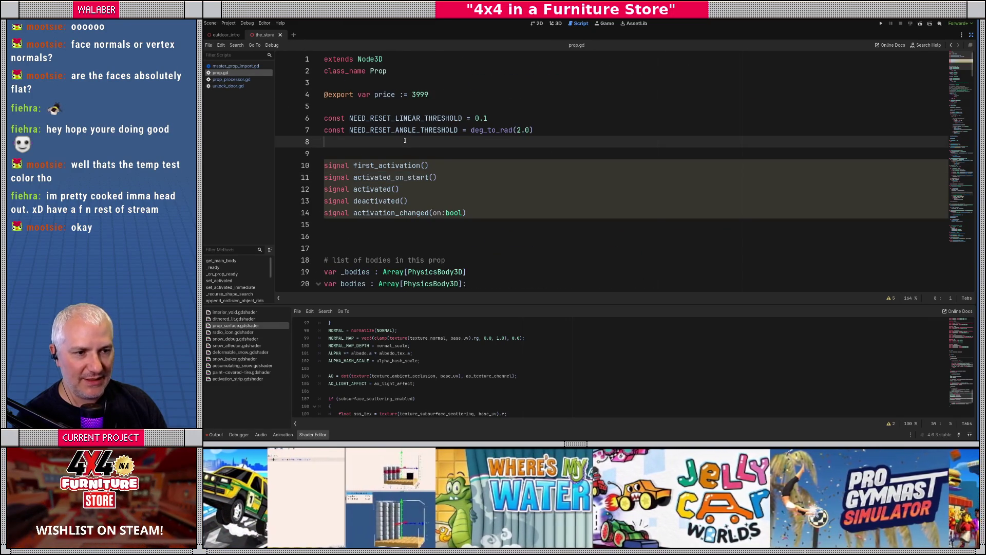
{"action": "scroll", "coordinate": [420, 155], "scroll_direction": "down", "scroll_amount": 10}
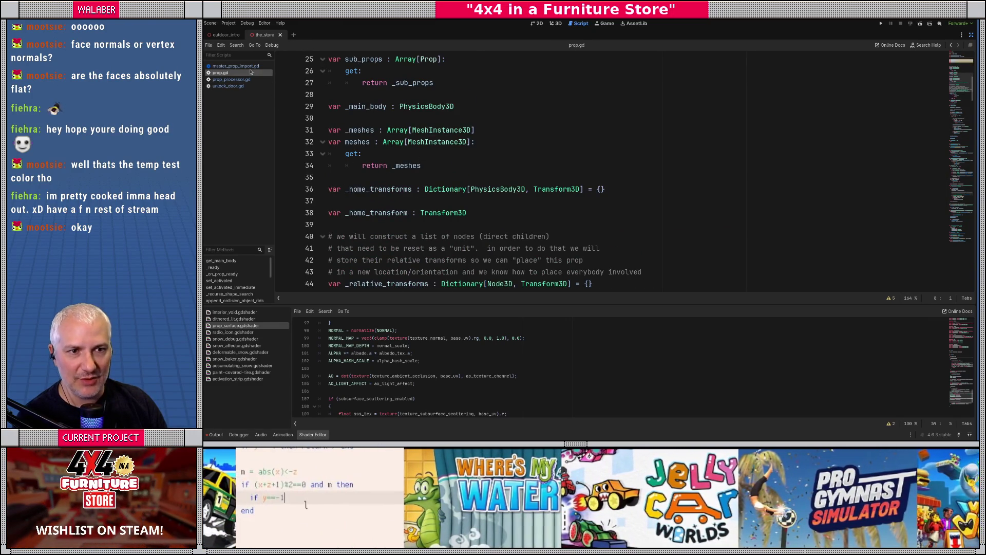
- Review master_prop_import.gd's material-processing loop, then switch to the Pollinate or Die store page
{"action": "left_click", "coordinate": [250, 67]}
{"action": "left_click", "coordinate": [472, 153]}
{"action": "scroll", "coordinate": [407, 145], "scroll_direction": "up", "scroll_amount": 5}
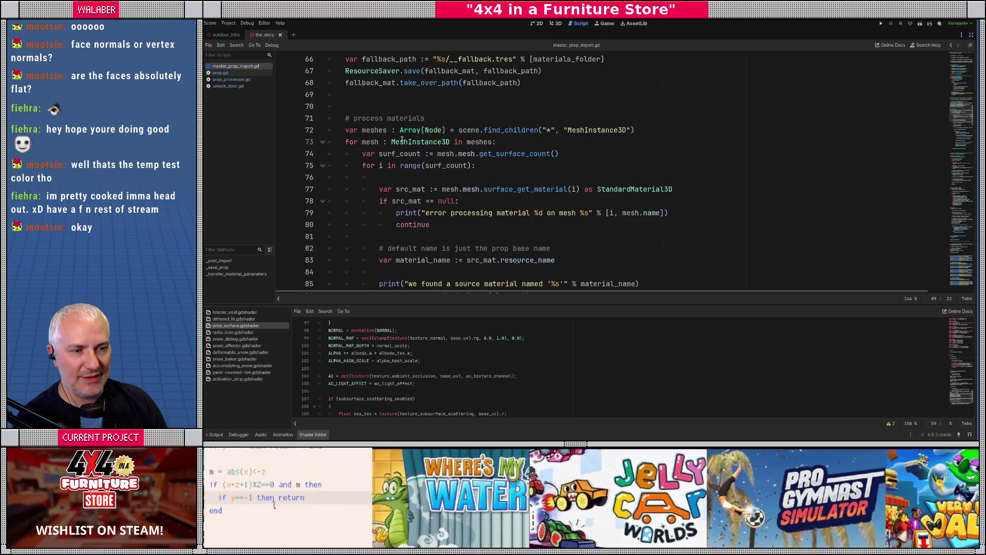
{"action": "left_click_drag", "start_coordinate": [383, 111], "coordinate": [388, 119]}
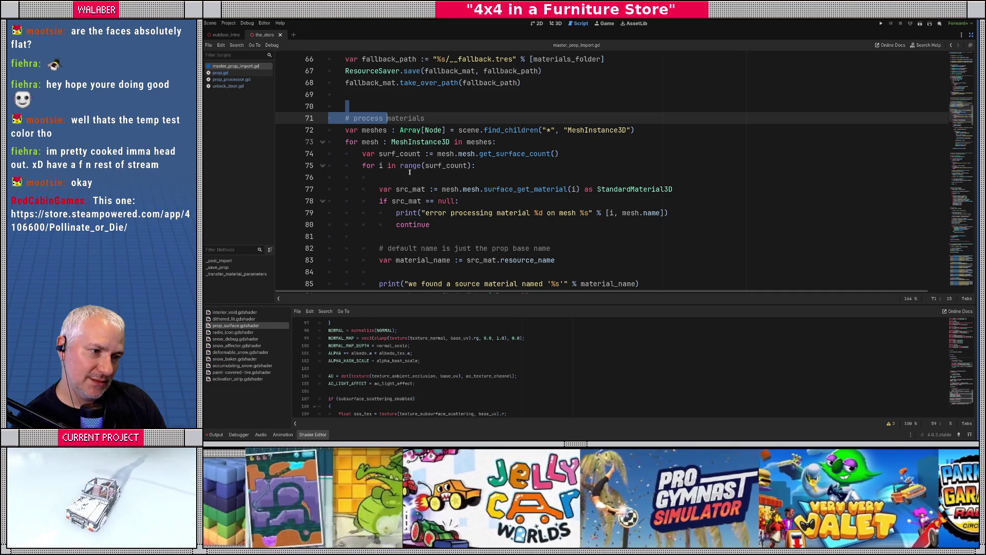
{"action": "left_click", "coordinate": [417, 177]}
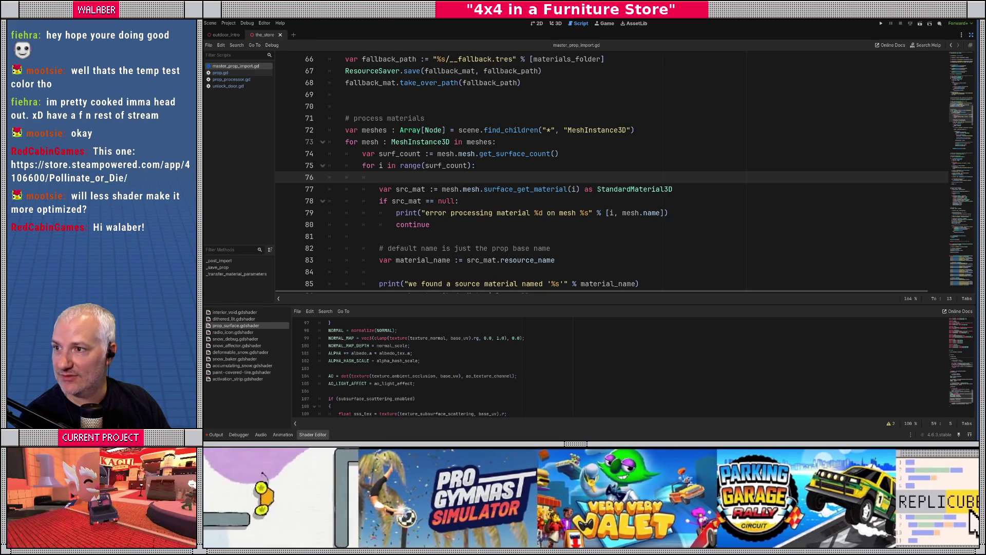
{"action": "key", "text": "alt+Tab"}
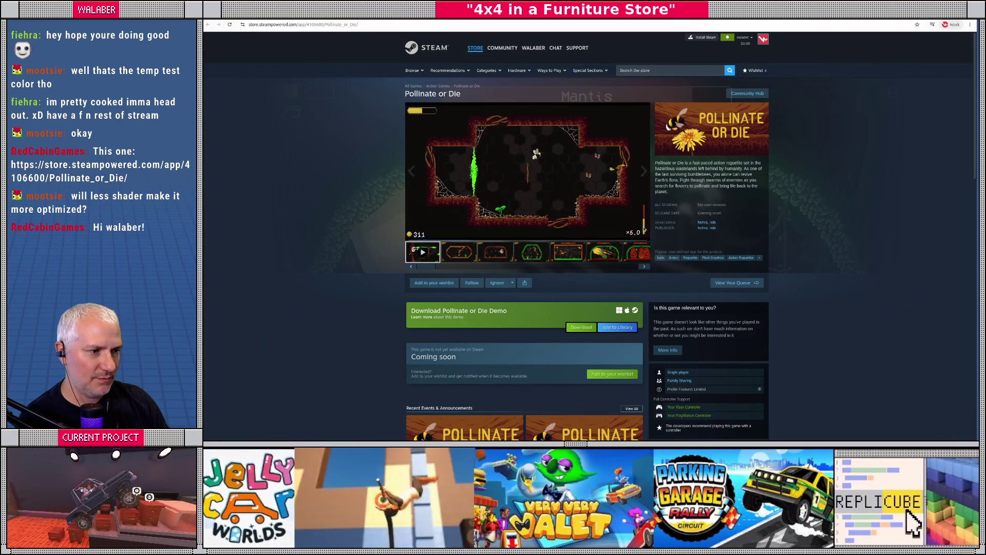
- Watch the Pollinate or Die trailer in full screen, then exit full screen
{"action": "left_click", "coordinate": [644, 232]}
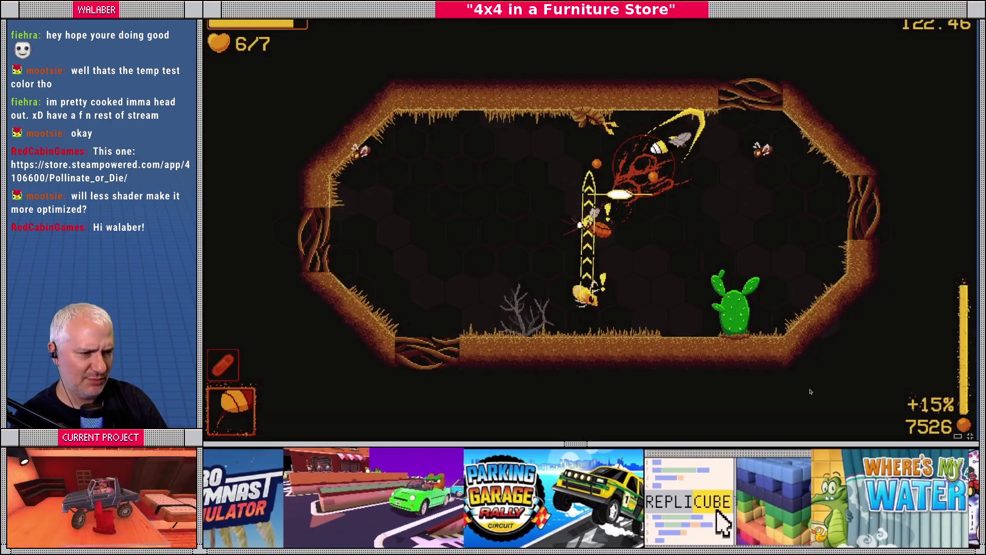
{"action": "mouse_move", "coordinate": [844, 351]}
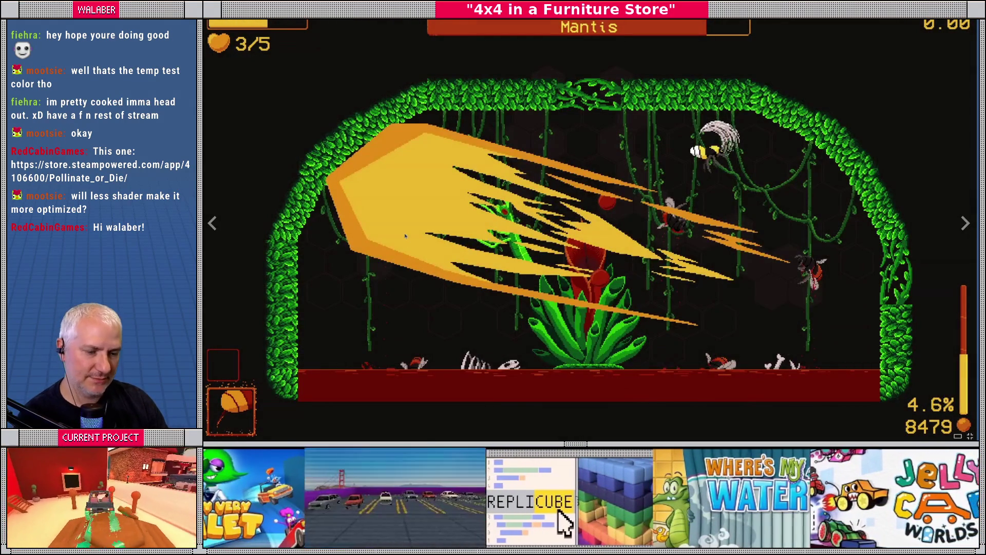
{"action": "key", "text": "Escape"}
- Scroll down to read About This Game and Features, then return to Godot
{"action": "key", "text": "ctrl+l"}
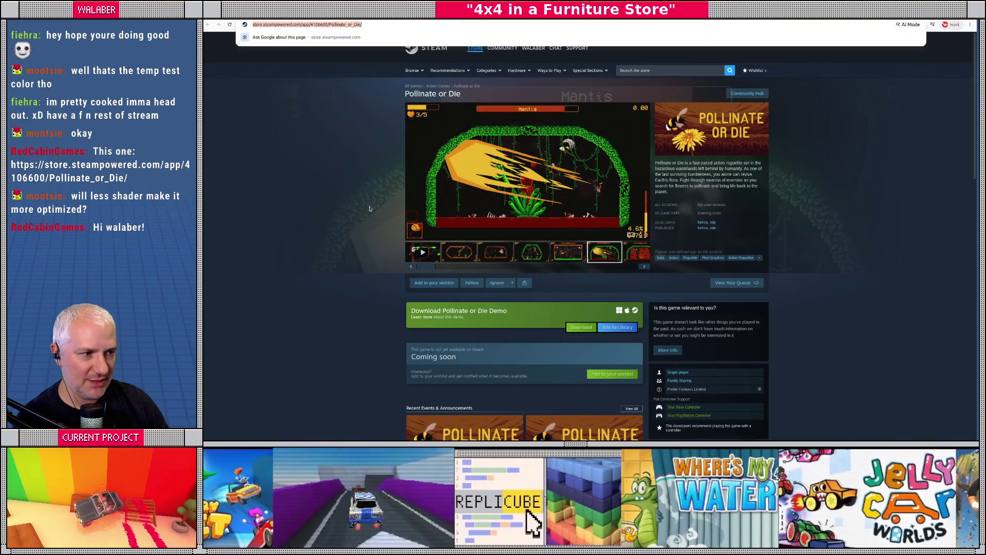
{"action": "scroll", "coordinate": [392, 246], "scroll_direction": "down", "scroll_amount": 2}
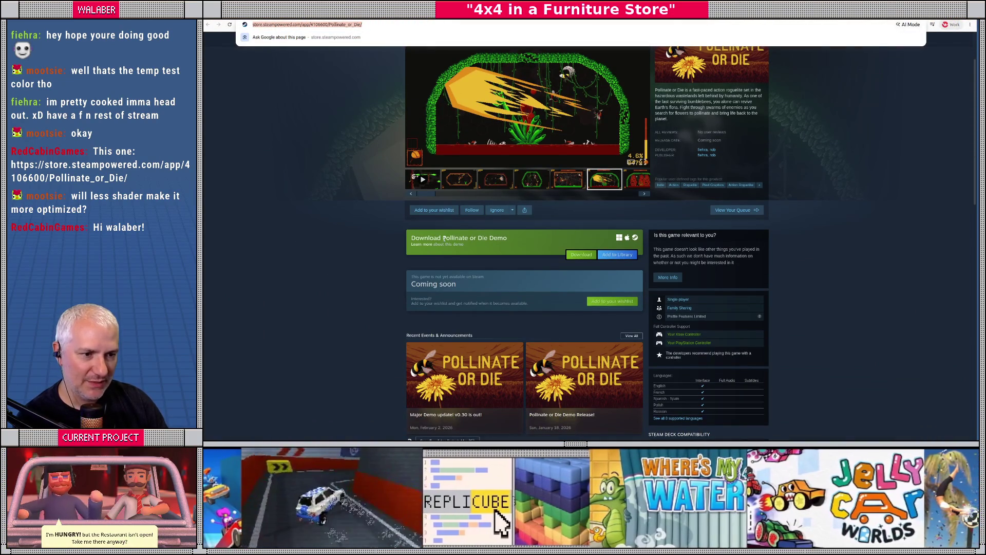
{"action": "scroll", "coordinate": [411, 255], "scroll_direction": "down", "scroll_amount": 4}
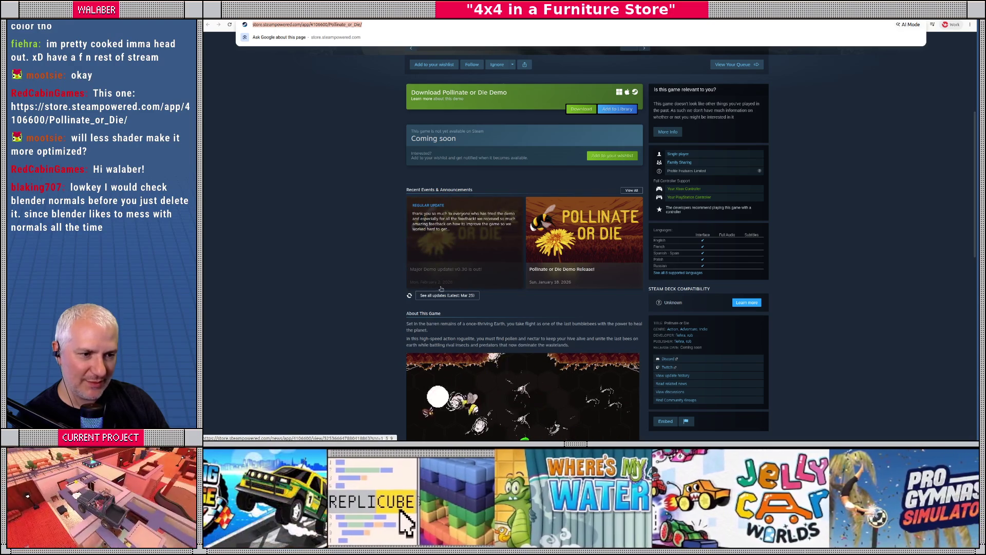
{"action": "scroll", "coordinate": [371, 305], "scroll_direction": "down", "scroll_amount": 3}
{"action": "scroll", "coordinate": [371, 305], "scroll_direction": "down", "scroll_amount": 2}
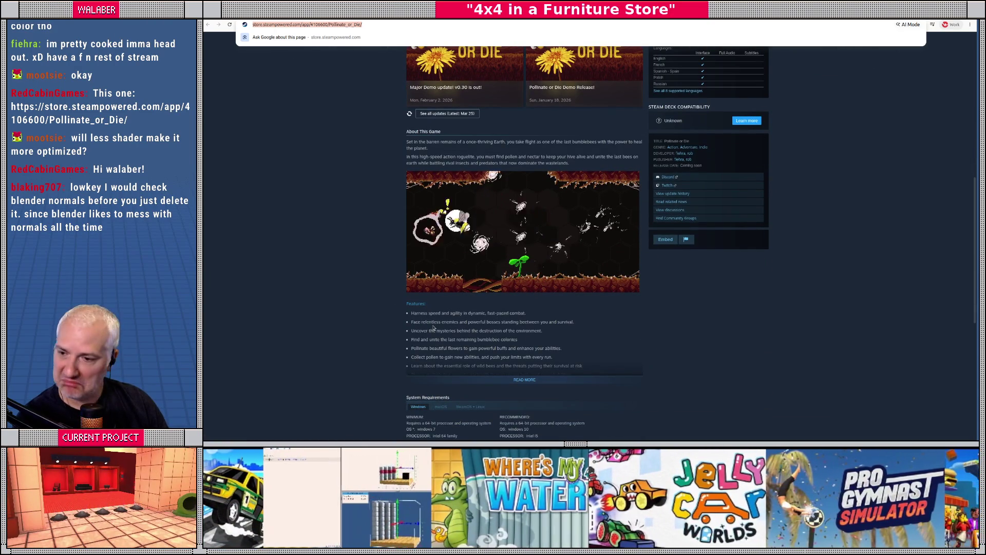
{"action": "key", "text": "Escape"}
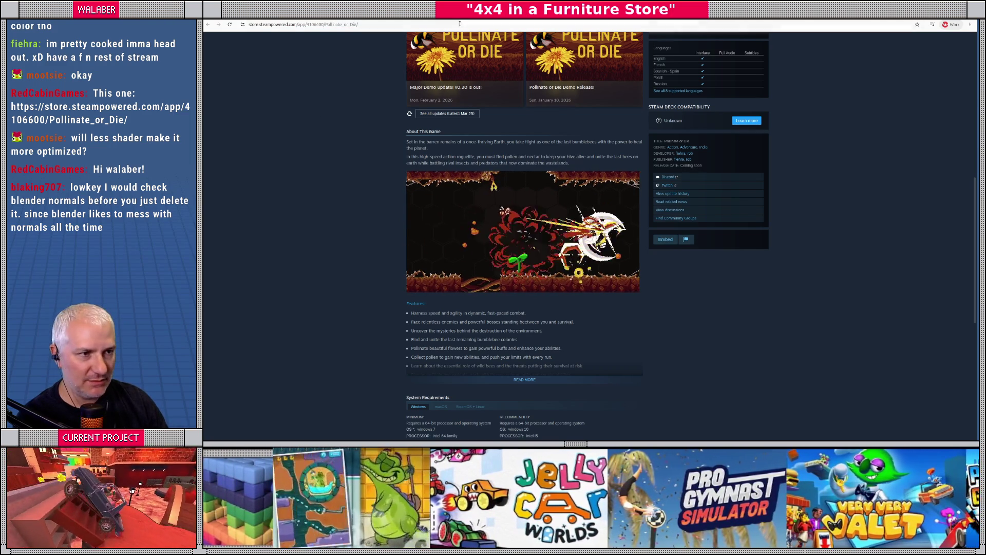
{"action": "key", "text": "ctrl+l"}
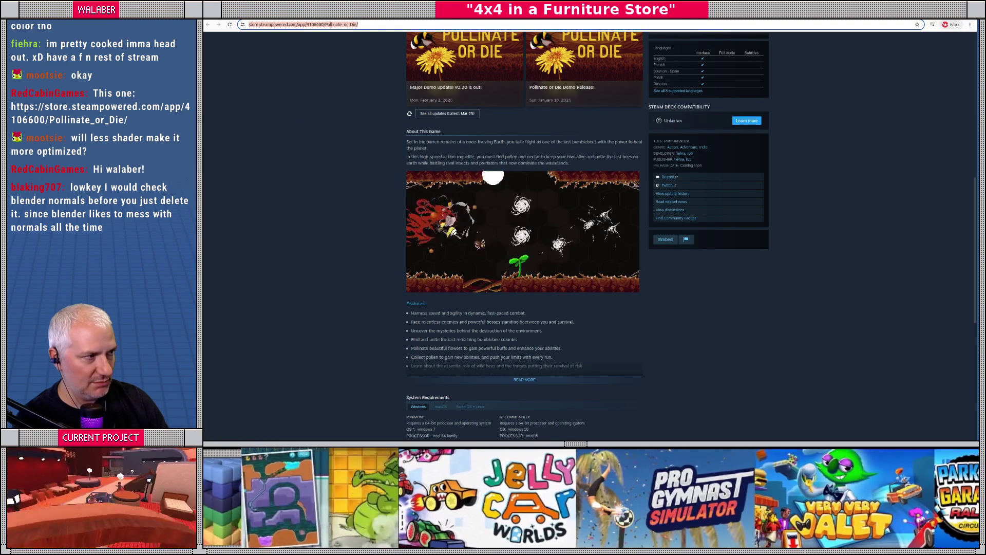
{"action": "key", "text": "alt+Tab"}
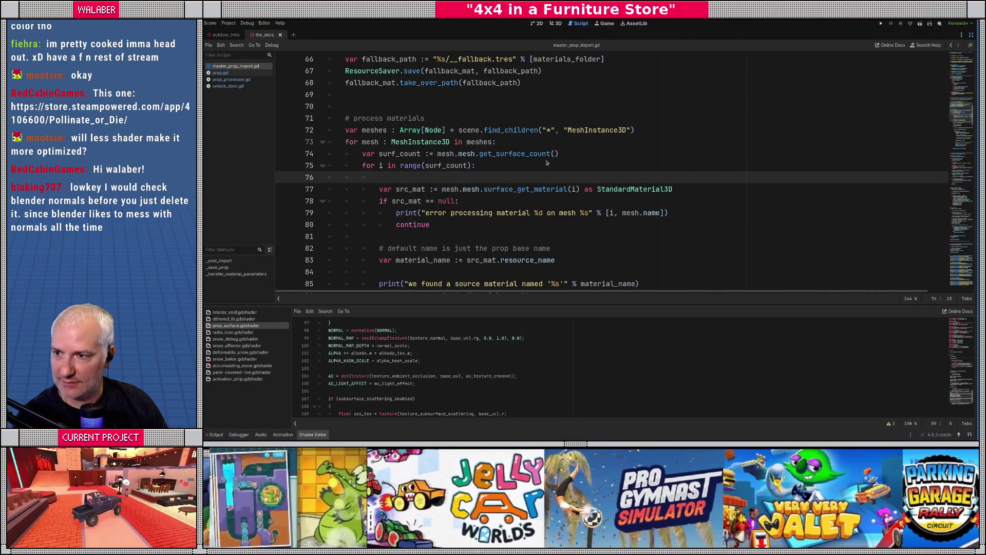
- Put the bookshelf mesh in Edit Mode and turn on normals display in the overlays
{"action": "key", "text": "alt+Tab"}
{"action": "key", "text": "Tab"}
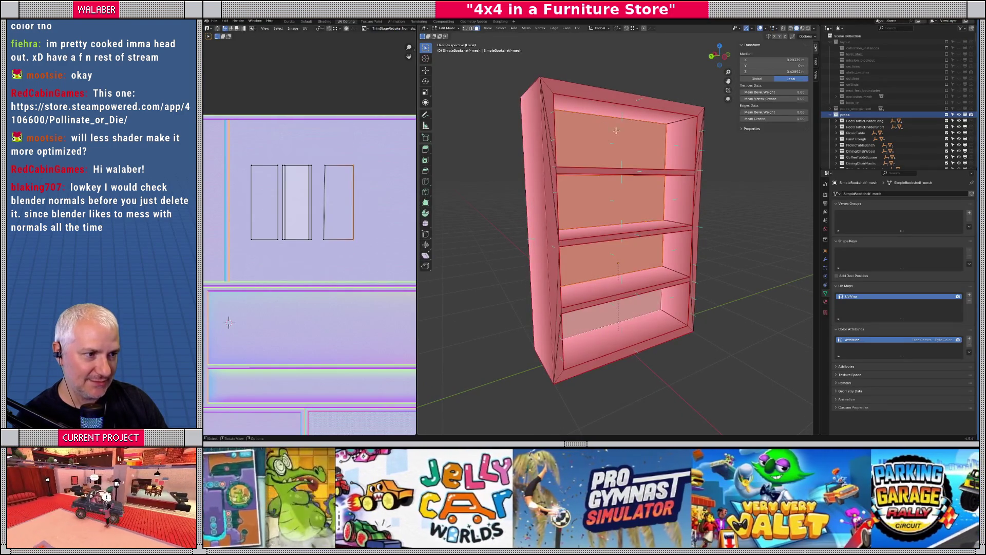
{"action": "scroll", "coordinate": [569, 161], "scroll_direction": "up", "scroll_amount": 10}
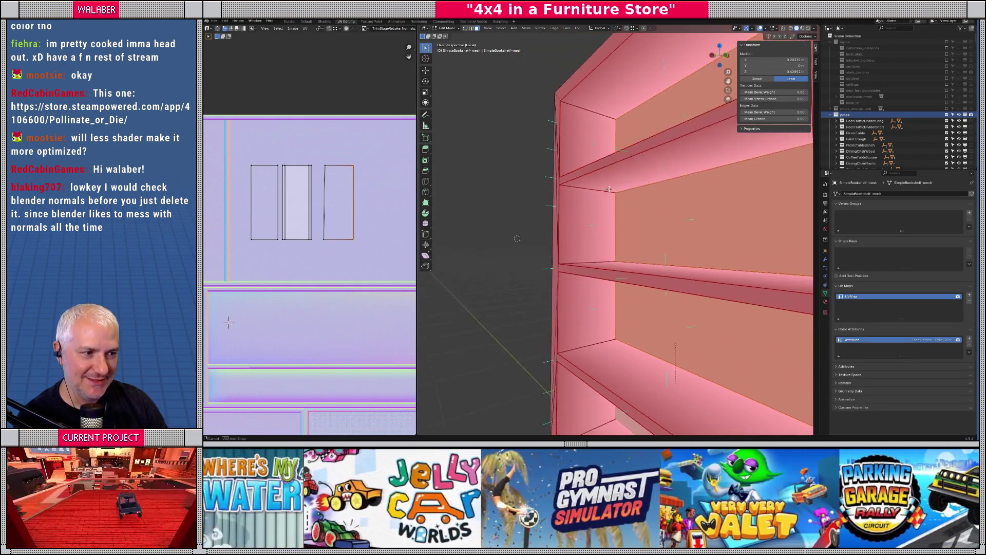
{"action": "left_click_drag", "start_coordinate": [580, 165], "coordinate": [706, 37]}
{"action": "left_click", "coordinate": [778, 29]}
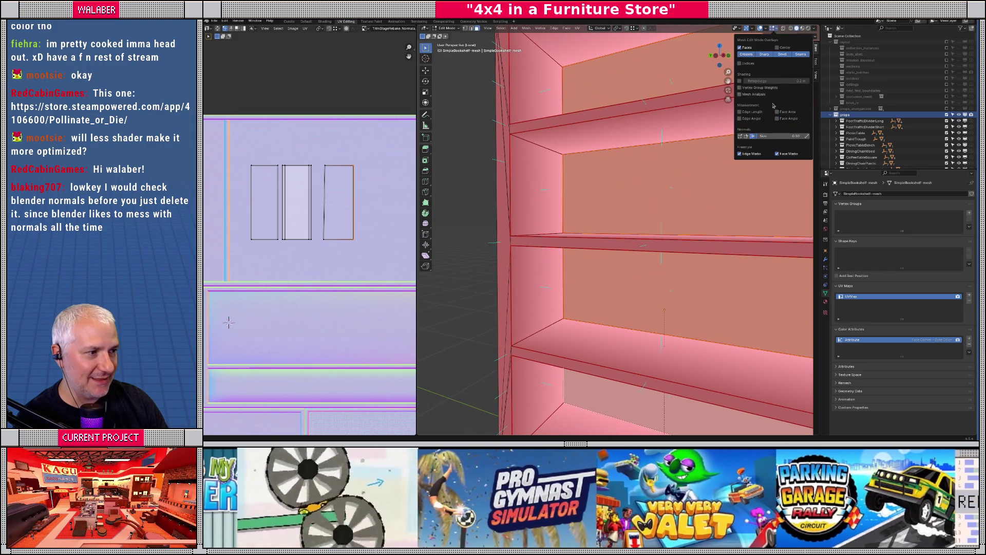
{"action": "left_click", "coordinate": [754, 137]}
{"action": "key", "text": "KP_Decimal"}
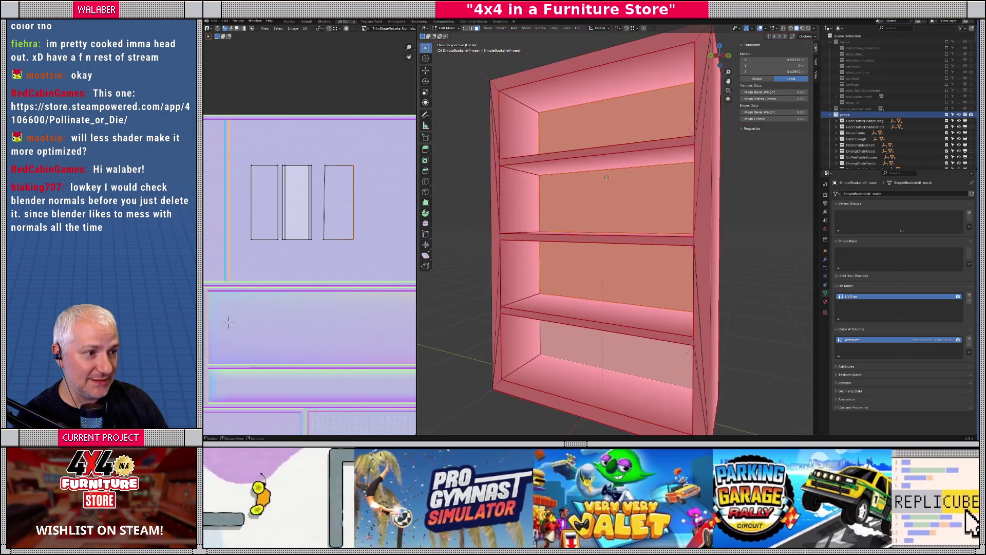
- Show face normals at Normals Size 0.74, deselect all faces, and return to Godot
{"action": "left_click", "coordinate": [775, 29]}
{"action": "left_click_drag", "start_coordinate": [761, 136], "coordinate": [788, 136]}
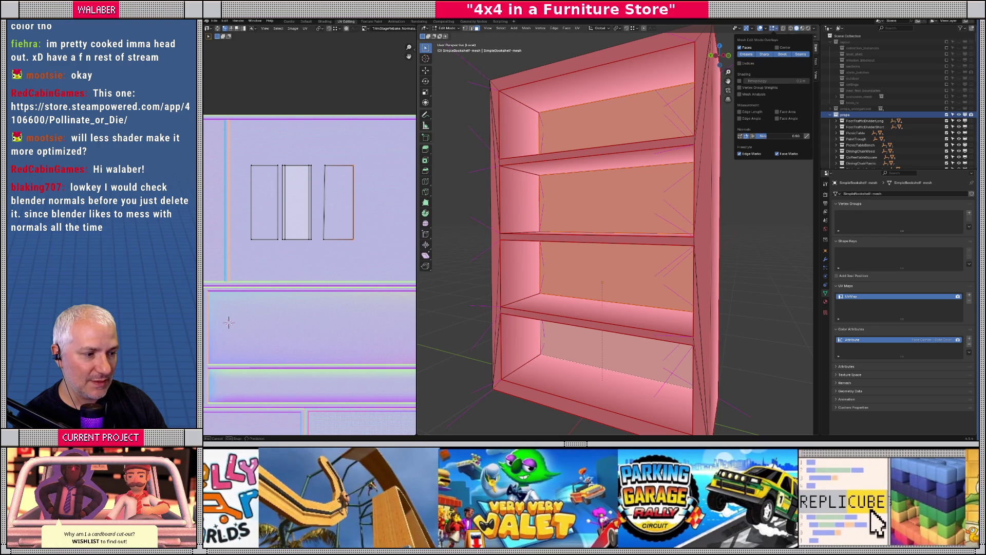
{"action": "mouse_move", "coordinate": [648, 134]}
{"action": "left_mouse_down"}
{"action": "mouse_move", "coordinate": [635, 203]}
{"action": "mouse_move", "coordinate": [663, 163]}
{"action": "mouse_move", "coordinate": [642, 212]}
{"action": "mouse_move", "coordinate": [659, 214]}
{"action": "left_mouse_up"}
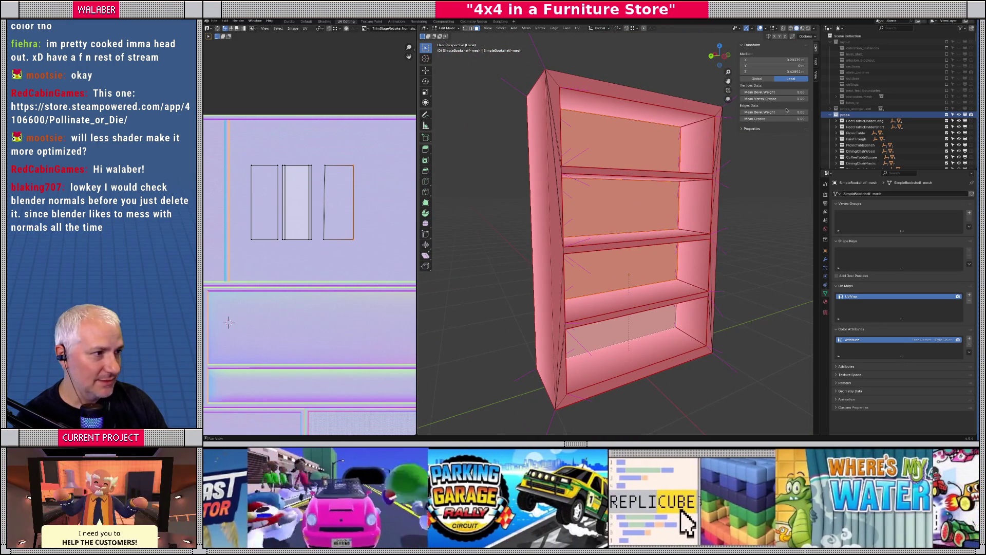
{"action": "left_click", "coordinate": [777, 29]}
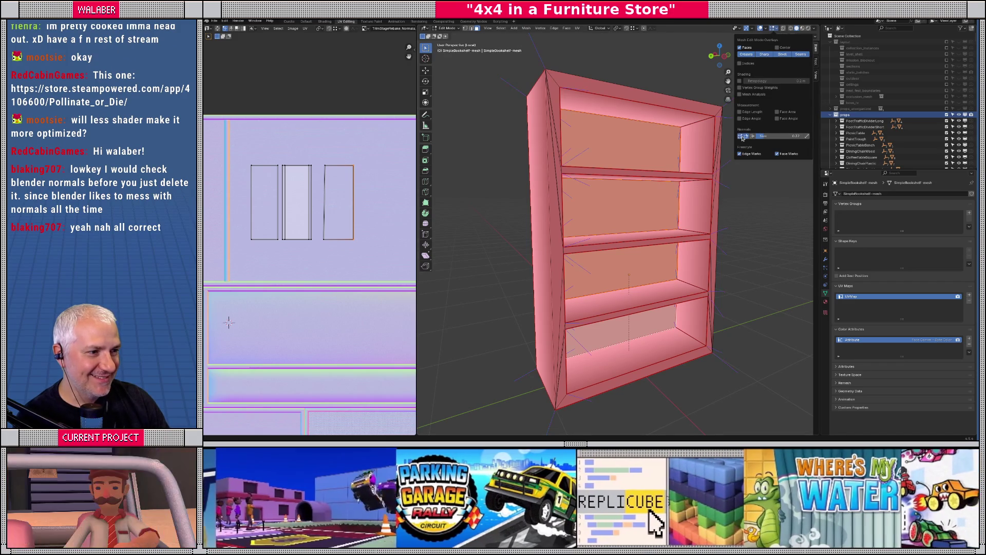
{"action": "left_click", "coordinate": [752, 136]}
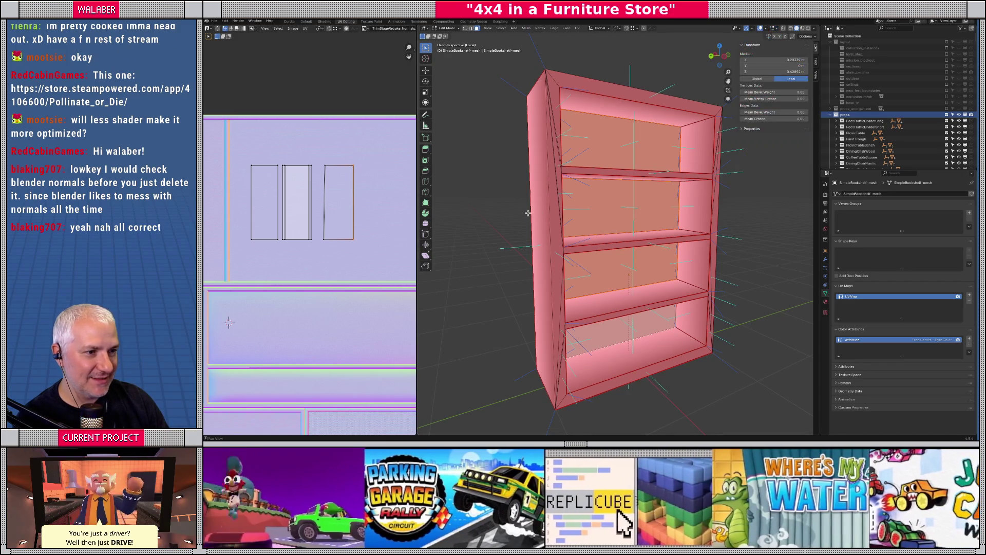
{"action": "key", "text": "alt+a"}
{"action": "mouse_move", "coordinate": [575, 208]}
{"action": "left_mouse_down"}
{"action": "mouse_move", "coordinate": [571, 218]}
{"action": "mouse_move", "coordinate": [570, 203]}
{"action": "left_mouse_up"}
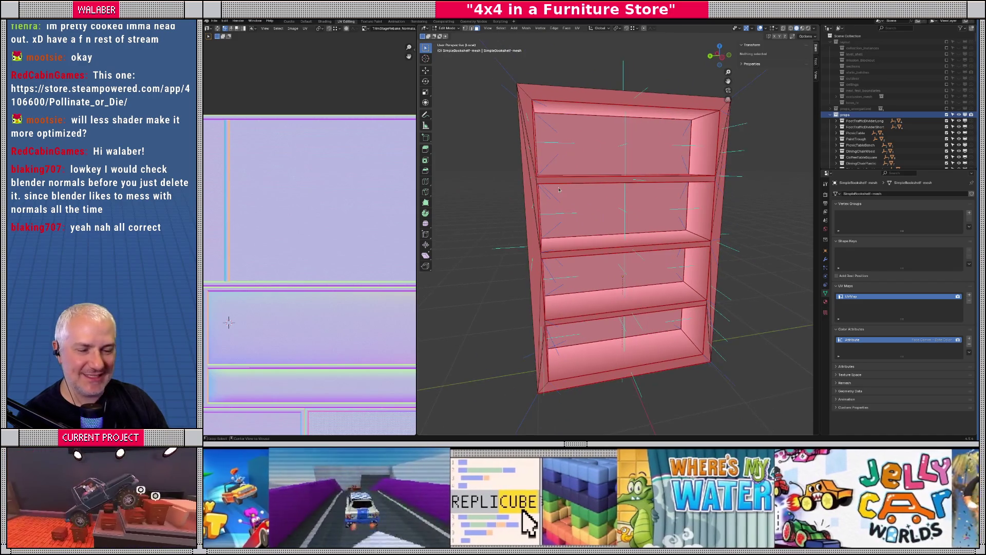
{"action": "key", "text": "alt+Tab"}
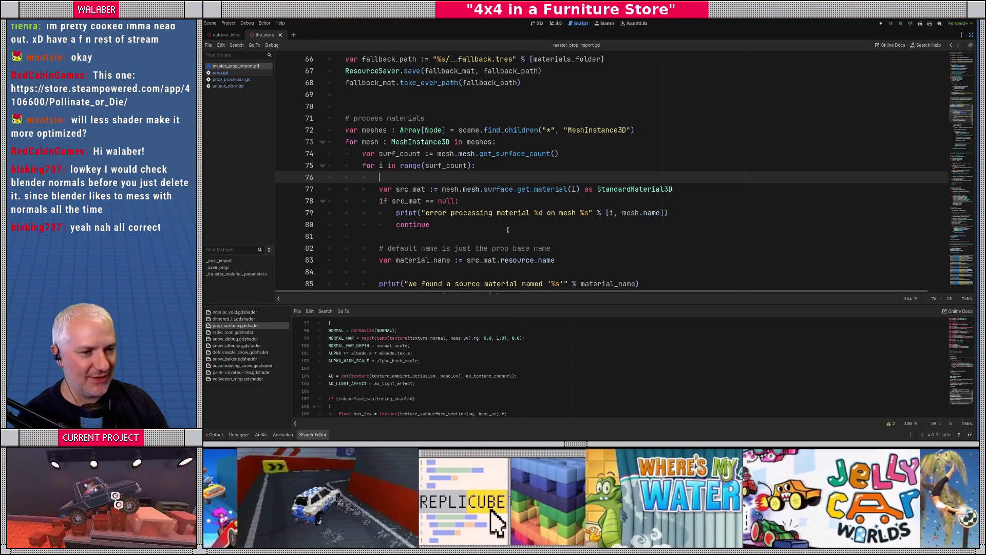
- Enlarge the editor and select ShaderMaterial.new() on line 63 of master_prop_import.gd
{"action": "left_click_drag", "start_coordinate": [592, 305], "coordinate": [591, 333]}
{"action": "left_click", "coordinate": [389, 108]}
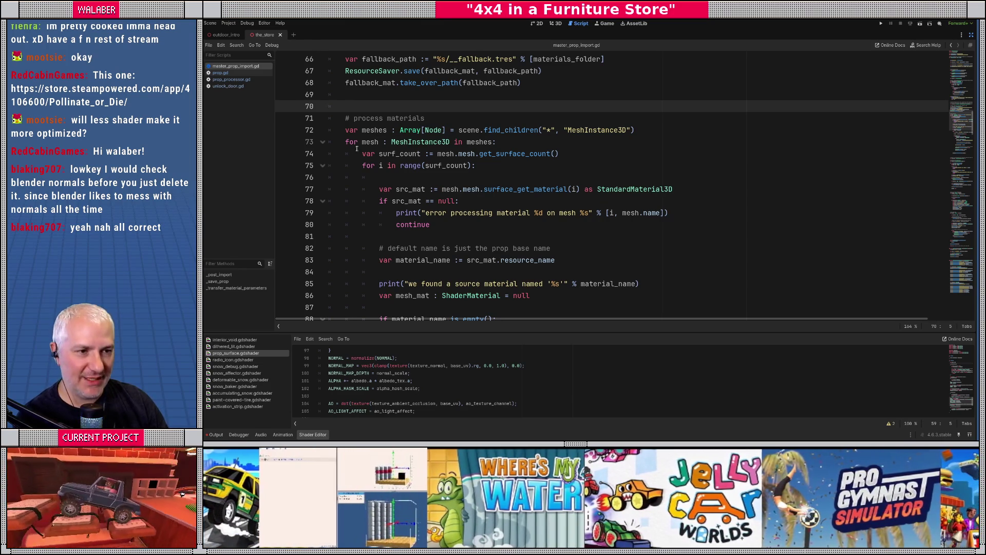
{"action": "left_click", "coordinate": [353, 118]}
{"action": "mouse_move", "coordinate": [407, 140]}
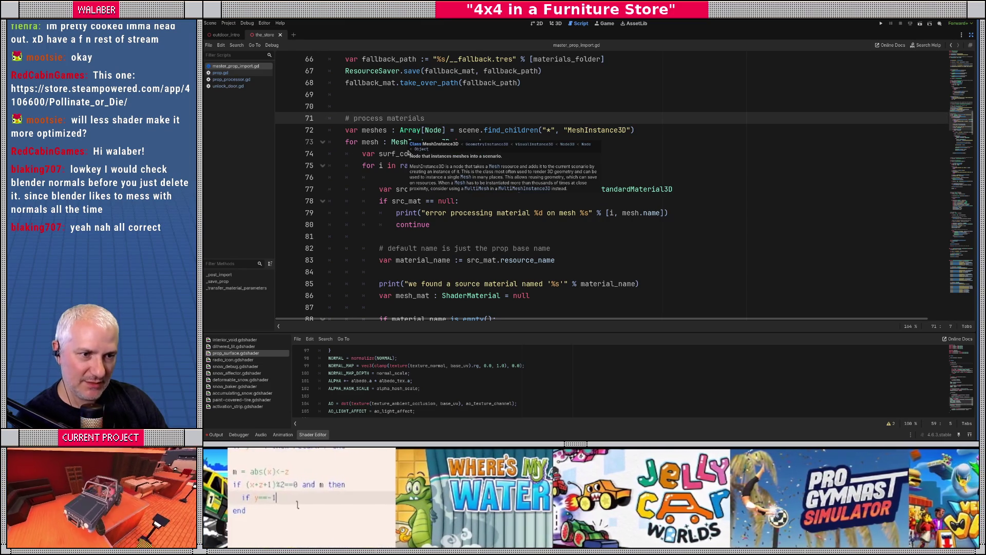
{"action": "left_click_drag", "start_coordinate": [353, 118], "coordinate": [455, 130]}
{"action": "left_click", "coordinate": [454, 130]}
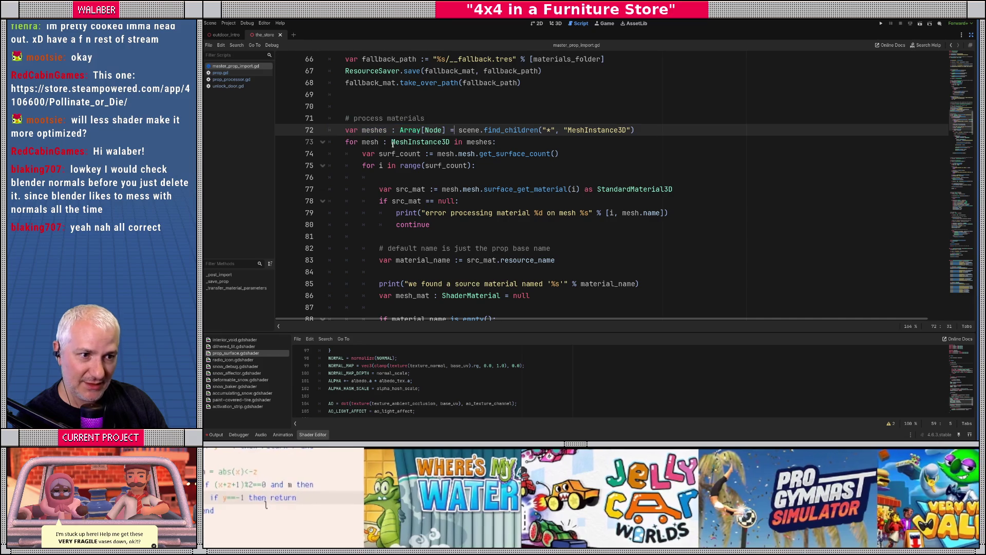
{"action": "scroll", "coordinate": [379, 145], "scroll_direction": "down", "scroll_amount": 3}
{"action": "mouse_move", "coordinate": [380, 118]}
{"action": "left_mouse_down"}
{"action": "mouse_move", "coordinate": [419, 144]}
{"action": "mouse_move", "coordinate": [430, 176]}
{"action": "left_mouse_up"}
{"action": "scroll", "coordinate": [430, 175], "scroll_direction": "up", "scroll_amount": 5}
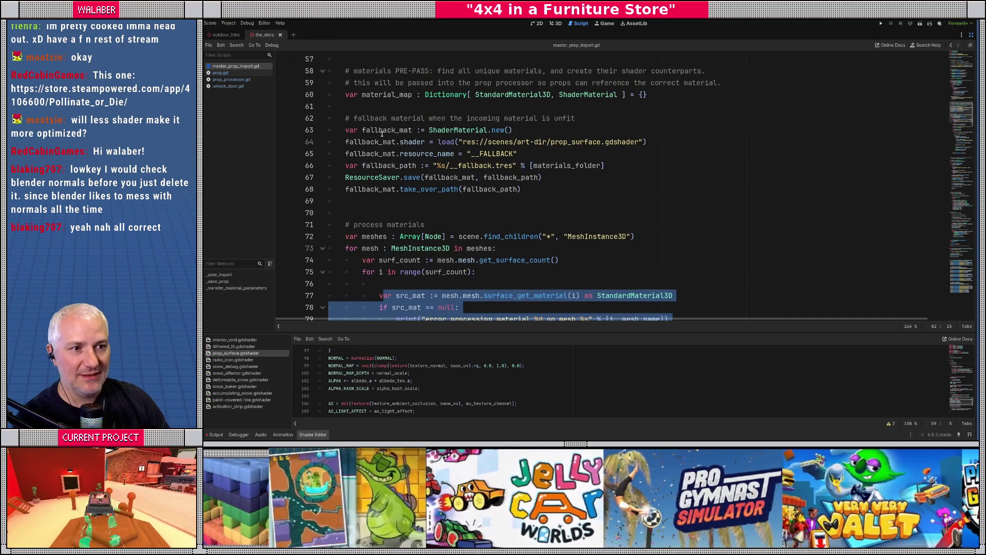
{"action": "left_click_drag", "start_coordinate": [429, 130], "coordinate": [555, 129]}
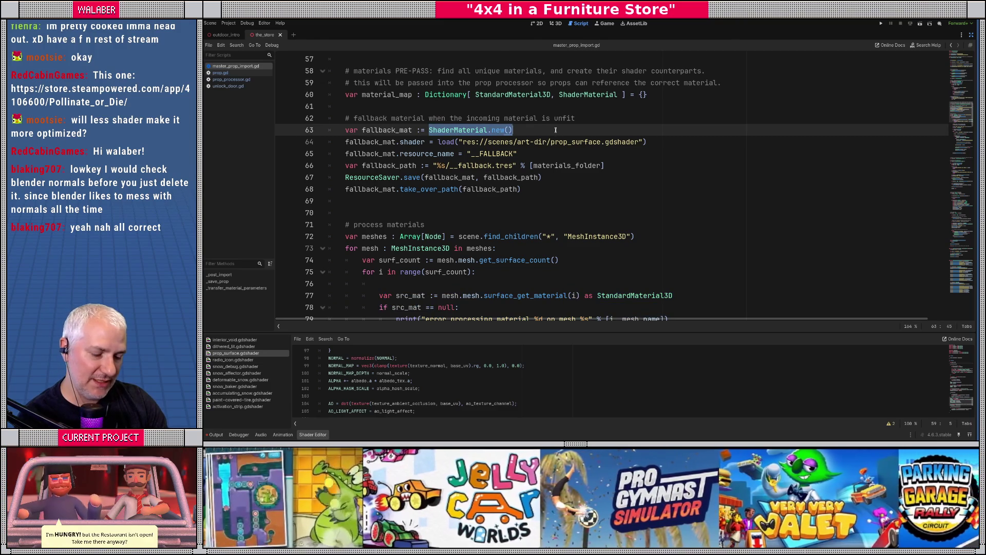
- Replace ShaderMaterial.new() with StandardMaterial3D.new() and delete the fallback shader-loading line
{"action": "type", "text": "StandardMaterial3D.new"}
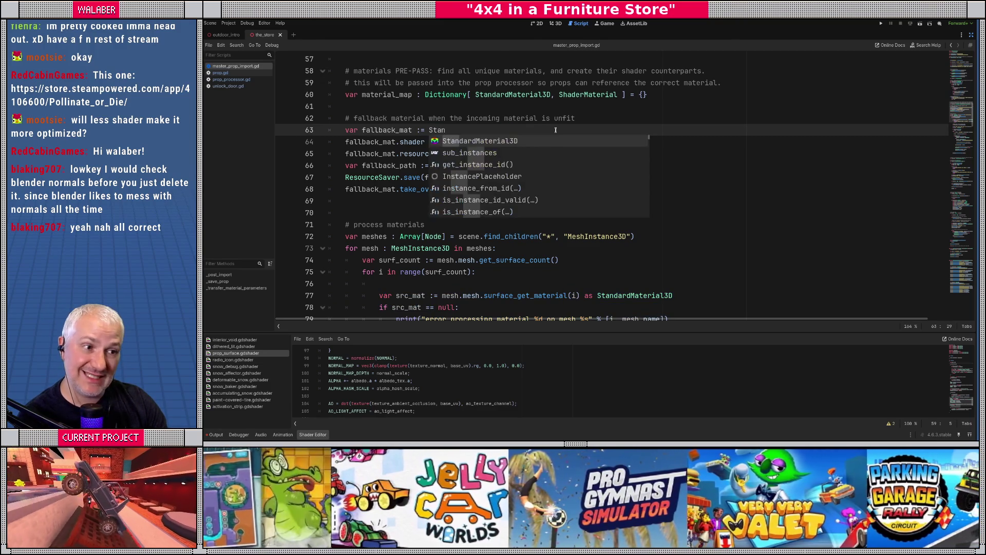
{"action": "type", "text": "()"}
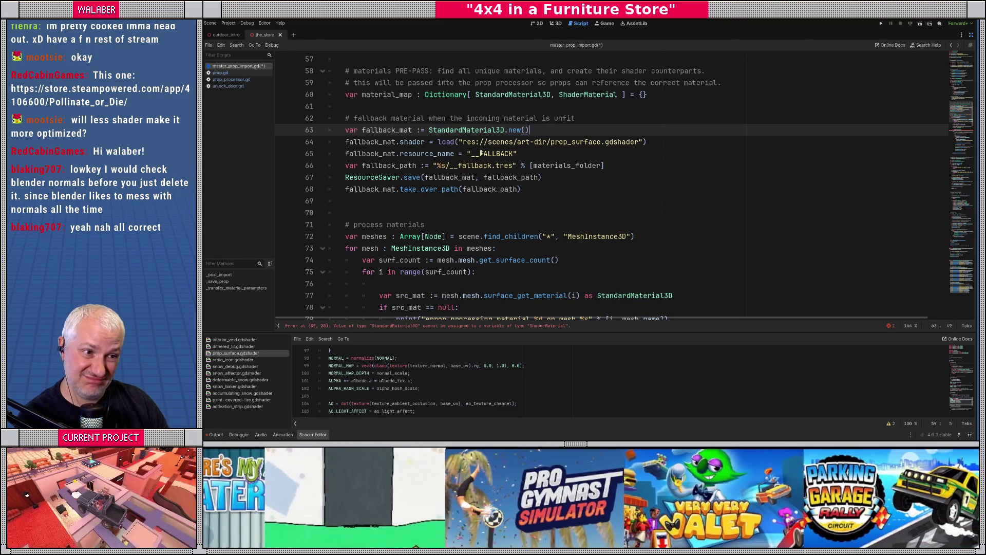
{"action": "left_click", "coordinate": [345, 143]}
{"action": "key", "text": "shift+Down"}
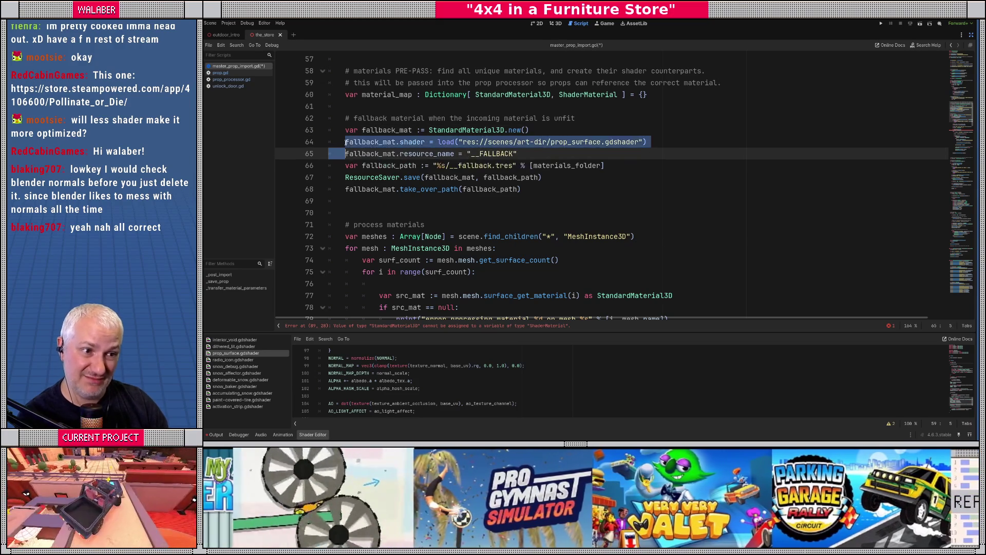
{"action": "key", "text": "BackSpace"}
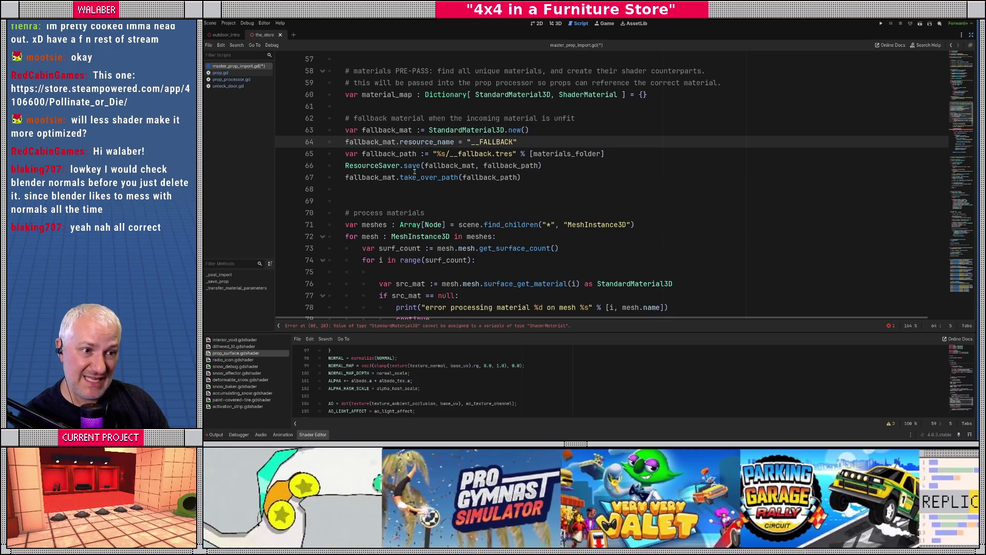
{"action": "key", "text": "Up"}
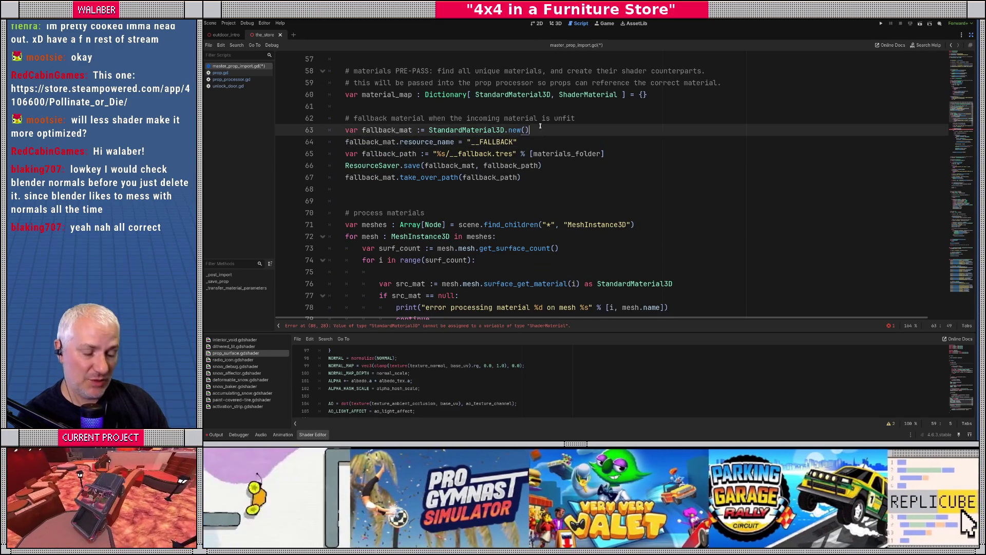
{"action": "key", "text": "ctrl+Return"}
{"action": "type", "text": "_set"}
{"action": "key", "text": "BackSpace"}
{"action": "key", "text": "BackSpace"}
{"action": "key", "text": "BackSpace"}
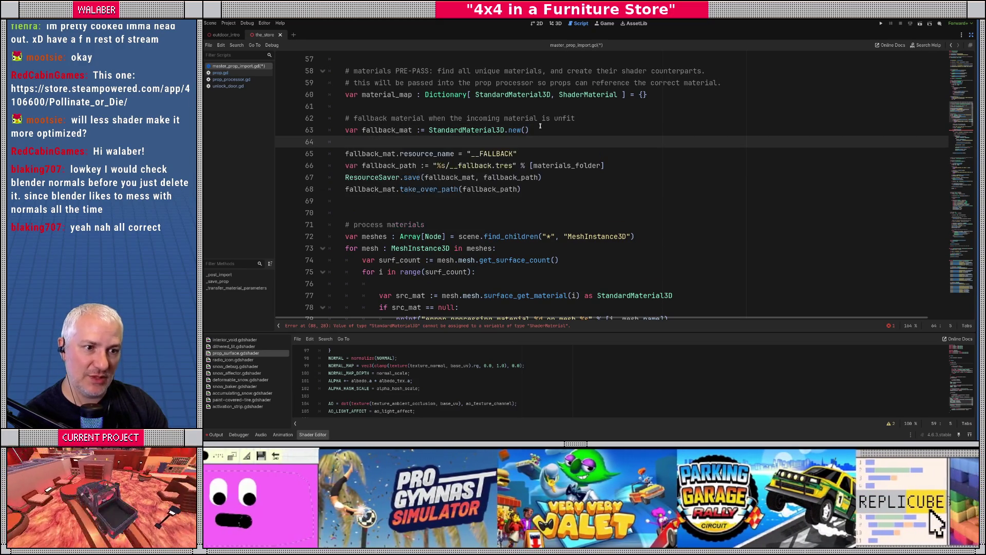
- Type PropProcessor._set_distance_fade(fallback_mat, false) on line 64 using autocomplete
{"action": "type", "text": "opP"}
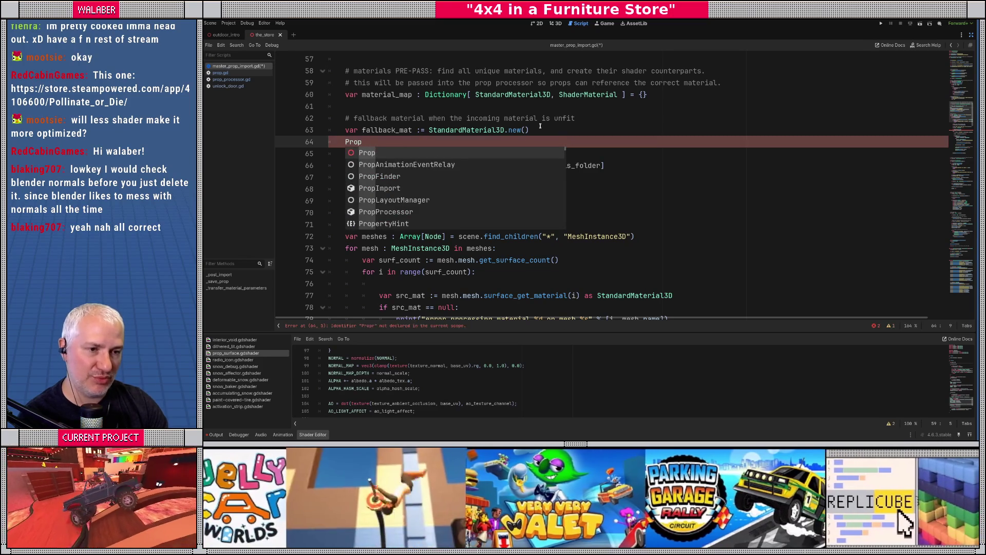
{"action": "key", "text": "Return"}
{"action": "type", "text": ".set_"}
{"action": "key", "text": "Down"}
{"action": "key", "text": "Return"}
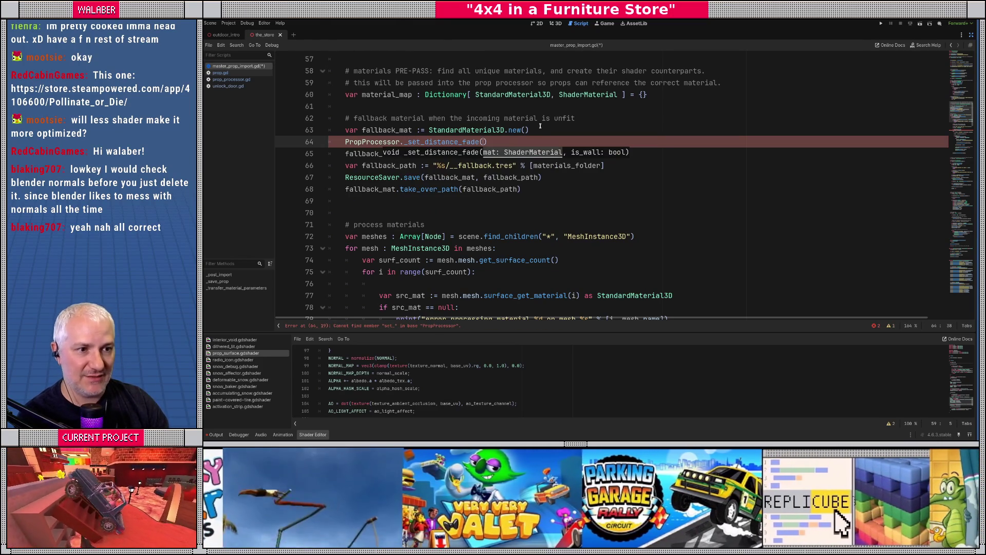
{"action": "type", "text": "fall"}
{"action": "key", "text": "Return"}
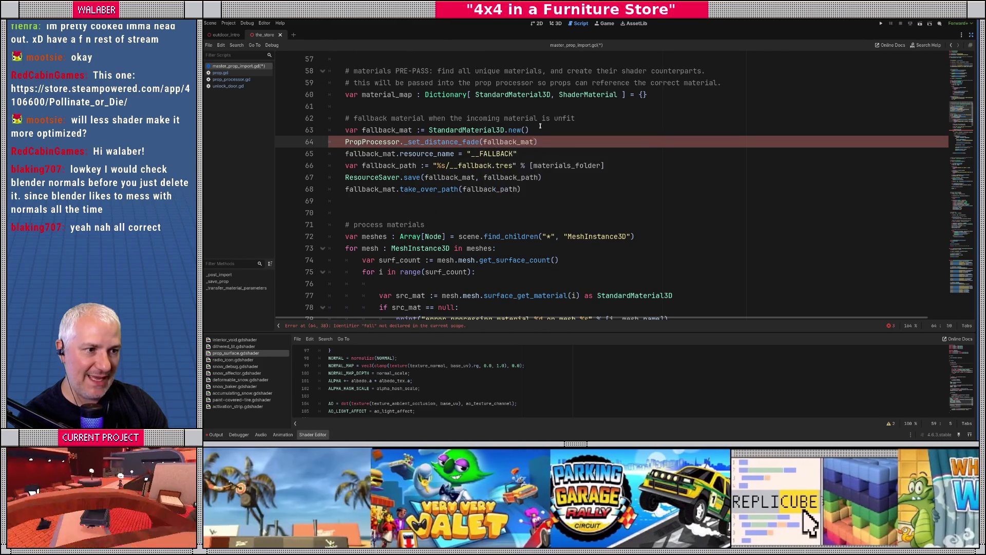
{"action": "type", "text": ", false"}
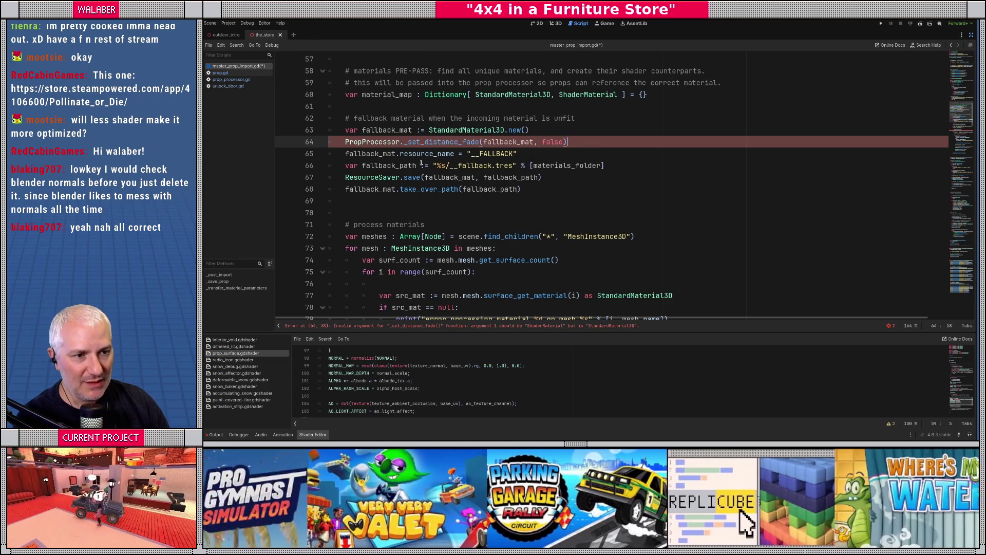
- Highlight every use of fallback_mat and select the StandardMaterial3D type name on line 60
{"action": "double_click", "coordinate": [508, 142]}
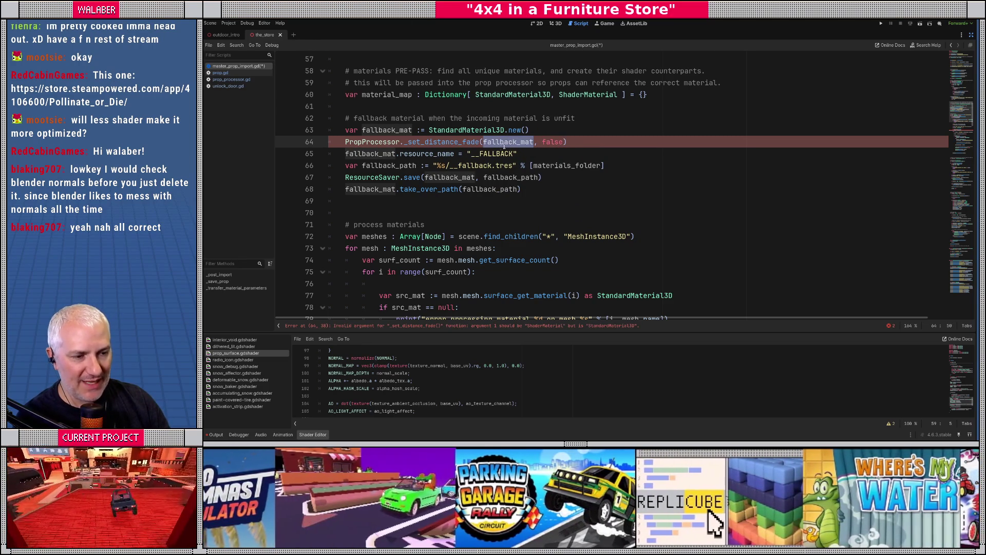
{"action": "left_click", "coordinate": [408, 155]}
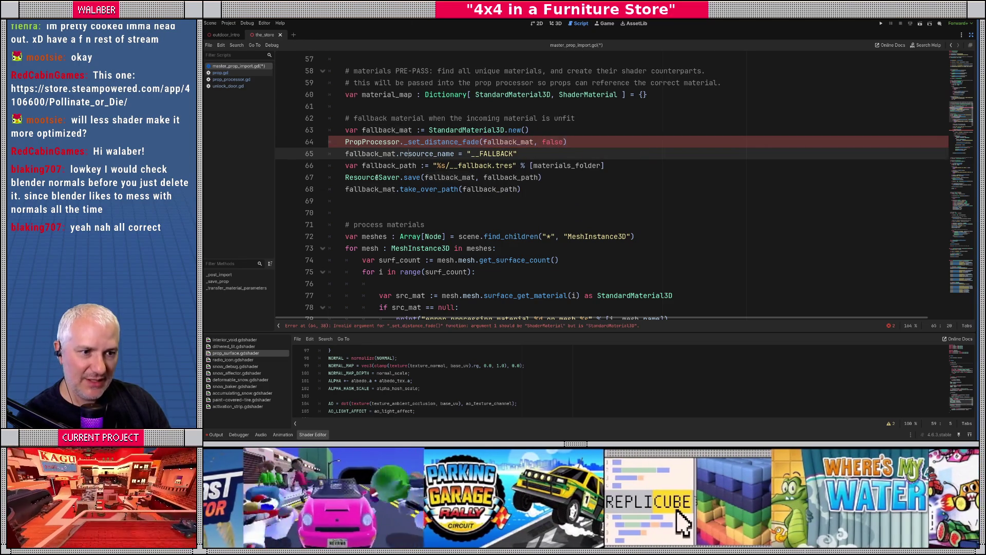
{"action": "left_click_drag", "start_coordinate": [346, 165], "coordinate": [360, 201]}
{"action": "left_click", "coordinate": [544, 177]}
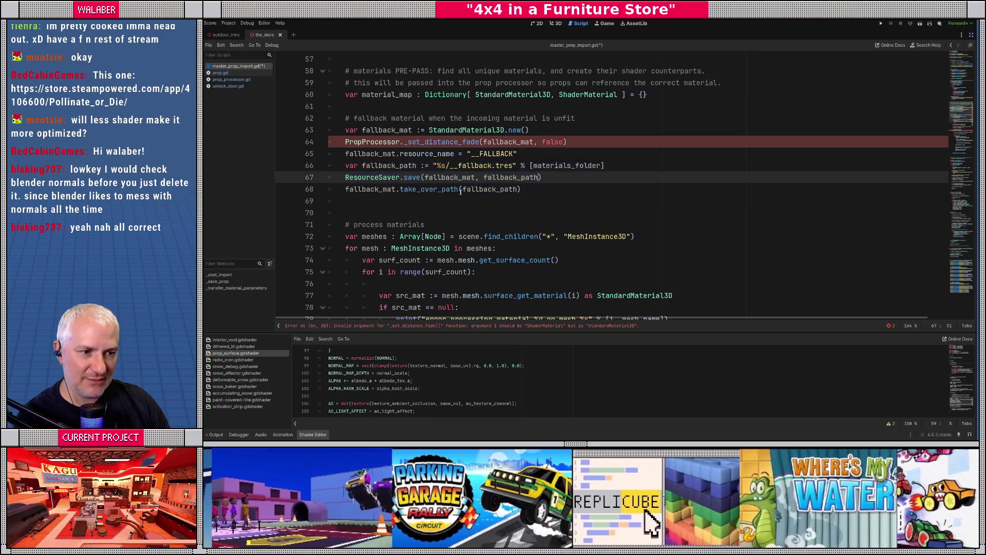
{"action": "scroll", "coordinate": [429, 210], "scroll_direction": "down", "scroll_amount": 3}
{"action": "scroll", "coordinate": [429, 210], "scroll_direction": "up", "scroll_amount": 4}
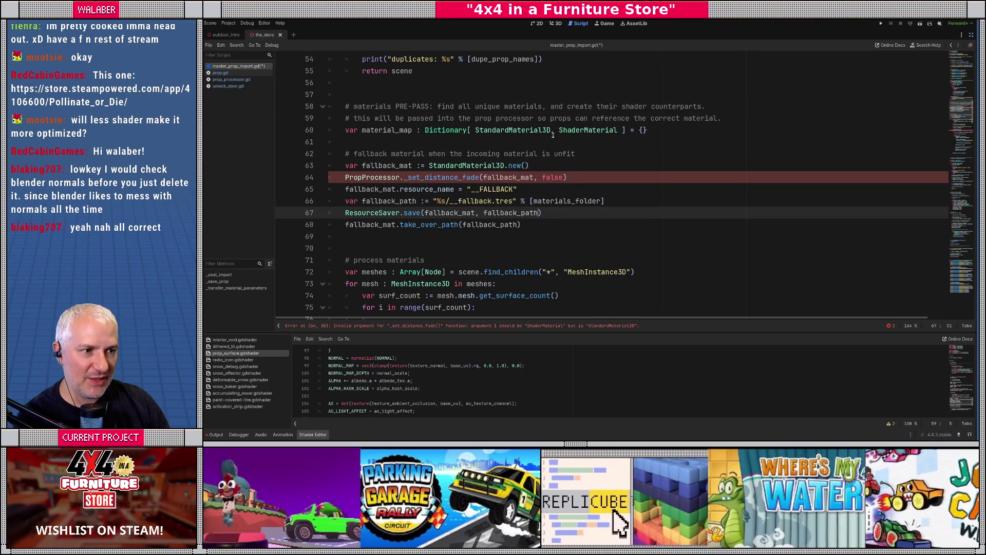
{"action": "double_click", "coordinate": [521, 130]}
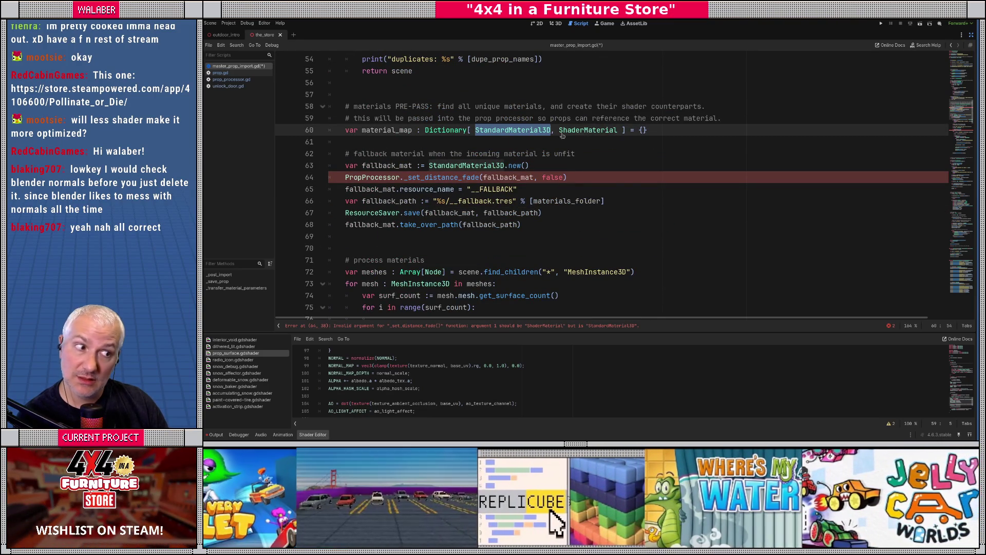
- Change the material map type and line 86's mesh_mat type to StandardMaterial3D
{"action": "double_click", "coordinate": [579, 130]}
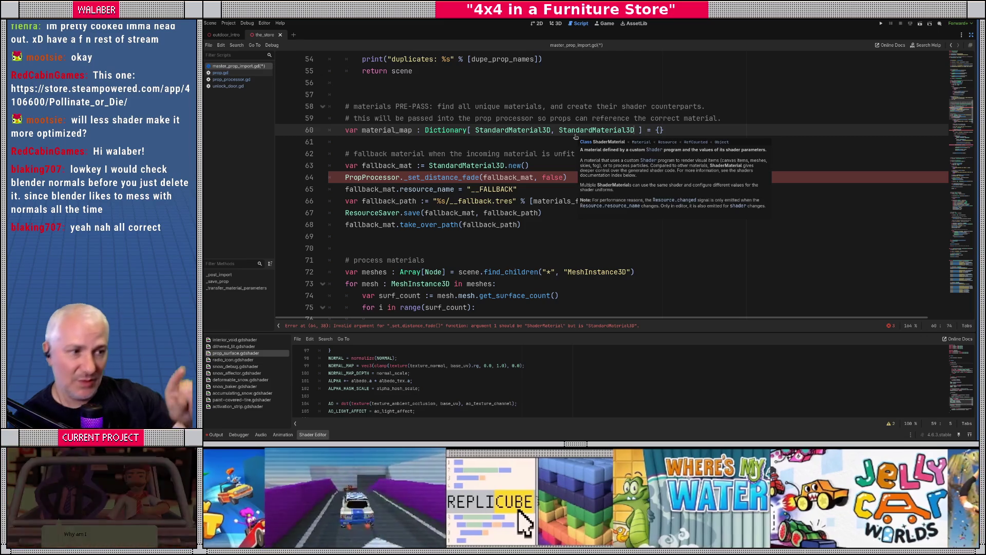
{"action": "left_click", "coordinate": [458, 143]}
{"action": "scroll", "coordinate": [458, 143], "scroll_direction": "down", "scroll_amount": 7}
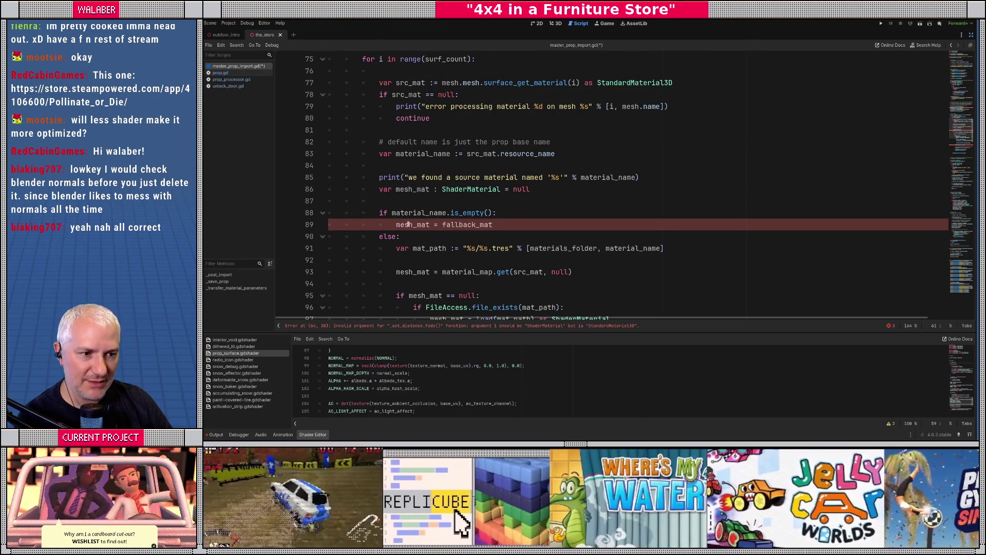
{"action": "scroll", "coordinate": [414, 226], "scroll_direction": "up", "scroll_amount": 1}
{"action": "double_click", "coordinate": [444, 224]}
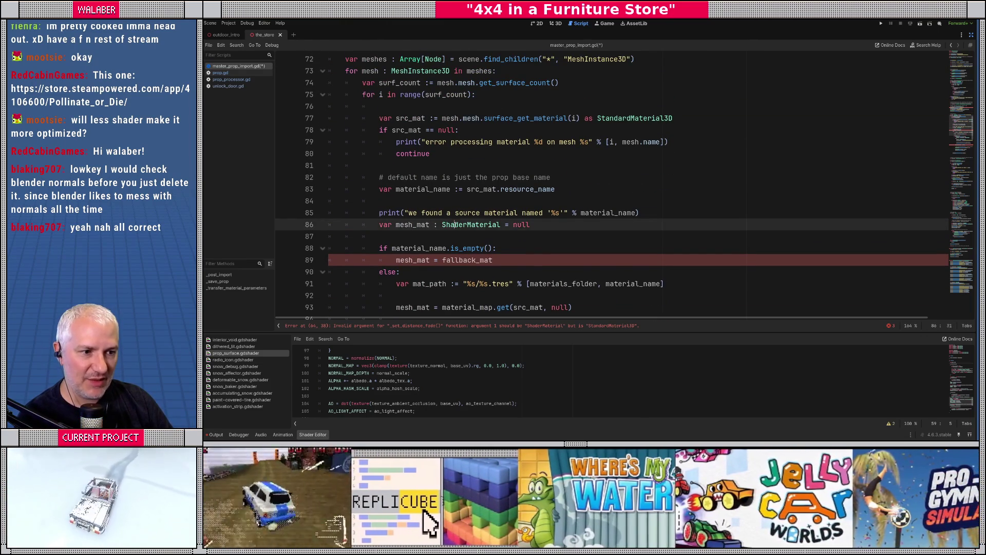
{"action": "type", "text": "Stan"}
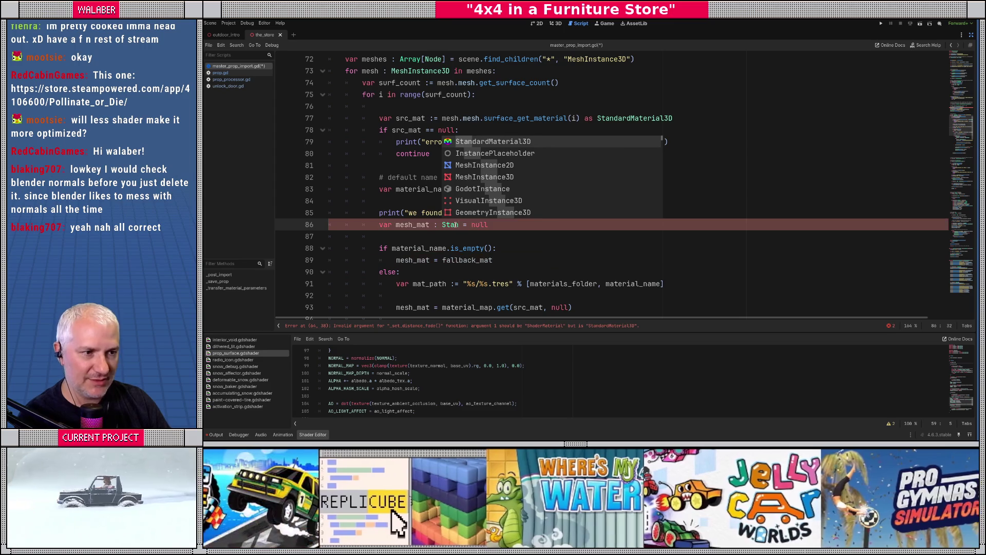
{"action": "key", "text": "Return"}
- Paste StandardMaterial3D over ShaderMaterial on lines 97 and 99 and delete the mesh shader-loading line
{"action": "scroll", "coordinate": [426, 207], "scroll_direction": "down", "scroll_amount": 1}
{"action": "scroll", "coordinate": [418, 197], "scroll_direction": "down", "scroll_amount": 1}
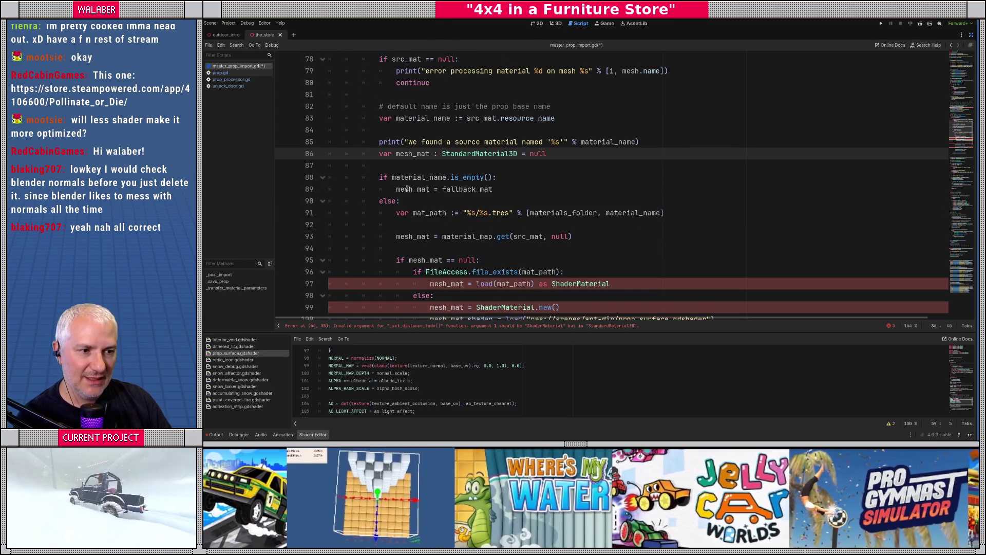
{"action": "double_click", "coordinate": [467, 153]}
{"action": "key", "text": "ctrl+c"}
{"action": "scroll", "coordinate": [451, 241], "scroll_direction": "down", "scroll_amount": 2}
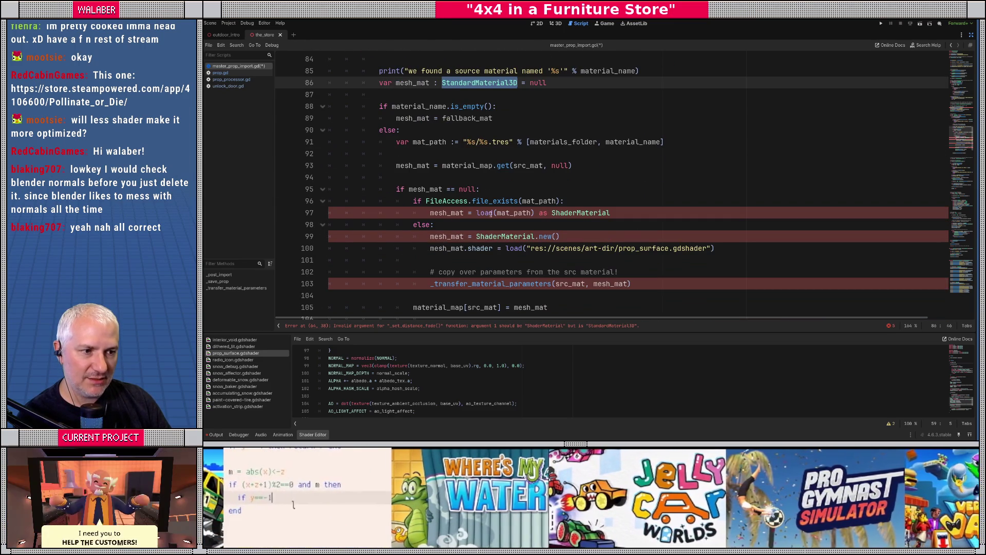
{"action": "mouse_move", "coordinate": [510, 214]}
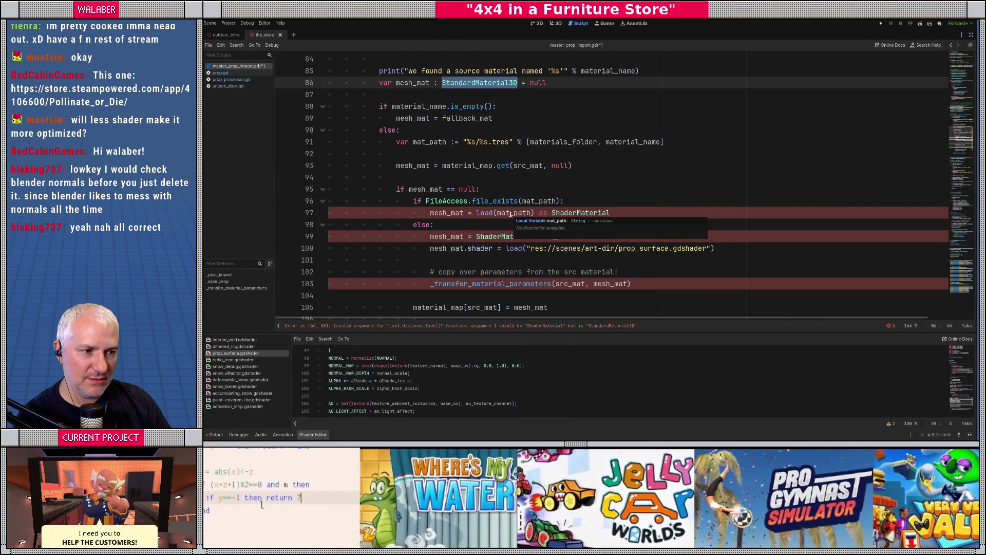
{"action": "double_click", "coordinate": [562, 213]}
{"action": "key", "text": "ctrl+v"}
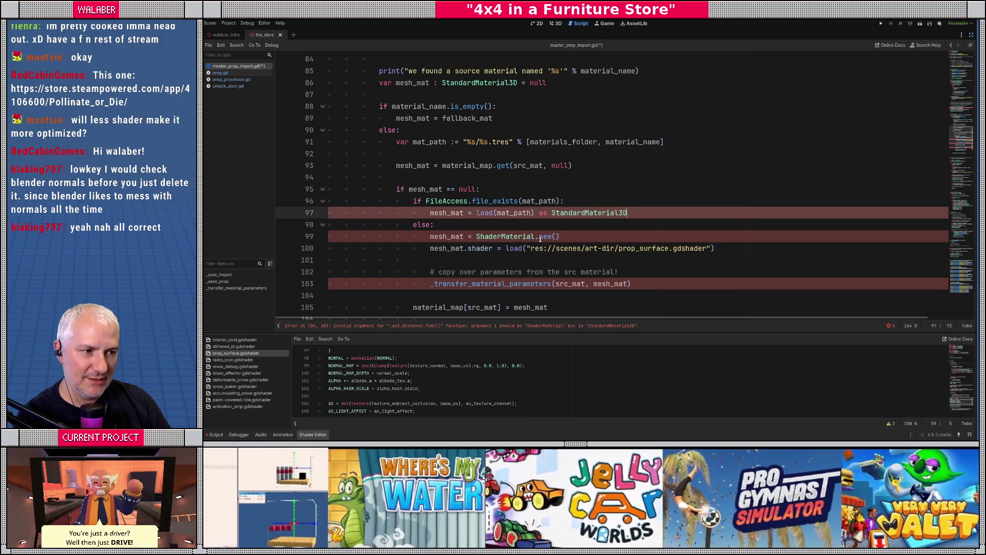
{"action": "double_click", "coordinate": [501, 236]}
{"action": "key", "text": "ctrl+v"}
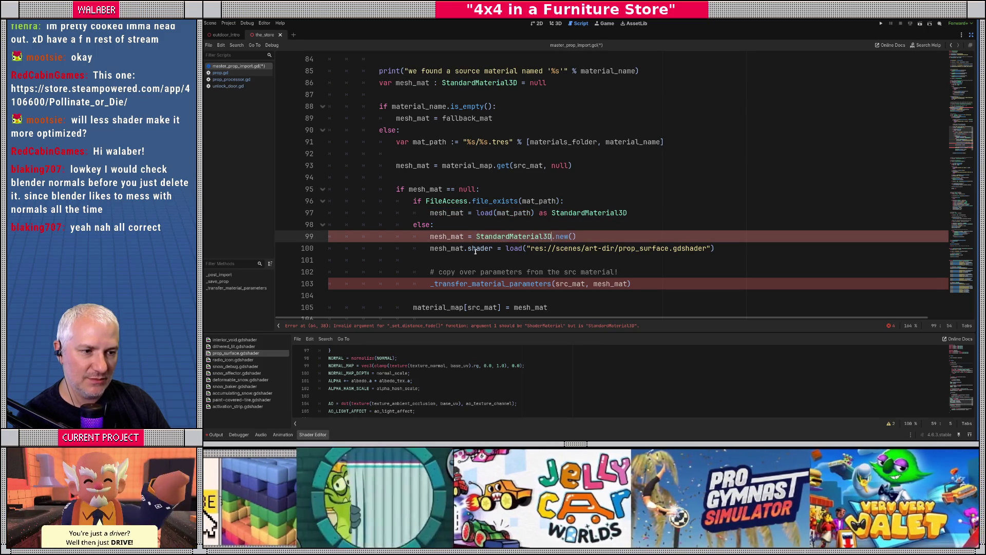
{"action": "left_click", "coordinate": [423, 248]}
{"action": "key", "text": "shift+Down"}
{"action": "key", "text": "Delete"}
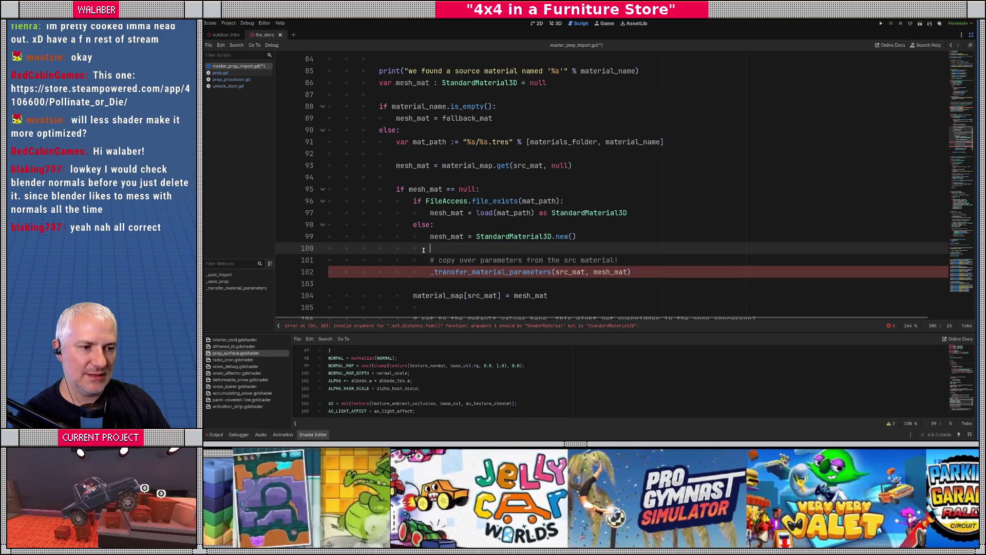
- Replace the new-material constructor on line 99 with src_mat.duplicate()
{"action": "left_click_drag", "start_coordinate": [476, 237], "coordinate": [572, 236]}
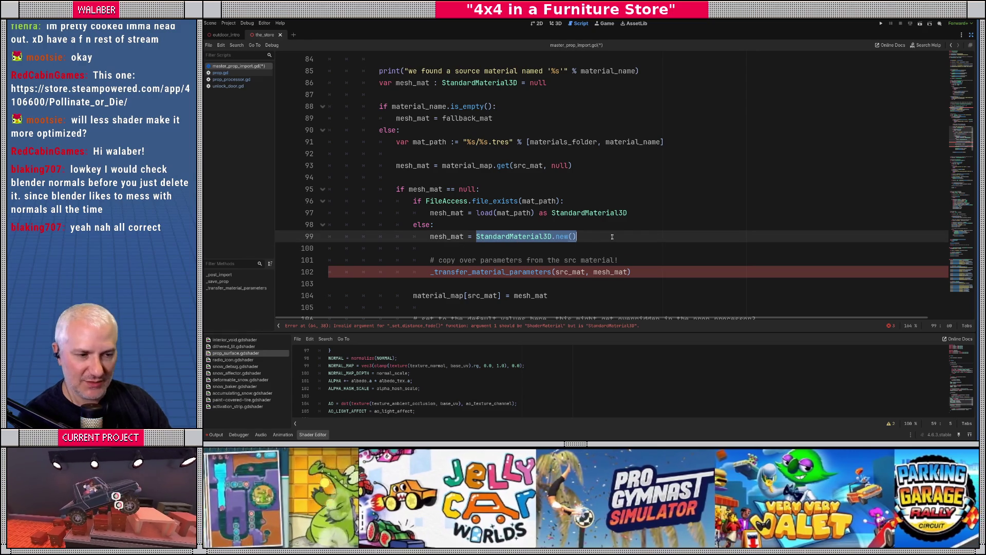
{"action": "type", "text": "src"}
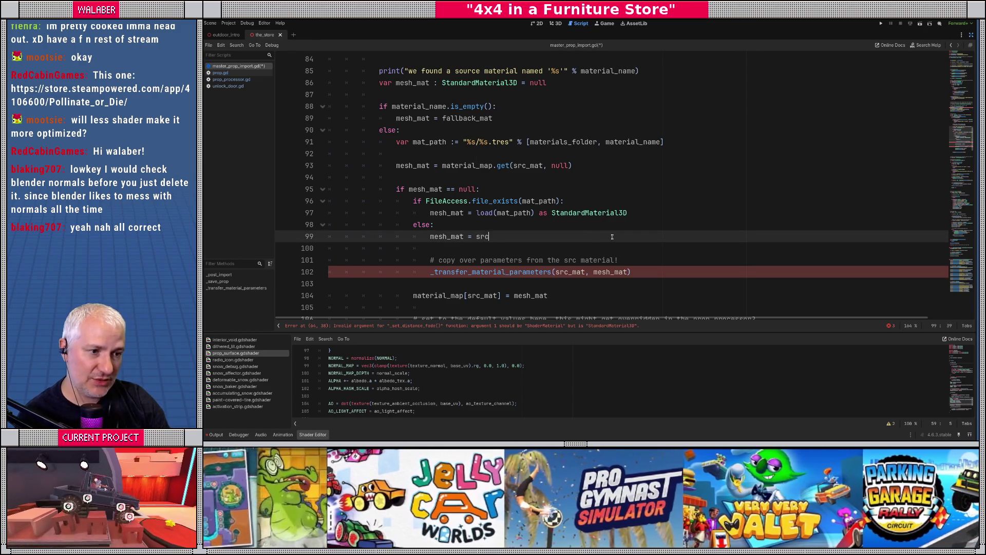
{"action": "key", "text": "Return"}
{"action": "type", "text": ".dup"}
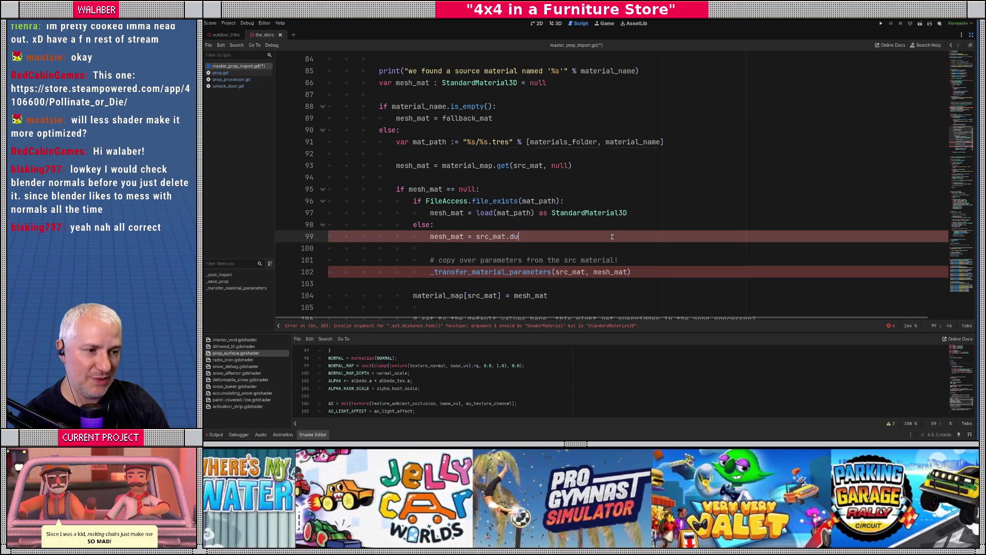
{"action": "key", "text": "Return"}
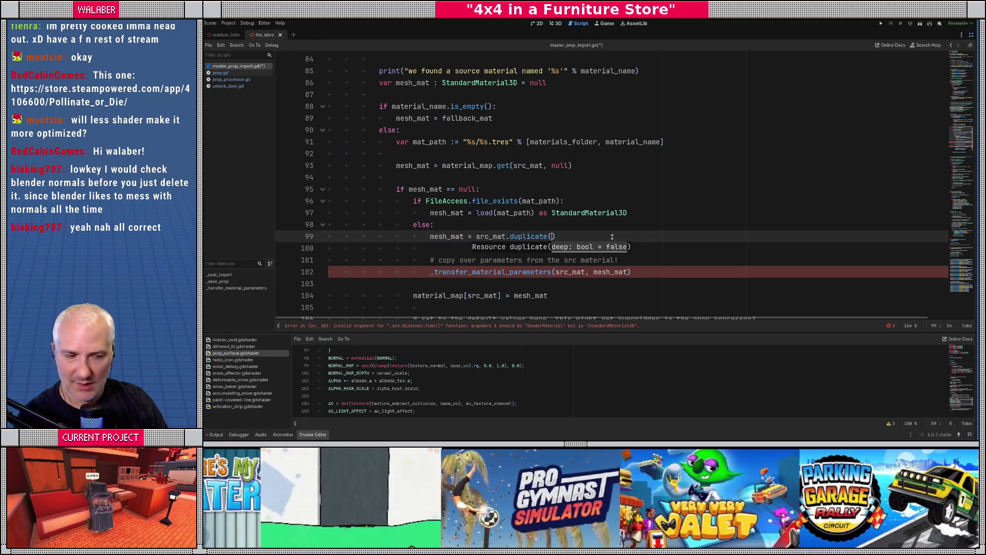
- Delete the parameter-copy comment and _transfer_material_parameters call, then jump to _set_distance_fade's definition
{"action": "key", "text": "Down"}
{"action": "key", "text": "Down"}
{"action": "key", "text": "Home"}
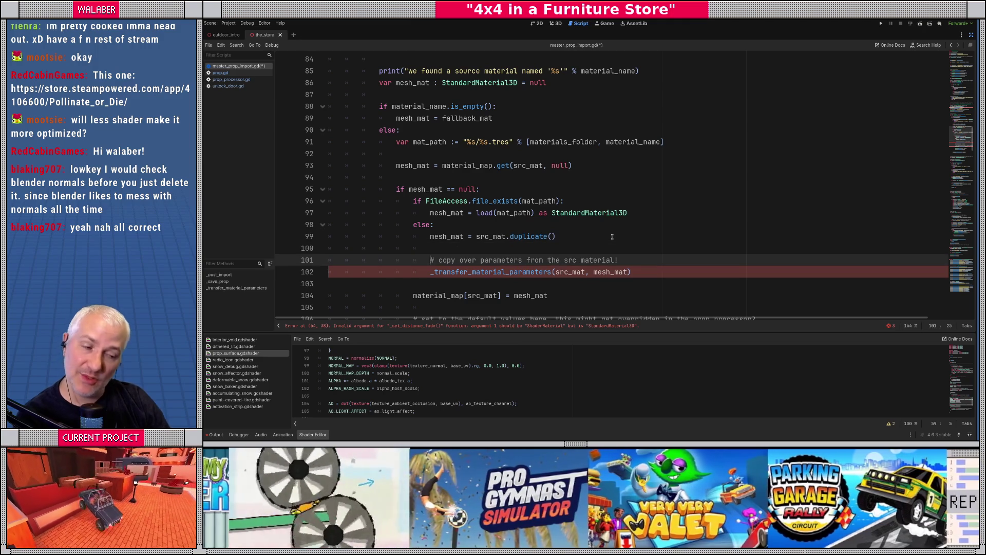
{"action": "key", "text": "shift+Down"}
{"action": "key", "text": "shift+Down"}
{"action": "key", "text": "BackSpace"}
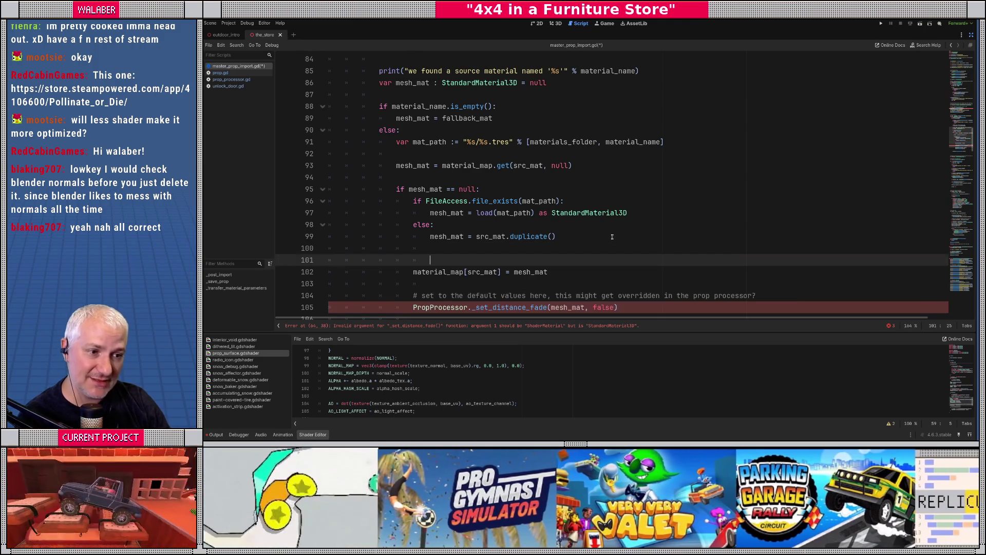
{"action": "key", "text": "BackSpace"}
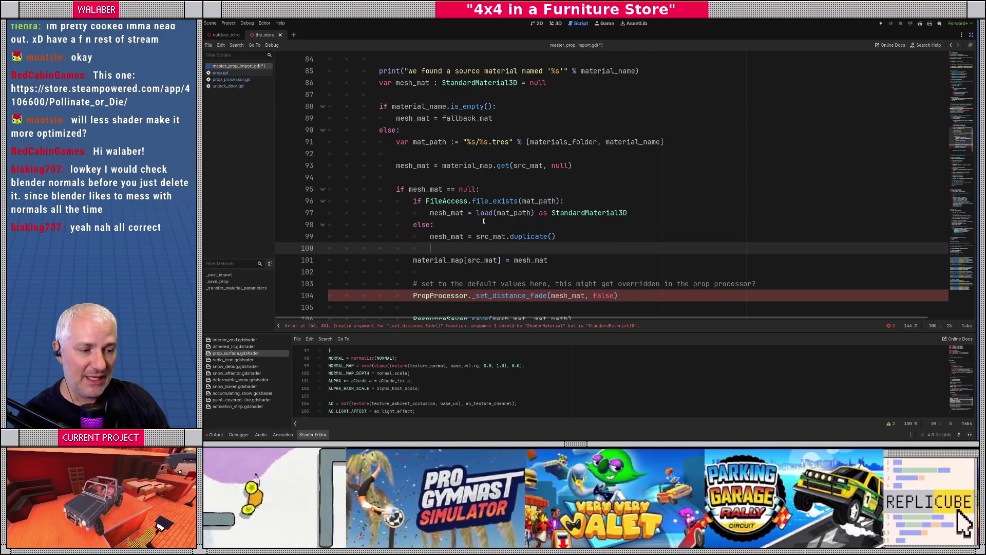
{"action": "scroll", "coordinate": [483, 226], "scroll_direction": "down", "scroll_amount": 2}
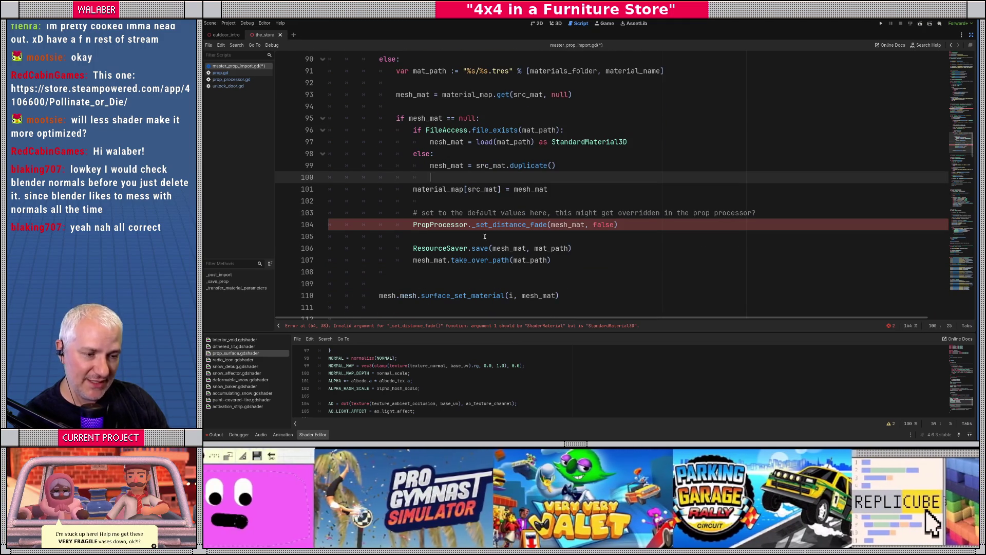
{"action": "scroll", "coordinate": [395, 193], "scroll_direction": "down", "scroll_amount": 1}
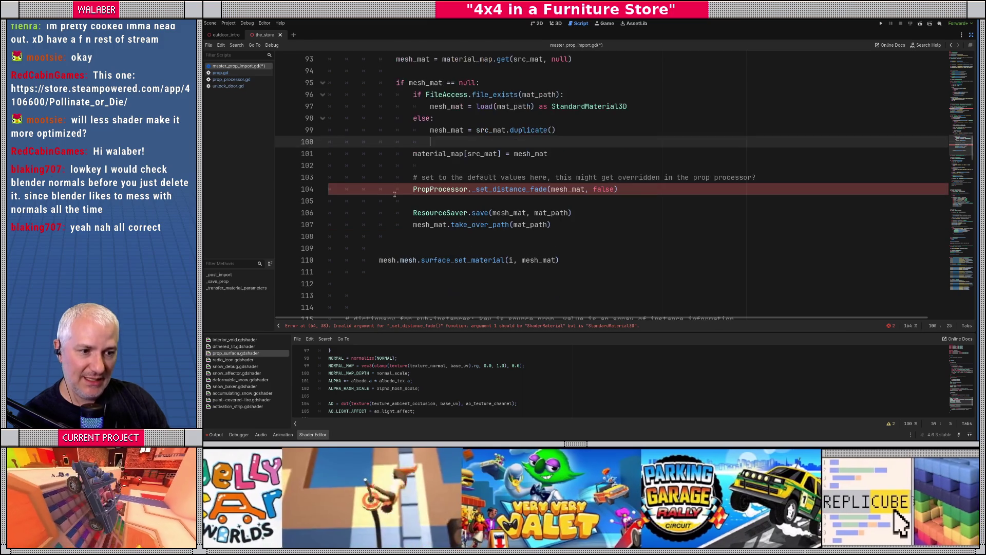
{"action": "left_click", "coordinate": [484, 191], "text": "ctrl"}
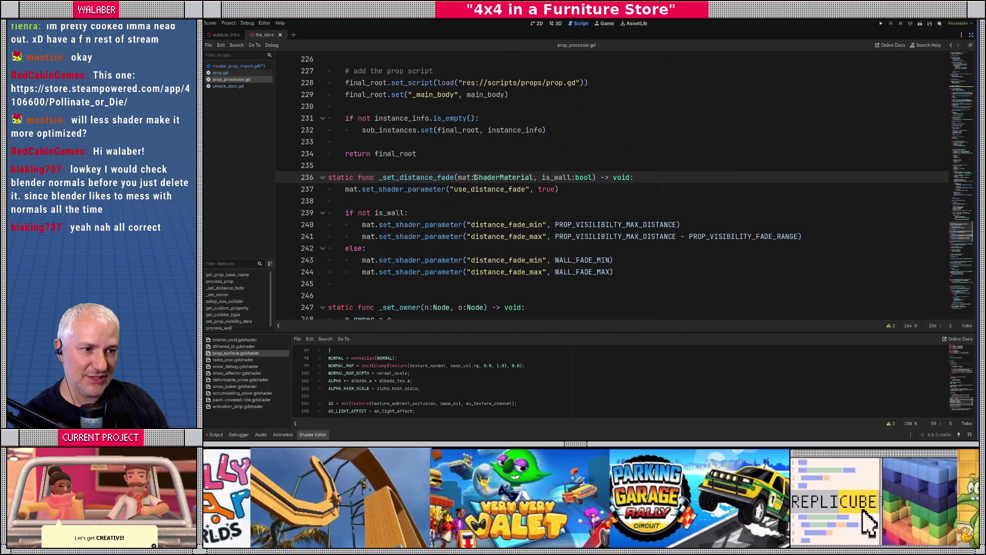
- Change _set_distance_fade's parameter type to StandardMaterial3D and set distance_fade_mode to DISTANCE_FADE_PIXEL_DITHER
{"action": "double_click", "coordinate": [491, 177]}
{"action": "type", "text": "Stan"}
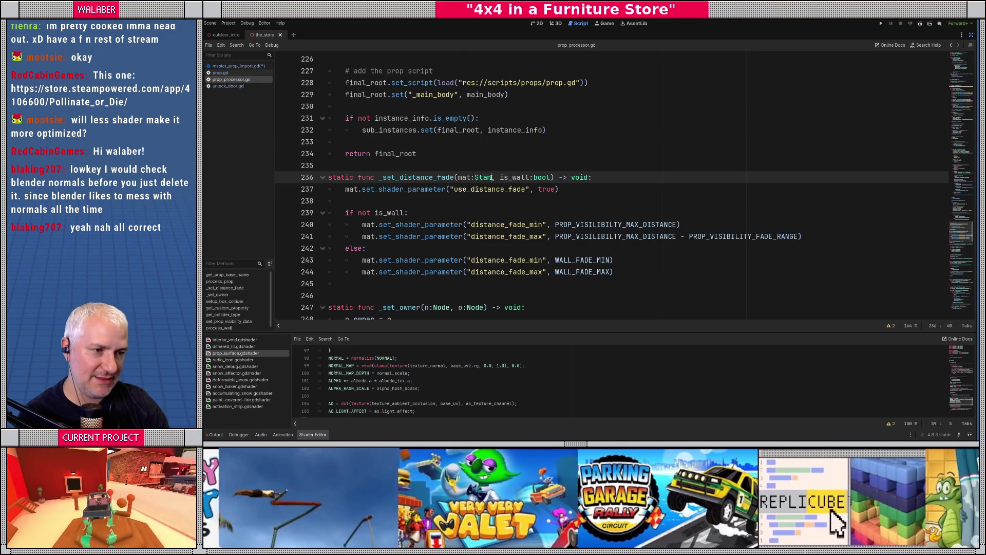
{"action": "key", "text": "Return"}
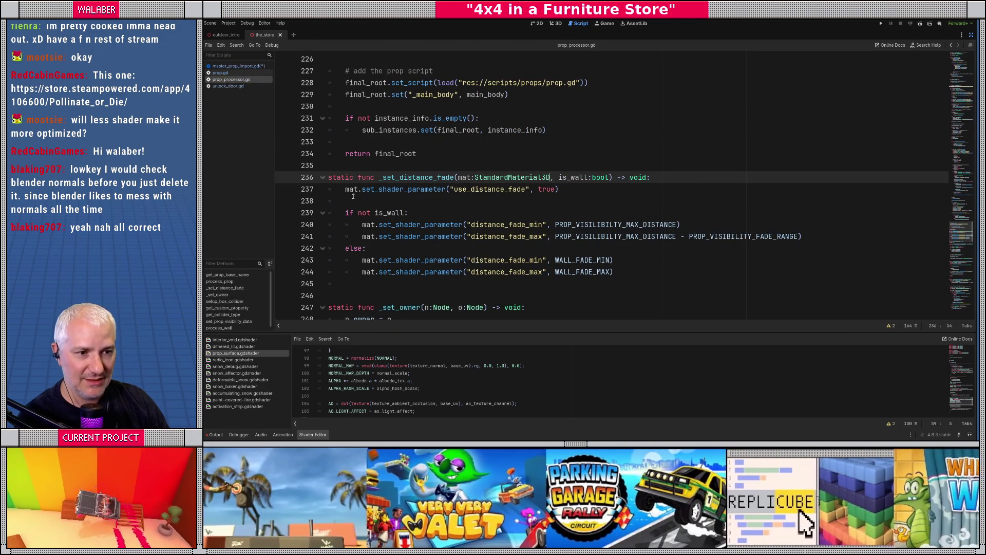
{"action": "left_click", "coordinate": [346, 190]}
{"action": "key", "text": "Down"}
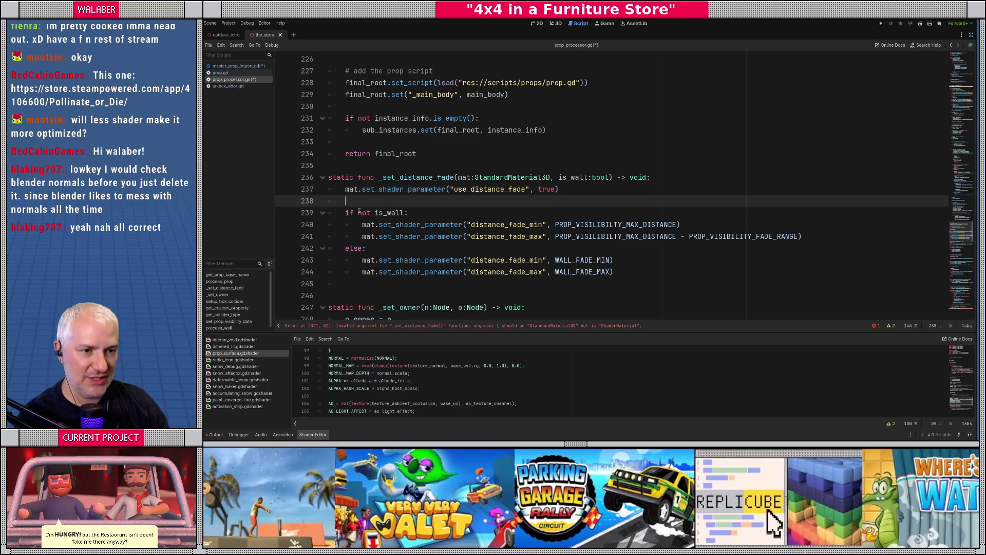
{"action": "type", "text": "mat."}
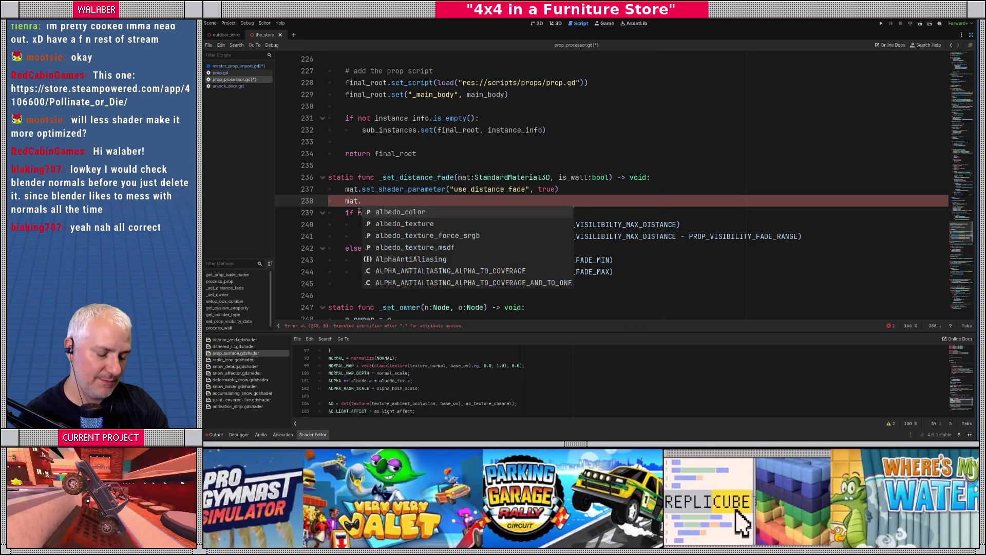
{"action": "type", "text": "fad"}
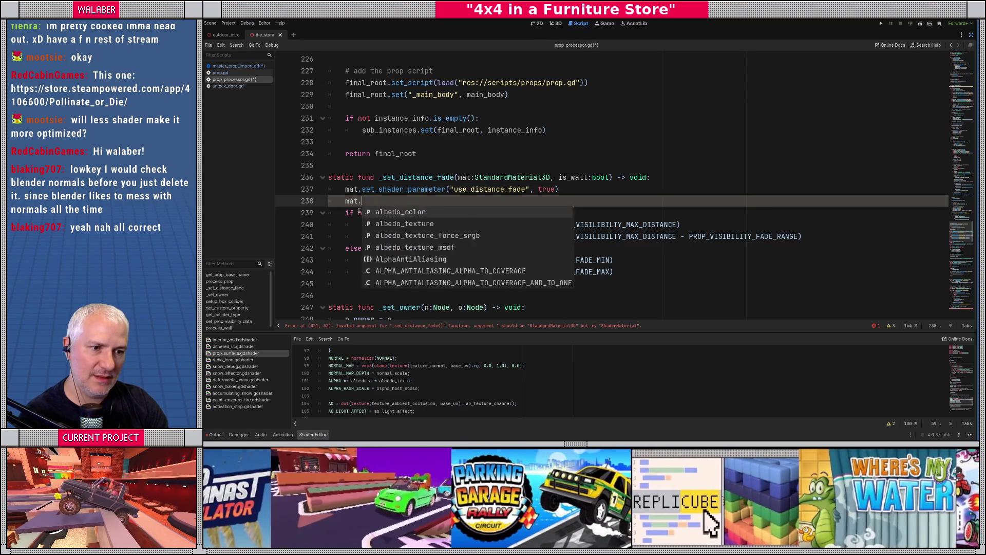
{"action": "key", "text": "Down"}
{"action": "key", "text": "Down"}
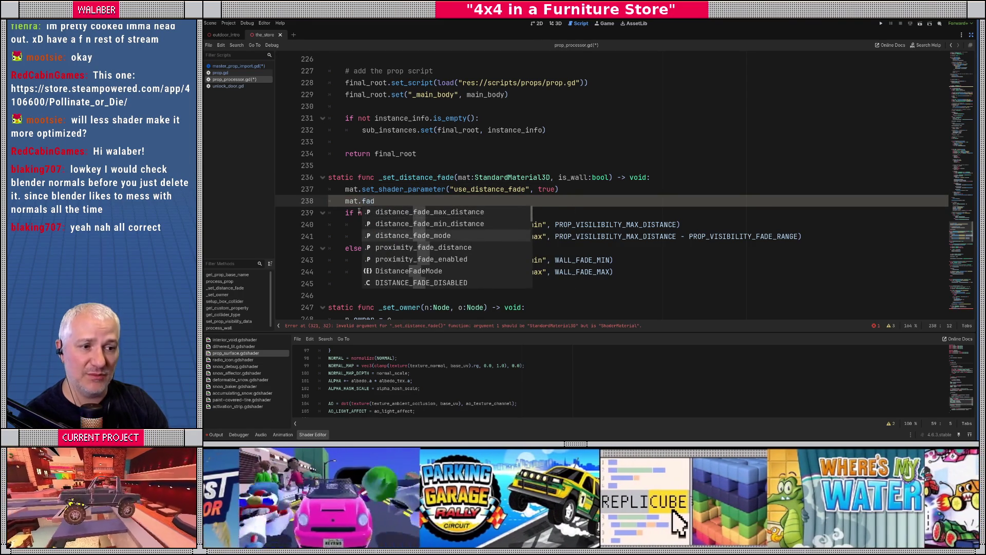
{"action": "key", "text": "Return"}
{"action": "type", "text": "="}
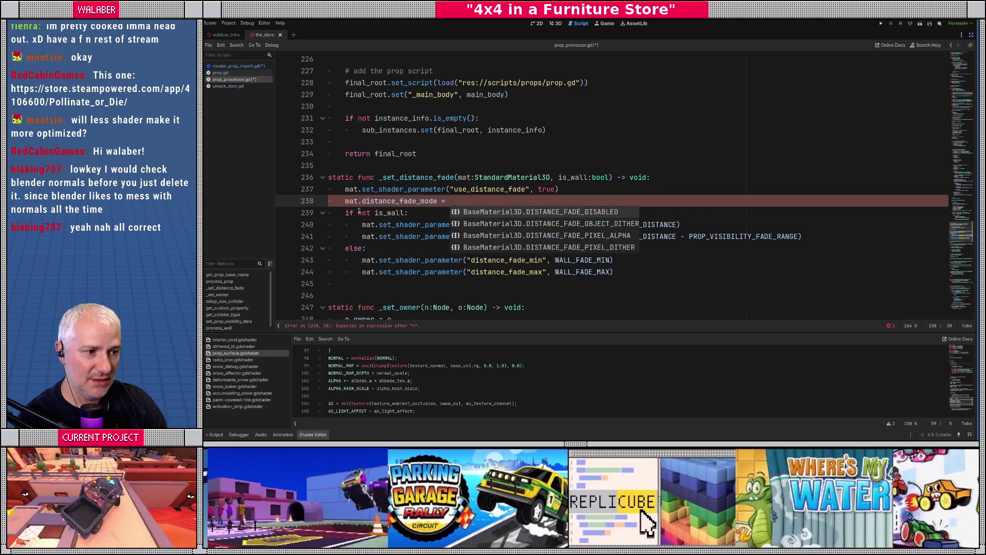
{"action": "key", "text": "Down"}
{"action": "key", "text": "Return"}
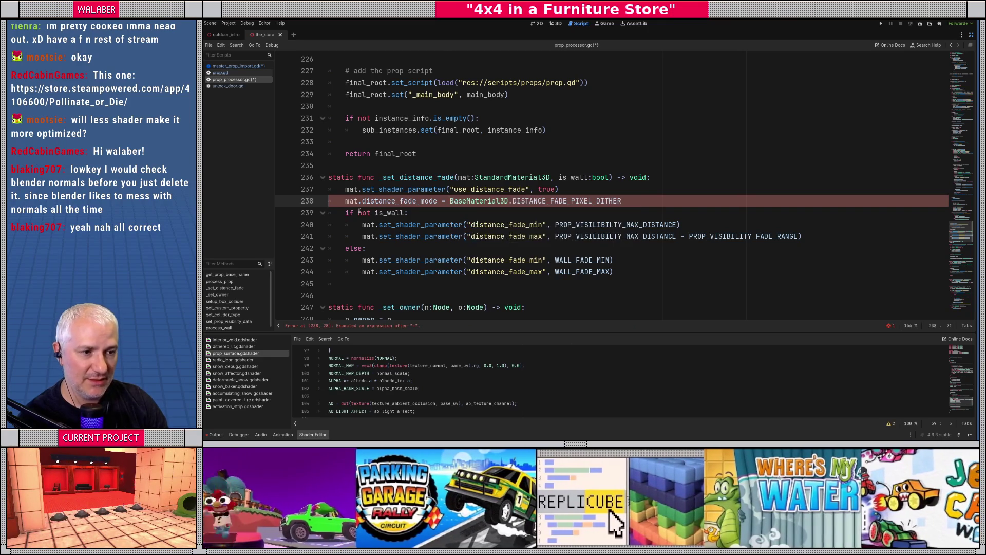
- Remove the use_distance_fade shader-parameter line and set distance_fade_min_distance to the max-visibility constant
{"action": "key", "text": "Up"}
{"action": "key", "text": "Home"}
{"action": "key", "text": "shift+Down"}
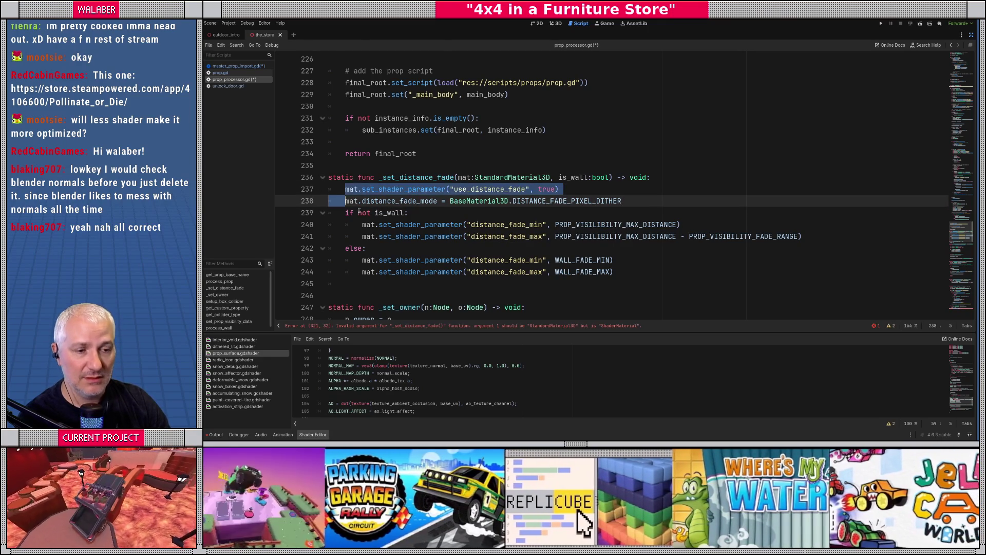
{"action": "key", "text": "Delete"}
{"action": "key", "text": "Down"}
{"action": "key", "text": "End"}
{"action": "key", "text": "Return"}
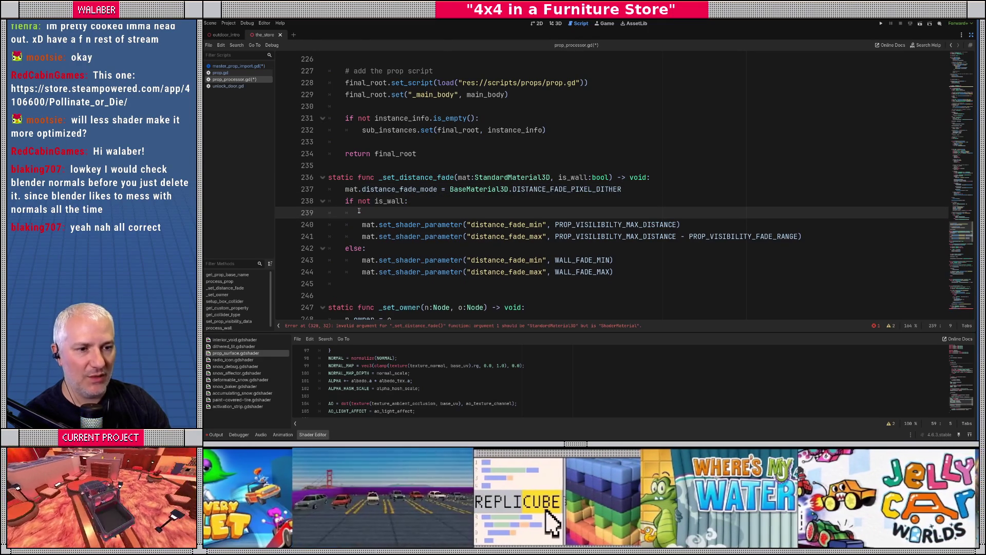
{"action": "type", "text": "mat."}
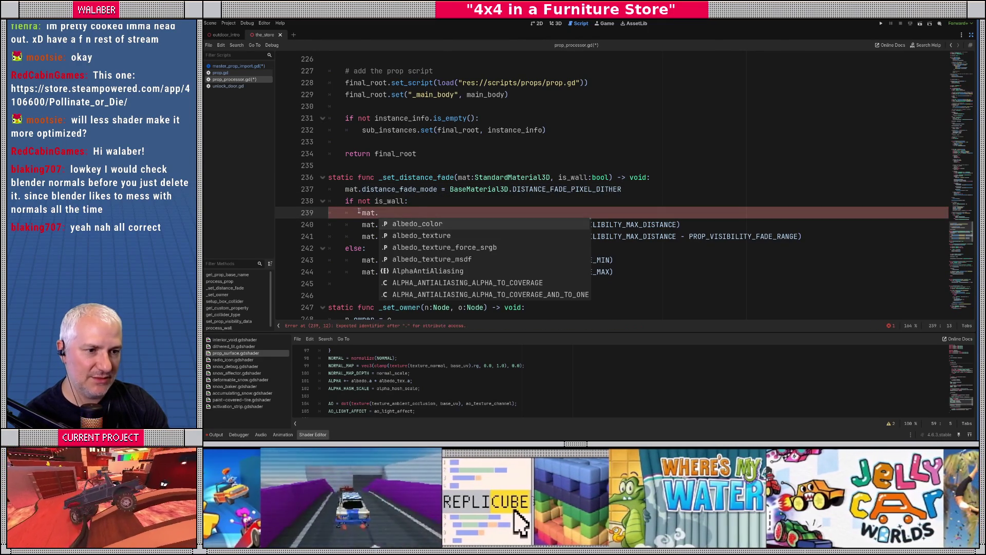
{"action": "type", "text": "distance"}
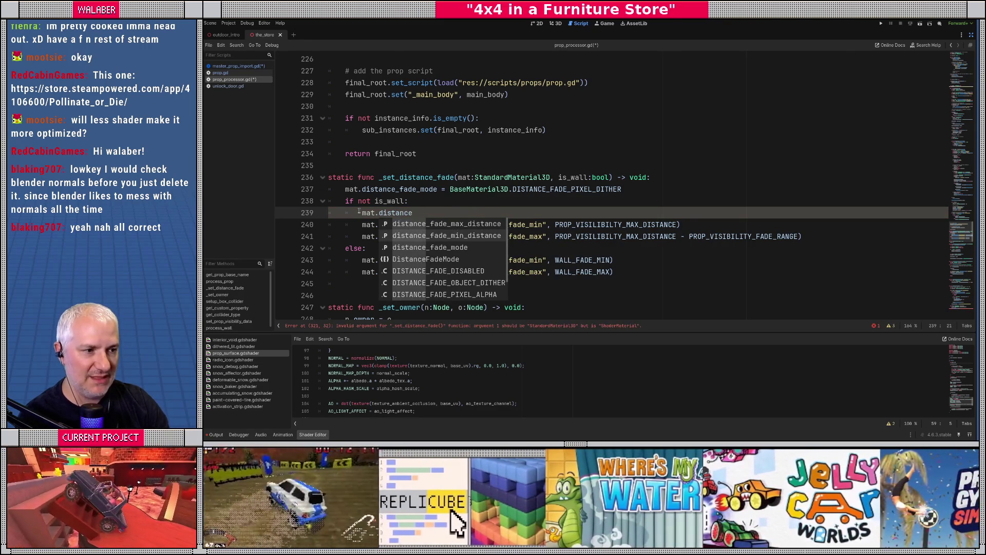
{"action": "key", "text": "Down"}
{"action": "key", "text": "Return"}
{"action": "type", "text": "="}
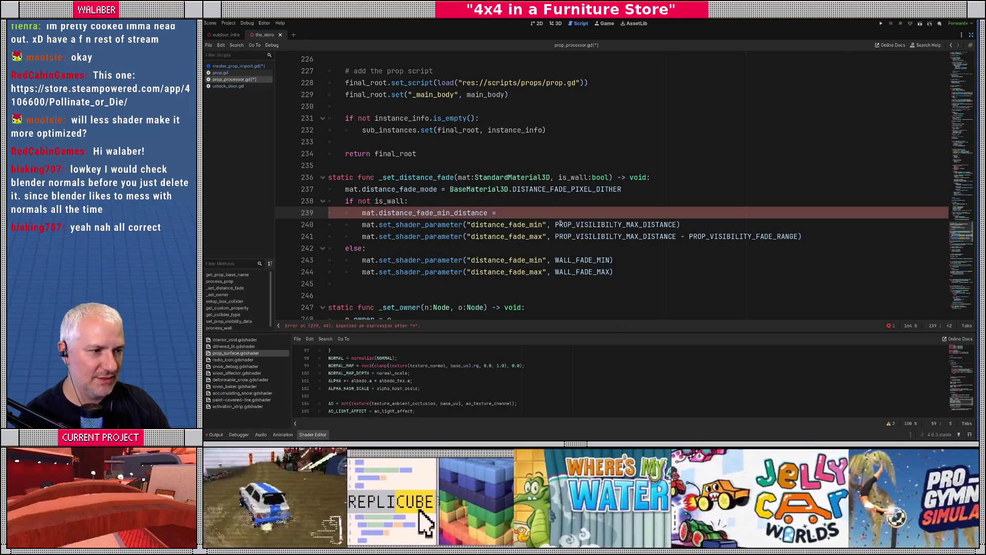
{"action": "double_click", "coordinate": [612, 225]}
{"action": "key", "text": "ctrl+c"}
{"action": "left_click", "coordinate": [514, 214]}
{"action": "key", "text": "ctrl+v"}
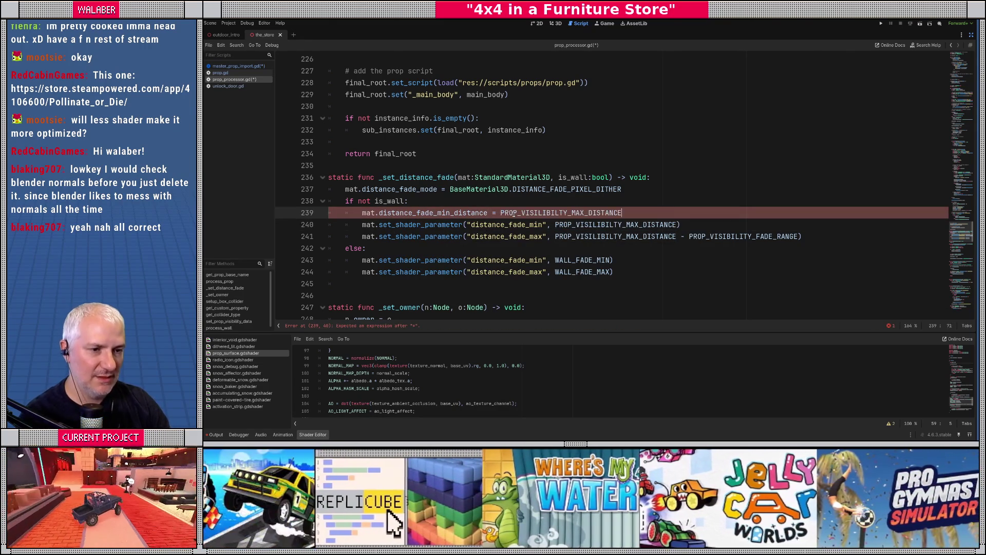
- Set distance_fade_max_distance to the max-distance-minus-fade-range expression and delete the old fade shader-parameter lines
{"action": "key", "text": "Return"}
{"action": "type", "text": "mat.dis"}
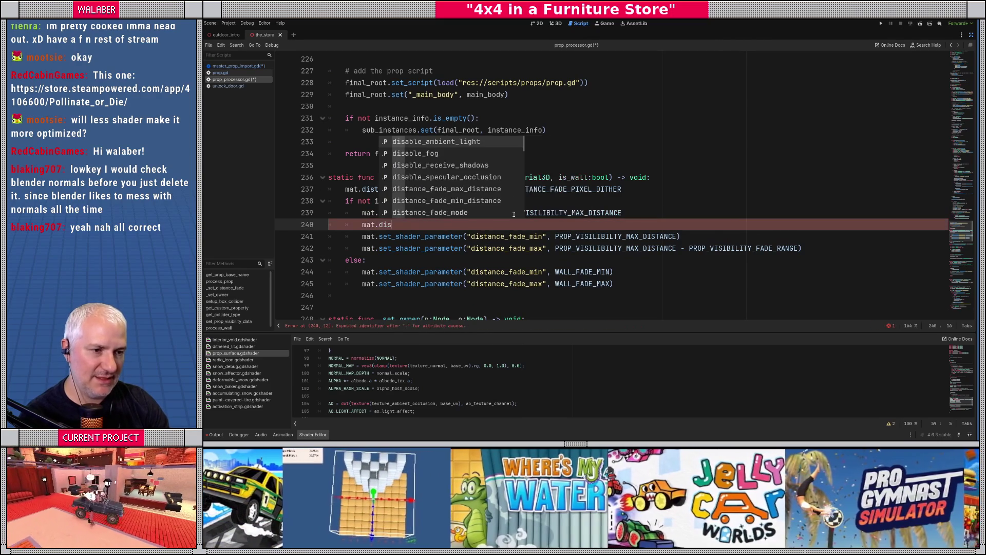
{"action": "type", "text": "tance"}
{"action": "key", "text": "Return"}
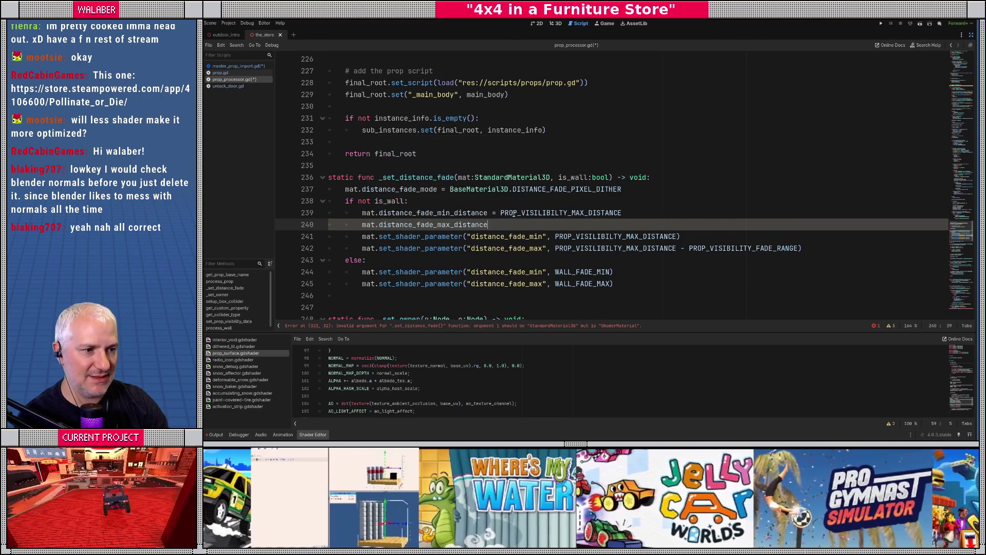
{"action": "left_click_drag", "start_coordinate": [556, 248], "coordinate": [799, 248]}
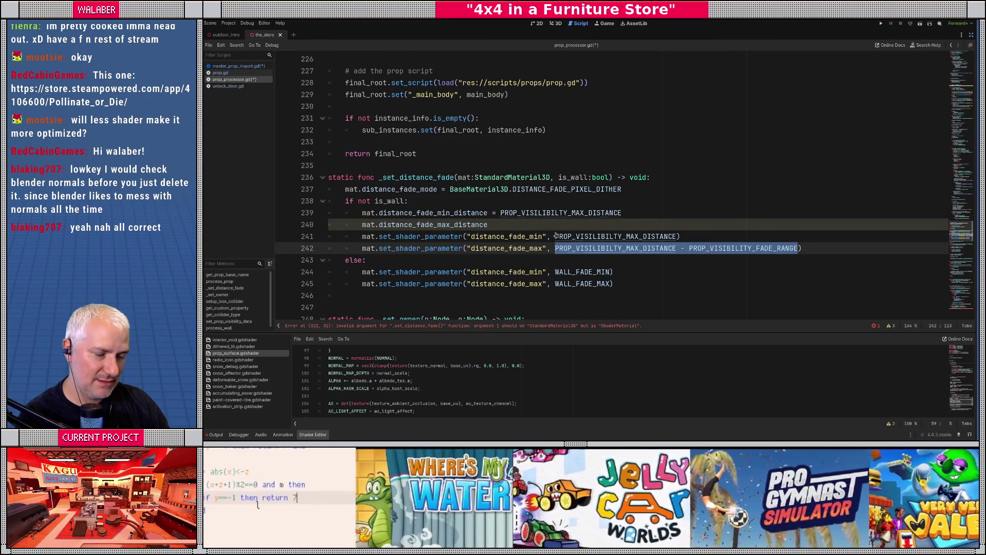
{"action": "key", "text": "ctrl+x"}
{"action": "left_click", "coordinate": [518, 224]}
{"action": "type", "text": "="}
{"action": "key", "text": "ctrl+v"}
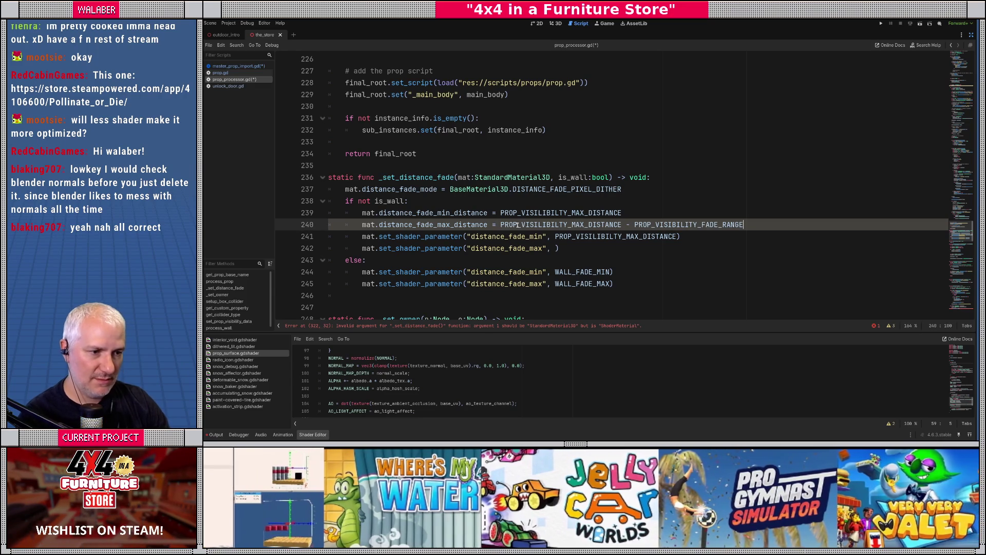
{"action": "key", "text": "Down"}
{"action": "key", "text": "shift+Down"}
{"action": "key", "text": "shift+End"}
{"action": "key", "text": "Delete"}
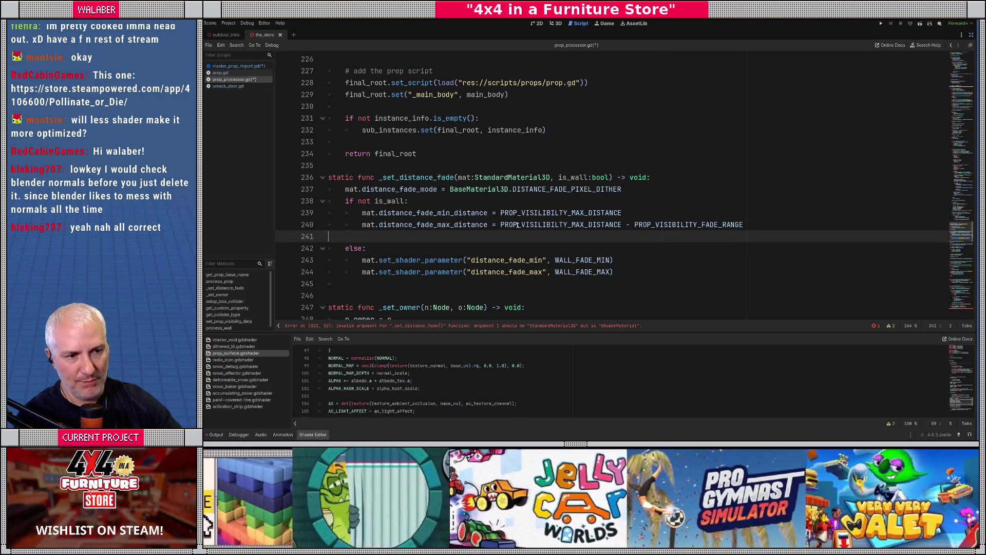
{"action": "key", "text": "BackSpace"}
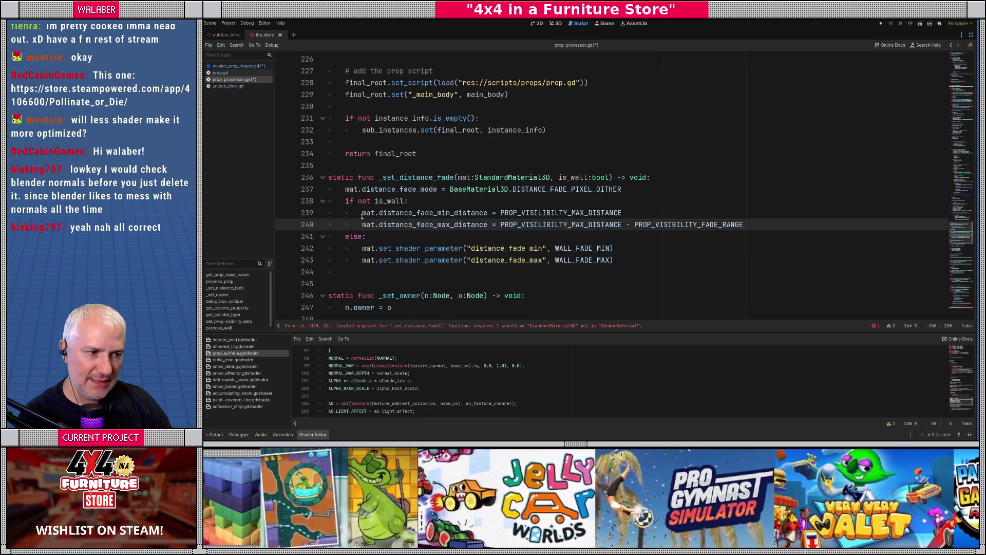
- Copy the two fade distance lines into the else block
{"action": "left_click_drag", "start_coordinate": [362, 213], "coordinate": [745, 222]}
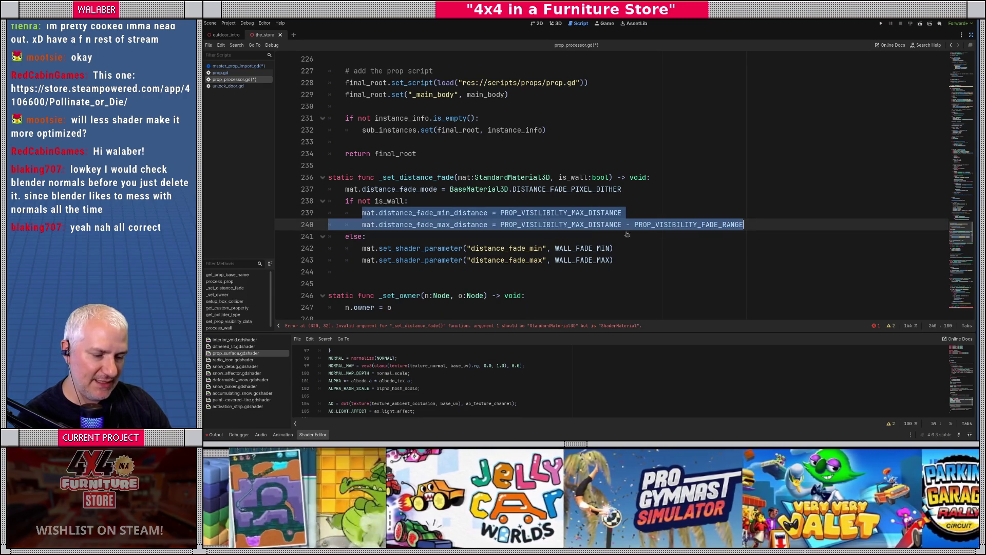
{"action": "key", "text": "ctrl+c"}
{"action": "left_click", "coordinate": [391, 236]}
{"action": "key", "text": "Return"}
{"action": "key", "text": "ctrl+v"}
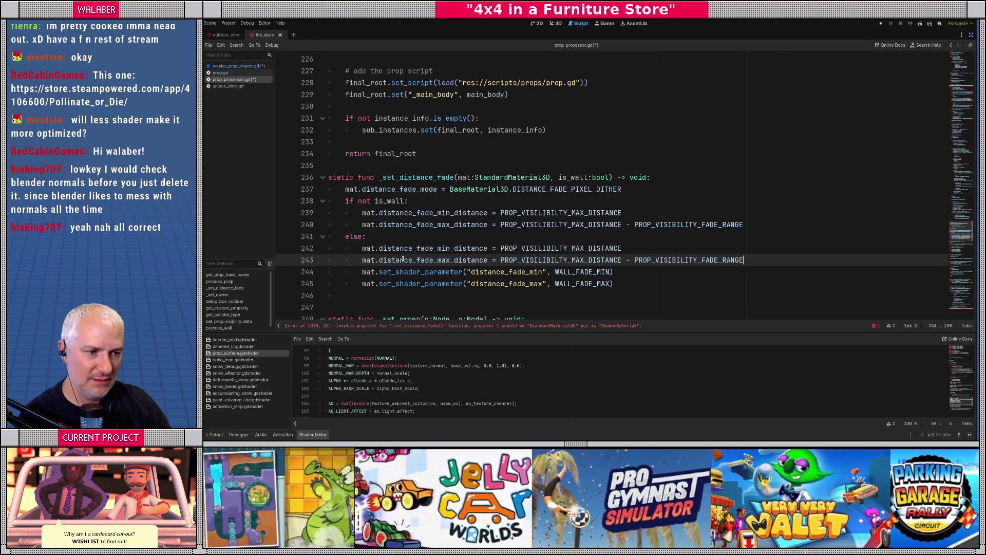
- Use WALL_FADE_MIN and WALL_FADE_MAX for the wall fade distances, drop the old wall shader lines, and save
{"action": "double_click", "coordinate": [574, 272]}
{"action": "key", "text": "ctrl+c"}
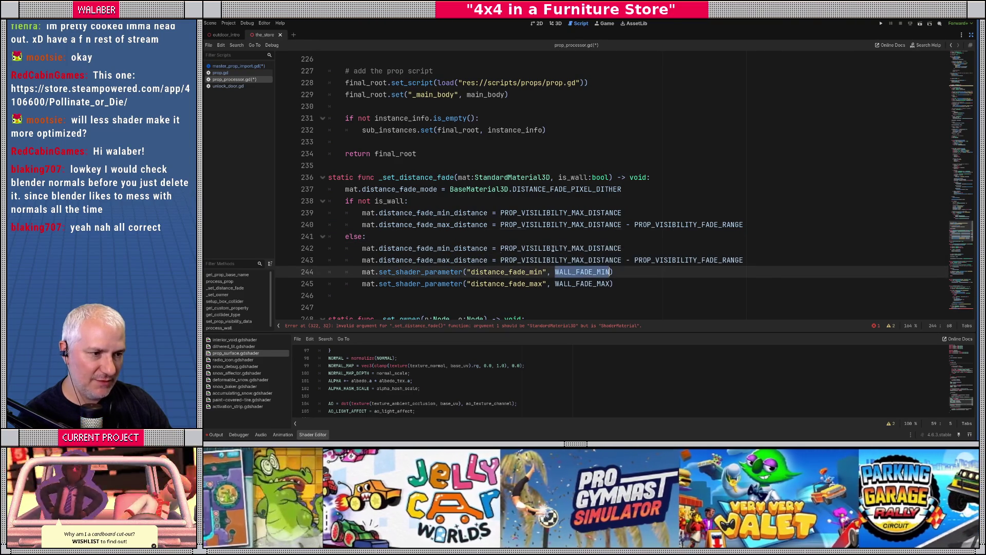
{"action": "double_click", "coordinate": [559, 248]}
{"action": "key", "text": "ctrl+v"}
{"action": "double_click", "coordinate": [578, 283]}
{"action": "left_click_drag", "start_coordinate": [501, 260], "coordinate": [770, 260]}
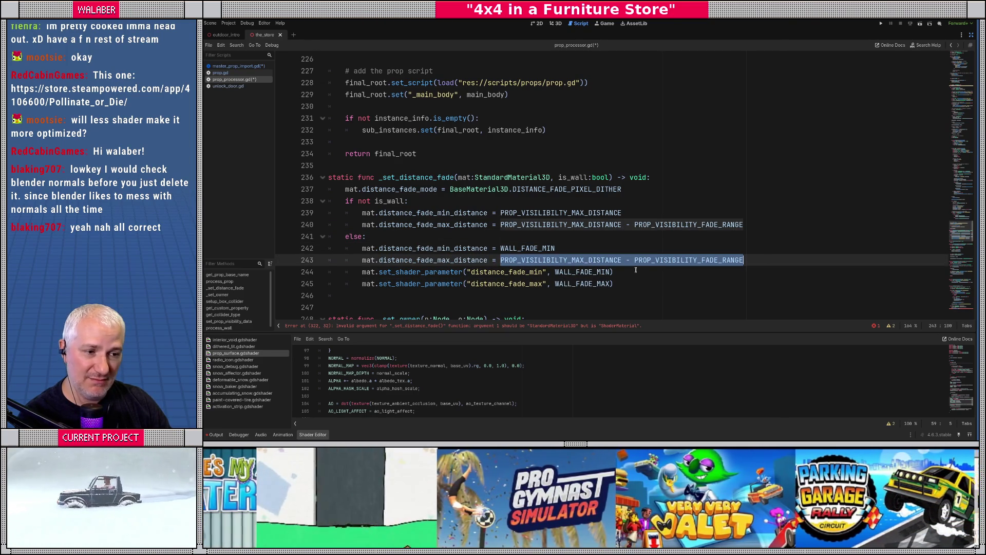
{"action": "key", "text": "ctrl+v"}
{"action": "left_click", "coordinate": [454, 286]}
{"action": "key", "text": "shift+Up"}
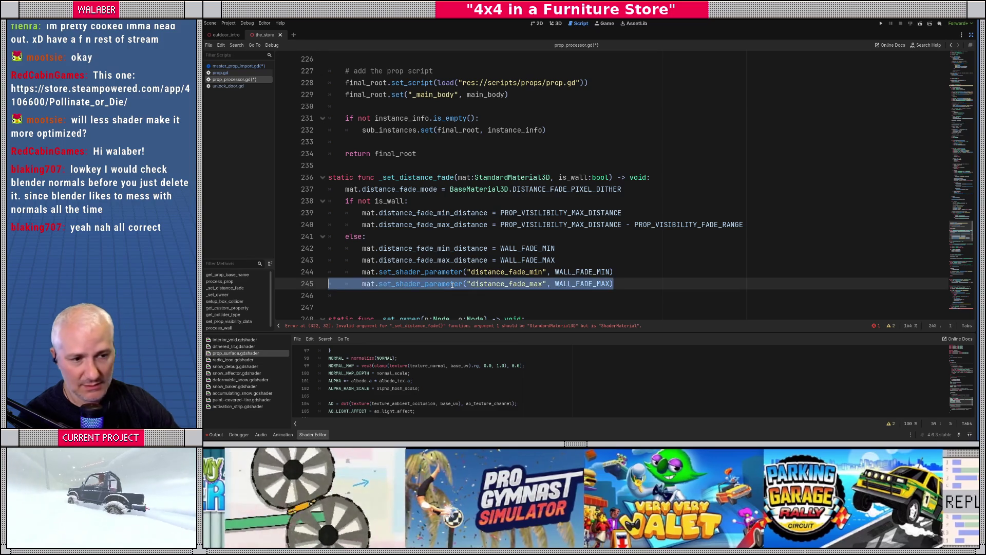
{"action": "key", "text": "BackSpace"}
{"action": "key", "text": "BackSpace"}
{"action": "key", "text": "BackSpace"}
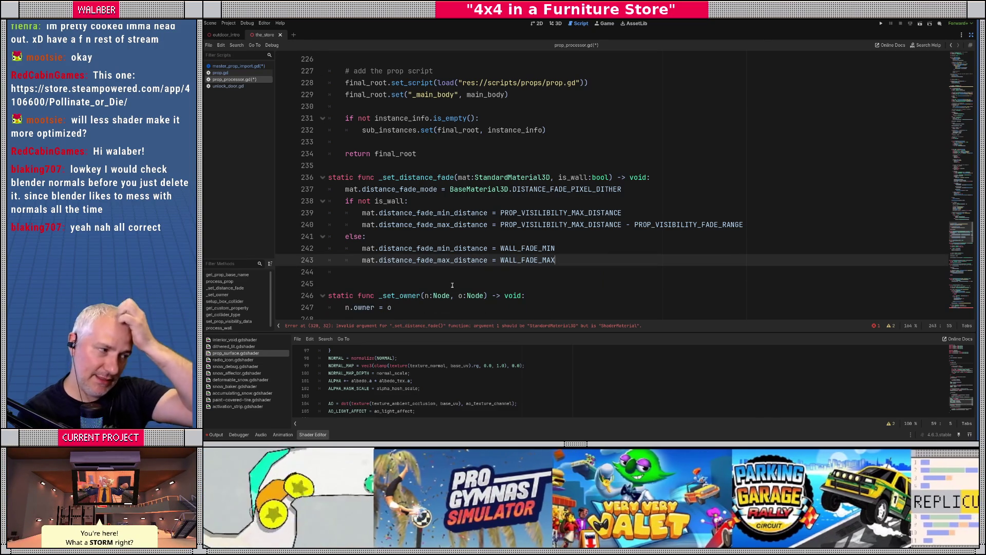
{"action": "key", "text": "ctrl+s"}
- Make the dictionary key and value types and the line 303 cast StandardMaterial3D
{"action": "scroll", "coordinate": [452, 285], "scroll_direction": "down", "scroll_amount": 15}
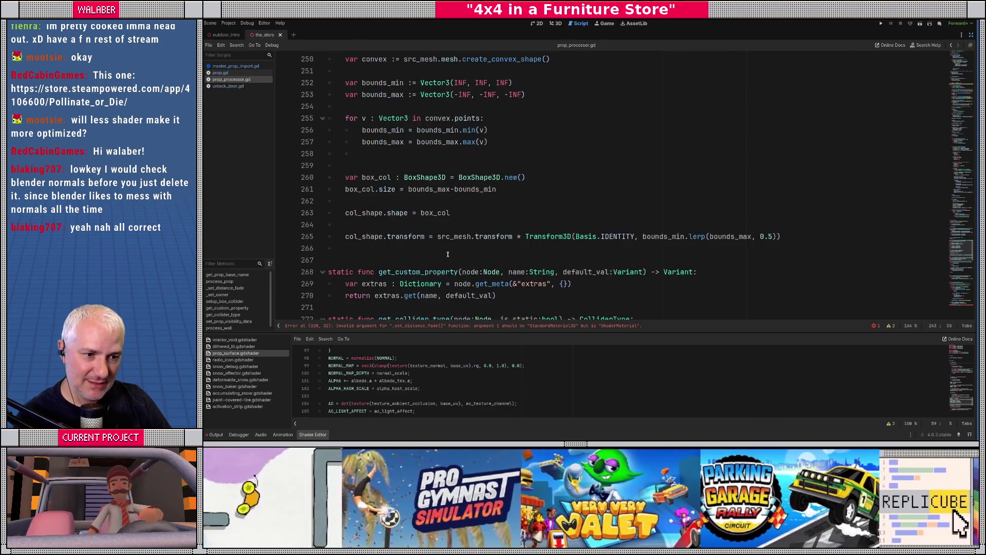
{"action": "scroll", "coordinate": [456, 257], "scroll_direction": "down", "scroll_amount": 10}
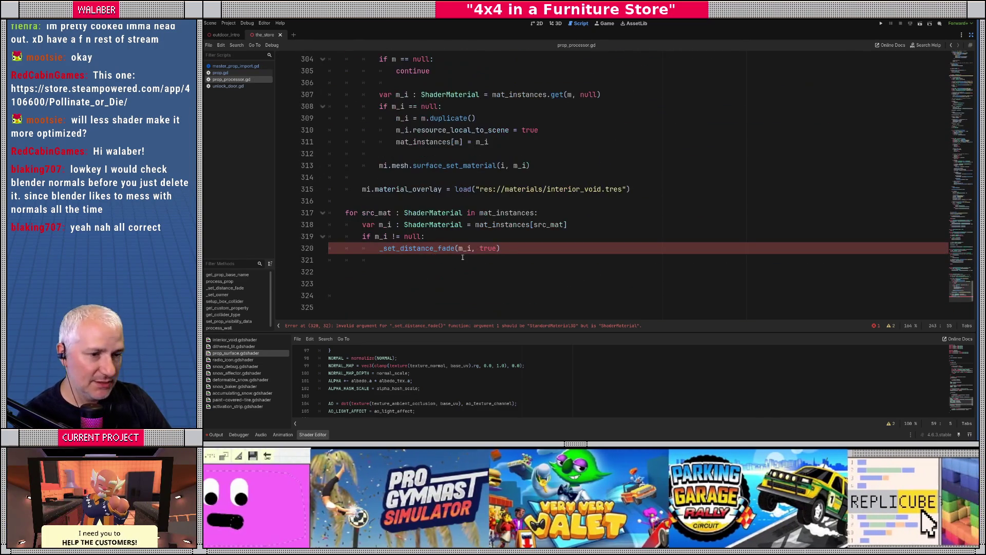
{"action": "scroll", "coordinate": [462, 257], "scroll_direction": "up", "scroll_amount": 4}
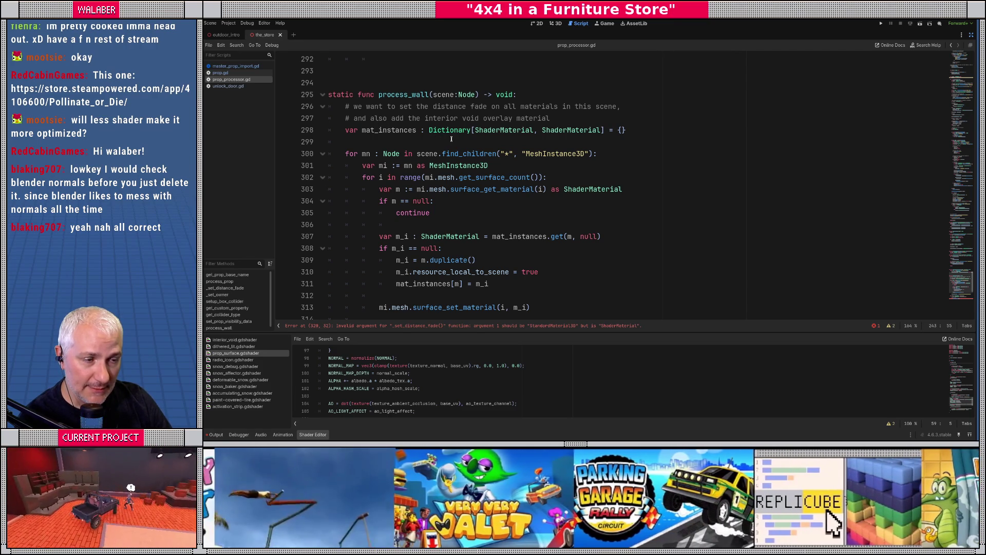
{"action": "double_click", "coordinate": [488, 130]}
{"action": "type", "text": "Sta"}
{"action": "key", "text": "Return"}
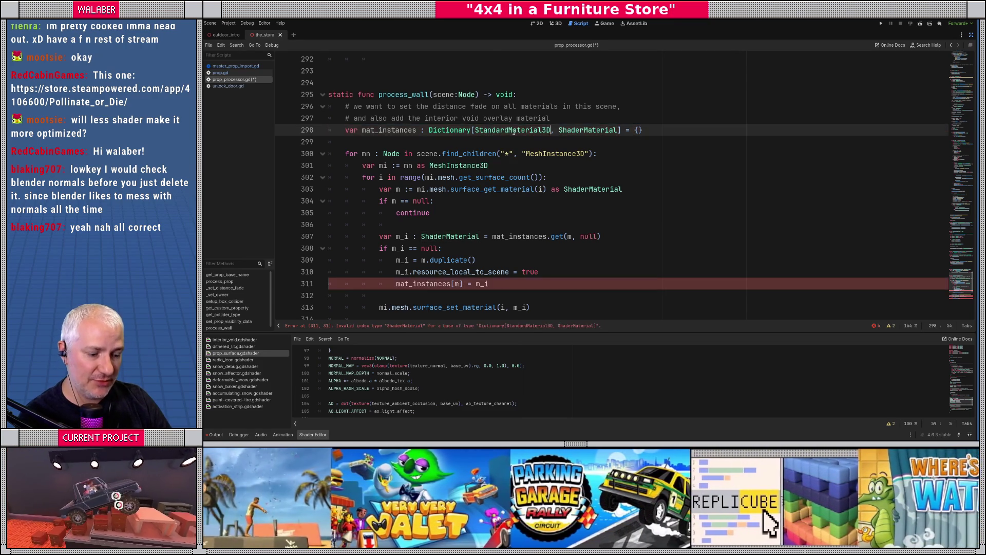
{"action": "left_click", "coordinate": [599, 130]}
{"action": "double_click", "coordinate": [587, 130]}
{"action": "key", "text": "ctrl+v"}
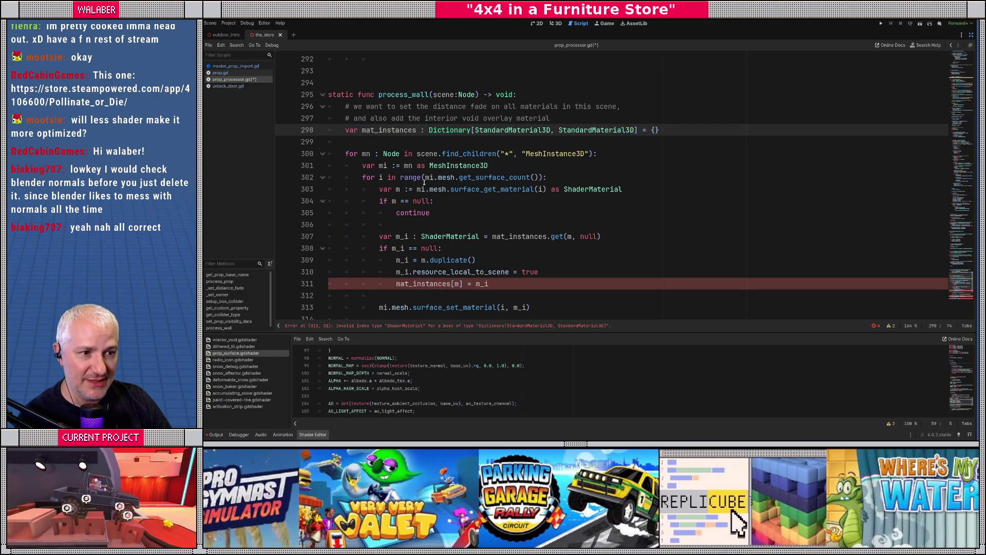
{"action": "double_click", "coordinate": [593, 189]}
{"action": "key", "text": "ctrl+v"}
- Retype m_i and src_mat on lines 307, 317 and 318 as StandardMaterial3D and save the script
{"action": "scroll", "coordinate": [466, 191], "scroll_direction": "down", "scroll_amount": 2}
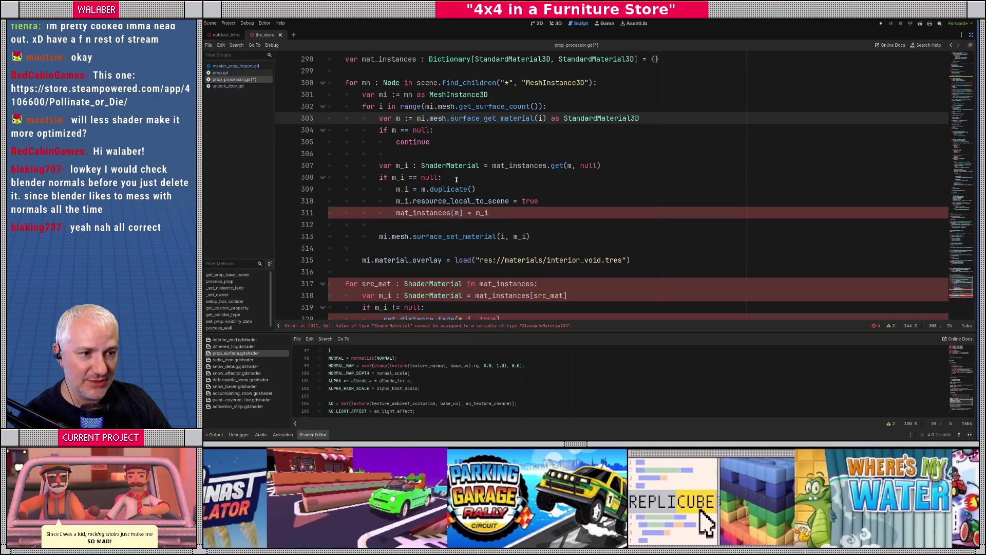
{"action": "double_click", "coordinate": [451, 165]}
{"action": "key", "text": "ctrl+v"}
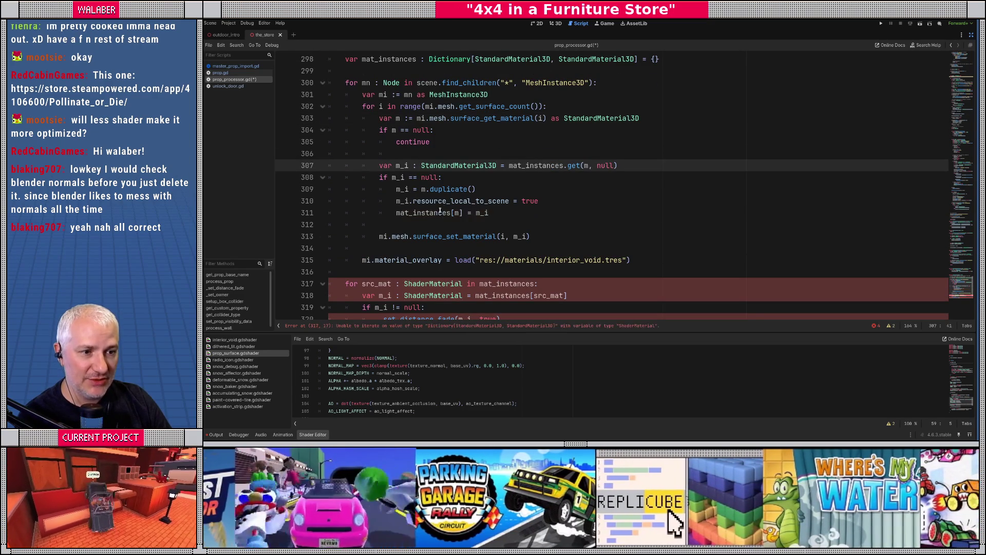
{"action": "scroll", "coordinate": [436, 184], "scroll_direction": "down", "scroll_amount": 2}
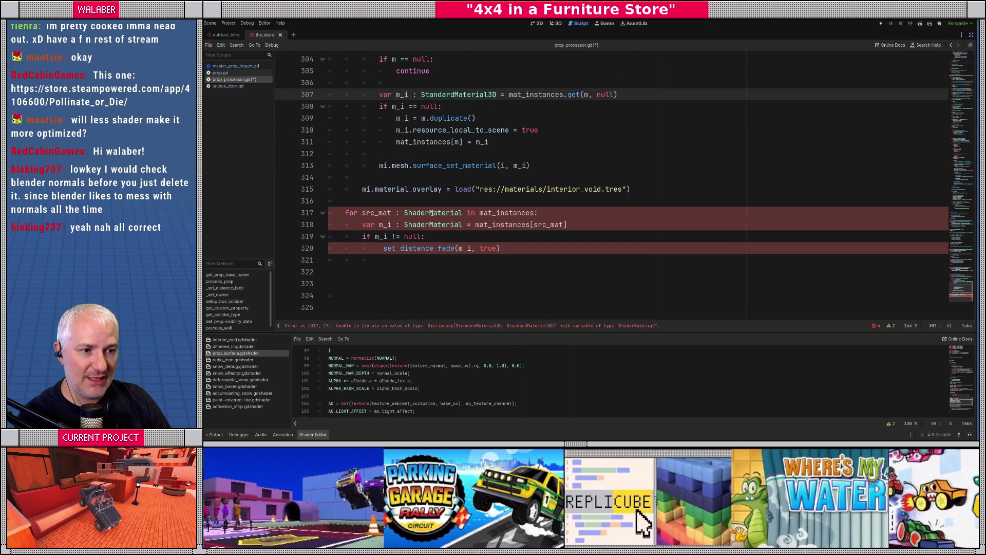
{"action": "double_click", "coordinate": [432, 213]}
{"action": "key", "text": "ctrl+v"}
{"action": "double_click", "coordinate": [428, 224]}
{"action": "key", "text": "ctrl+v"}
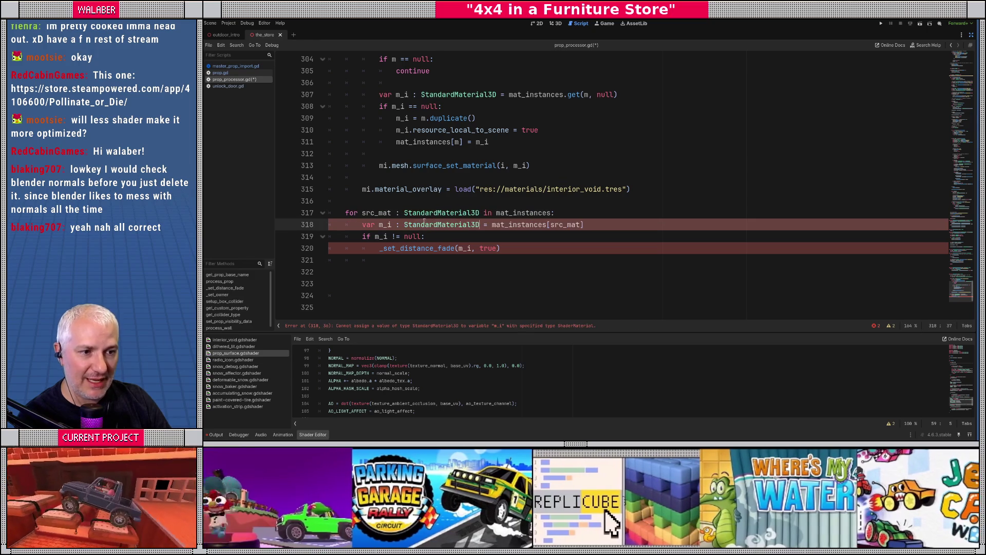
{"action": "key", "text": "ctrl+s"}
{"action": "left_click", "coordinate": [447, 201]}
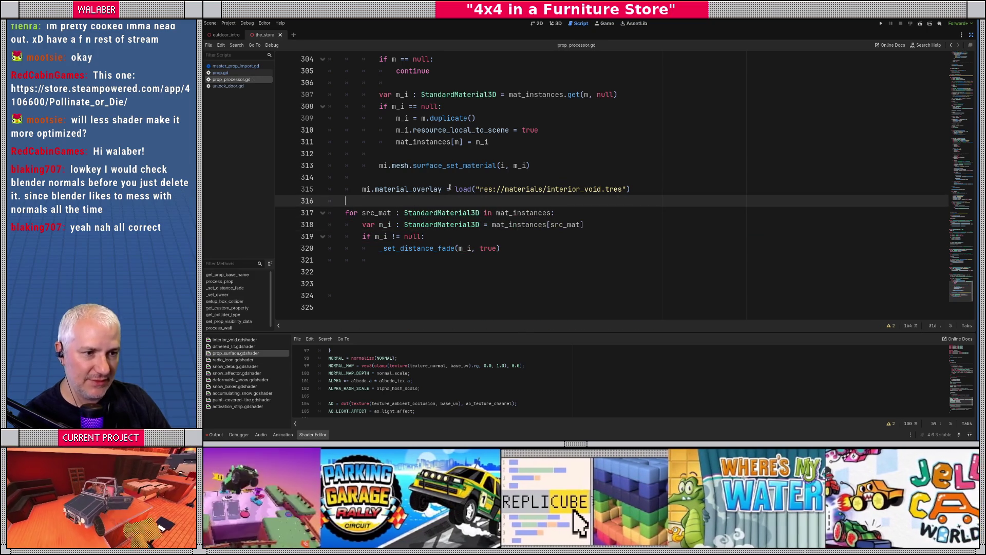
{"action": "left_click", "coordinate": [488, 177]}
{"action": "scroll", "coordinate": [532, 167], "scroll_direction": "up", "scroll_amount": 20}
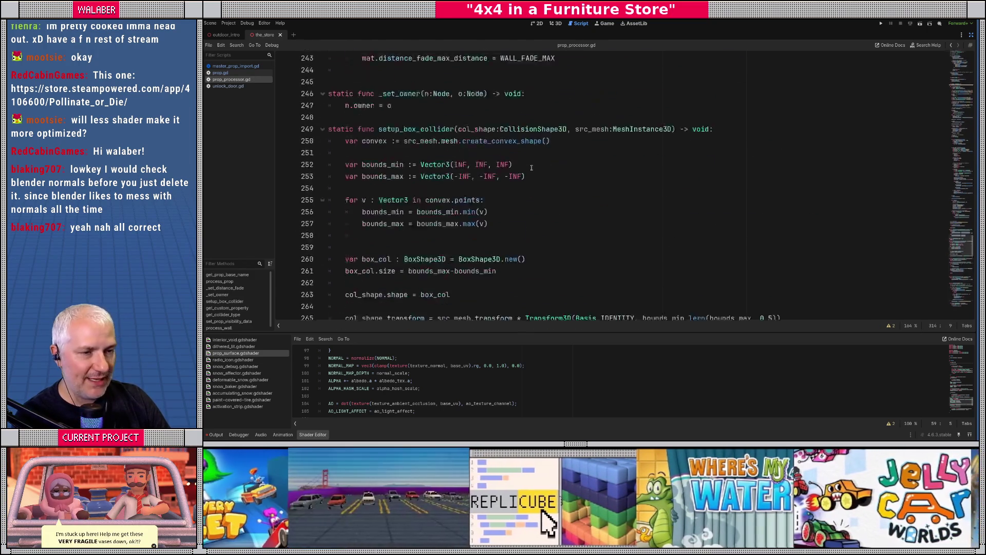
{"action": "scroll", "coordinate": [532, 168], "scroll_direction": "up", "scroll_amount": 20}
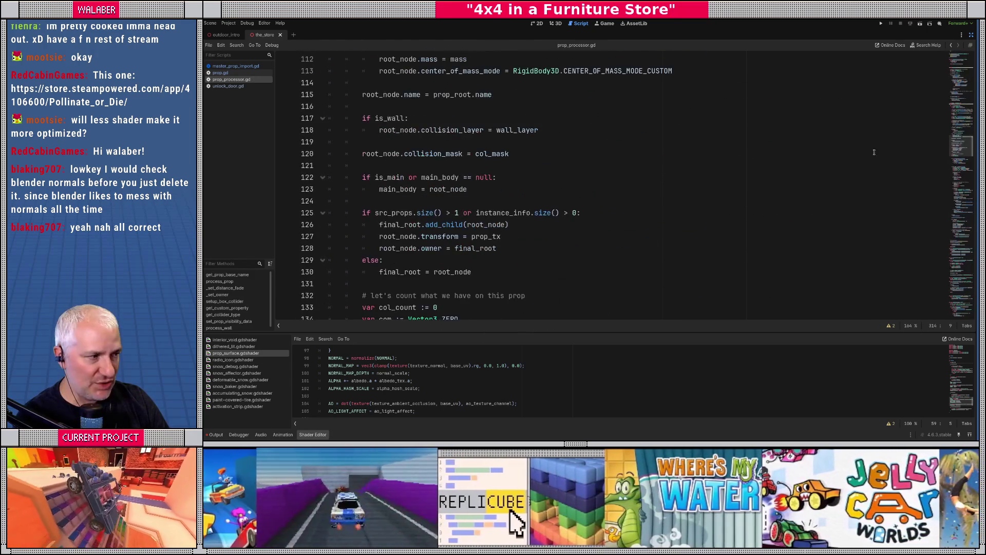
{"action": "scroll", "coordinate": [665, 119], "scroll_direction": "up", "scroll_amount": 15}
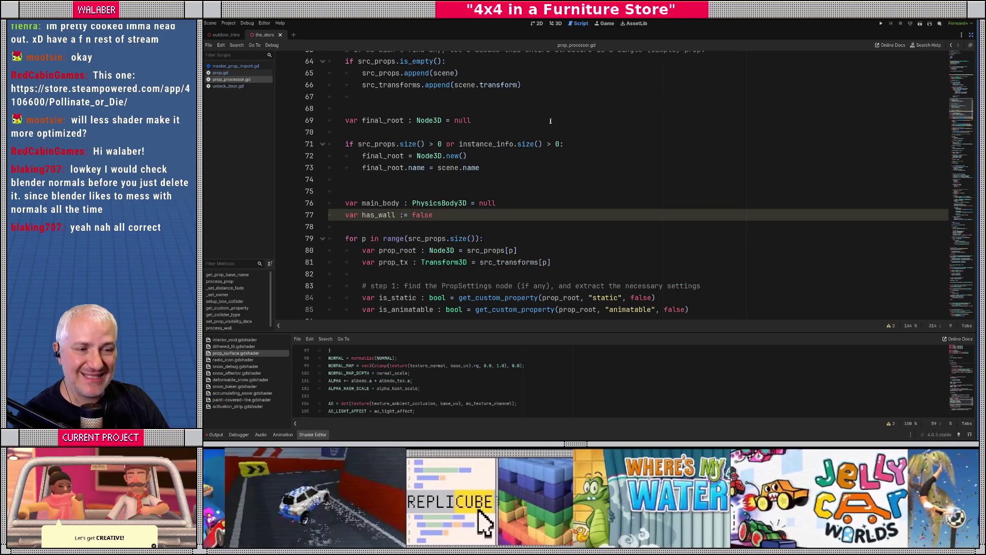
- Delete the 'var has_wall := false' declaration on line 77 and save
{"action": "left_click", "coordinate": [377, 215]}
{"action": "key", "text": "End"}
{"action": "key", "text": "shift+Home"}
{"action": "key", "text": "BackSpace"}
{"action": "key", "text": "shift+Up"}
{"action": "key", "text": "shift+Down"}
{"action": "key", "text": "shift+Up"}
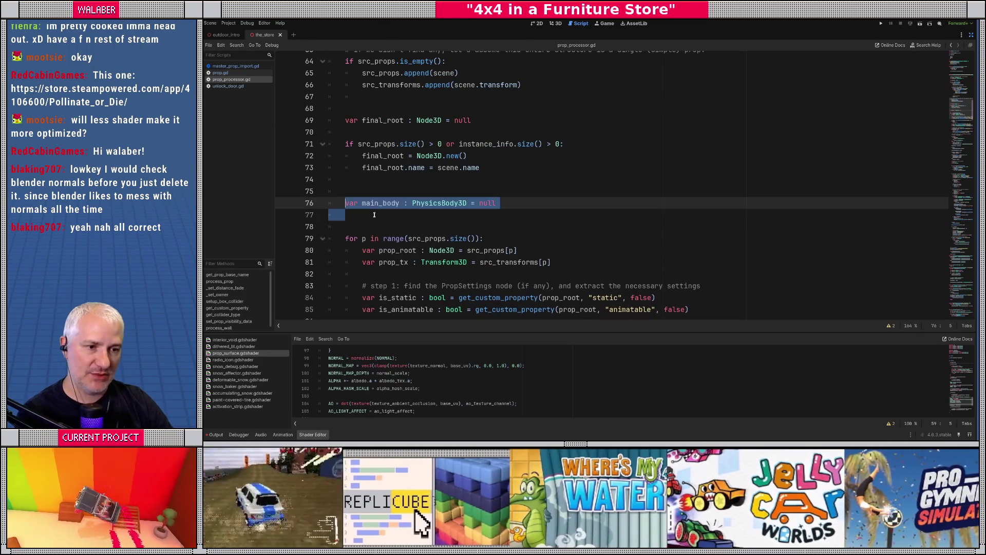
{"action": "key", "text": "End"}
{"action": "key", "text": "Delete"}
{"action": "key", "text": "ctrl+s"}
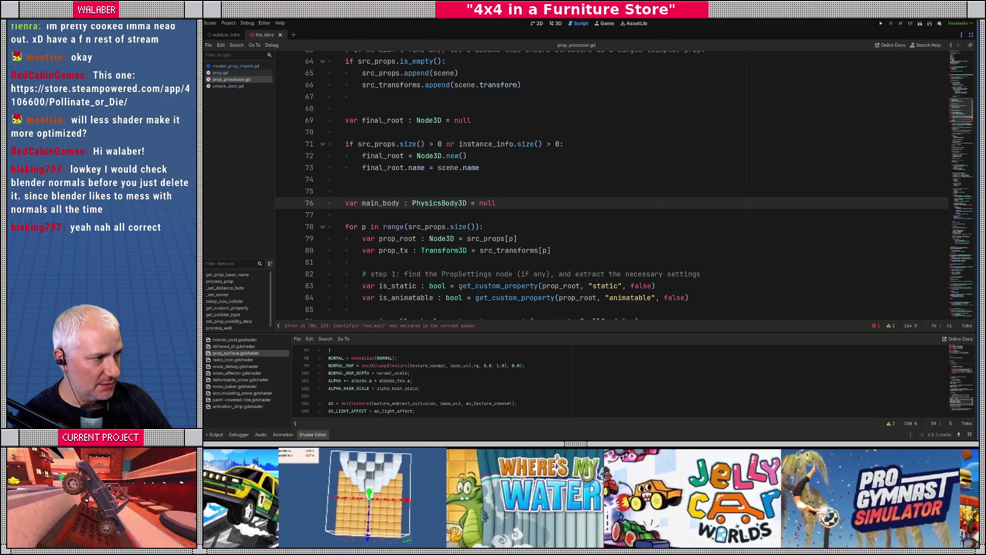
- Delete the is_wall check that assigns has_wall and bring the editor docks back
{"action": "left_click", "coordinate": [964, 129]}
{"action": "left_click_drag", "start_coordinate": [466, 177], "coordinate": [261, 169]}
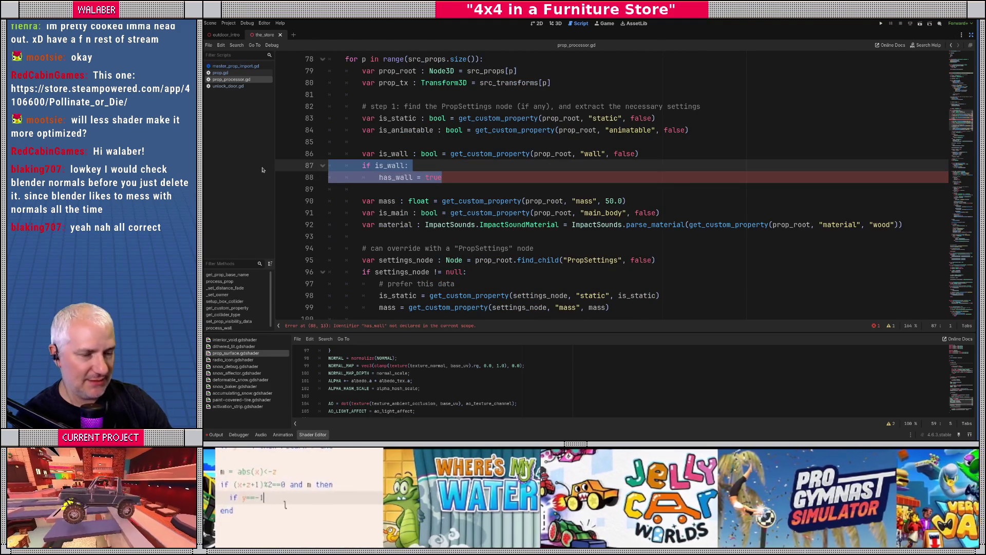
{"action": "key", "text": "BackSpace"}
{"action": "key", "text": "BackSpace"}
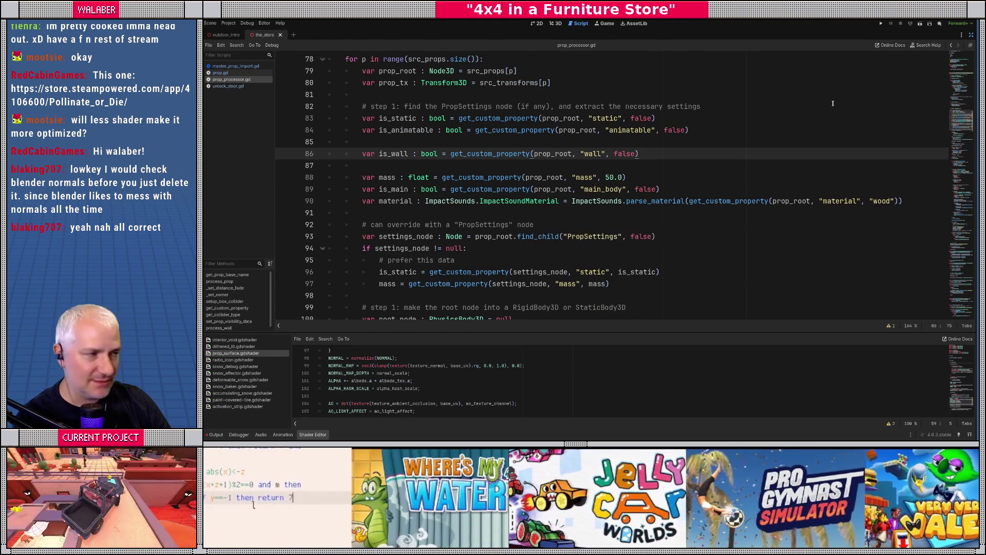
{"action": "left_click", "coordinate": [971, 35]}
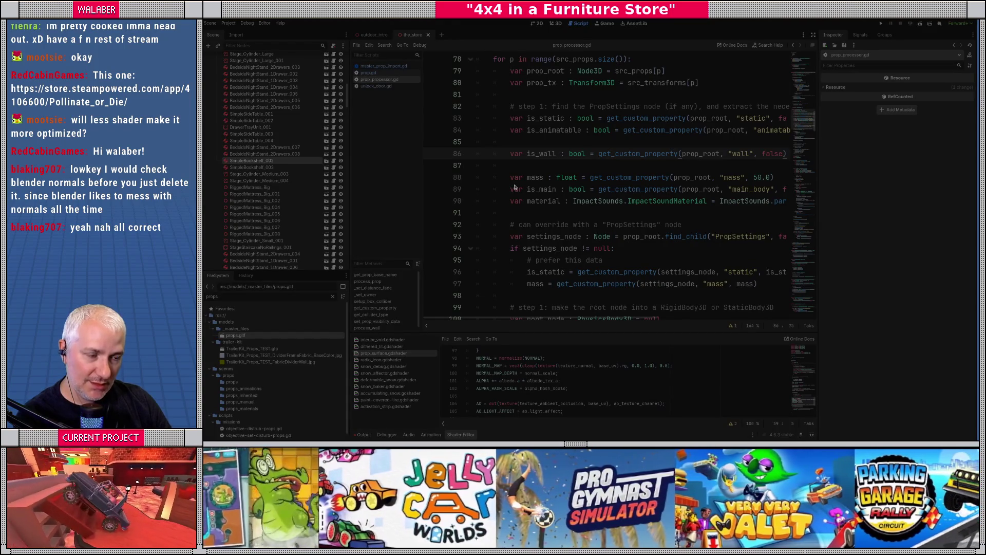
- Permanently delete all material files in props_materials, skipping any that cannot be deleted
{"action": "key", "text": "alt+Tab"}
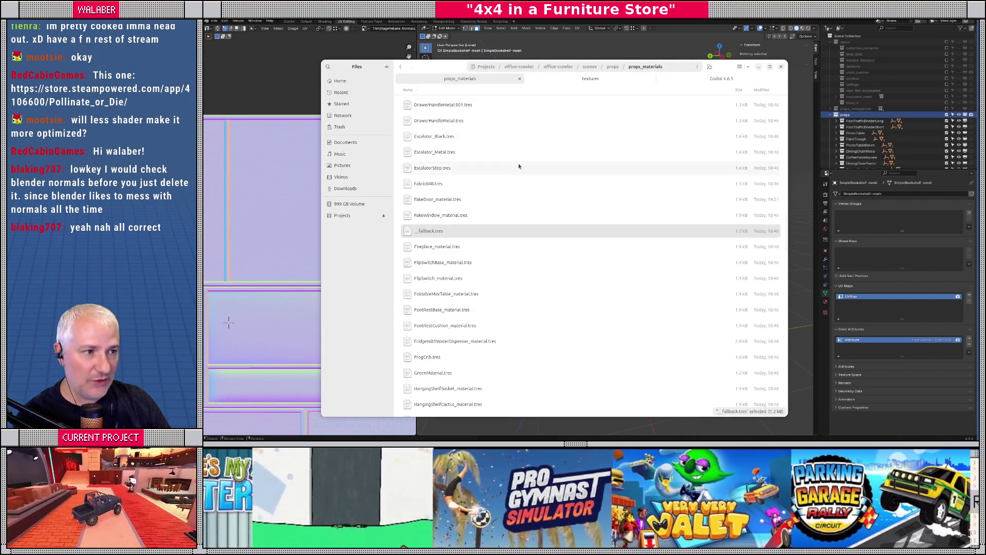
{"action": "key", "text": "ctrl+a"}
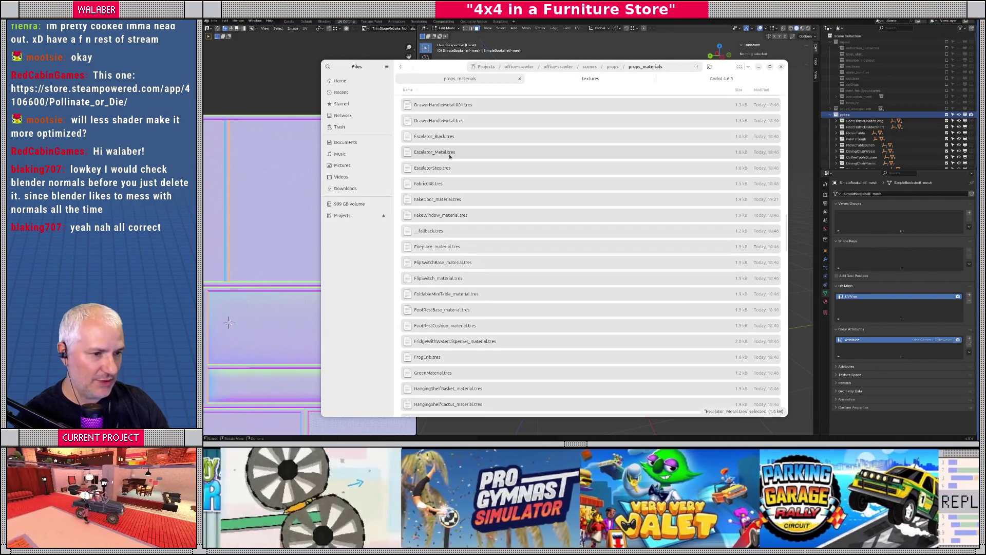
{"action": "key", "text": "shift+Delete"}
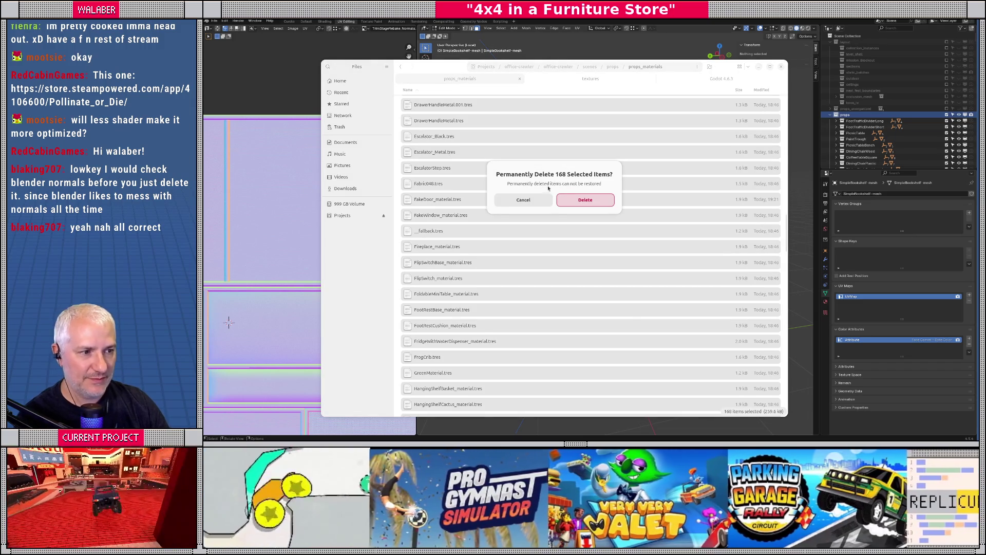
{"action": "left_click", "coordinate": [586, 200]}
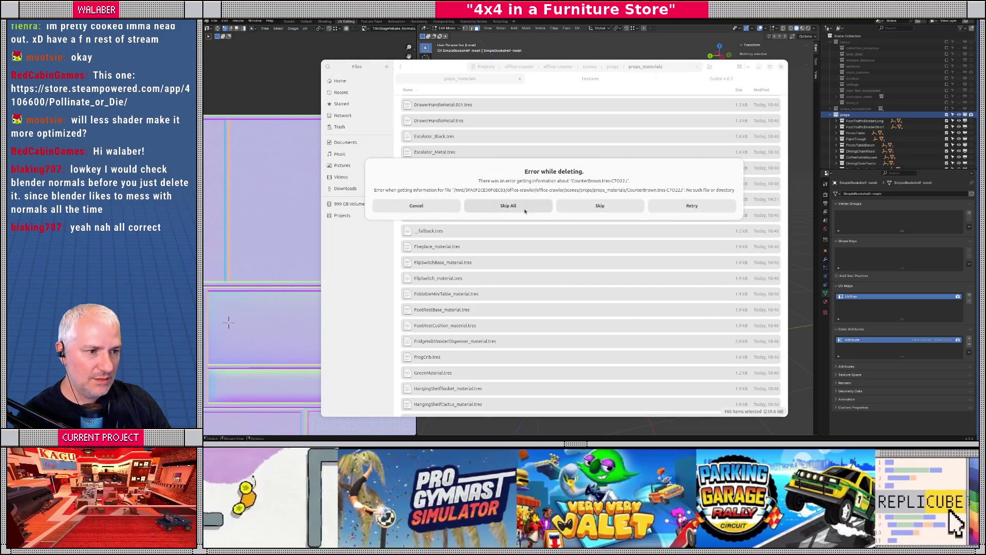
{"action": "left_click", "coordinate": [582, 205]}
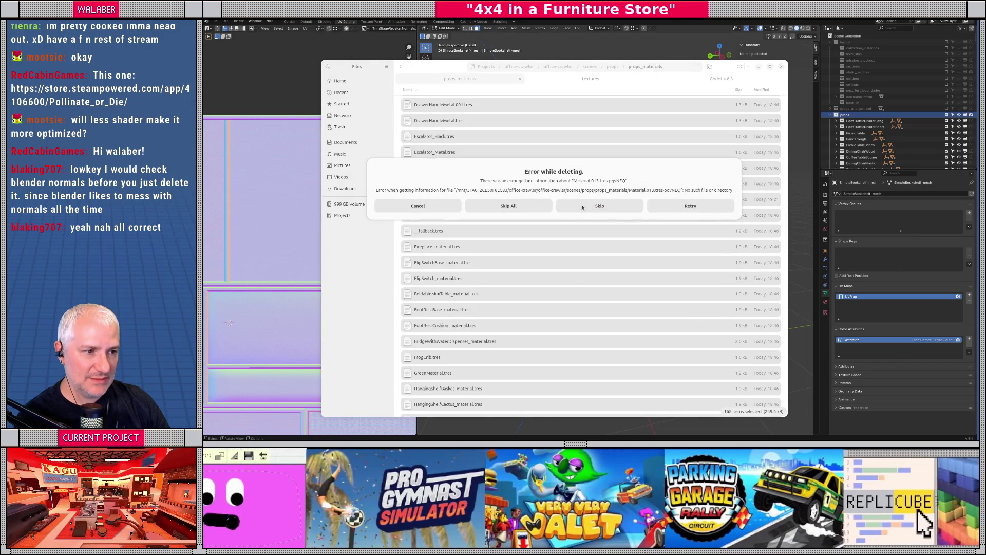
{"action": "left_click", "coordinate": [585, 206]}
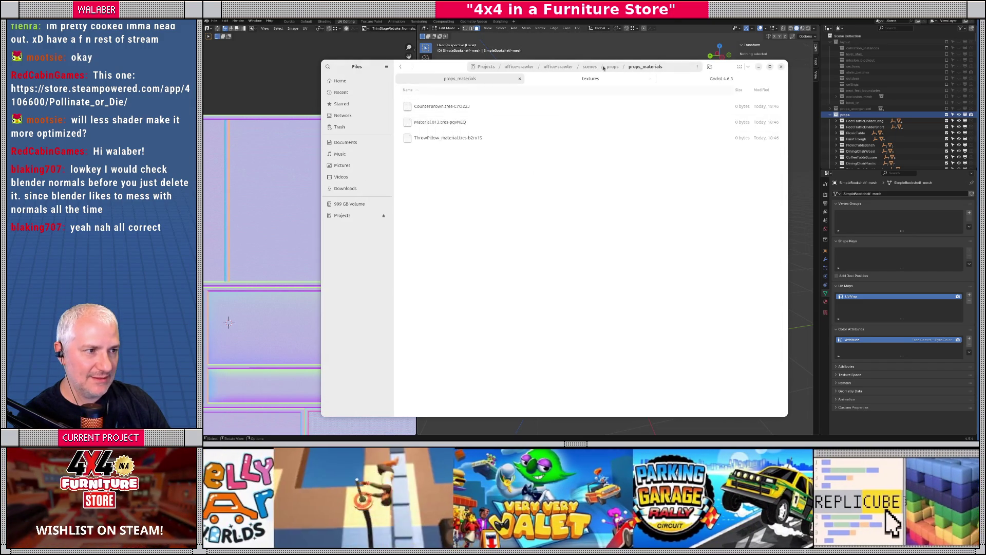
- Confirm props_materials is empty, then launch the Godot 4.6.3 executable
{"action": "left_click", "coordinate": [612, 67]}
{"action": "double_click", "coordinate": [439, 201]}
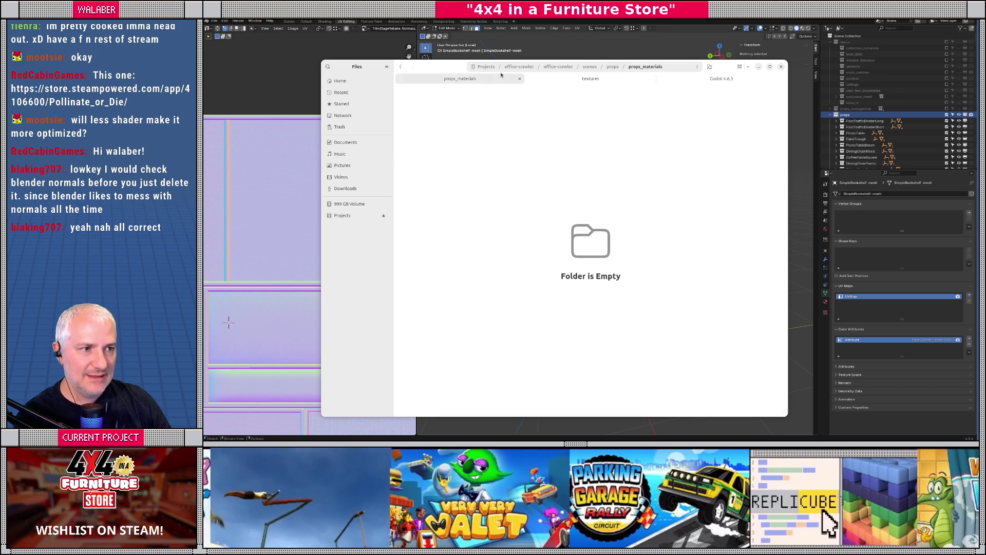
{"action": "left_click", "coordinate": [721, 78]}
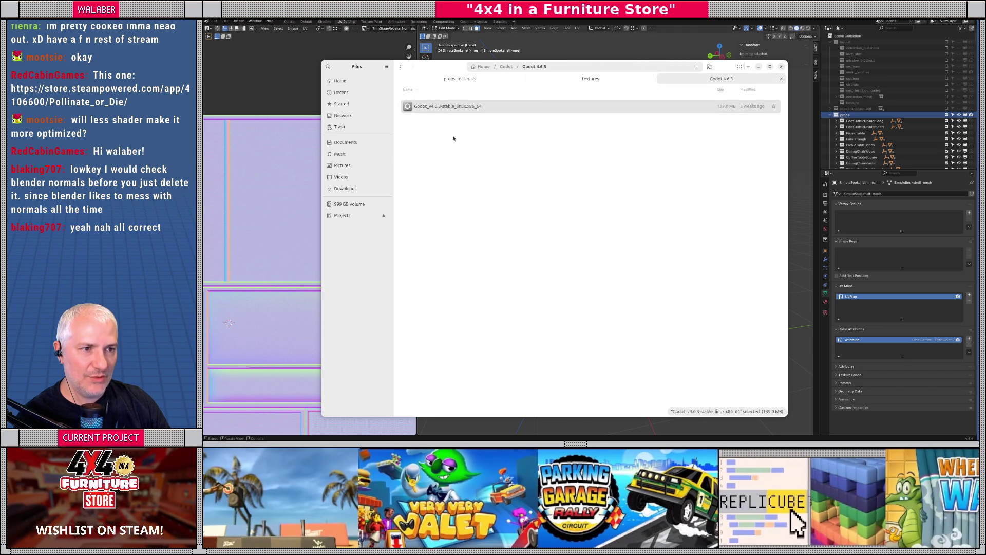
{"action": "key", "text": "Return"}
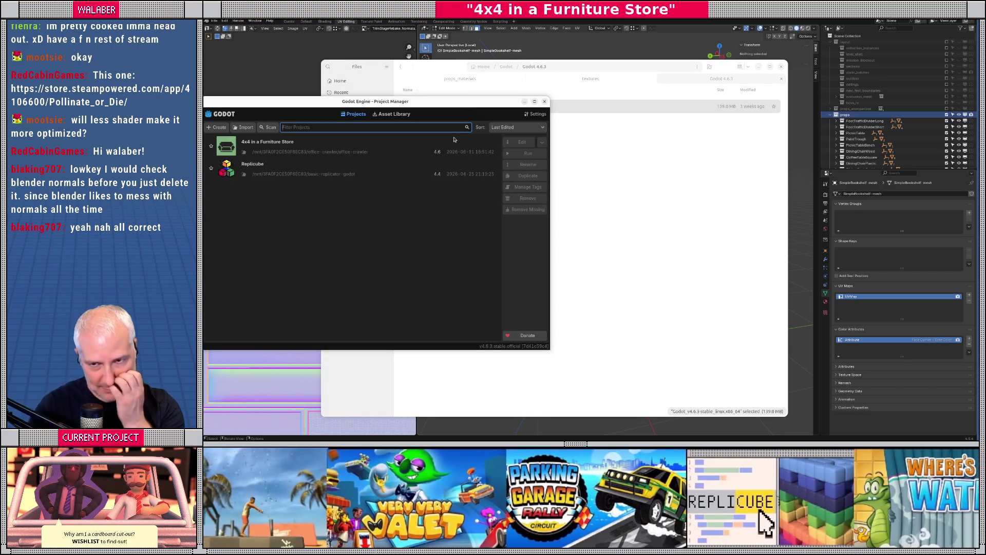
- Open the 4x4 in a Furniture Store project, close outdoor_intro, and filter files by 'prop'
{"action": "double_click", "coordinate": [365, 148]}
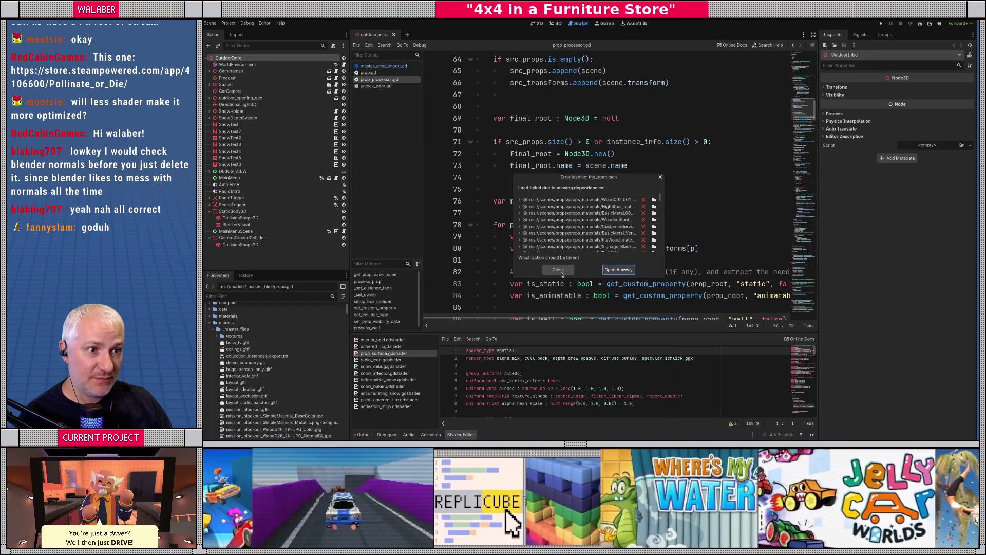
{"action": "left_click", "coordinate": [563, 271]}
{"action": "left_click", "coordinate": [394, 35]}
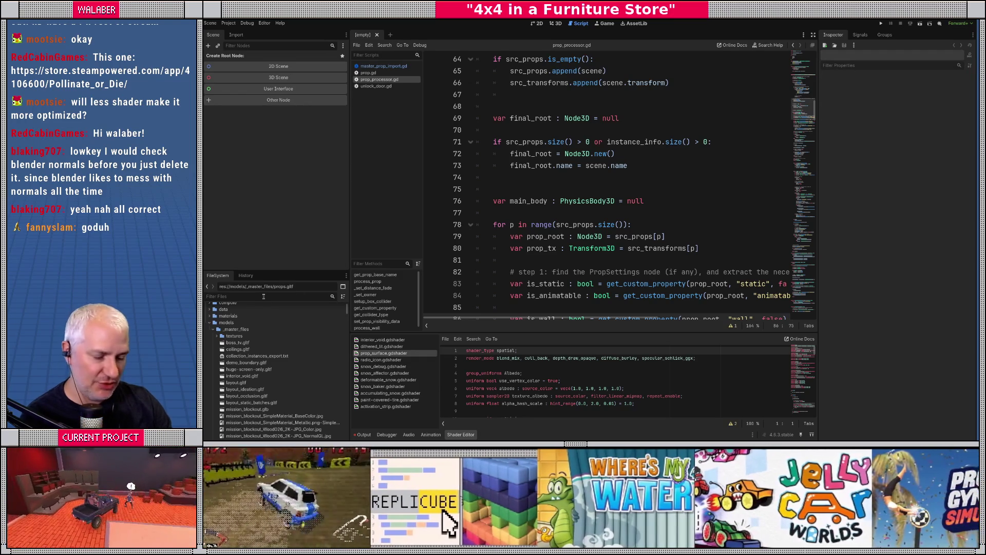
{"action": "type", "text": "prop"}
{"action": "right_click", "coordinate": [263, 315]}
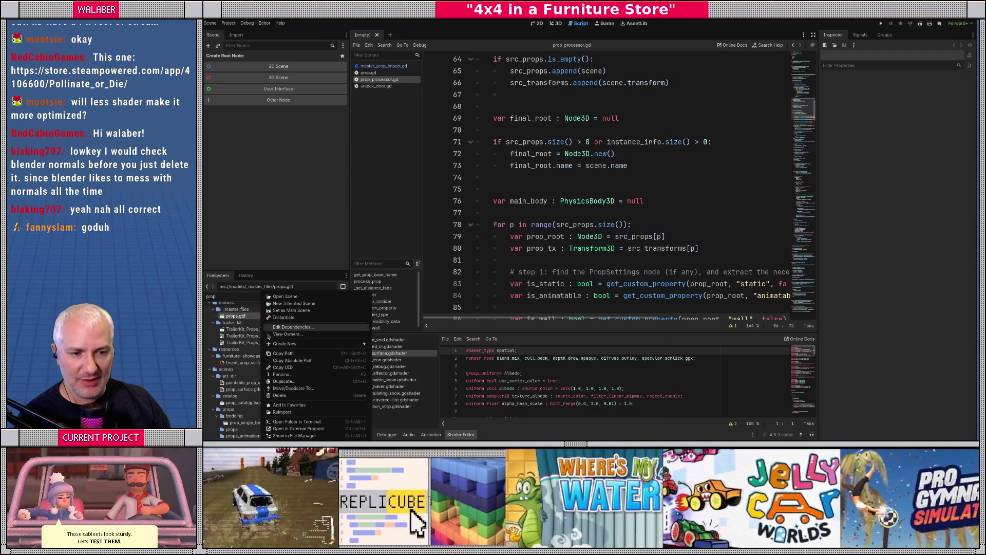
- Reimport props.gltf and switch back to the Files window
{"action": "left_click", "coordinate": [282, 412]}
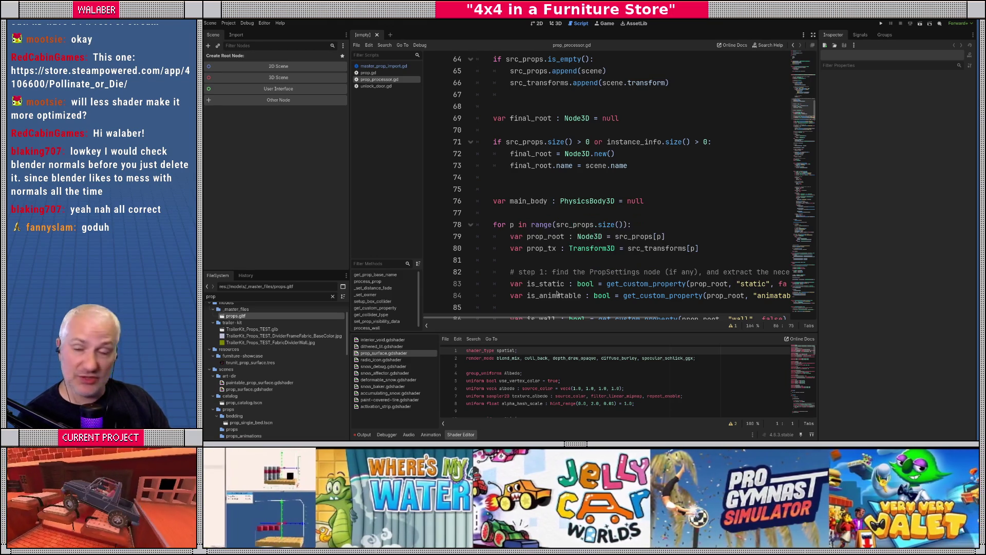
{"action": "key", "text": "alt+Tab"}
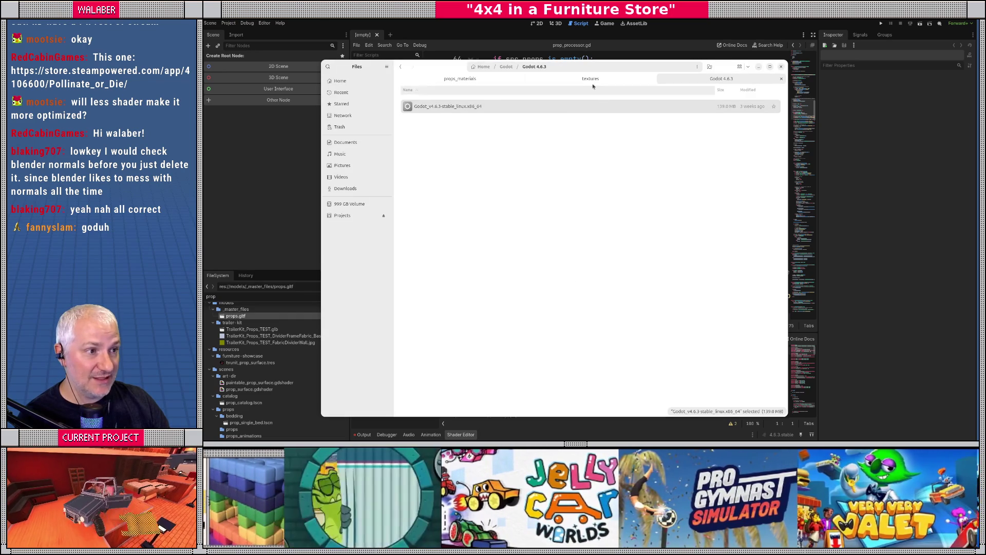
- Browse the regenerated .tres files in props_materials, such as BeanBag_material.tres, then return to Godot
{"action": "left_click", "coordinate": [493, 78]}
{"action": "key", "text": "ctrl+a"}
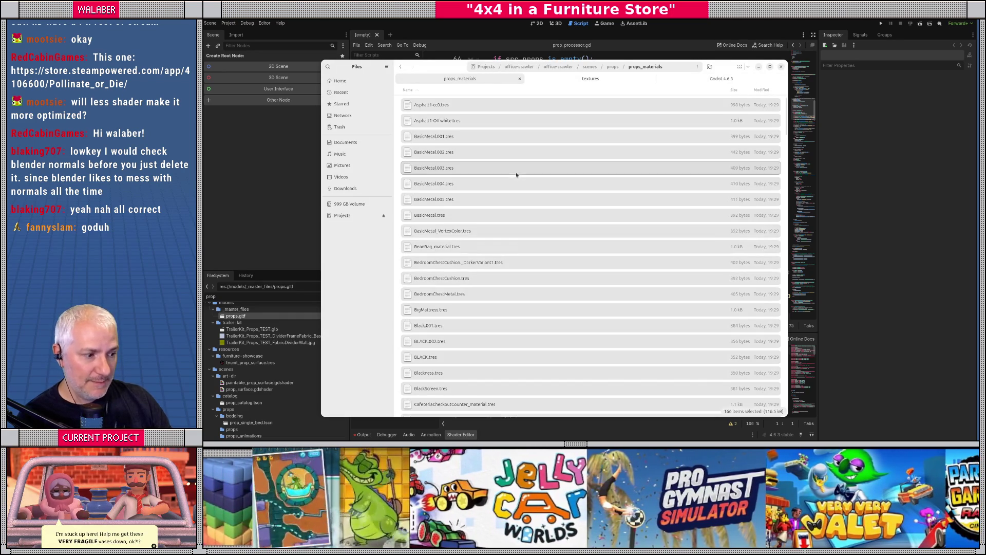
{"action": "scroll", "coordinate": [571, 212], "scroll_direction": "down", "scroll_amount": 2}
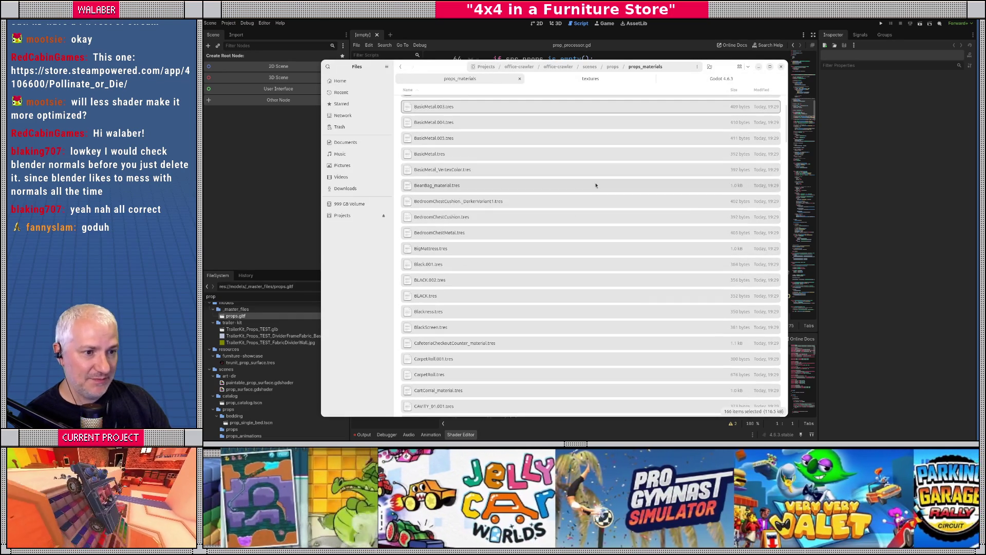
{"action": "left_click", "coordinate": [596, 186]}
{"action": "scroll", "coordinate": [595, 206], "scroll_direction": "down", "scroll_amount": 10}
{"action": "scroll", "coordinate": [594, 271], "scroll_direction": "down", "scroll_amount": 20}
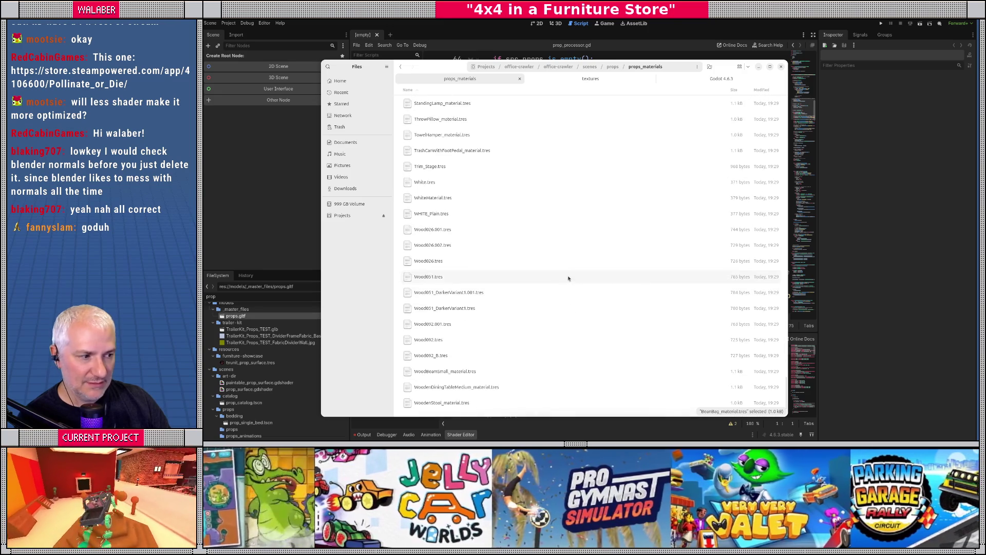
{"action": "scroll", "coordinate": [568, 279], "scroll_direction": "up", "scroll_amount": 10}
{"action": "key", "text": "alt+Tab"}
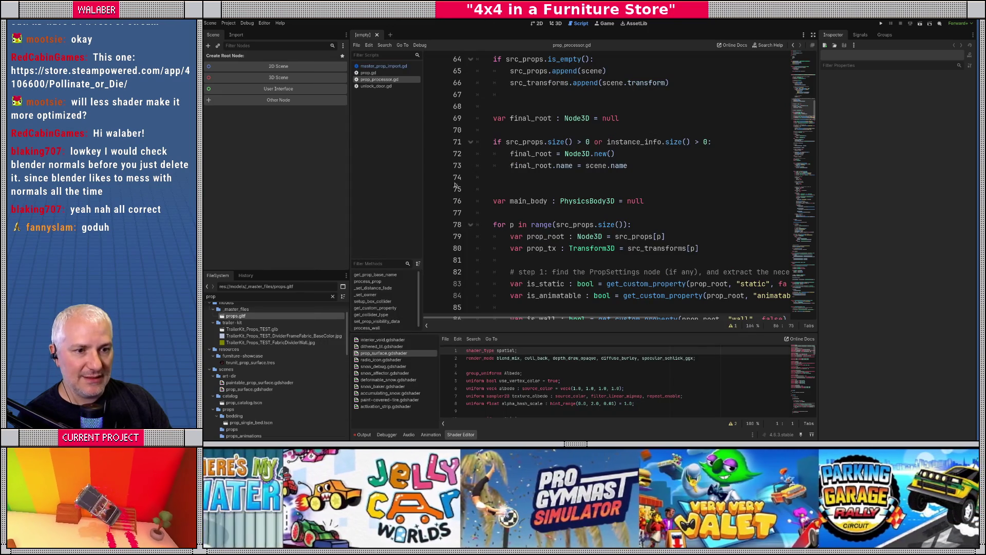
- Filter the FileSystem by 'the_s' and open the_store.tscn in the 3D view
{"action": "left_click", "coordinate": [261, 296]}
{"action": "key", "text": "ctrl+a"}
{"action": "type", "text": "the_s"}
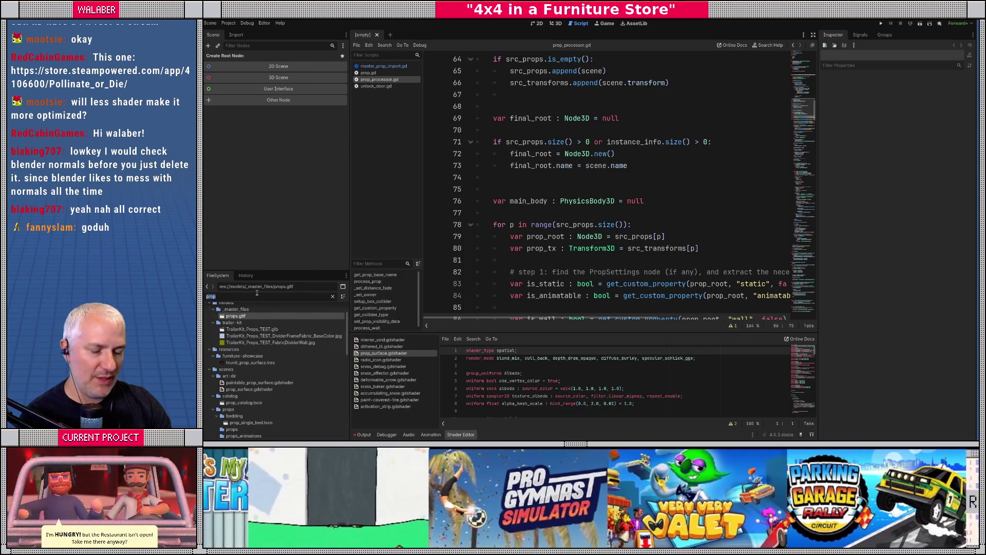
{"action": "left_click", "coordinate": [255, 336]}
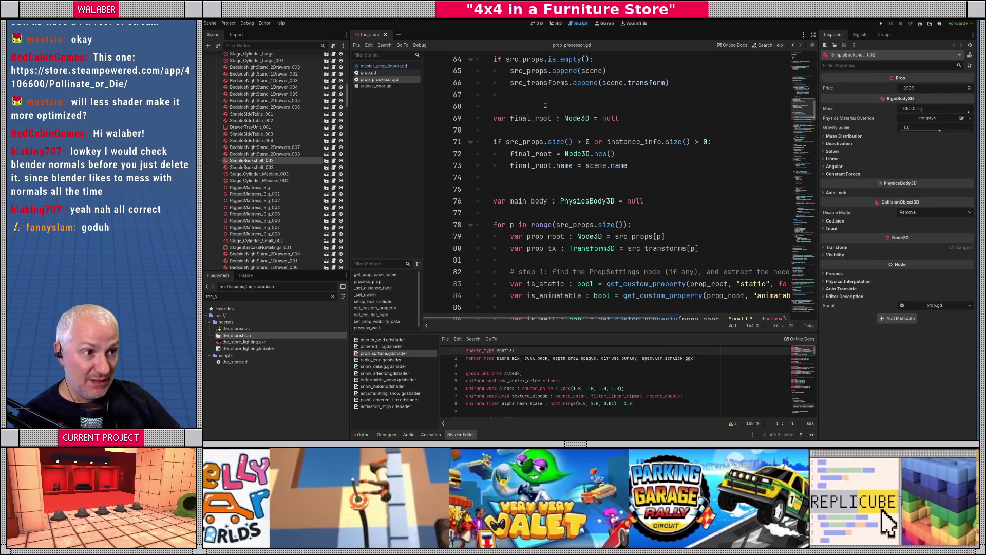
{"action": "key", "text": "ctrl+F2"}
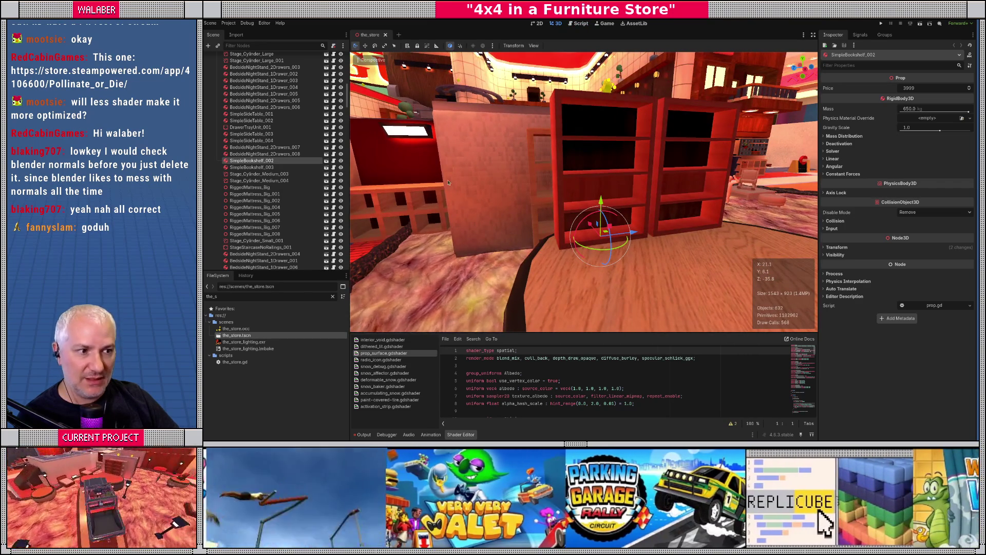
- Open the SimpleBookshelf.tscn prop scene to inspect it, then close it and return to the_store
{"action": "left_click", "coordinate": [326, 161]}
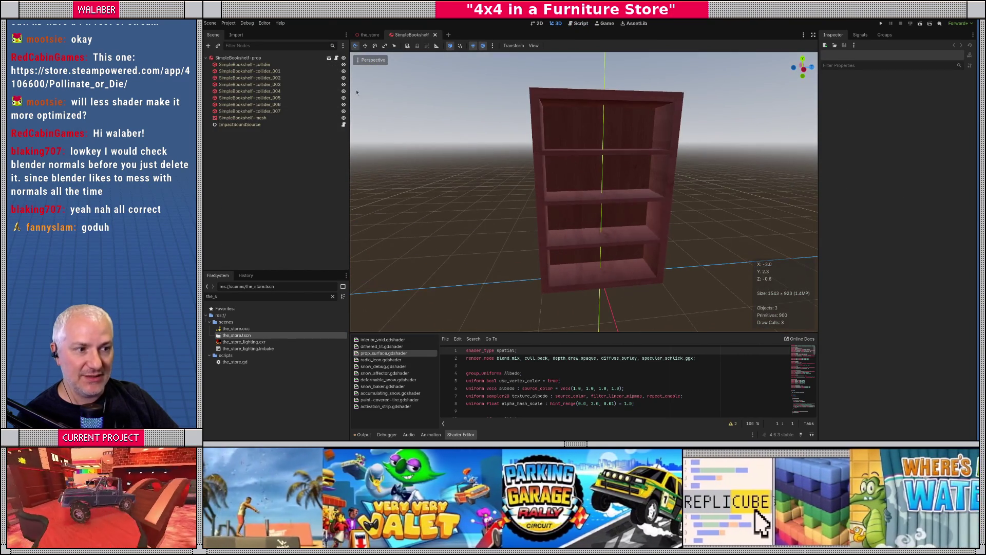
{"action": "left_click", "coordinate": [329, 58]}
{"action": "scroll", "coordinate": [368, 103], "scroll_direction": "up", "scroll_amount": 5}
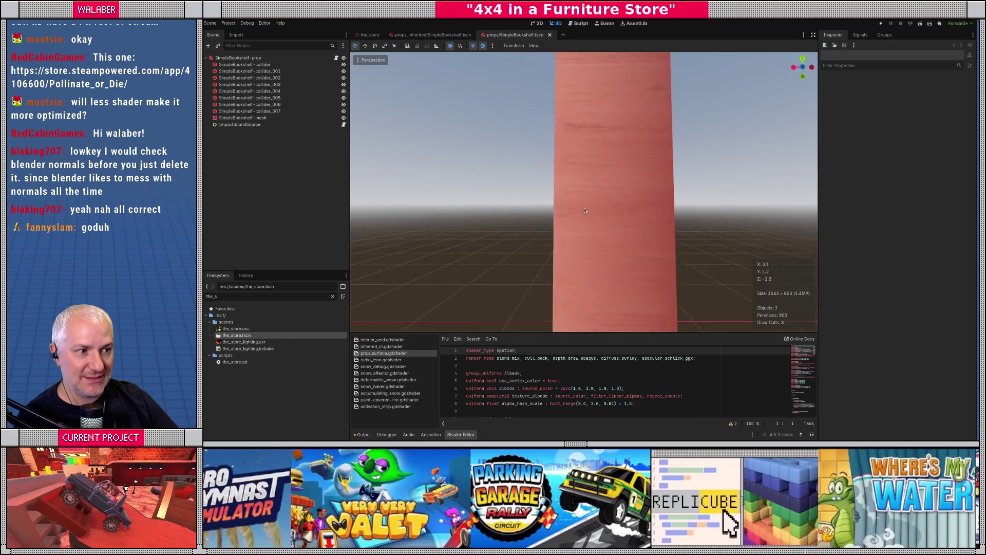
{"action": "scroll", "coordinate": [387, 92], "scroll_direction": "down", "scroll_amount": 4}
{"action": "middle_click", "coordinate": [473, 40]}
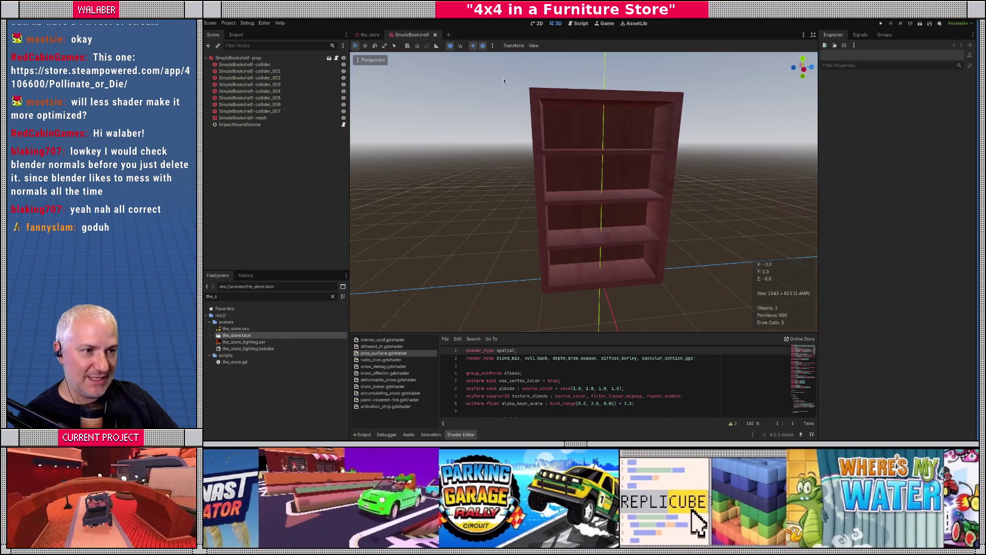
{"action": "key", "text": "ctrl+s"}
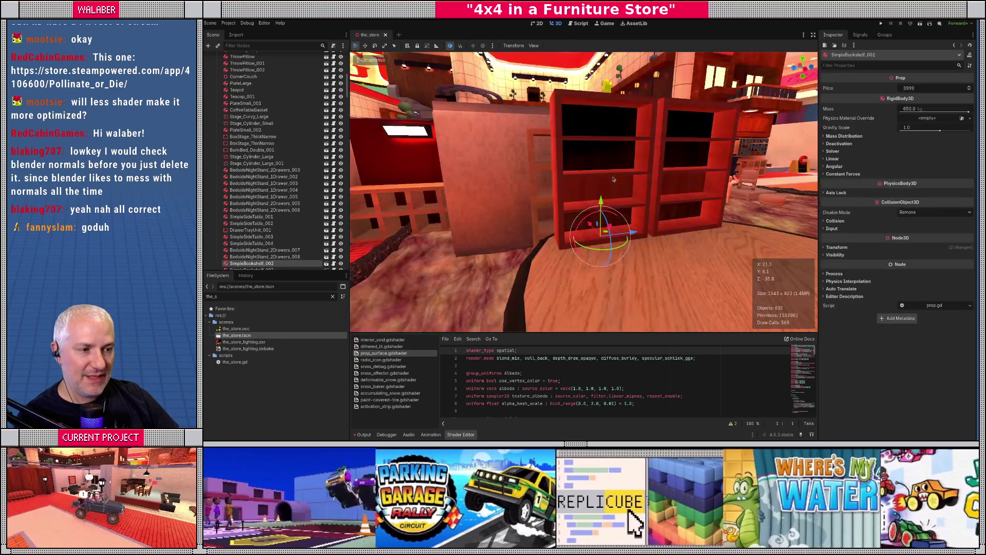
{"action": "scroll", "coordinate": [620, 183], "scroll_direction": "up", "scroll_amount": 5}
{"action": "scroll", "coordinate": [621, 182], "scroll_direction": "down", "scroll_amount": 8}
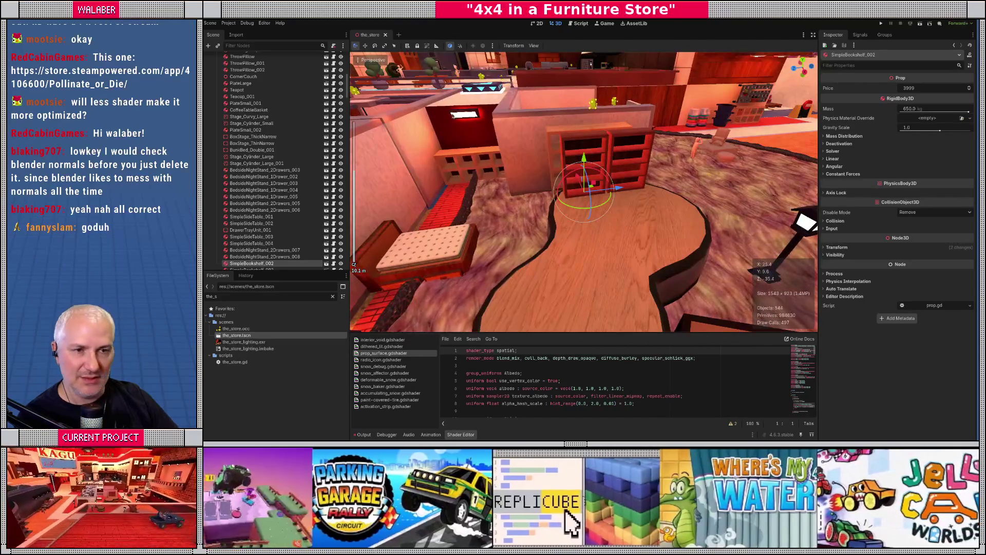
- Reload the current project without saving modified resources
{"action": "left_click", "coordinate": [229, 23]}
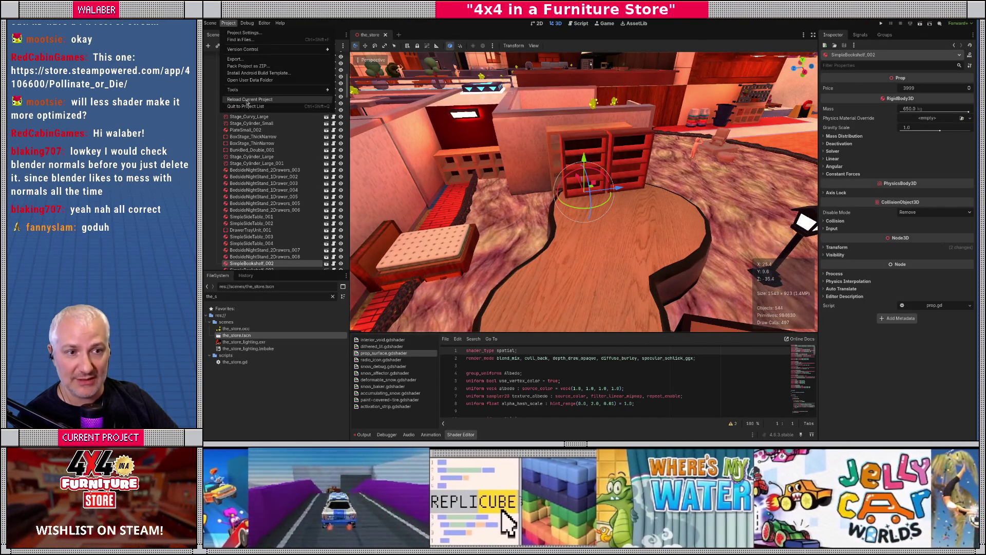
{"action": "left_click", "coordinate": [249, 104]}
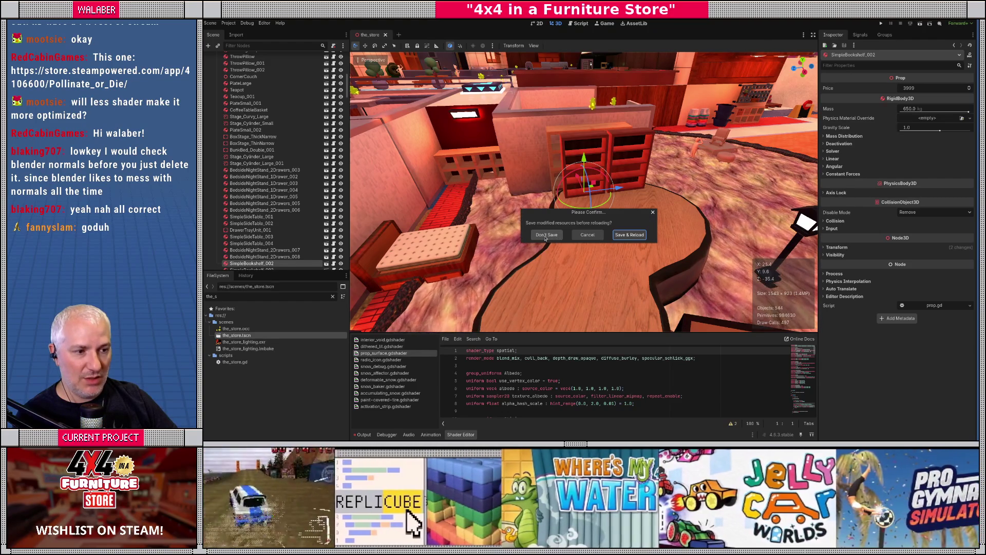
{"action": "left_click", "coordinate": [545, 238]}
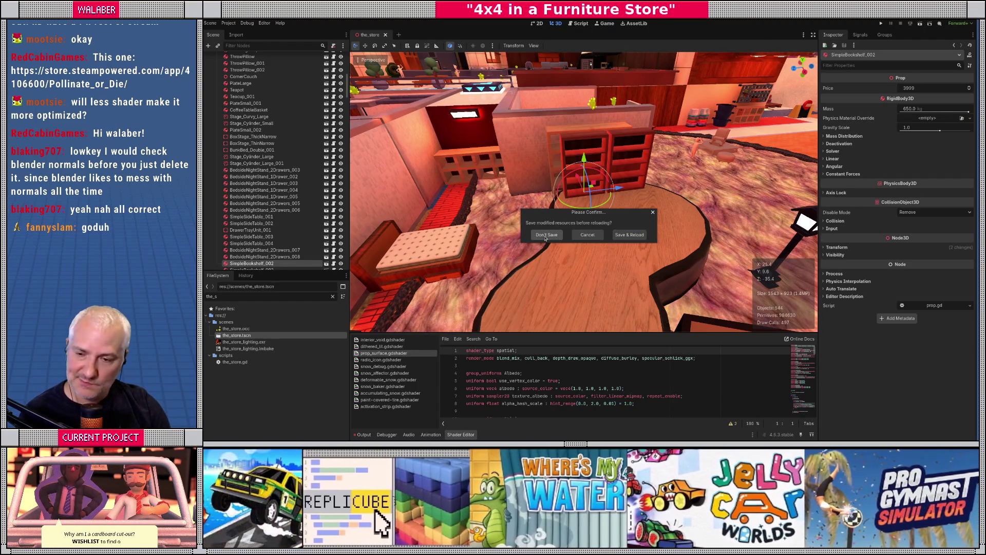
{"action": "key", "text": "alt+Tab"}
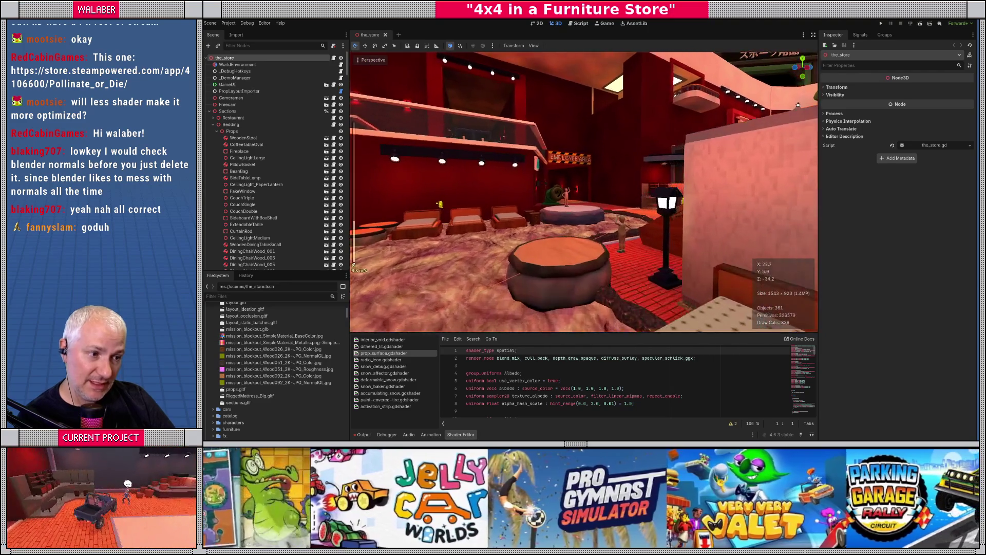
- Filter the FileSystem for 'material.' and open Material.054 for editing
{"action": "scroll", "coordinate": [584, 192], "scroll_direction": "up", "scroll_amount": 2}
{"action": "key", "text": "w"}
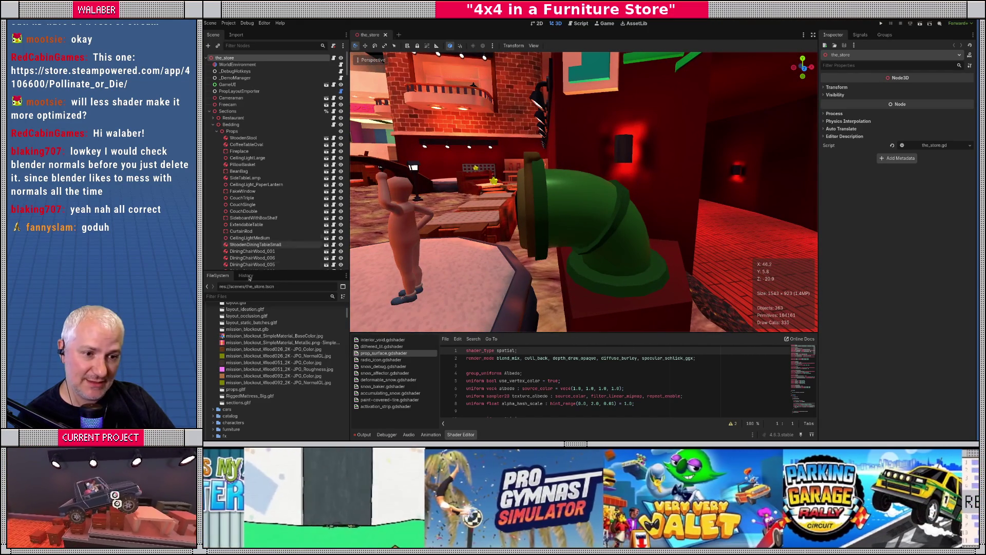
{"action": "type", "text": "mater"}
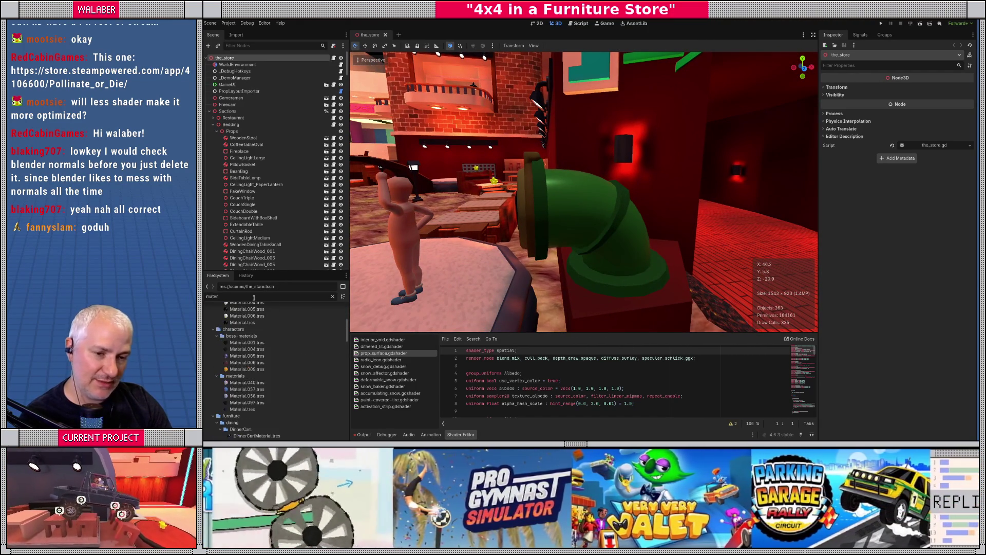
{"action": "type", "text": "ial."}
{"action": "scroll", "coordinate": [271, 376], "scroll_direction": "down", "scroll_amount": 5}
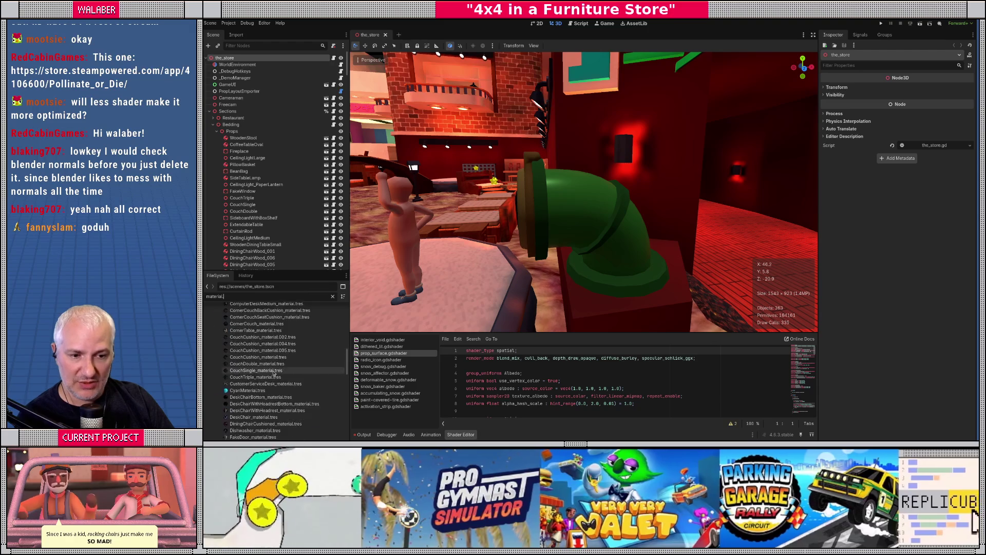
{"action": "scroll", "coordinate": [271, 375], "scroll_direction": "down", "scroll_amount": 5}
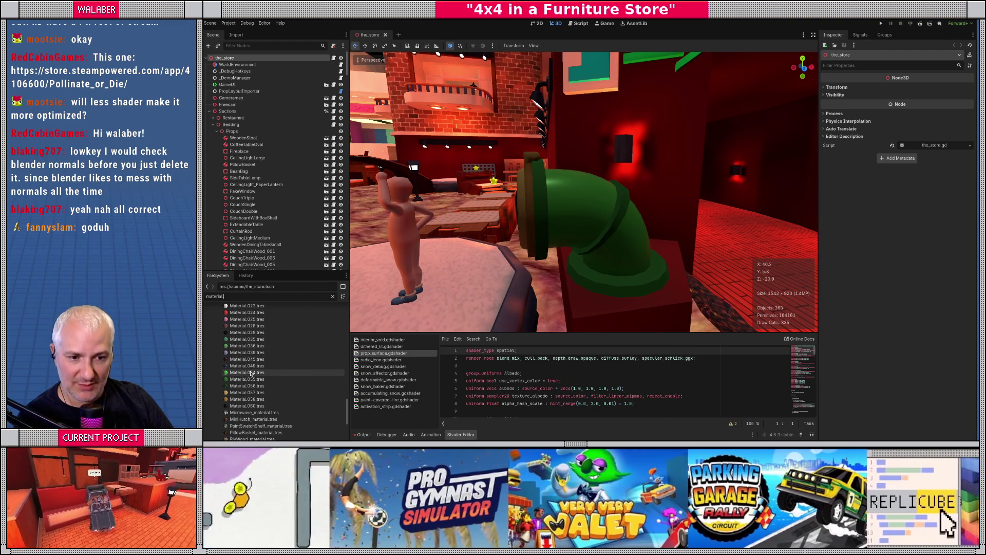
{"action": "left_click", "coordinate": [251, 372]}
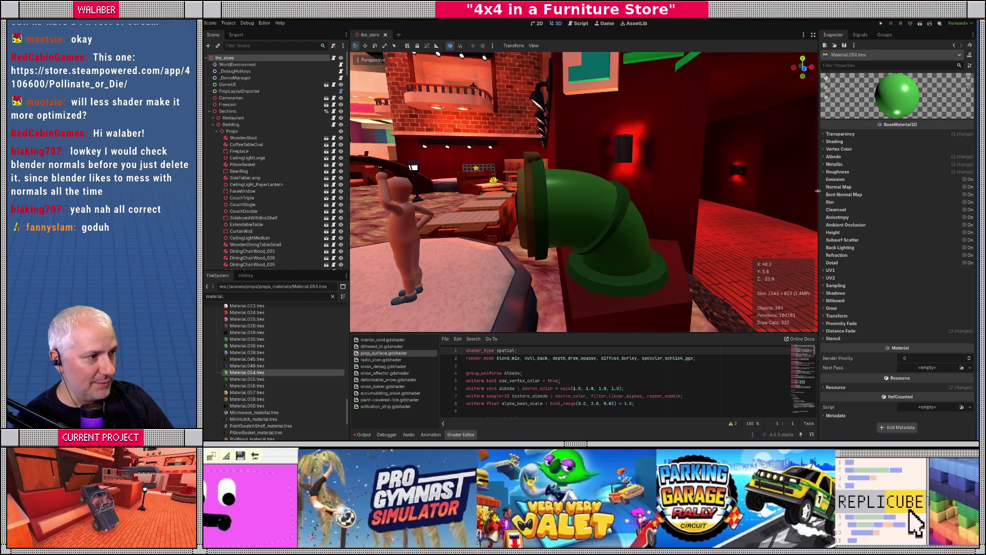
- Enable emission on Material.054 with a bright green colour and 0.2 energy multiplier
{"action": "left_click", "coordinate": [965, 181]}
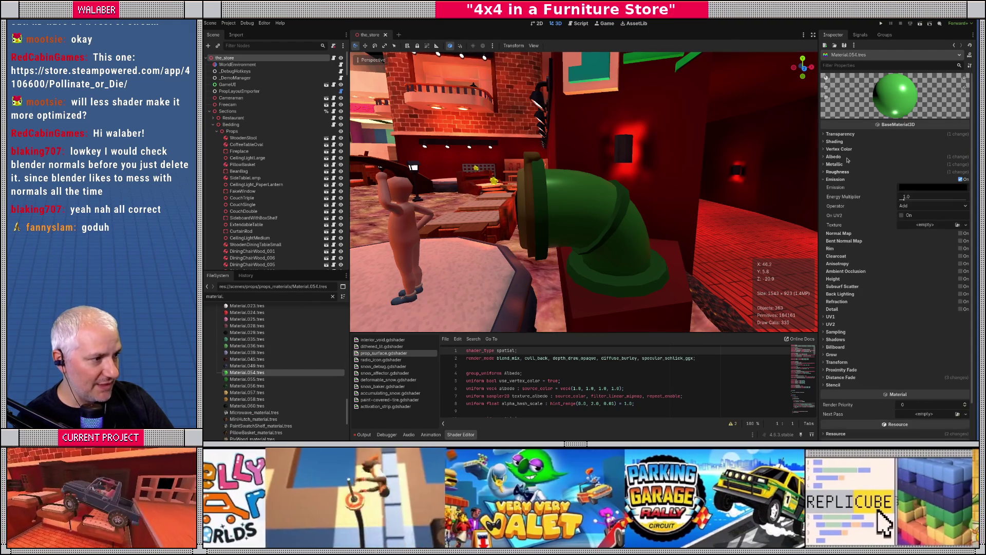
{"action": "left_click", "coordinate": [824, 150]}
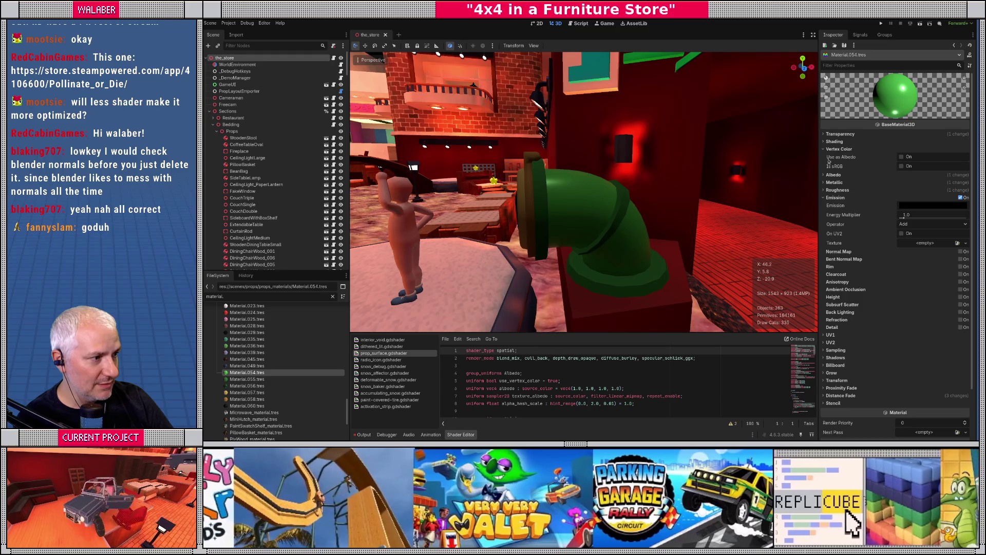
{"action": "left_click", "coordinate": [830, 175]}
{"action": "left_click", "coordinate": [916, 183]}
{"action": "left_click", "coordinate": [916, 183]}
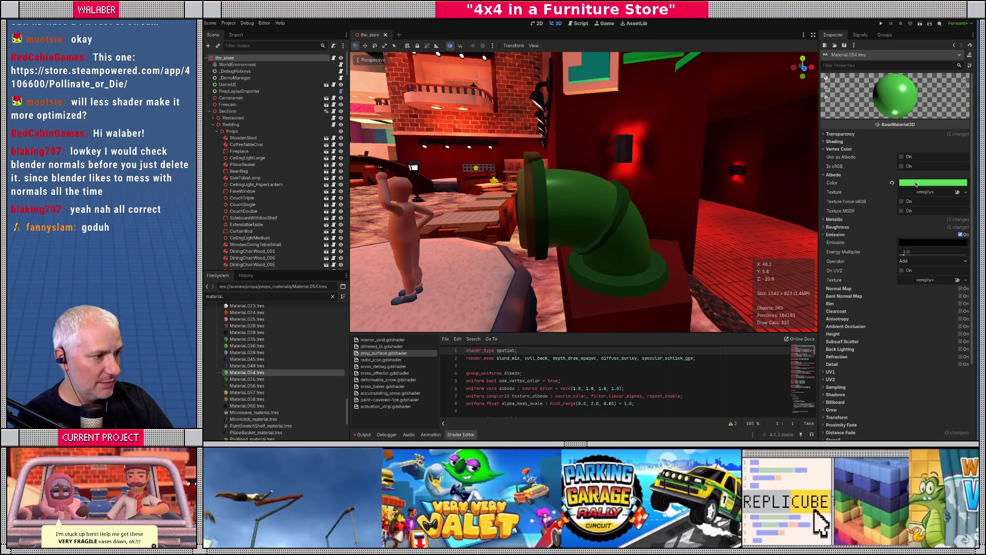
{"action": "left_click", "coordinate": [927, 242]}
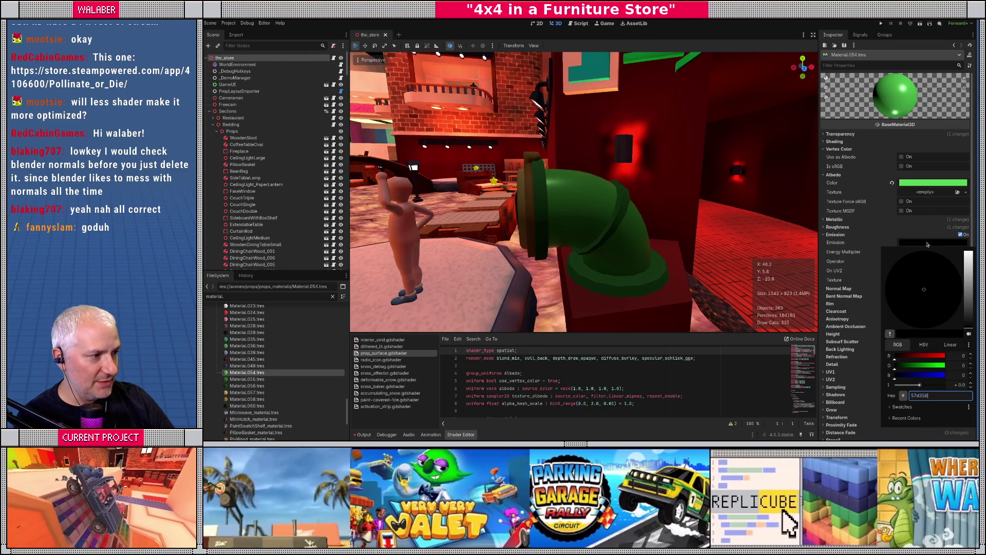
{"action": "left_click", "coordinate": [920, 396]}
{"action": "left_click", "coordinate": [927, 244]}
{"action": "left_click", "coordinate": [928, 253]}
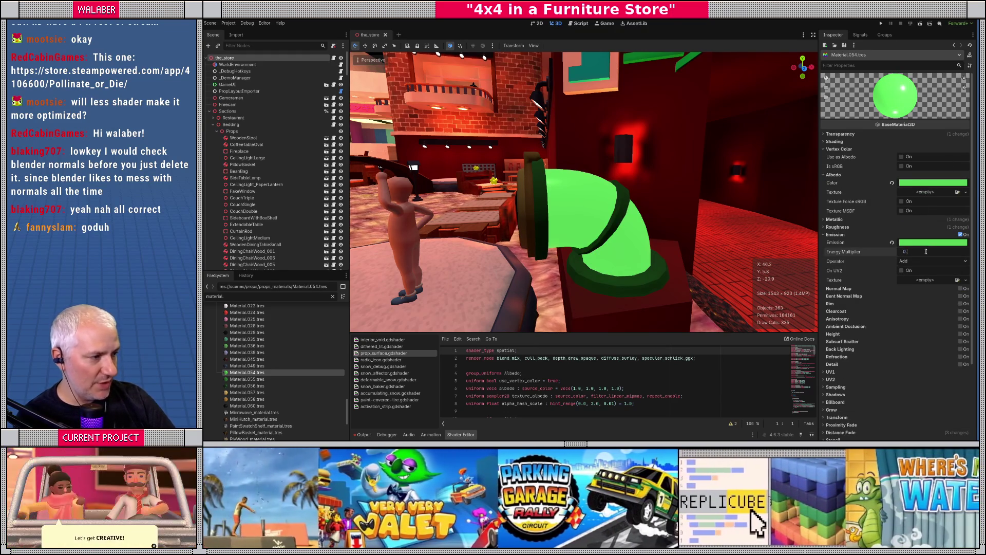
{"action": "type", "text": "2"}
{"action": "key", "text": "Return"}
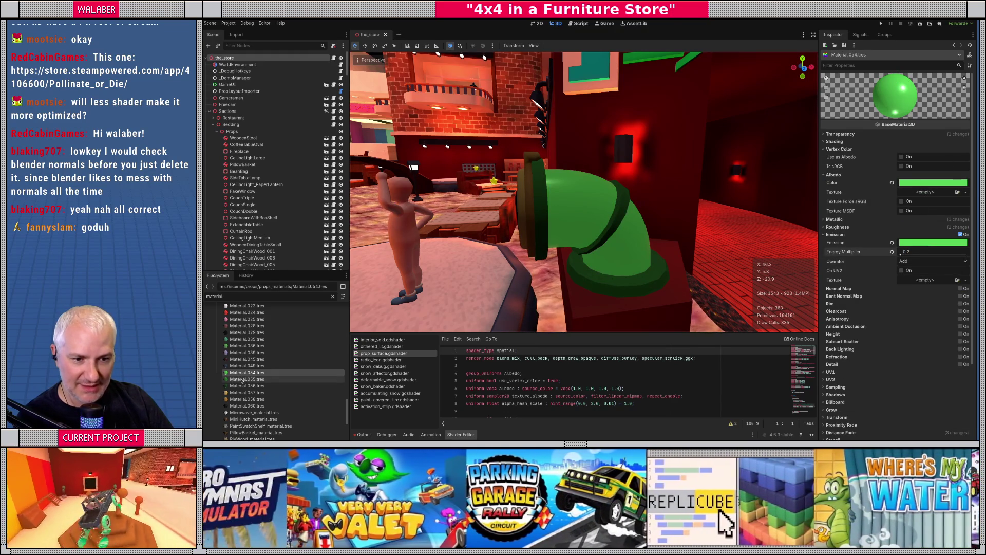
{"action": "left_click", "coordinate": [241, 379]}
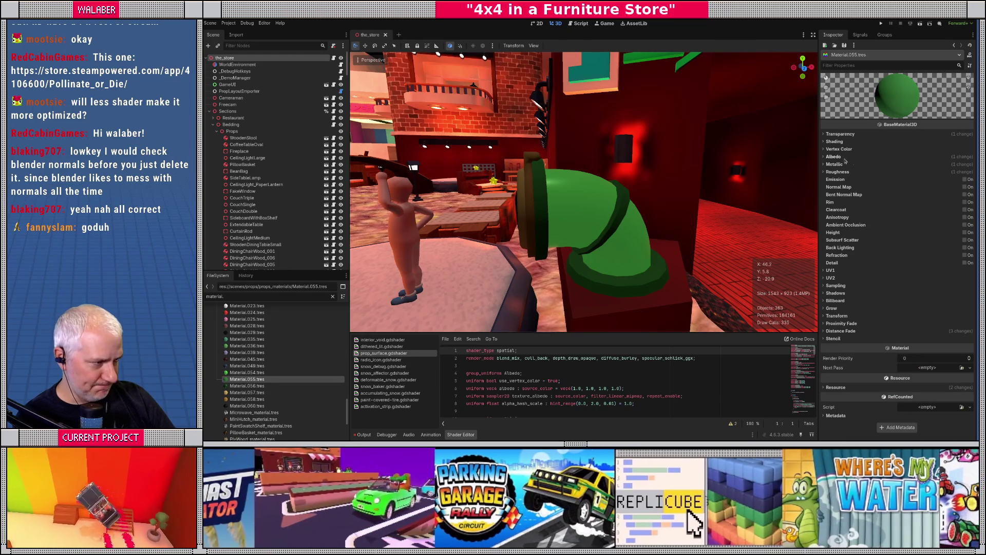
- Enable green emission at 0.2 energy on the pipe's Material.055
{"action": "left_click", "coordinate": [850, 157]}
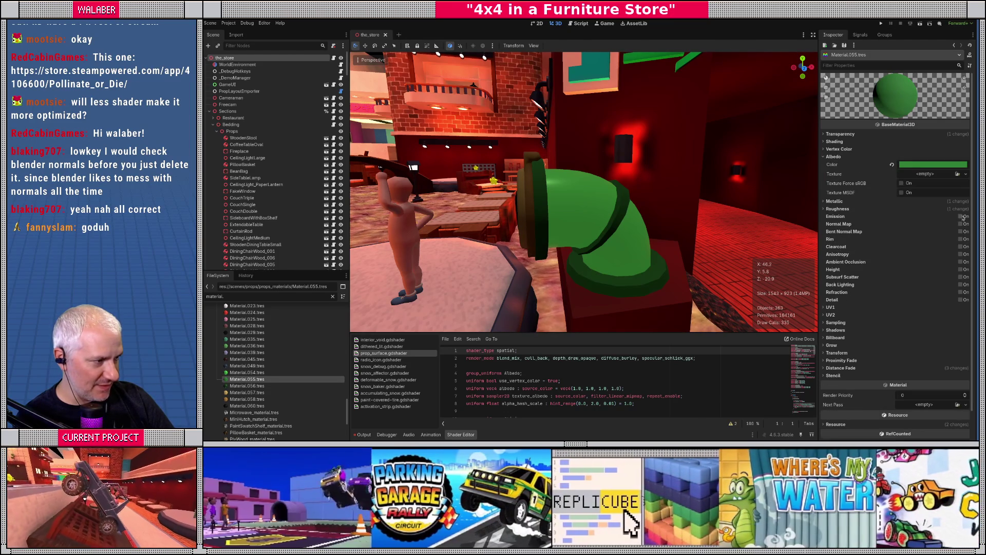
{"action": "left_click", "coordinate": [961, 216]}
{"action": "left_click", "coordinate": [932, 225]}
{"action": "left_click", "coordinate": [970, 248]}
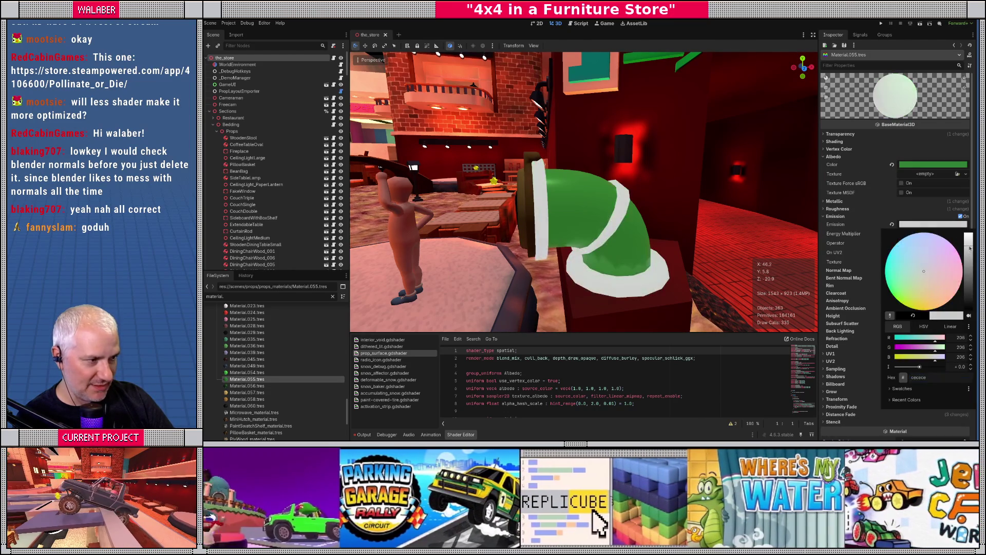
{"action": "left_click", "coordinate": [925, 185]}
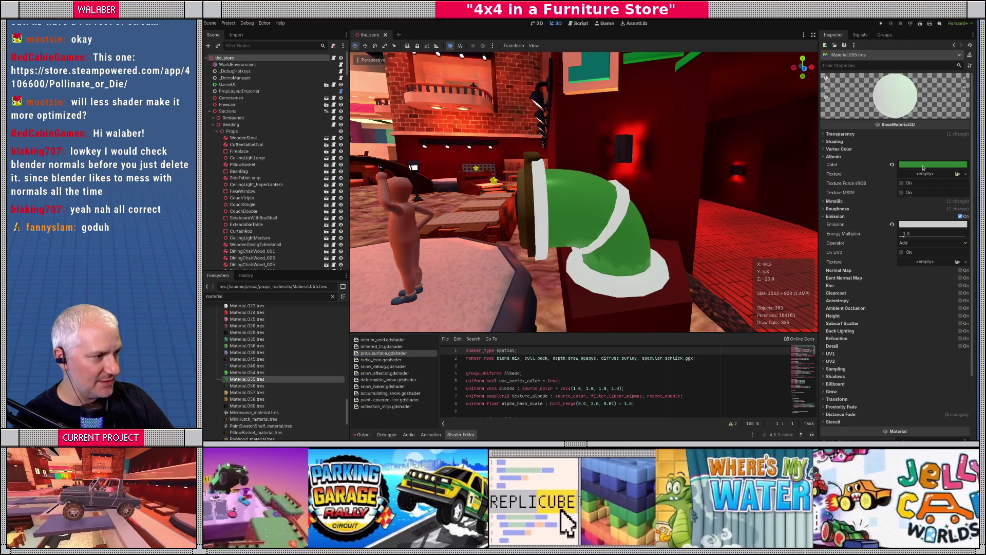
{"action": "left_click", "coordinate": [932, 225]}
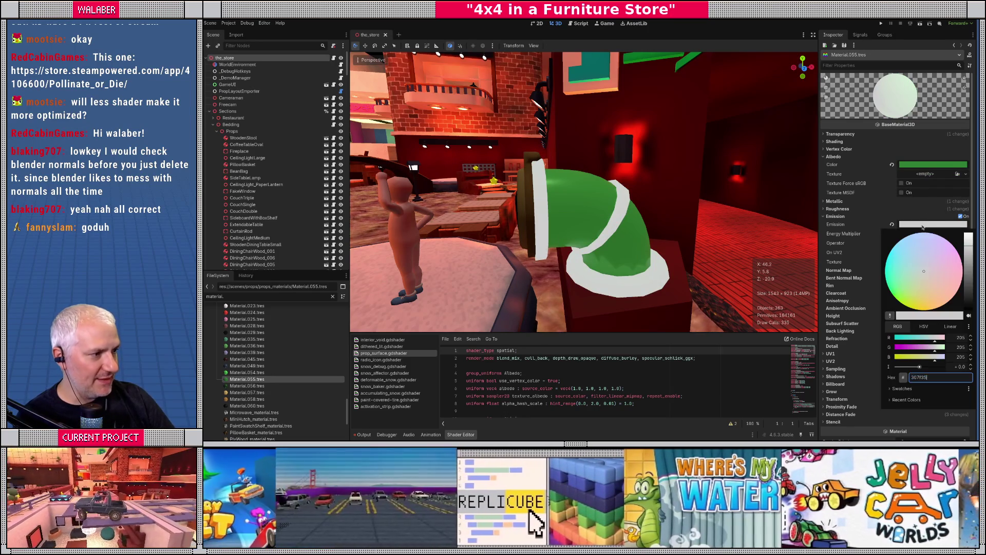
{"action": "left_click", "coordinate": [927, 235]}
{"action": "left_click", "coordinate": [927, 234]}
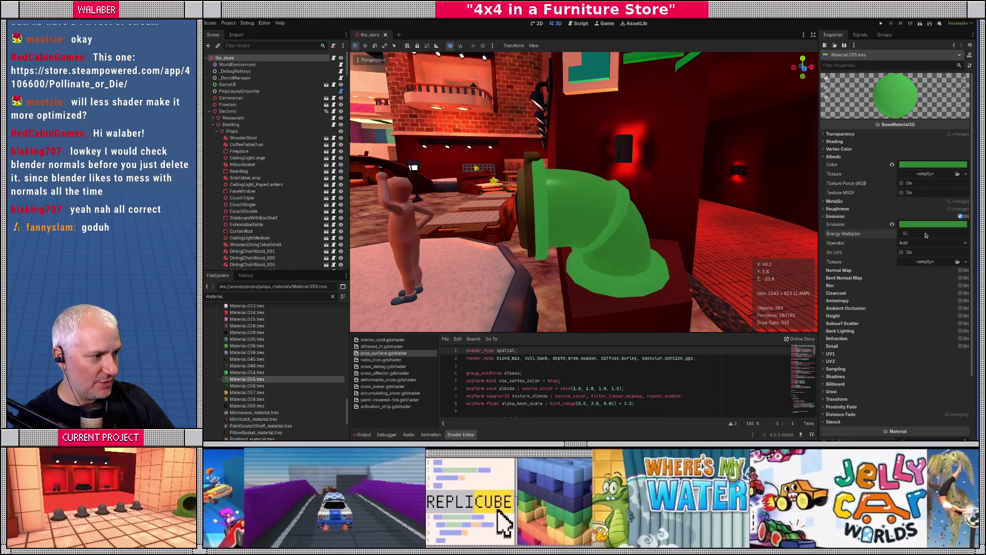
{"action": "type", "text": "2"}
{"action": "key", "text": "Return"}
- Give Material.057 a yellow emission with a 0.2 energy multiplier
{"action": "left_click_drag", "start_coordinate": [543, 255], "coordinate": [605, 237]}
{"action": "key", "text": "f"}
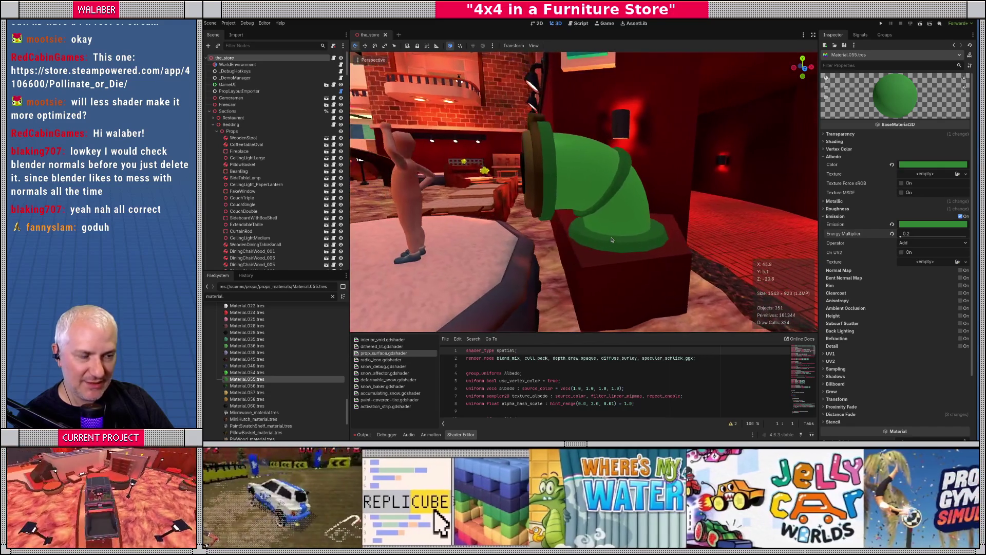
{"action": "left_click", "coordinate": [264, 392]}
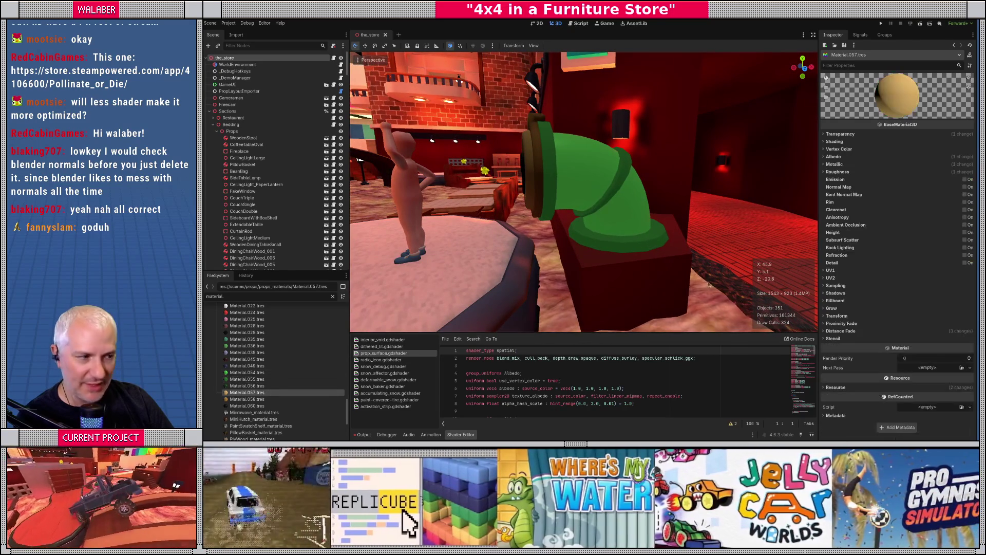
{"action": "left_click", "coordinate": [833, 157]}
{"action": "left_click", "coordinate": [914, 165]}
{"action": "left_click", "coordinate": [914, 165]}
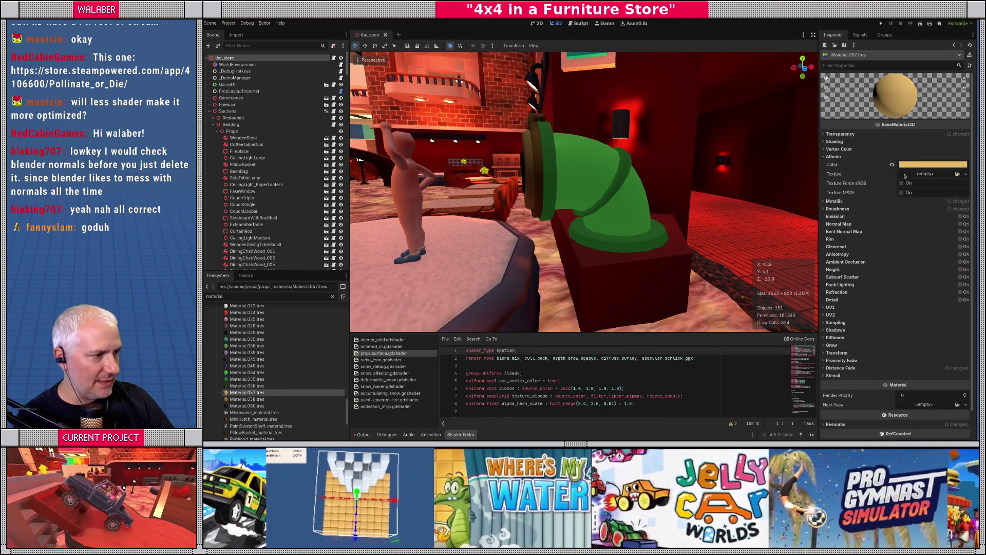
{"action": "left_click", "coordinate": [960, 216]}
{"action": "left_click", "coordinate": [924, 225]}
{"action": "left_click", "coordinate": [907, 226]}
{"action": "left_click", "coordinate": [930, 232]}
{"action": "type", "text": "0.2"}
{"action": "key", "text": "Return"}
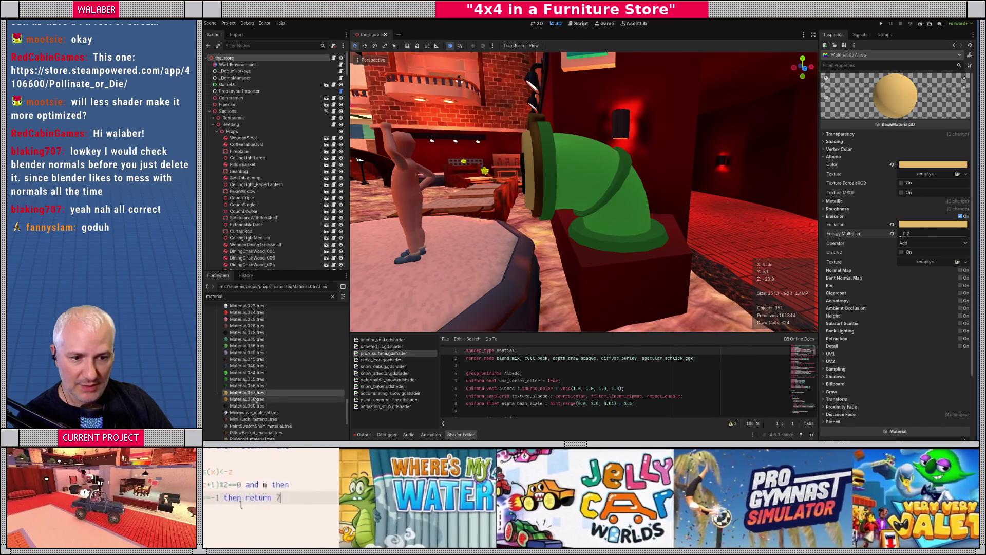
- Give Material.058 an orange emission at 0.2 energy and save the store scene
{"action": "left_click", "coordinate": [251, 399]}
{"action": "left_click", "coordinate": [834, 156]}
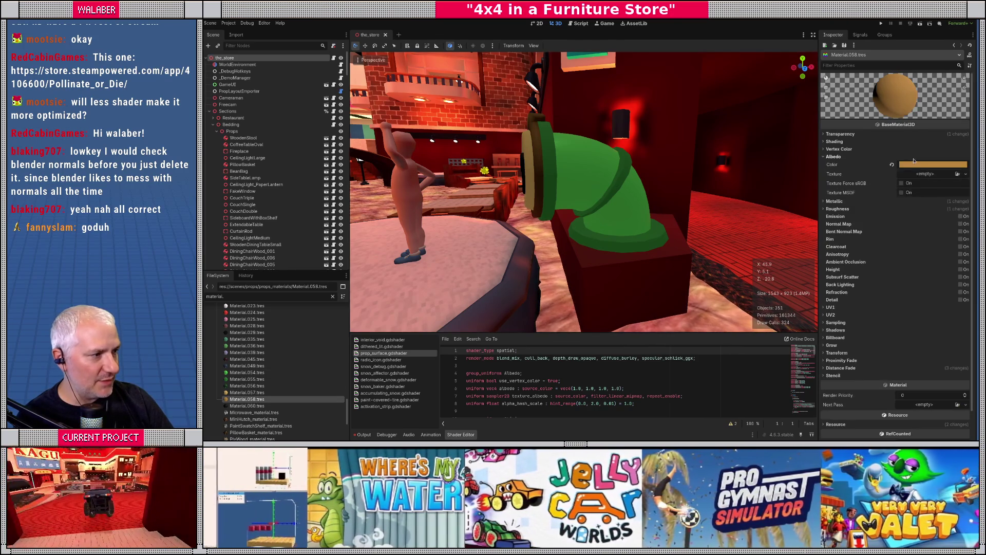
{"action": "left_click", "coordinate": [923, 165]}
{"action": "key", "text": "Escape"}
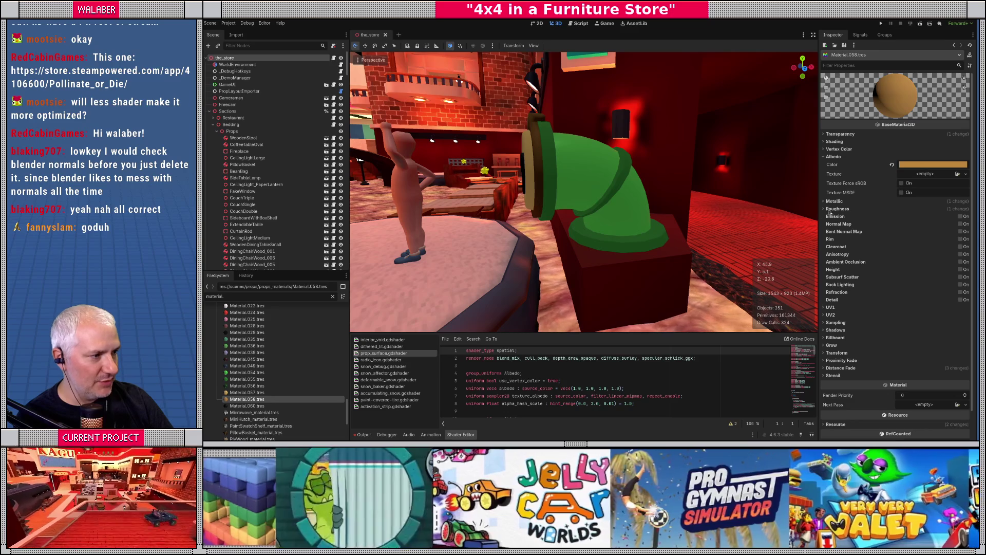
{"action": "left_click", "coordinate": [959, 217]}
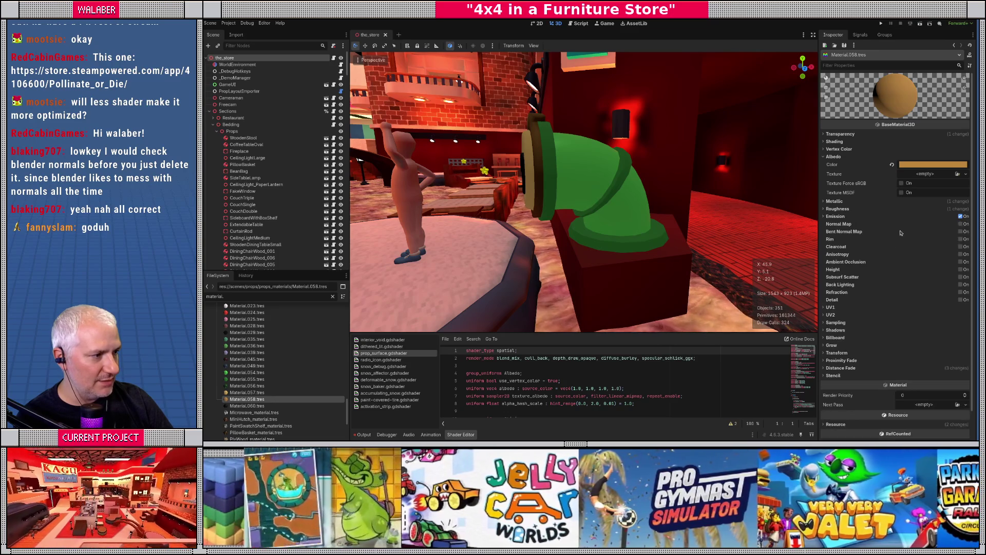
{"action": "left_click", "coordinate": [835, 216]}
{"action": "left_click", "coordinate": [917, 224]}
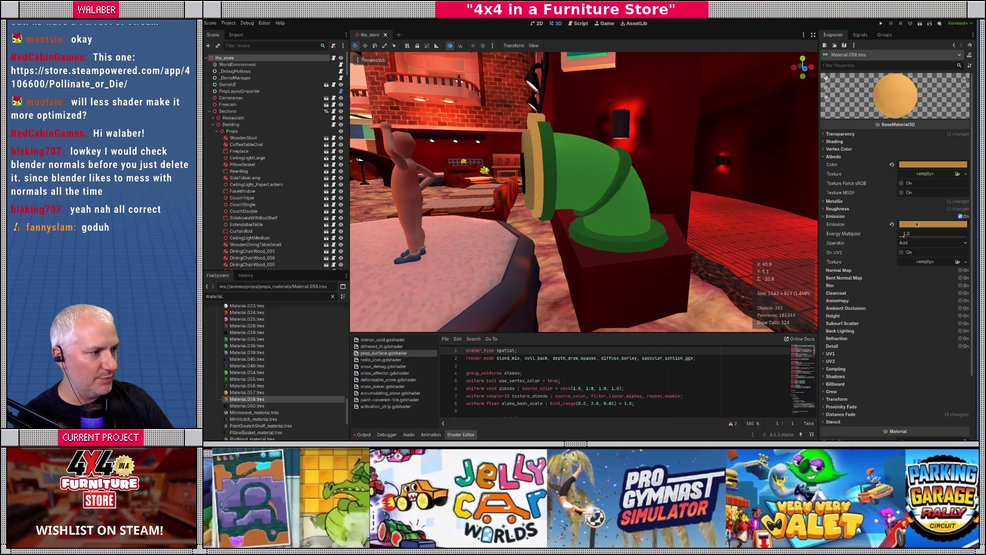
{"action": "left_click", "coordinate": [921, 236]}
{"action": "key", "text": "Return"}
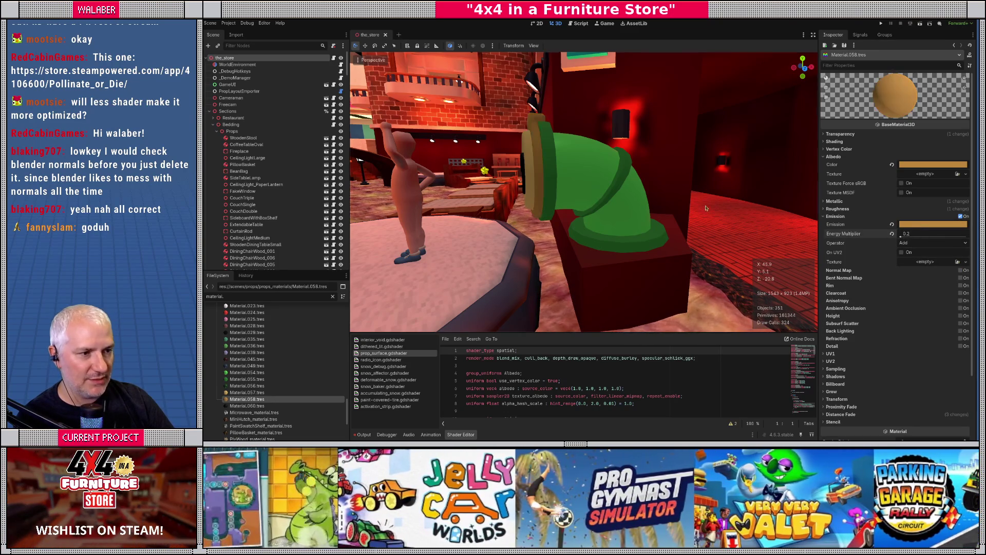
{"action": "key", "text": "ctrl+s"}
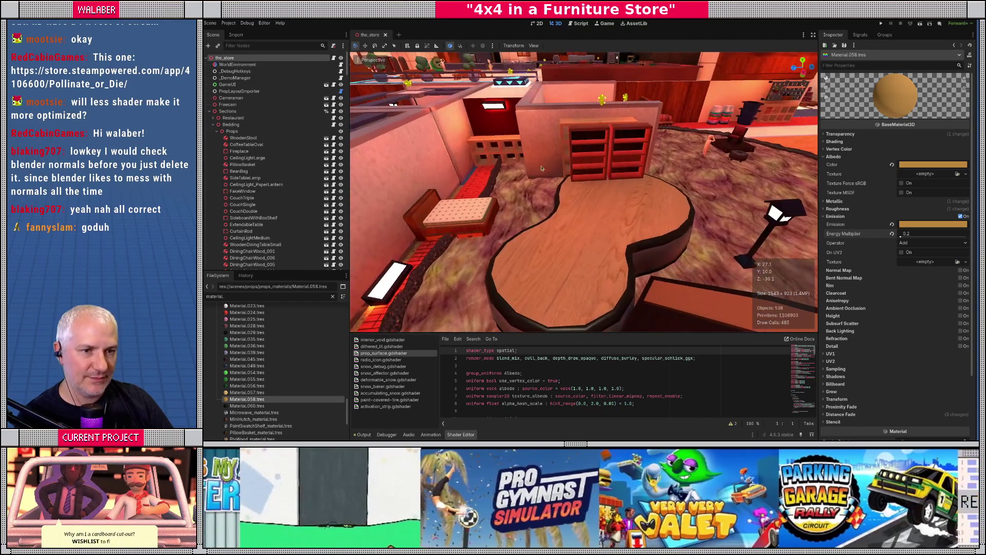
{"action": "left_click", "coordinate": [209, 111]}
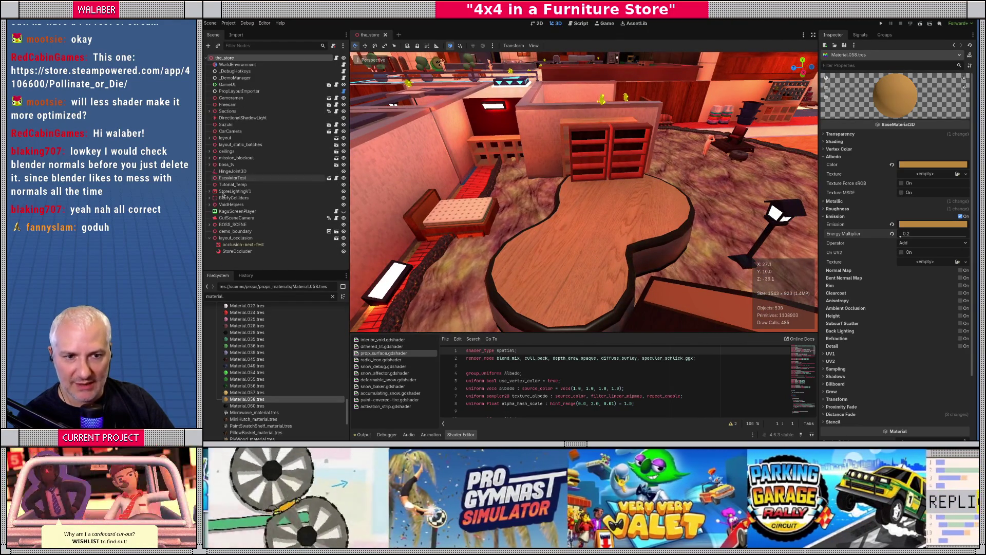
- Select the StoreLightingV1 lightmap node and bake the store's lightmaps
{"action": "left_click", "coordinate": [224, 199]}
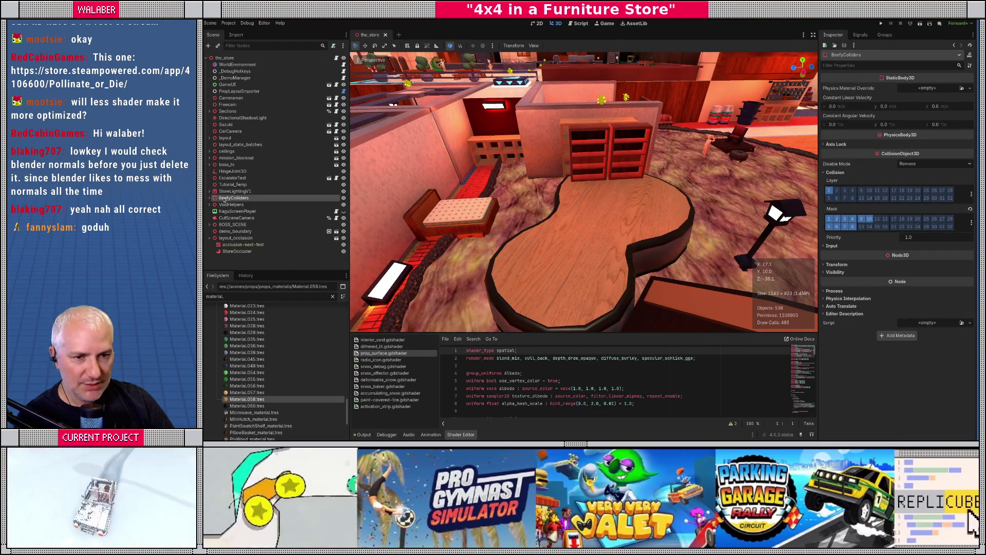
{"action": "left_click", "coordinate": [232, 191]}
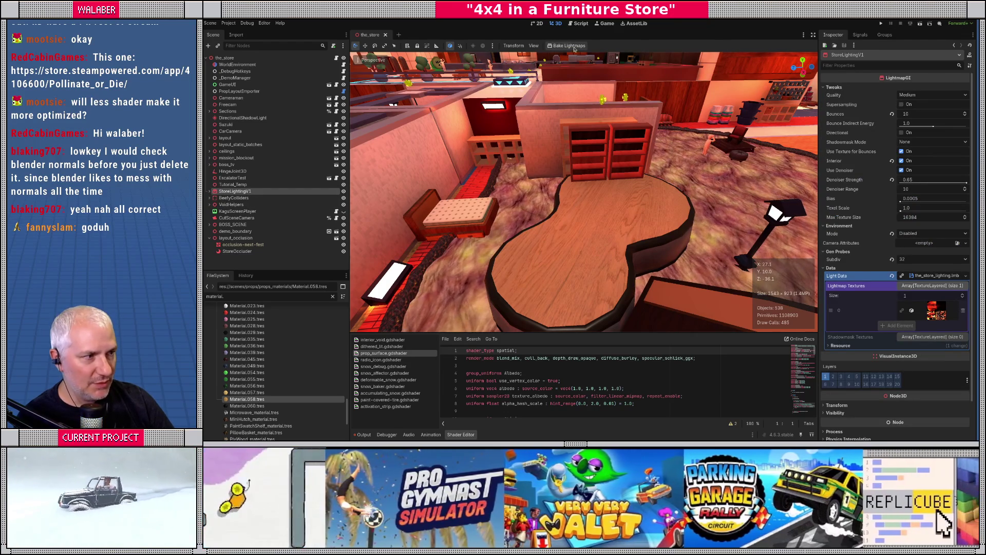
{"action": "left_click", "coordinate": [574, 46]}
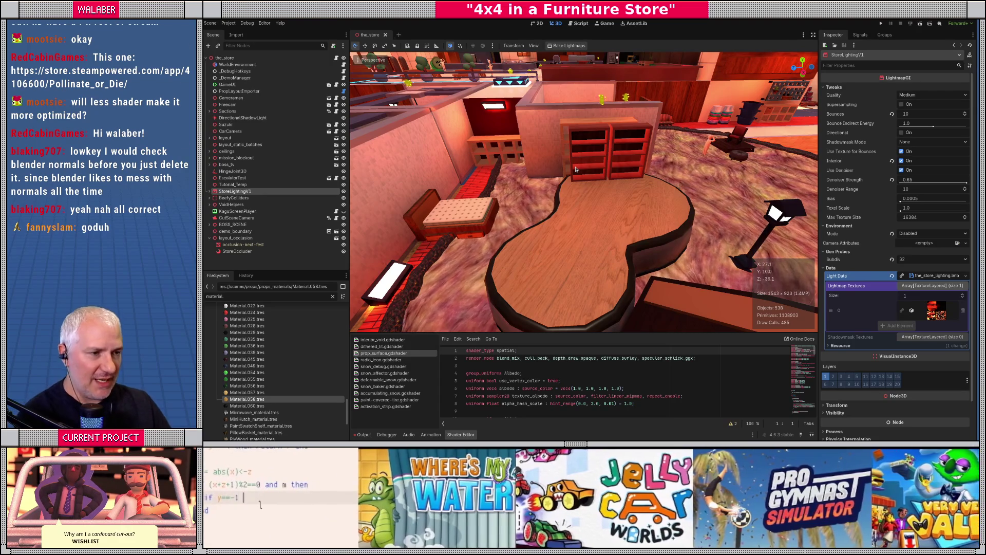
- Select the red bookshelf SimpleBookshelf_002 and open its scene in a separate tab
{"action": "key", "text": "w"}
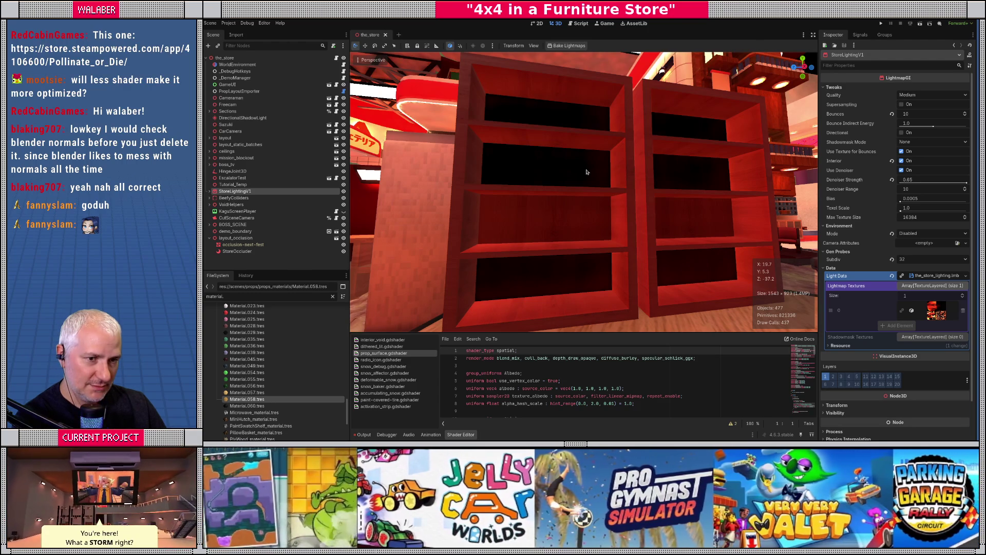
{"action": "left_click", "coordinate": [555, 144]}
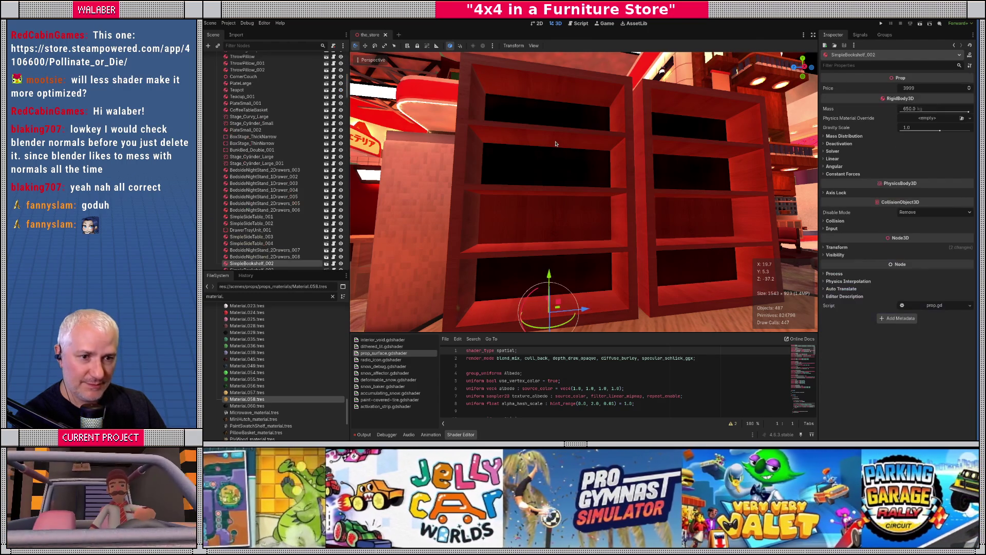
{"action": "left_click", "coordinate": [326, 263]}
{"action": "scroll", "coordinate": [603, 149], "scroll_direction": "down", "scroll_amount": 5}
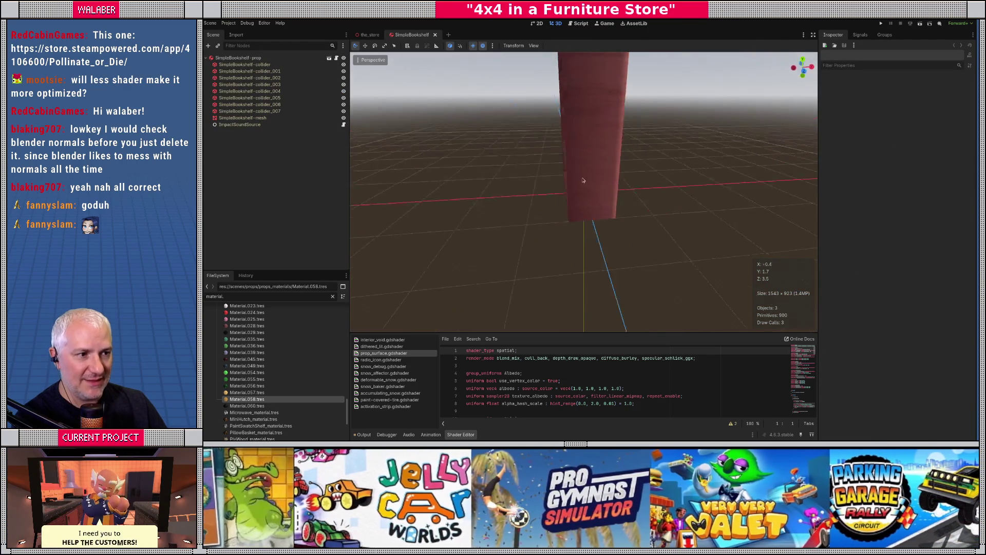
- Look over the bookshelf and fireplace in the store view
{"action": "scroll", "coordinate": [604, 150], "scroll_direction": "down", "scroll_amount": 3}
{"action": "mouse_move", "coordinate": [604, 149]}
{"action": "left_mouse_down"}
{"action": "mouse_move", "coordinate": [676, 187]}
{"action": "mouse_move", "coordinate": [654, 205]}
{"action": "mouse_move", "coordinate": [647, 180]}
{"action": "mouse_move", "coordinate": [621, 257]}
{"action": "mouse_move", "coordinate": [621, 191]}
{"action": "mouse_move", "coordinate": [608, 241]}
{"action": "mouse_move", "coordinate": [522, 131]}
{"action": "mouse_move", "coordinate": [553, 180]}
{"action": "left_mouse_up"}
{"action": "scroll", "coordinate": [676, 187], "scroll_direction": "up", "scroll_amount": 6}
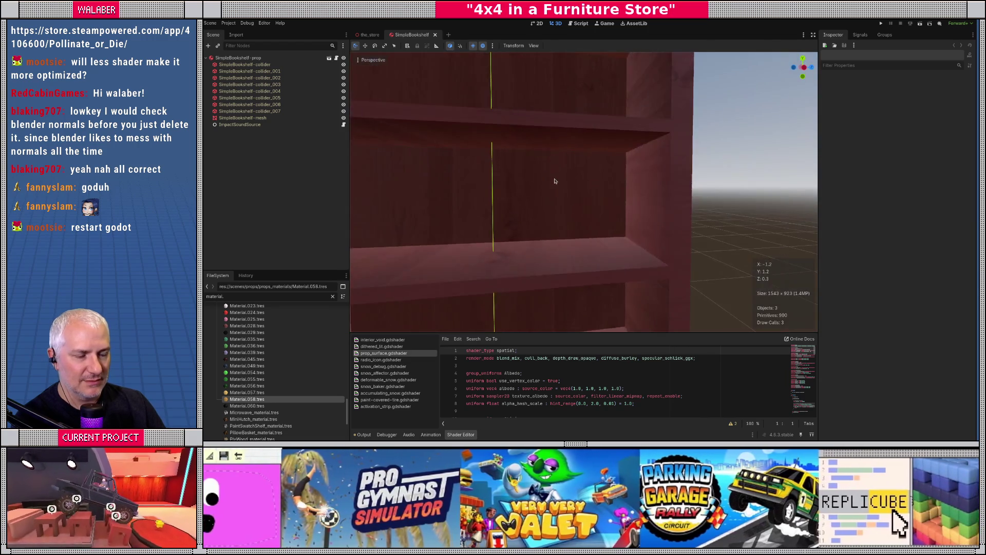
{"action": "left_click", "coordinate": [373, 34]}
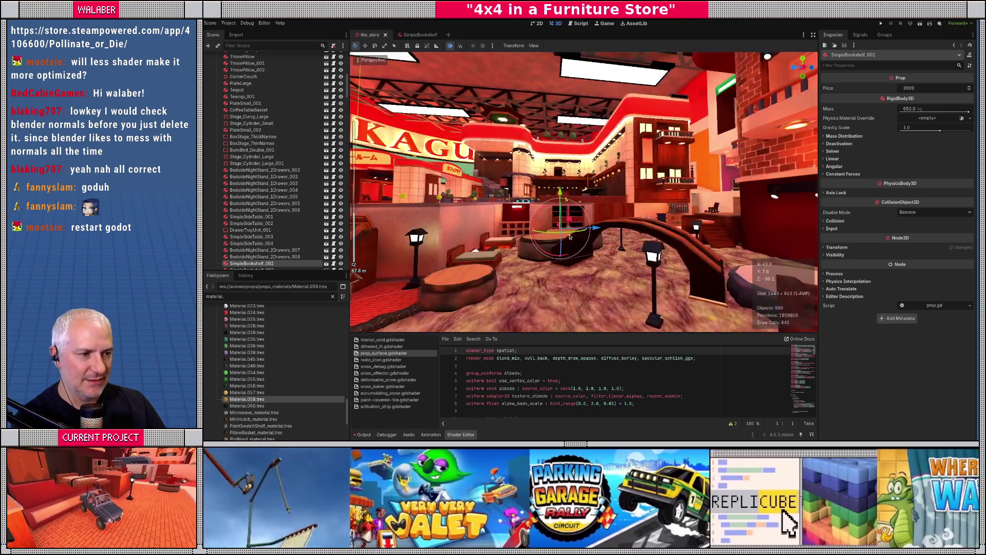
{"action": "left_click_drag", "start_coordinate": [569, 236], "coordinate": [539, 241]}
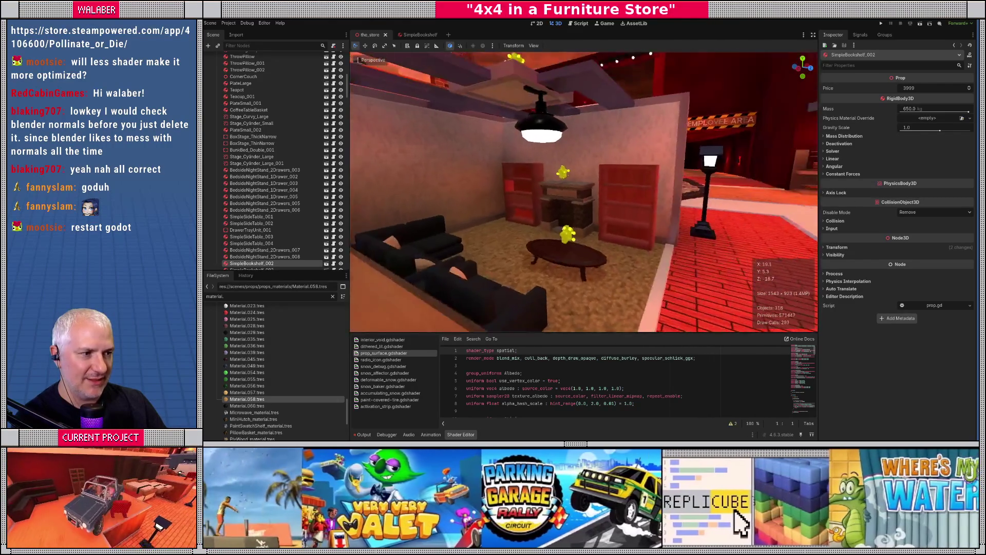
{"action": "key", "text": "w"}
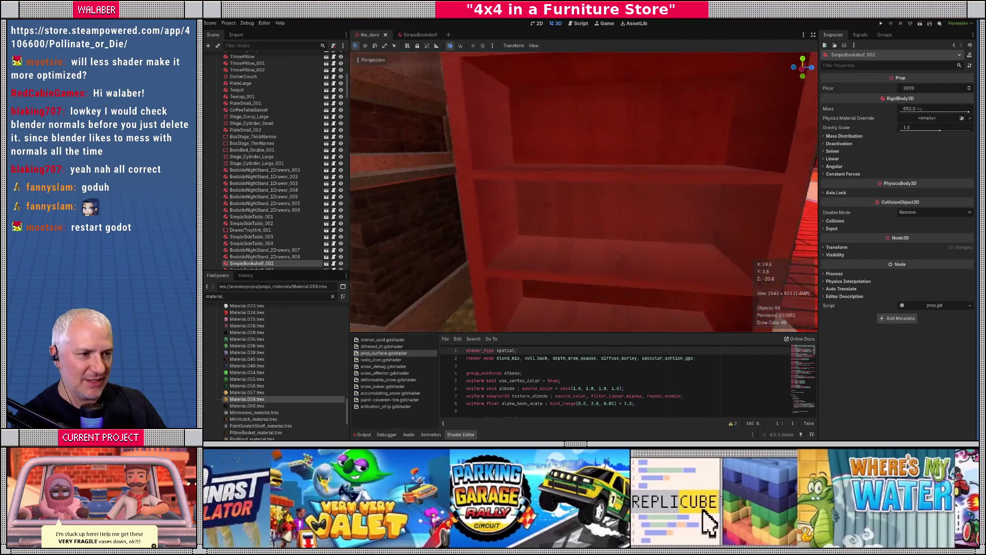
{"action": "key", "text": "w"}
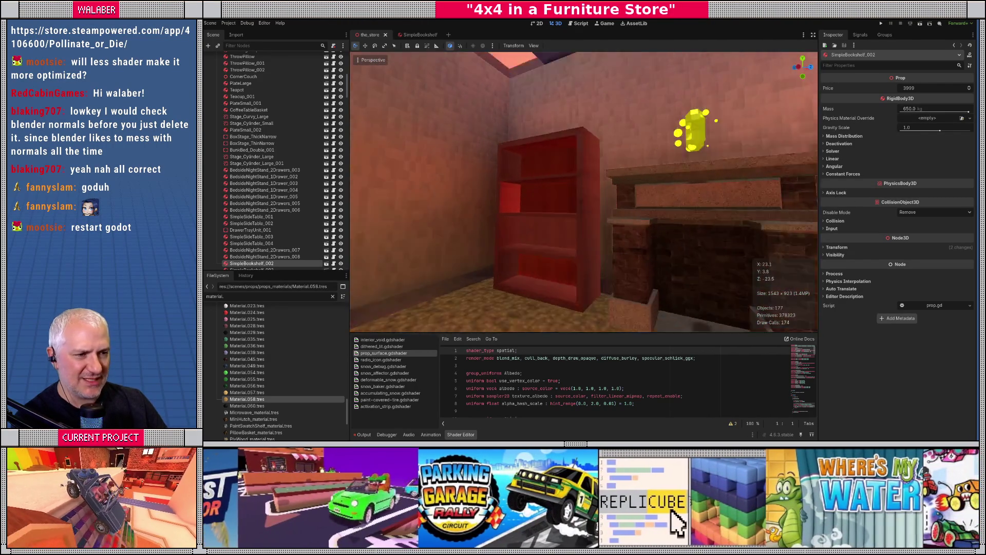
{"action": "key", "text": "s"}
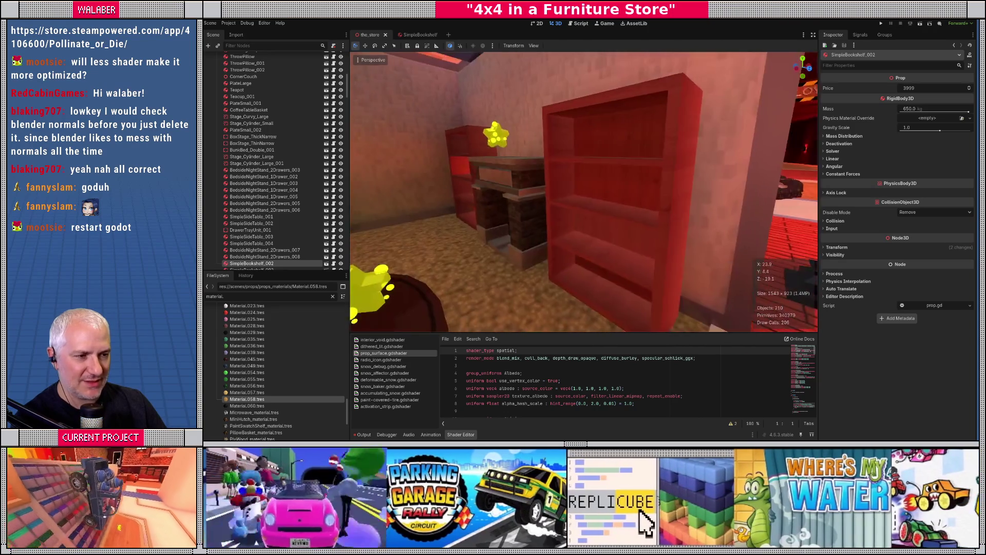
{"action": "key", "text": "w"}
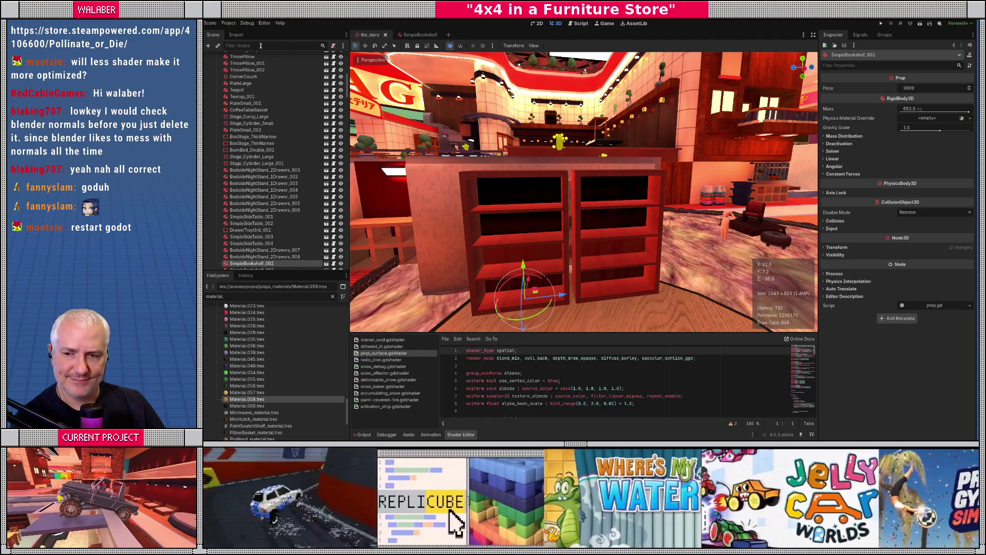
- Open the base props/SimpleBookshelf.tscn scene and select its SimpleBookshelf-mesh node
{"action": "left_click", "coordinate": [325, 264]}
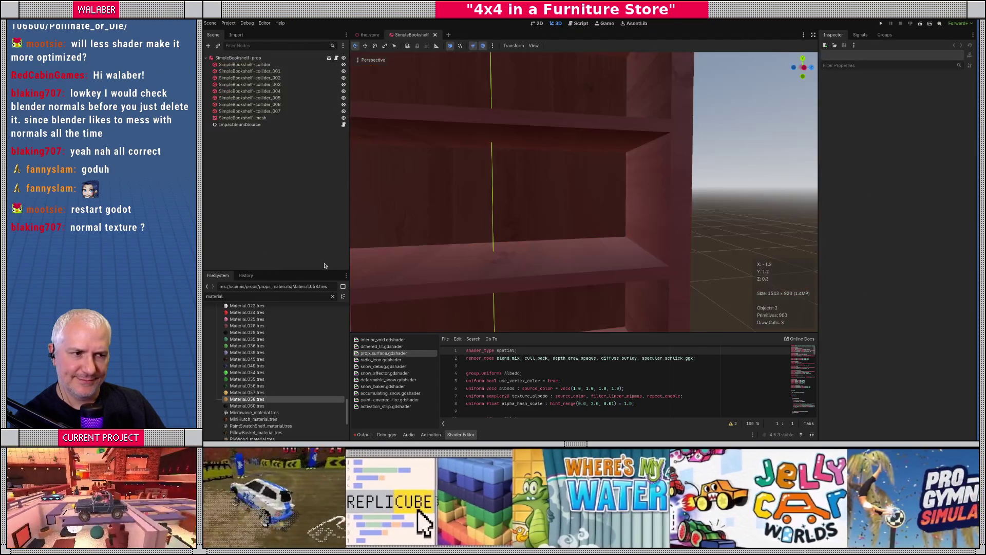
{"action": "scroll", "coordinate": [507, 240], "scroll_direction": "down", "scroll_amount": 4}
{"action": "scroll", "coordinate": [564, 205], "scroll_direction": "down", "scroll_amount": 10}
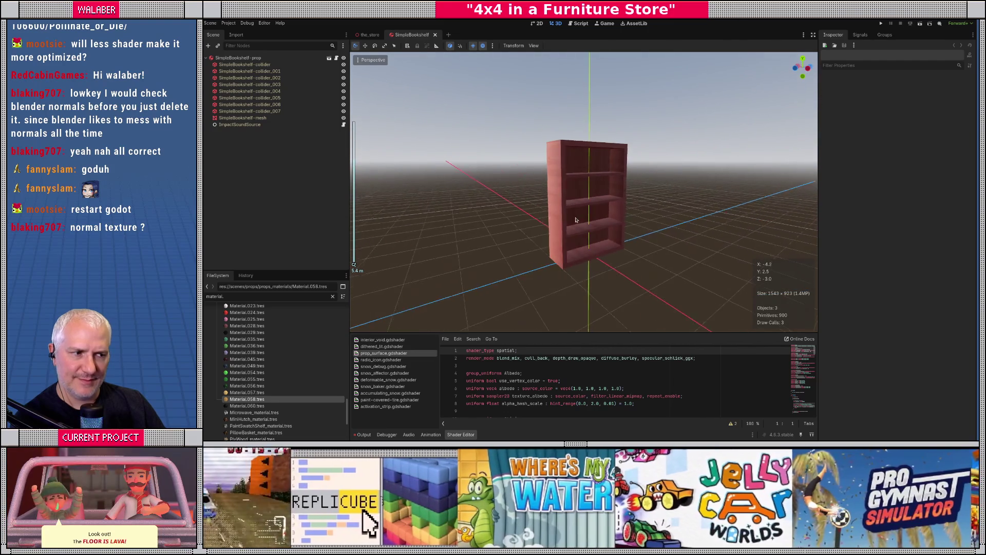
{"action": "left_click_drag", "start_coordinate": [576, 220], "coordinate": [606, 209]}
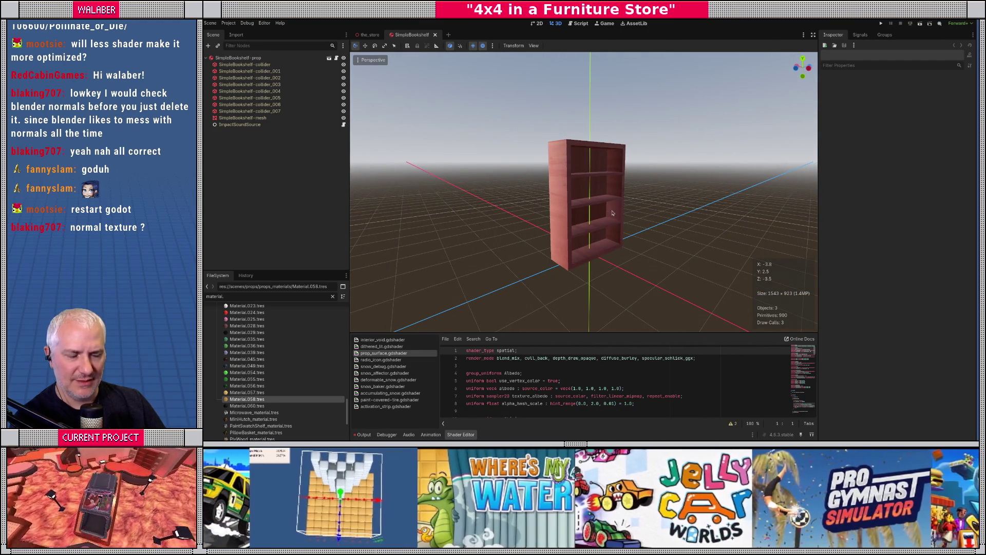
{"action": "mouse_move", "coordinate": [611, 206]}
{"action": "left_mouse_down"}
{"action": "mouse_move", "coordinate": [509, 185]}
{"action": "mouse_move", "coordinate": [610, 213]}
{"action": "mouse_move", "coordinate": [384, 55]}
{"action": "left_mouse_up"}
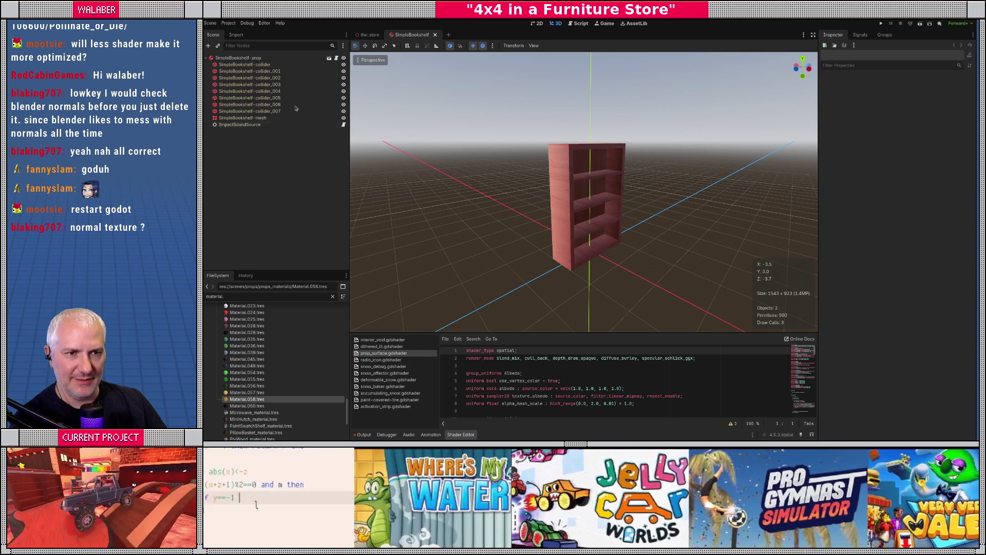
{"action": "left_click", "coordinate": [329, 57]}
{"action": "mouse_move", "coordinate": [569, 218]}
{"action": "left_mouse_down"}
{"action": "mouse_move", "coordinate": [514, 215]}
{"action": "mouse_move", "coordinate": [591, 211]}
{"action": "mouse_move", "coordinate": [555, 206]}
{"action": "left_mouse_up"}
{"action": "left_click", "coordinate": [252, 119]}
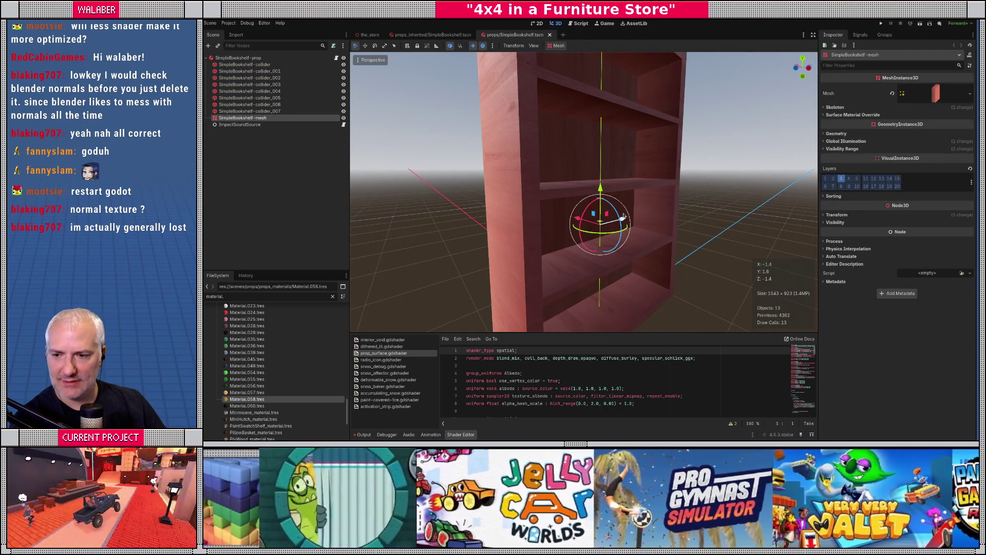
- Orbit and zoom around the bookshelf prop, then return to the_store scene
{"action": "key", "text": "alt+Tab"}
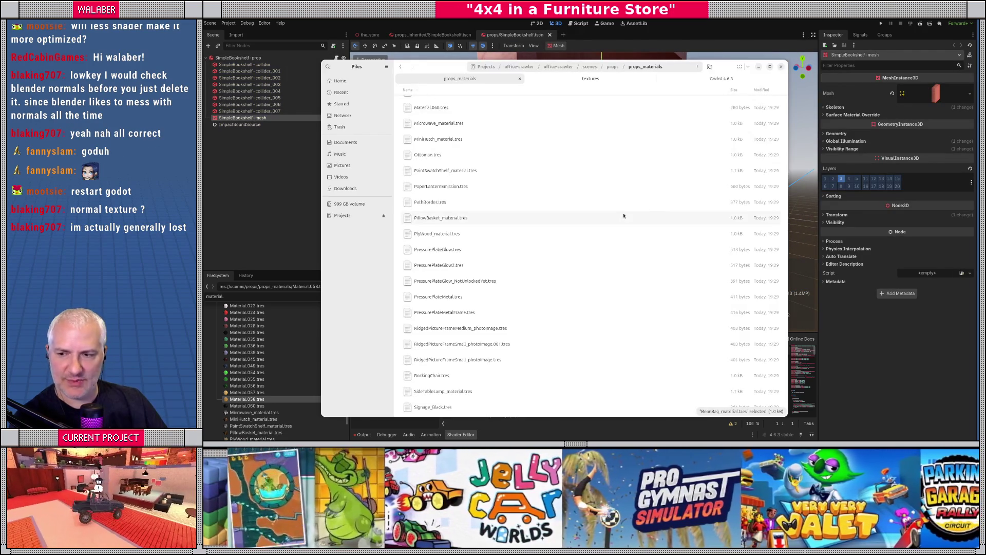
{"action": "key", "text": "alt+Tab"}
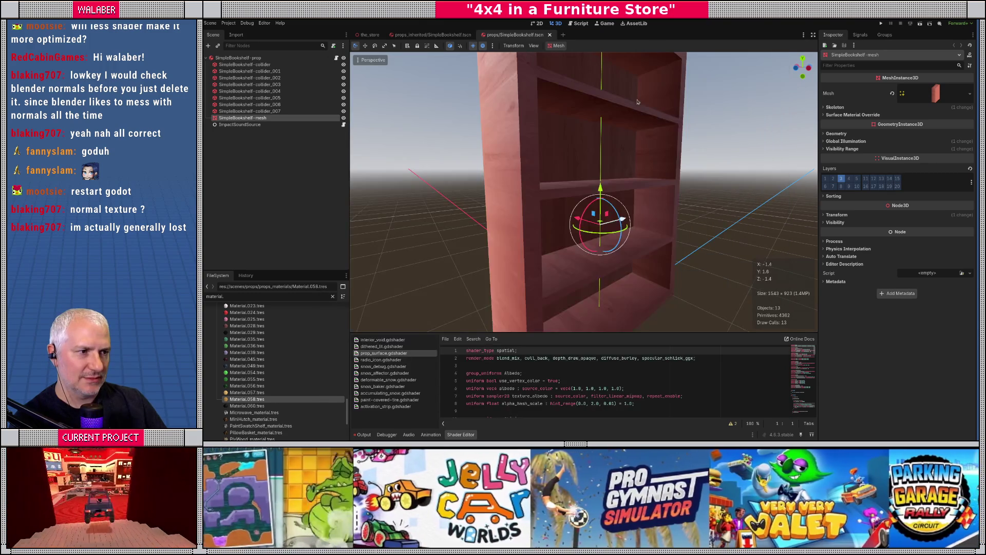
{"action": "mouse_move", "coordinate": [473, 164]}
{"action": "left_mouse_down"}
{"action": "mouse_move", "coordinate": [491, 225]}
{"action": "mouse_move", "coordinate": [627, 178]}
{"action": "left_mouse_up"}
{"action": "scroll", "coordinate": [627, 179], "scroll_direction": "up", "scroll_amount": 3}
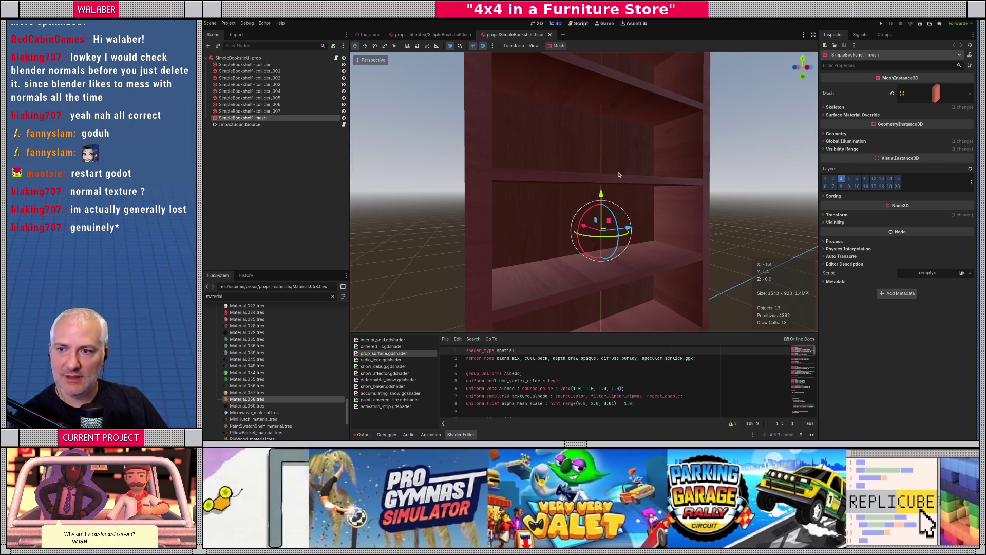
{"action": "key", "text": "alt+Tab"}
{"action": "key", "text": "alt+Tab"}
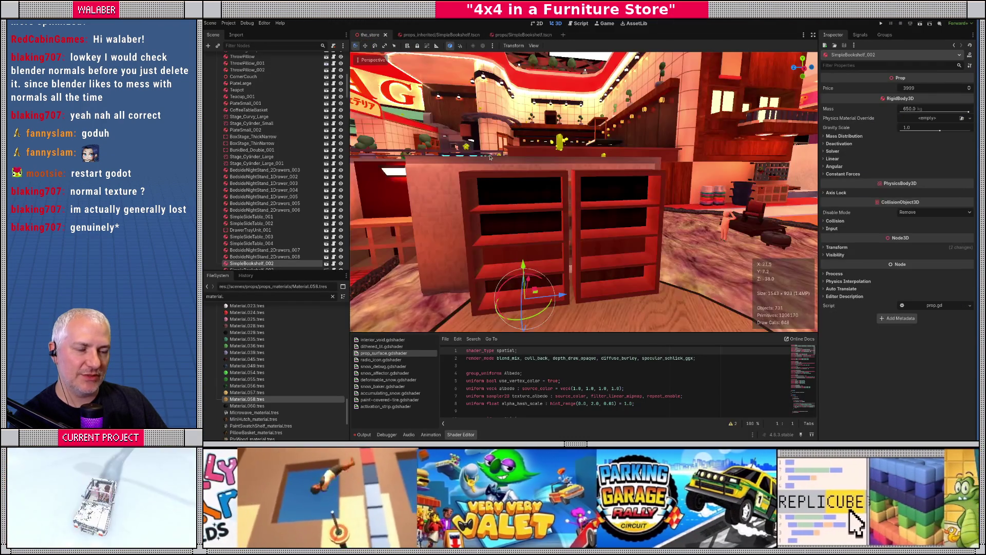
{"action": "left_click_drag", "start_coordinate": [489, 158], "coordinate": [489, 144]}
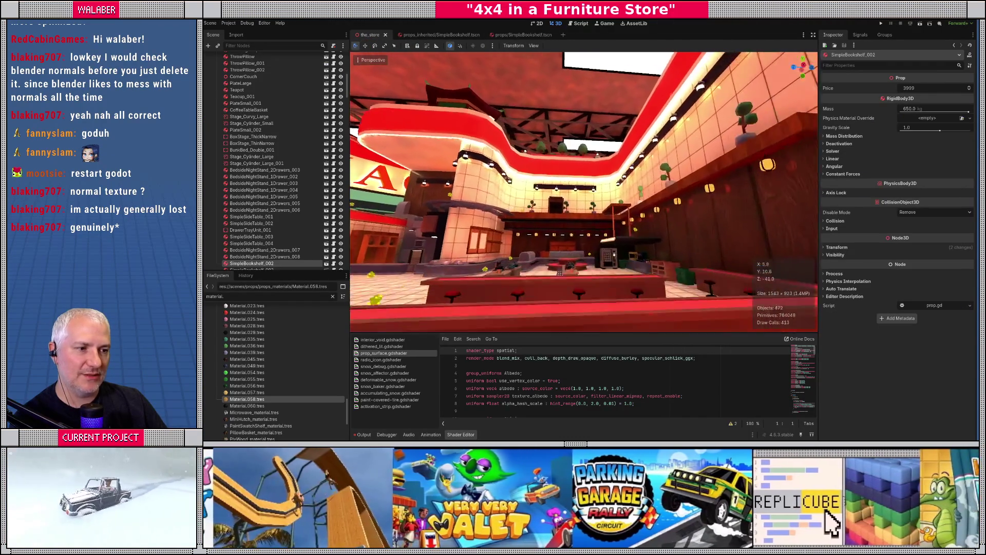
- Fly to the round red centre table and select RoundDisplayShelf
{"action": "key", "text": "w"}
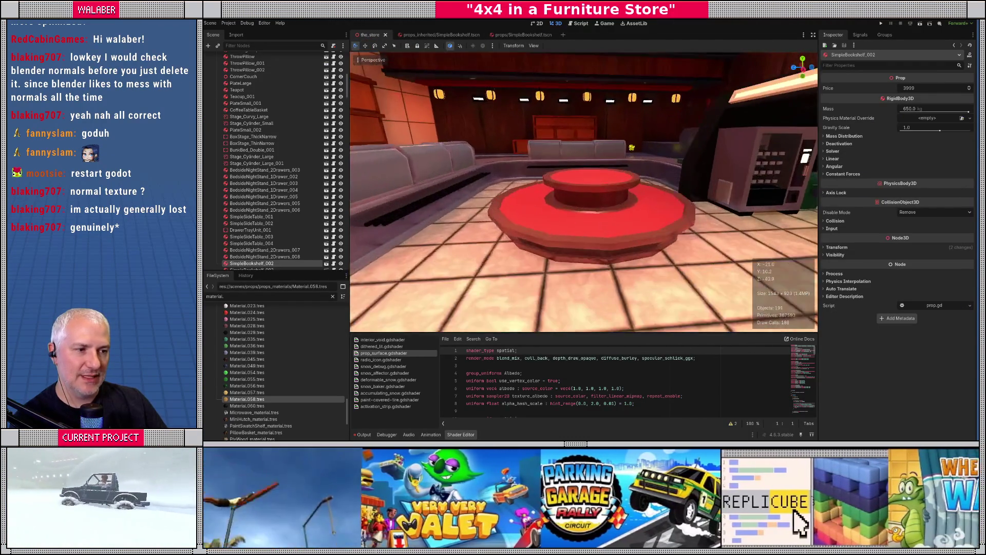
{"action": "key", "text": "w"}
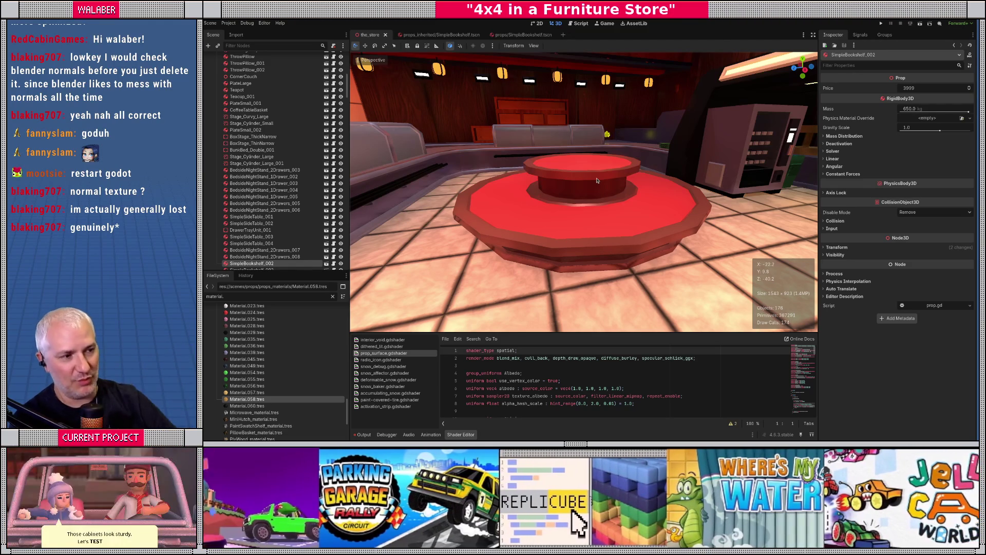
{"action": "left_click_drag", "start_coordinate": [607, 196], "coordinate": [620, 188]}
{"action": "left_click", "coordinate": [589, 208]}
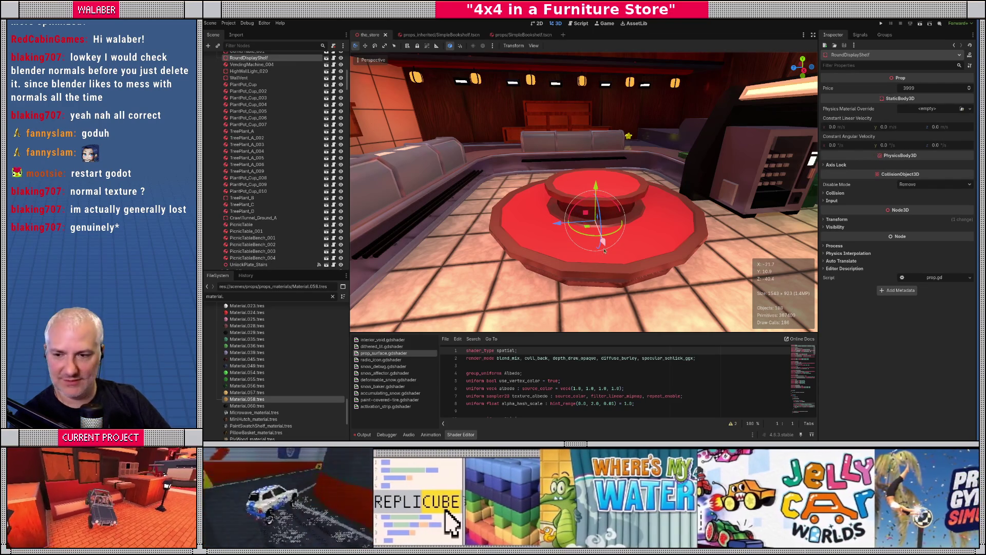
- Switch to Blender and inspect the bookshelf mesh in edit mode
{"action": "key", "text": "alt+Tab"}
{"action": "mouse_move", "coordinate": [576, 212]}
{"action": "left_mouse_down"}
{"action": "mouse_move", "coordinate": [647, 212]}
{"action": "mouse_move", "coordinate": [533, 213]}
{"action": "mouse_move", "coordinate": [574, 229]}
{"action": "left_mouse_up"}
{"action": "scroll", "coordinate": [577, 229], "scroll_direction": "up", "scroll_amount": 5}
{"action": "scroll", "coordinate": [577, 229], "scroll_direction": "down", "scroll_amount": 5}
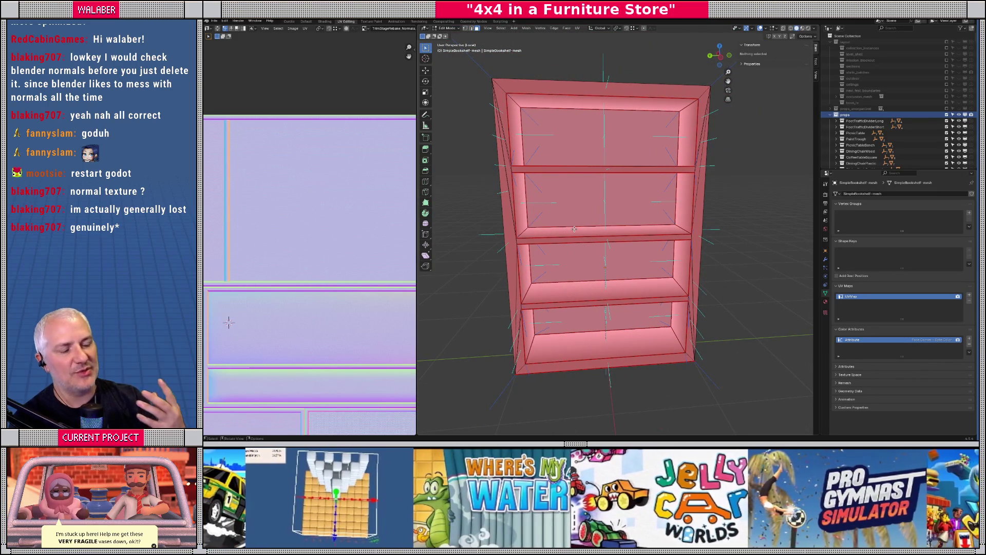
- Return the bookshelf mesh to Object Mode and bring up the File menu
{"action": "key", "text": "Tab"}
{"action": "mouse_move", "coordinate": [577, 236]}
{"action": "left_mouse_down"}
{"action": "mouse_move", "coordinate": [652, 225]}
{"action": "mouse_move", "coordinate": [575, 236]}
{"action": "mouse_move", "coordinate": [649, 239]}
{"action": "mouse_move", "coordinate": [606, 243]}
{"action": "mouse_move", "coordinate": [619, 247]}
{"action": "left_mouse_up"}
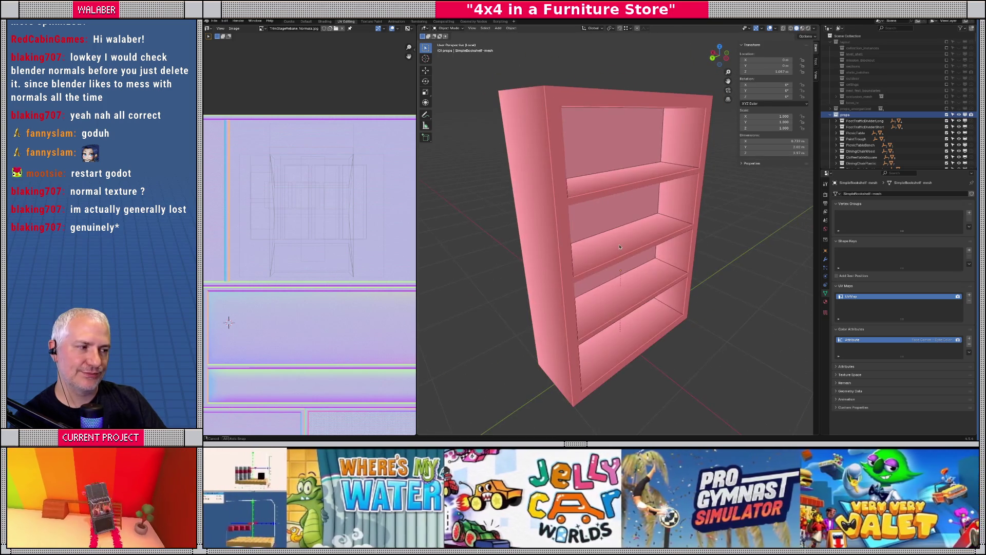
{"action": "left_click", "coordinate": [214, 21]}
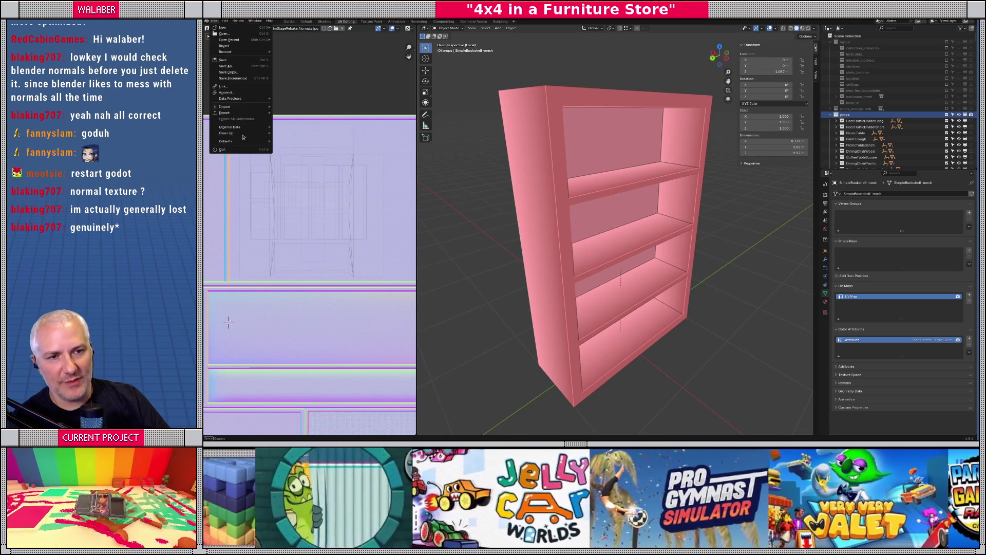
- Start a glTF 2.0 export and review its Data, Mesh, Lighting and Compression options
{"action": "mouse_move", "coordinate": [238, 113]}
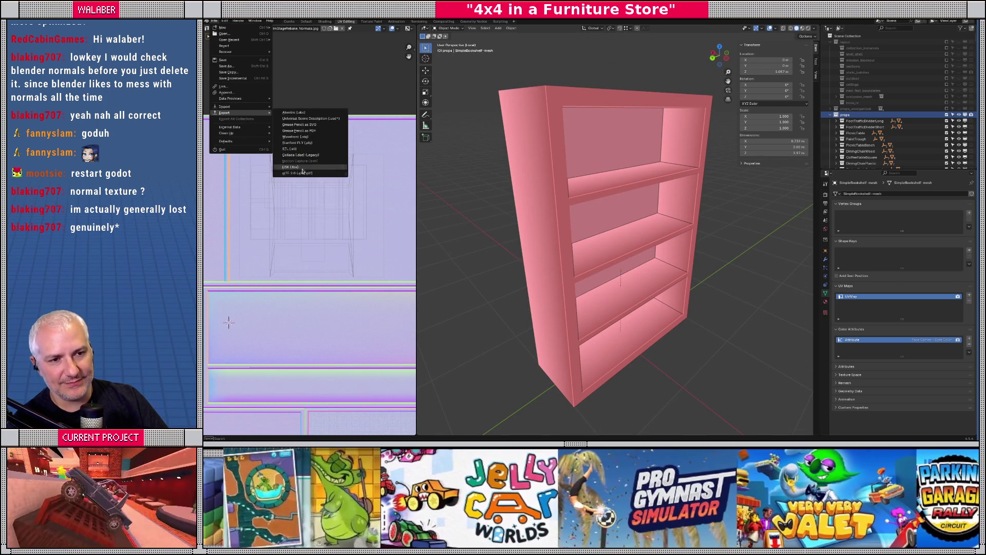
{"action": "left_click", "coordinate": [319, 172]}
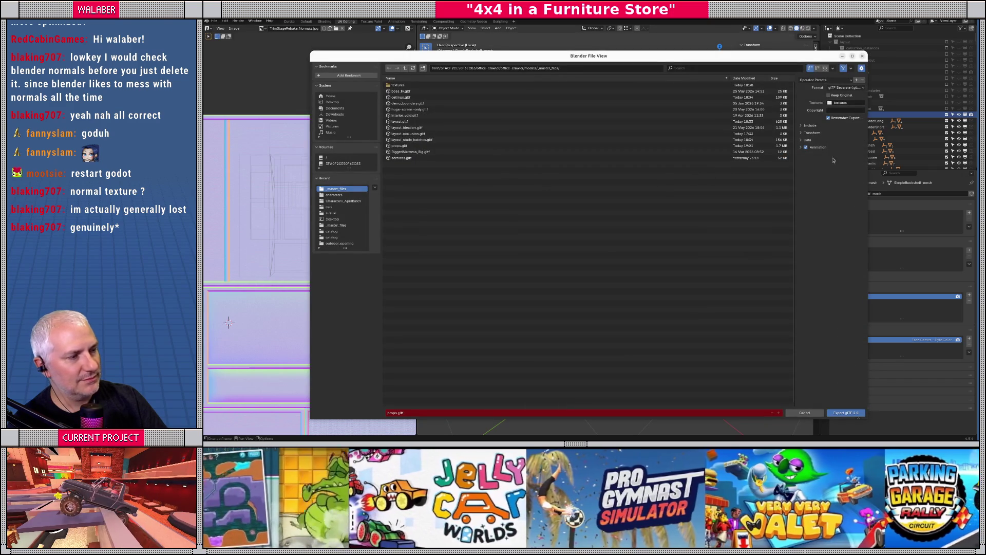
{"action": "left_click", "coordinate": [802, 140]}
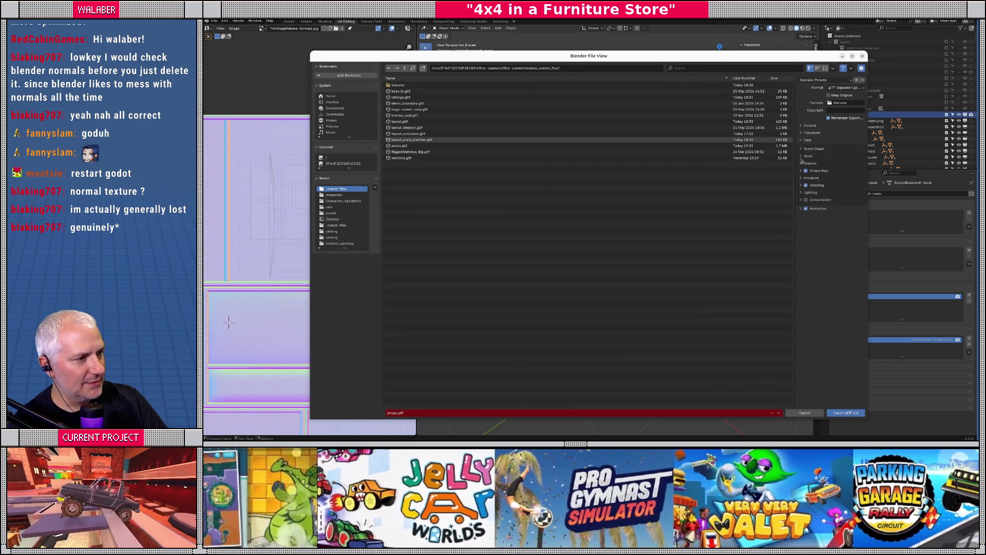
{"action": "left_click", "coordinate": [801, 156]}
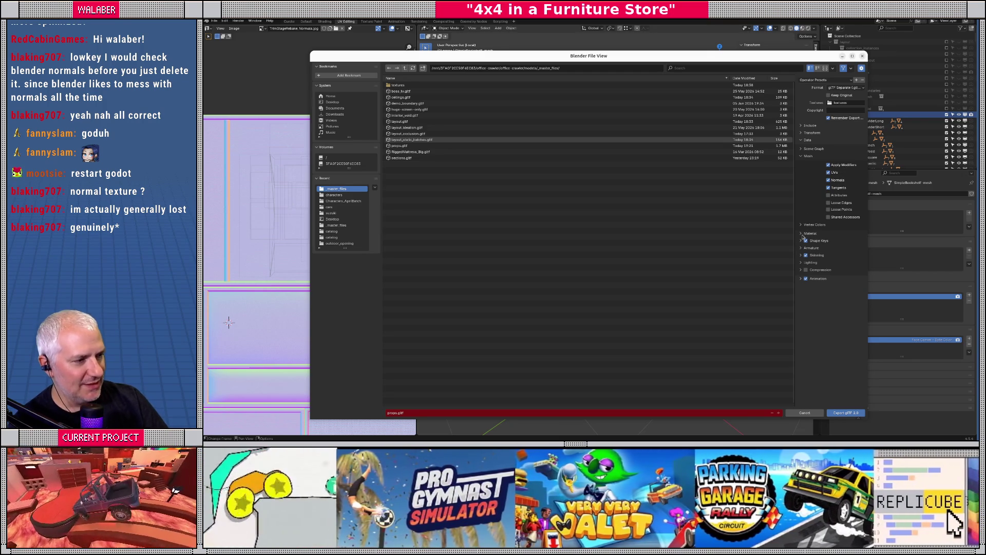
{"action": "left_click", "coordinate": [801, 264]}
{"action": "left_click", "coordinate": [801, 264]}
{"action": "left_click", "coordinate": [801, 271]}
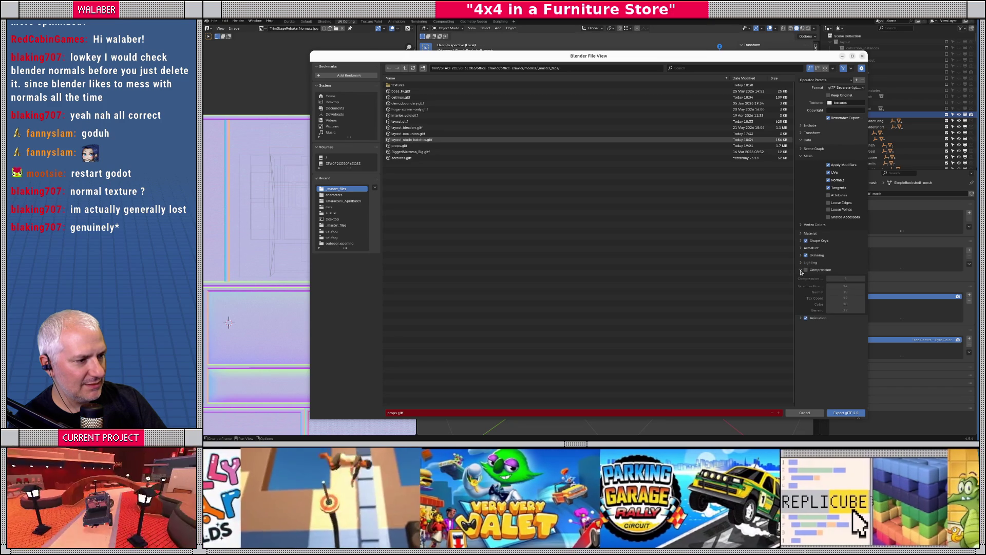
{"action": "left_click", "coordinate": [801, 270]}
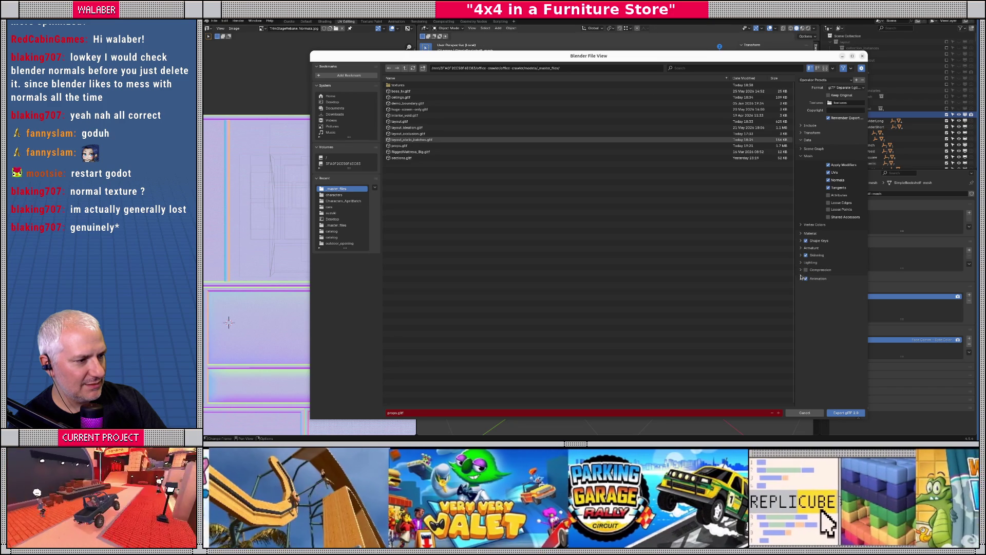
- Review the export's Transform and Include options, leaving the export pending while returning to Godot
{"action": "left_click", "coordinate": [801, 149]}
{"action": "left_click", "coordinate": [801, 148]}
{"action": "left_click", "coordinate": [801, 140]}
{"action": "left_click", "coordinate": [800, 133]}
{"action": "left_click", "coordinate": [800, 132]}
{"action": "left_click", "coordinate": [800, 126]}
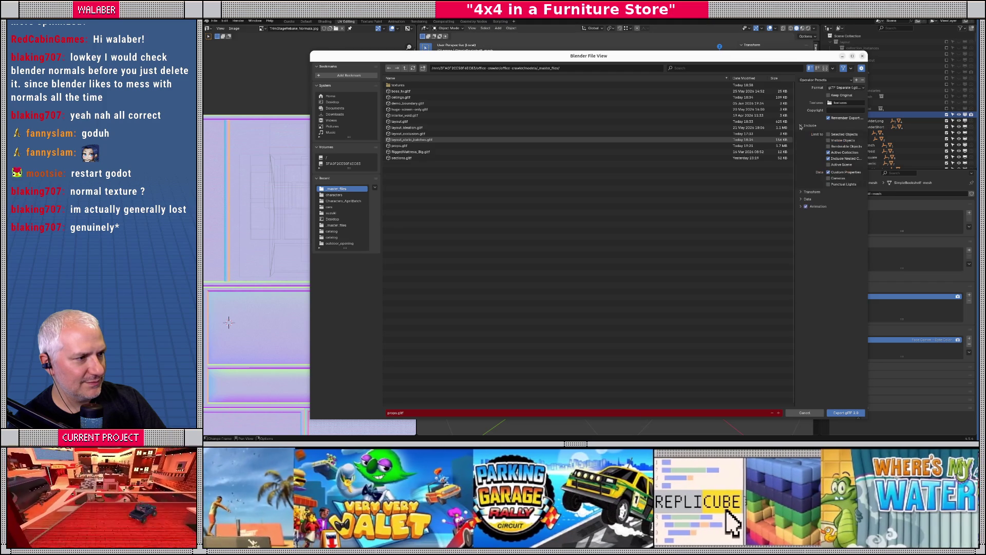
{"action": "left_click", "coordinate": [801, 126]}
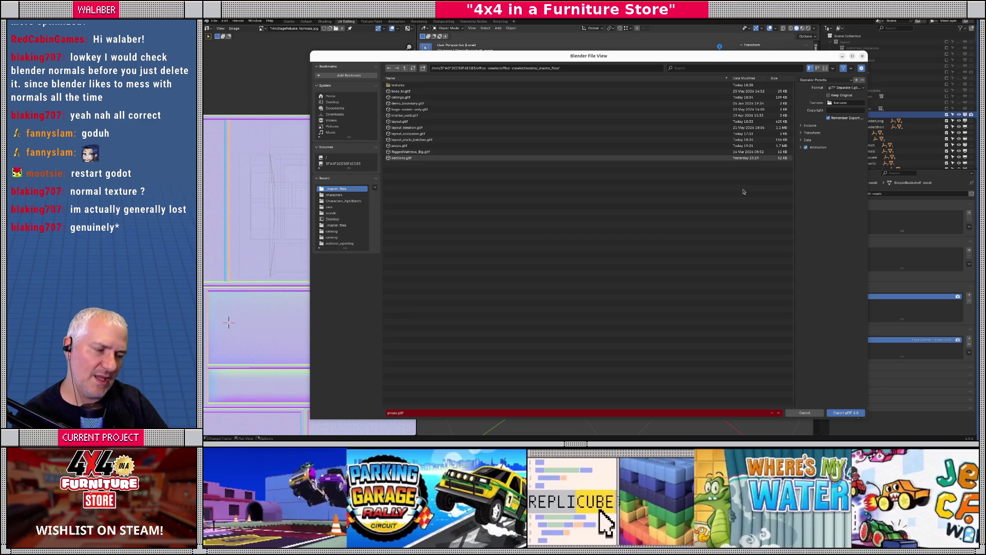
{"action": "key", "text": "alt+Tab"}
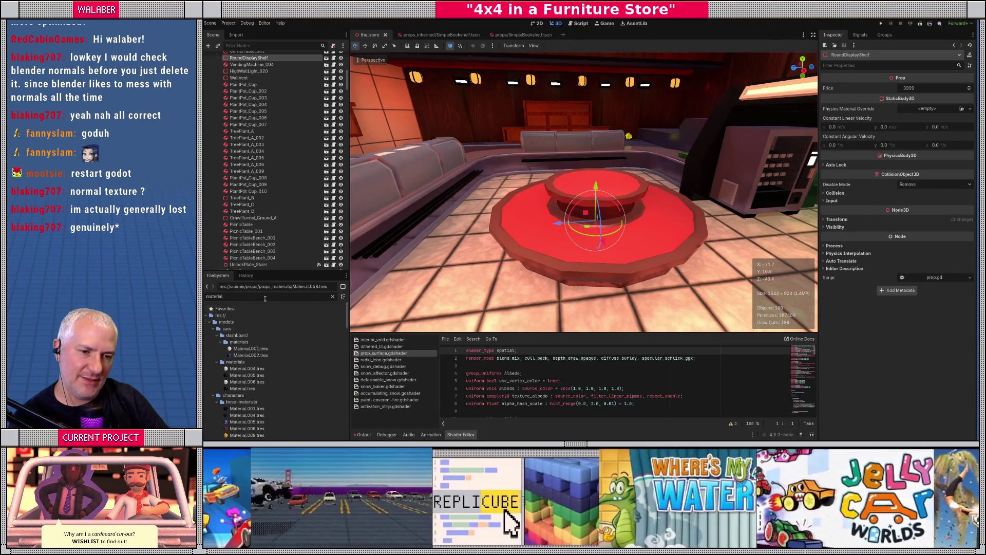
- Filter the FileSystem for 'prop' and list props.gltf's meshes in its import settings
{"action": "triple_click", "coordinate": [265, 297]}
{"action": "type", "text": "prop"}
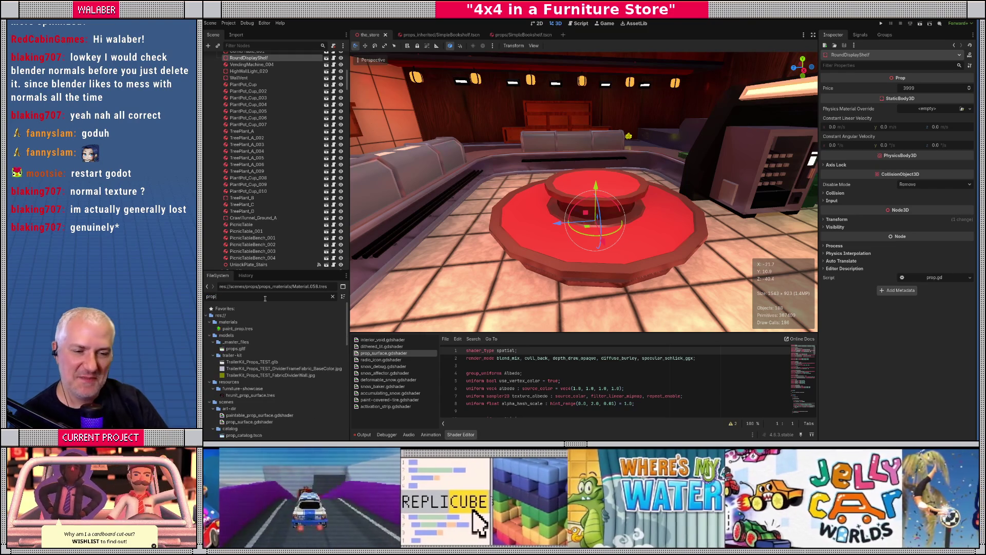
{"action": "double_click", "coordinate": [236, 348]}
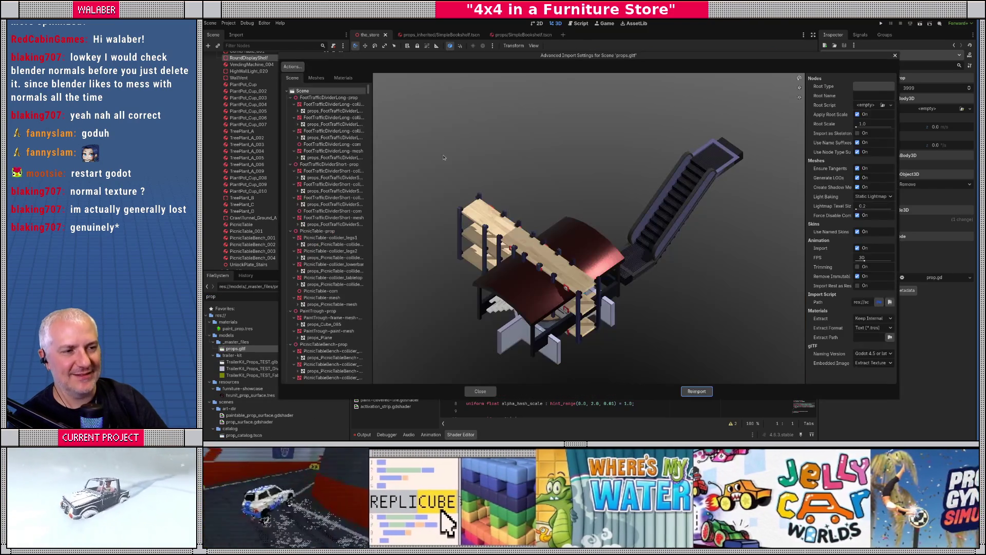
{"action": "left_click", "coordinate": [316, 78]}
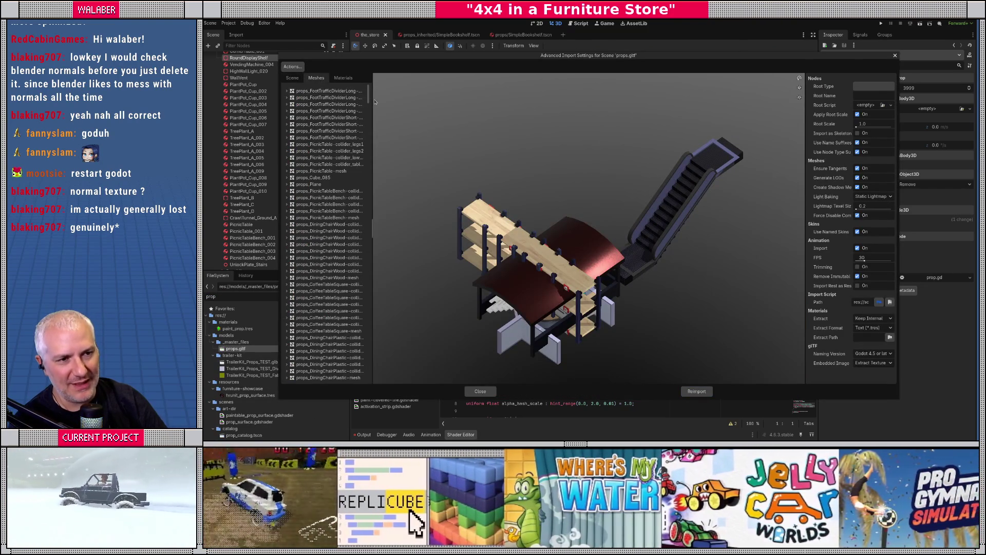
{"action": "left_click_drag", "start_coordinate": [373, 100], "coordinate": [469, 100]}
{"action": "key", "text": "alt+Tab"}
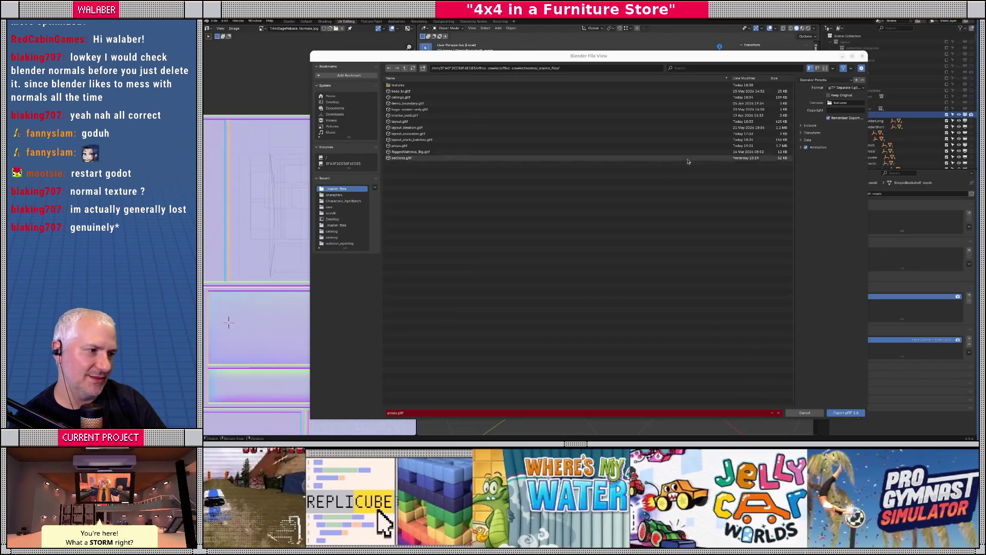
- Cancel the pending glTF export, select the bookshelf, and switch back to Godot
{"action": "left_click", "coordinate": [804, 413]}
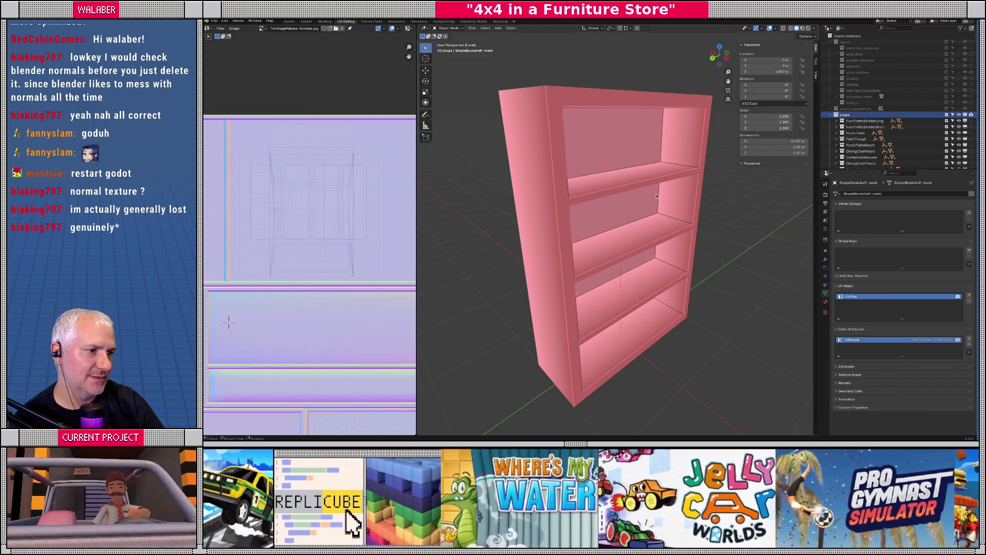
{"action": "left_click", "coordinate": [693, 221]}
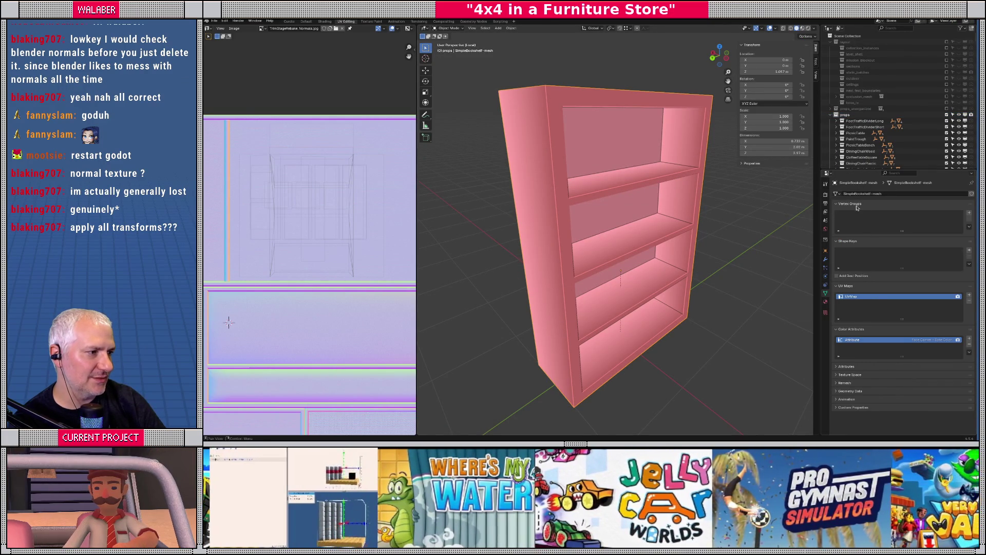
{"action": "key", "text": "alt+Tab"}
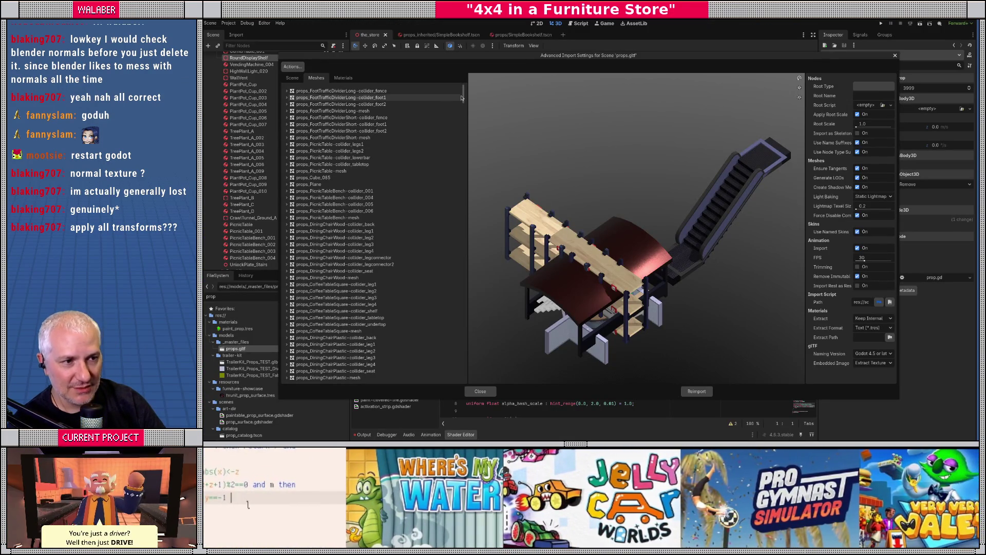
- Scroll the props.gltf import tree down and preview the SimpleBookshelf mesh
{"action": "left_click_drag", "start_coordinate": [463, 95], "coordinate": [463, 140]}
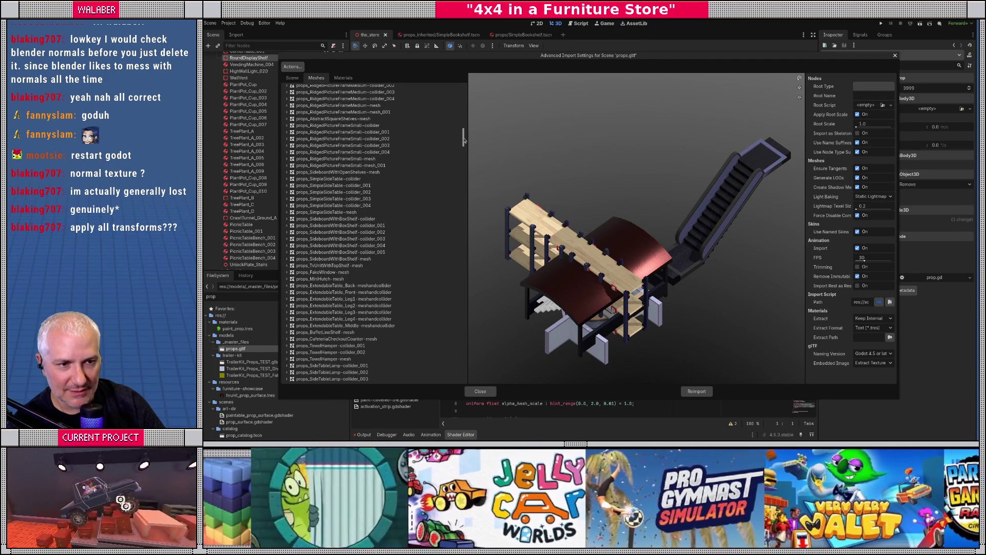
{"action": "scroll", "coordinate": [430, 172], "scroll_direction": "down", "scroll_amount": 5}
{"action": "scroll", "coordinate": [430, 172], "scroll_direction": "down", "scroll_amount": 12}
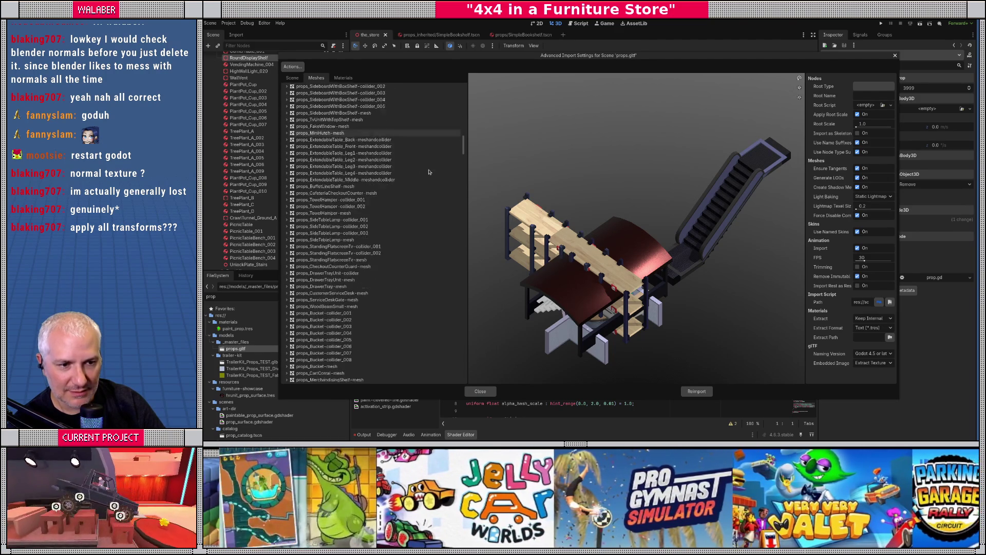
{"action": "scroll", "coordinate": [430, 170], "scroll_direction": "down", "scroll_amount": 15}
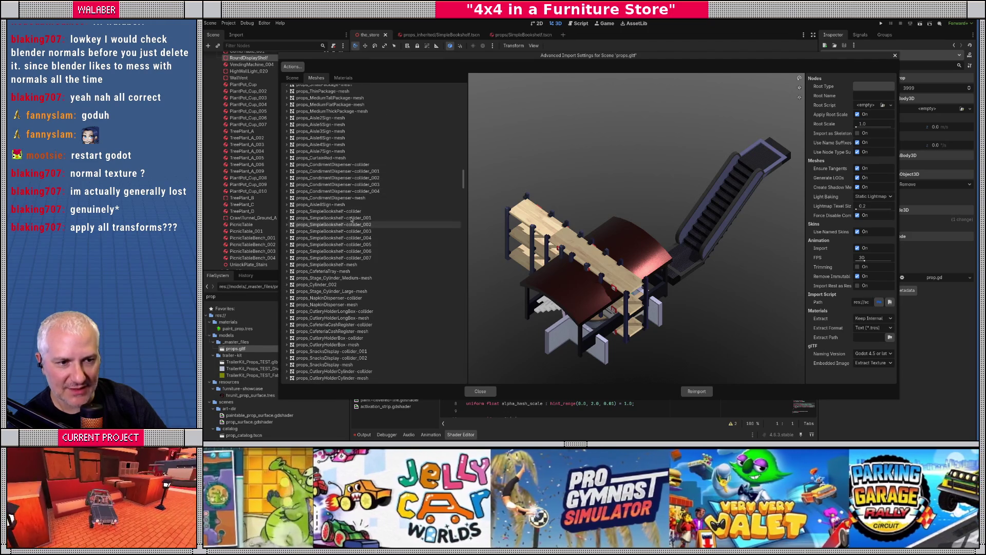
{"action": "left_click", "coordinate": [382, 264]}
- Orbit the SimpleBookshelf preview through front, tilted and side views
{"action": "mouse_move", "coordinate": [519, 261]}
{"action": "left_mouse_down"}
{"action": "mouse_move", "coordinate": [664, 259]}
{"action": "mouse_move", "coordinate": [667, 245]}
{"action": "mouse_move", "coordinate": [635, 226]}
{"action": "mouse_move", "coordinate": [587, 272]}
{"action": "mouse_move", "coordinate": [681, 254]}
{"action": "left_mouse_up"}
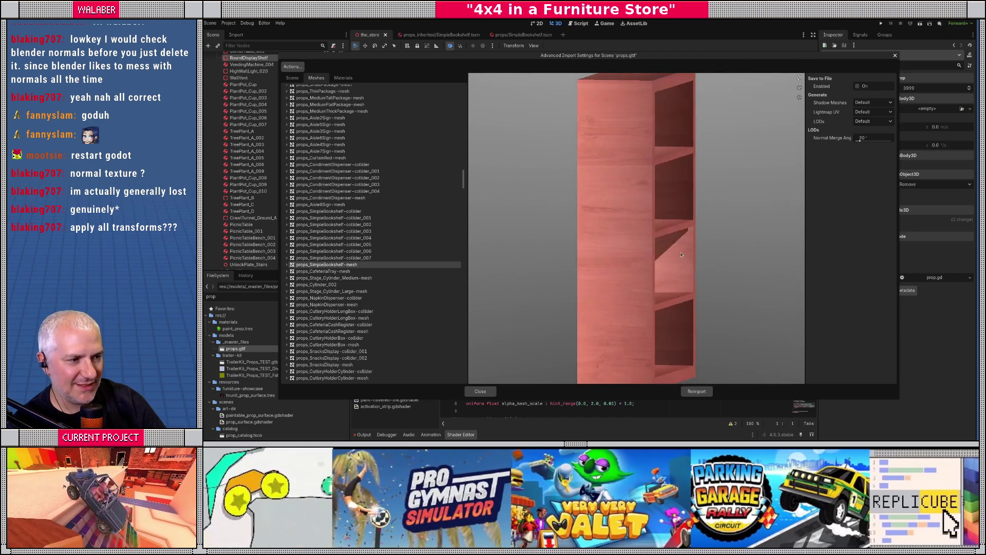
{"action": "left_click_drag", "start_coordinate": [684, 218], "coordinate": [675, 279]}
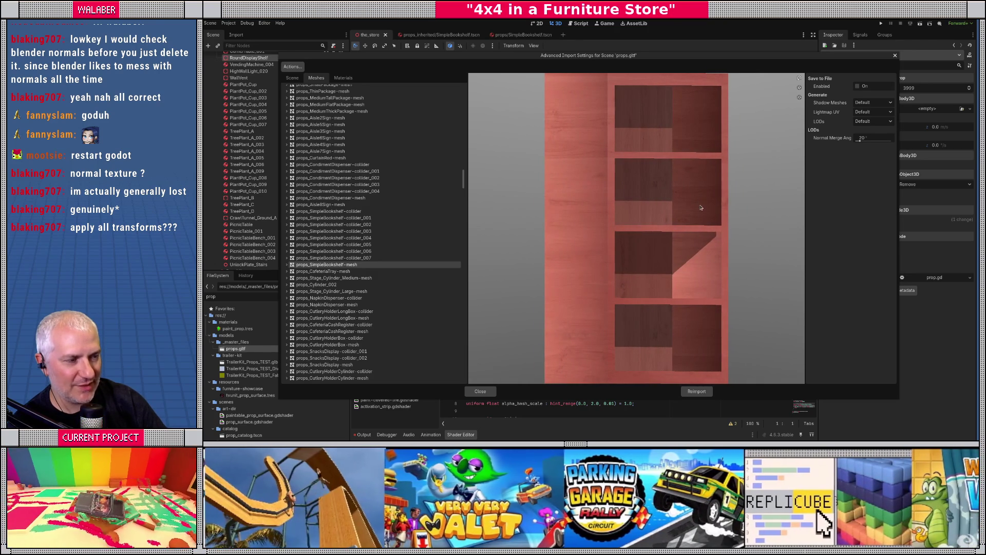
{"action": "mouse_move", "coordinate": [642, 336]}
{"action": "left_mouse_down"}
{"action": "mouse_move", "coordinate": [631, 334]}
{"action": "mouse_move", "coordinate": [667, 330]}
{"action": "mouse_move", "coordinate": [659, 360]}
{"action": "mouse_move", "coordinate": [671, 300]}
{"action": "mouse_move", "coordinate": [650, 287]}
{"action": "mouse_move", "coordinate": [592, 300]}
{"action": "mouse_move", "coordinate": [611, 305]}
{"action": "left_mouse_up"}
{"action": "scroll", "coordinate": [672, 300], "scroll_direction": "down", "scroll_amount": 3}
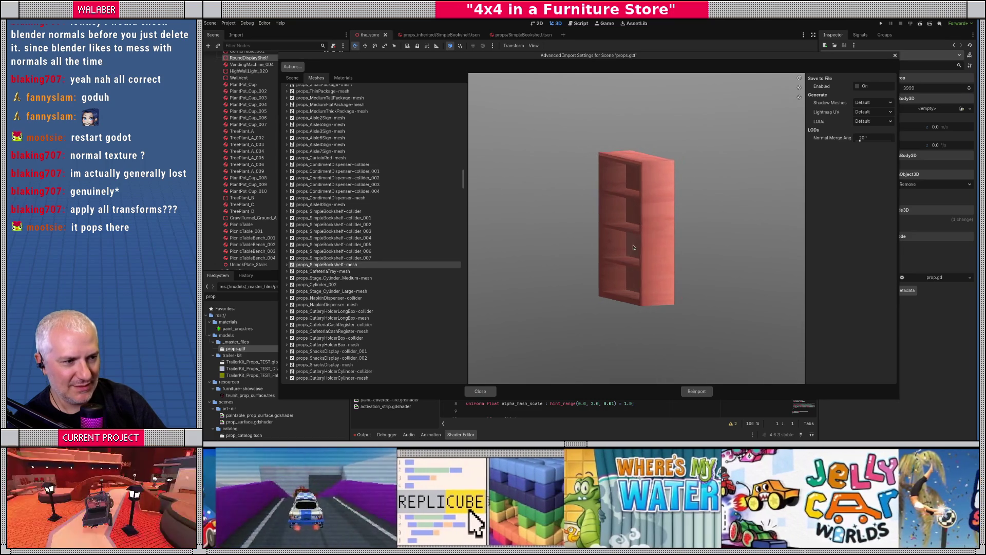
{"action": "left_click_drag", "start_coordinate": [632, 247], "coordinate": [642, 243]}
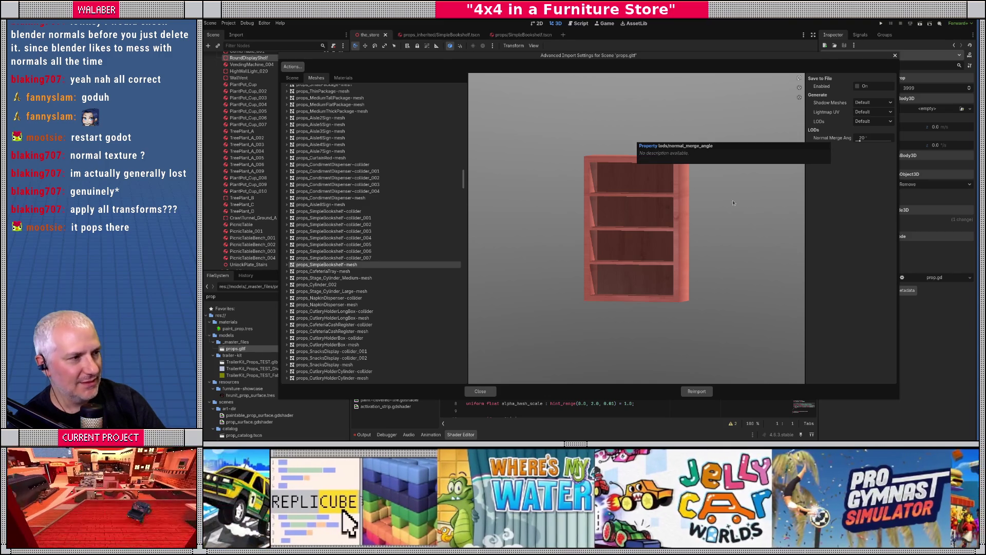
{"action": "scroll", "coordinate": [635, 255], "scroll_direction": "down", "scroll_amount": 4}
{"action": "scroll", "coordinate": [635, 254], "scroll_direction": "up", "scroll_amount": 7}
{"action": "left_click_drag", "start_coordinate": [635, 255], "coordinate": [707, 229]}
{"action": "left_click_drag", "start_coordinate": [685, 239], "coordinate": [669, 234]}
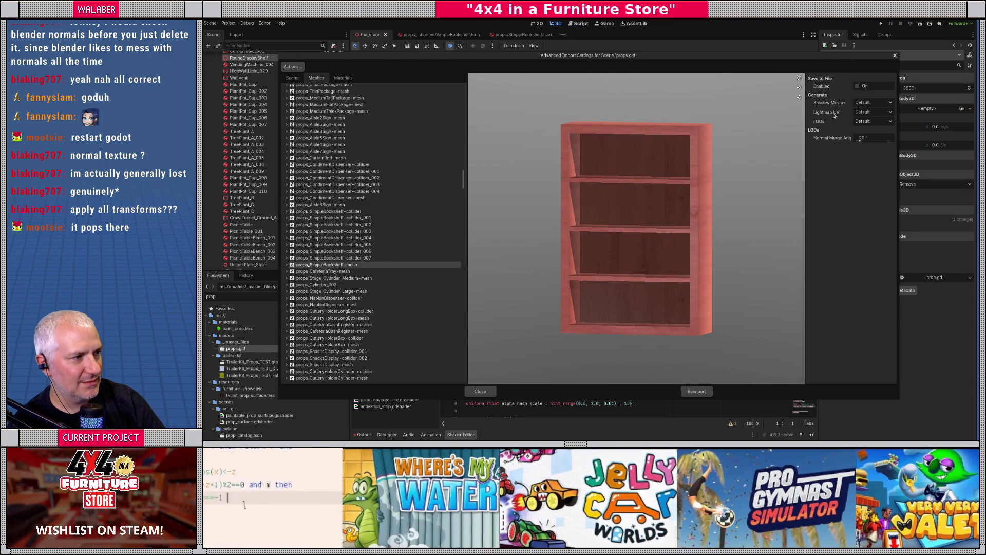
- Set the mesh's LOD generation to Disable, then back to Default
{"action": "left_click", "coordinate": [872, 122]}
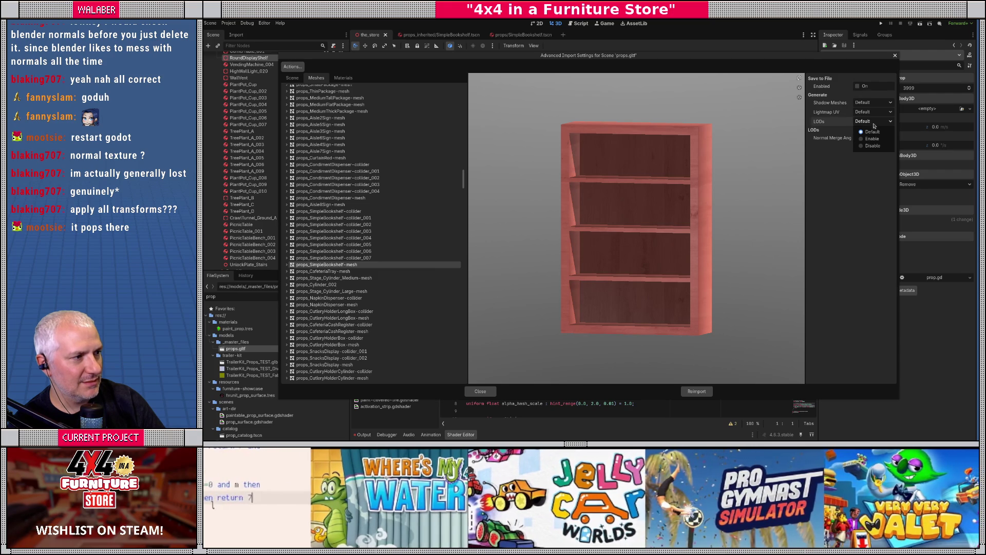
{"action": "left_click", "coordinate": [871, 146]}
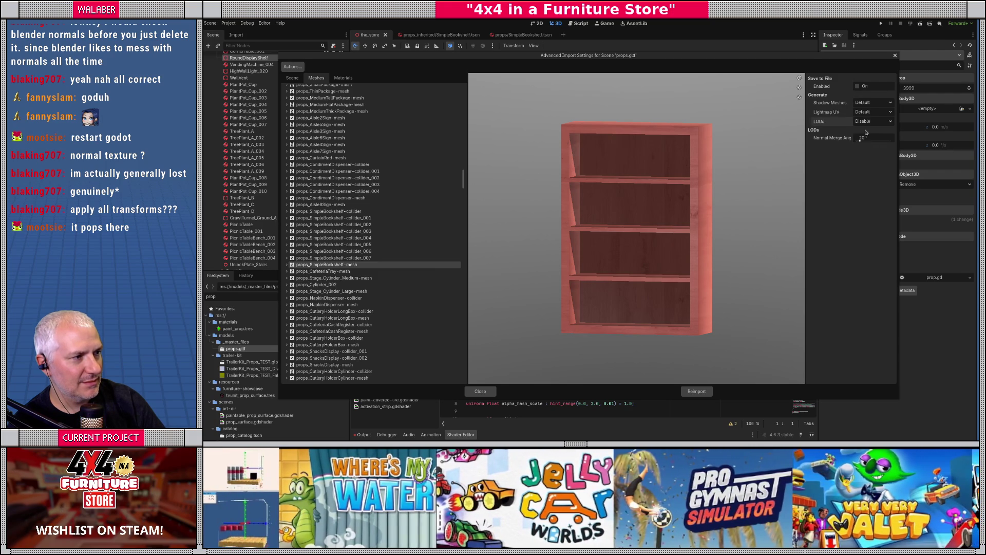
{"action": "left_click", "coordinate": [867, 124]}
{"action": "left_click", "coordinate": [866, 130]}
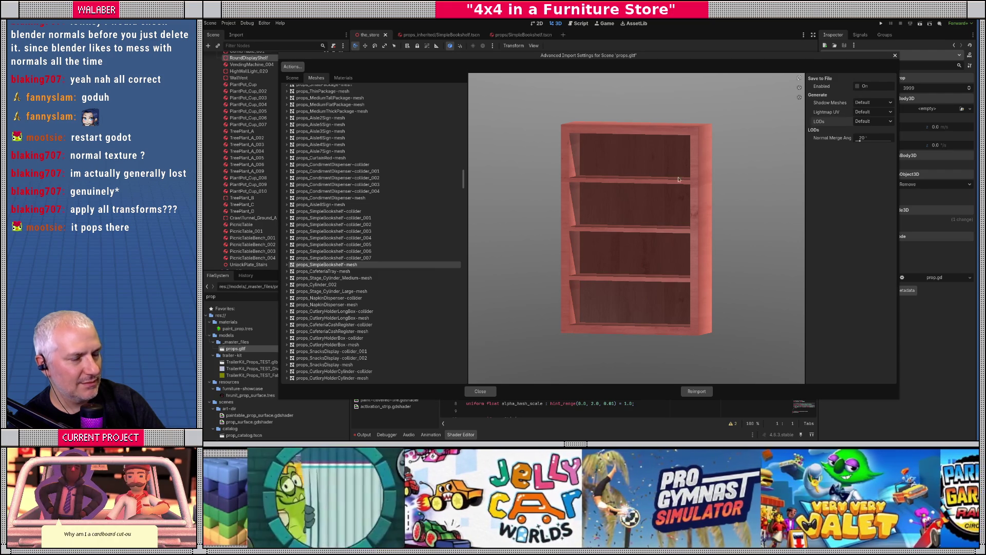
{"action": "left_click_drag", "start_coordinate": [631, 266], "coordinate": [639, 267]}
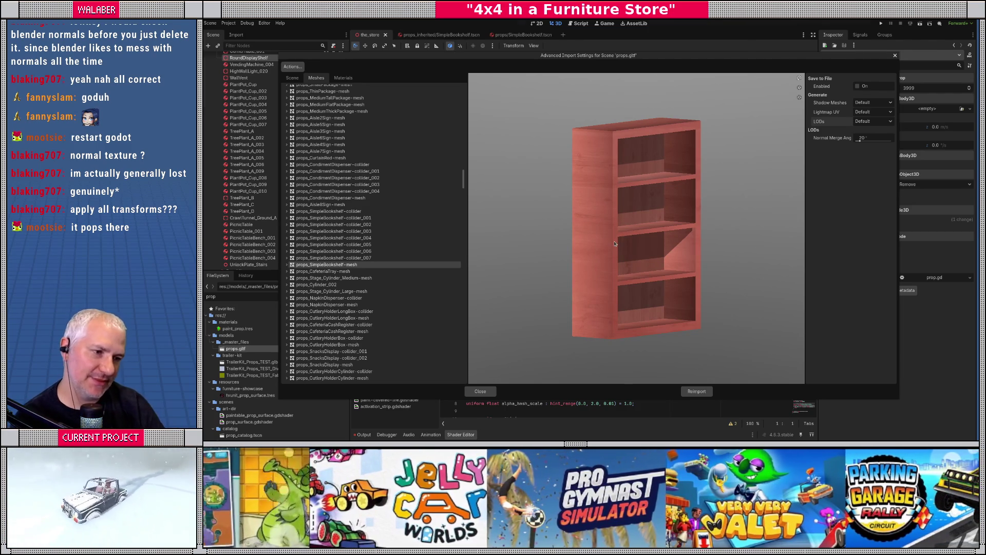
- Switch to Blender, enlarge the Outliner, and reveal the active bookshelf mesh in it
{"action": "key", "text": "alt+Tab"}
{"action": "left_click_drag", "start_coordinate": [852, 170], "coordinate": [859, 354]}
{"action": "key", "text": "KP_Decimal"}
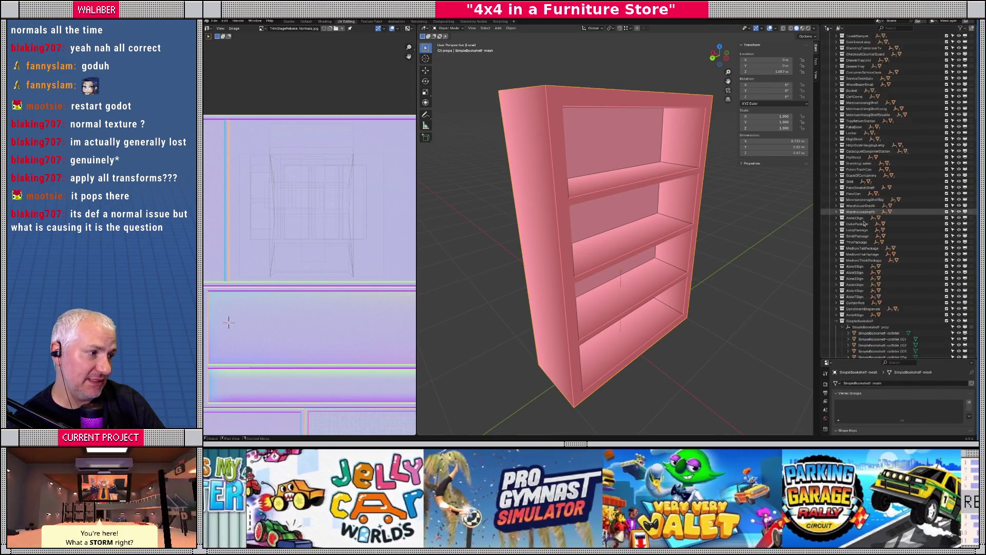
- Make SimpleBookshelf-prop active and show its Object Properties transform panel
{"action": "left_click", "coordinate": [848, 207]}
{"action": "left_click_drag", "start_coordinate": [861, 358], "coordinate": [882, 131]}
{"action": "left_click", "coordinate": [825, 212]}
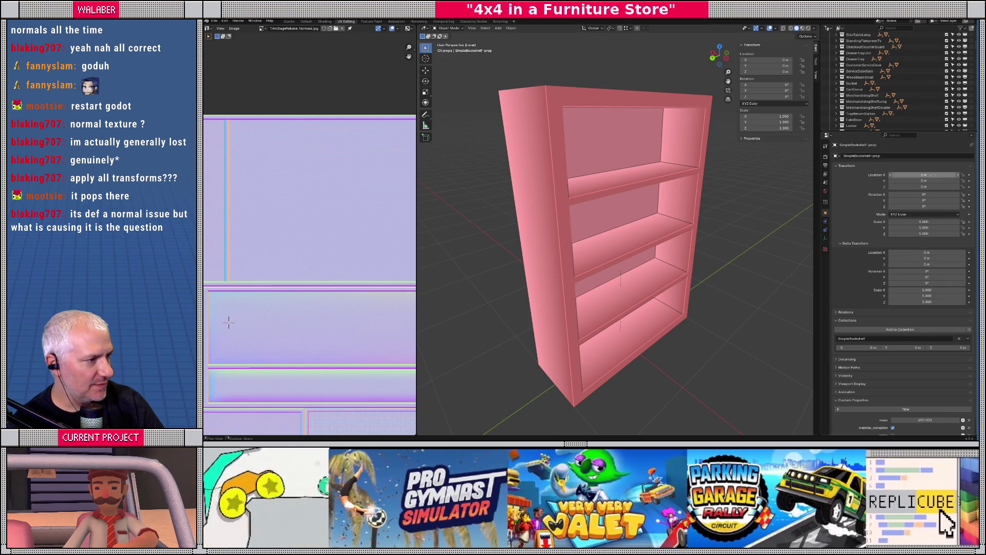
{"action": "scroll", "coordinate": [878, 94], "scroll_direction": "down", "scroll_amount": 5}
{"action": "scroll", "coordinate": [879, 94], "scroll_direction": "down", "scroll_amount": 8}
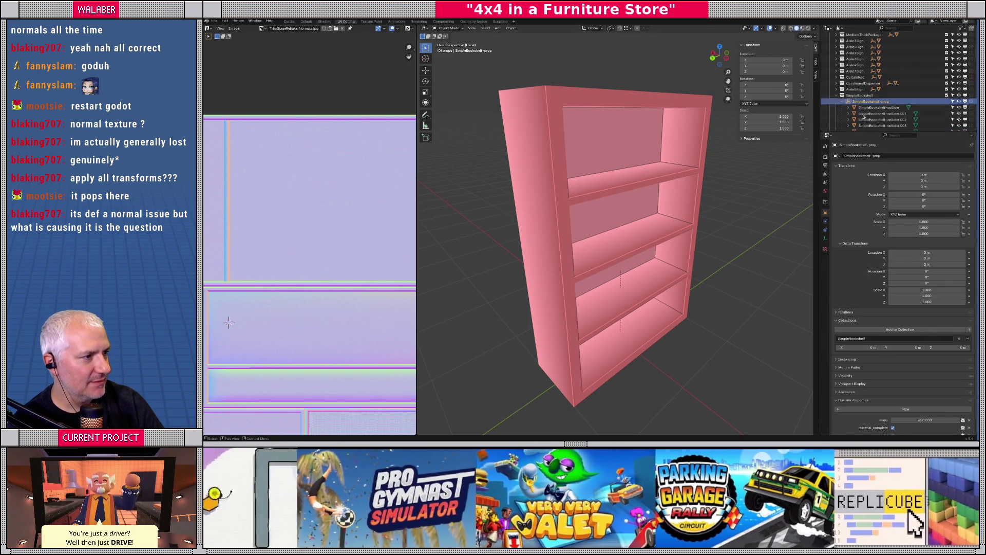
{"action": "scroll", "coordinate": [872, 95], "scroll_direction": "down", "scroll_amount": 2}
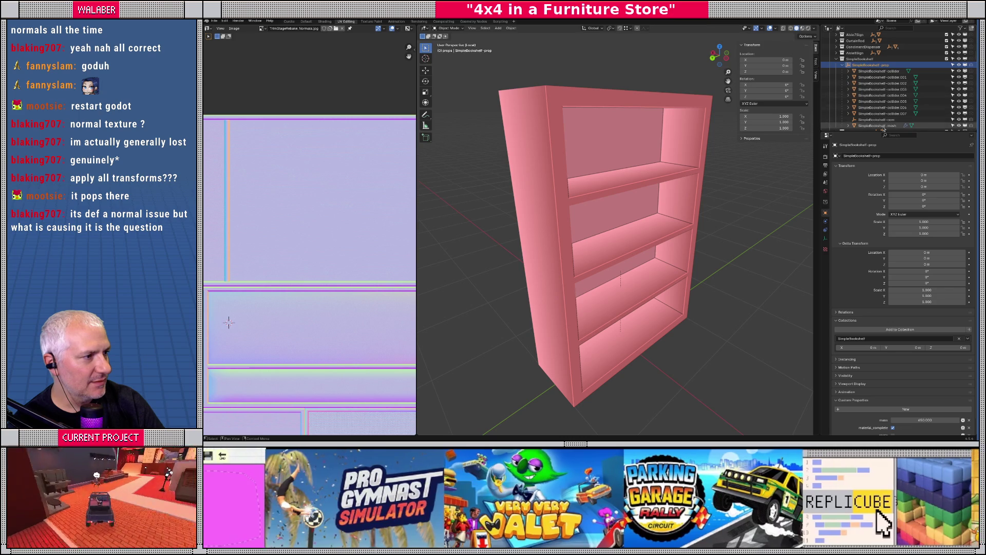
- Select SimpleBookshelf-mesh, trial-lower its Z location, undo back to 1.057 m, and inspect Relations
{"action": "left_click", "coordinate": [883, 127]}
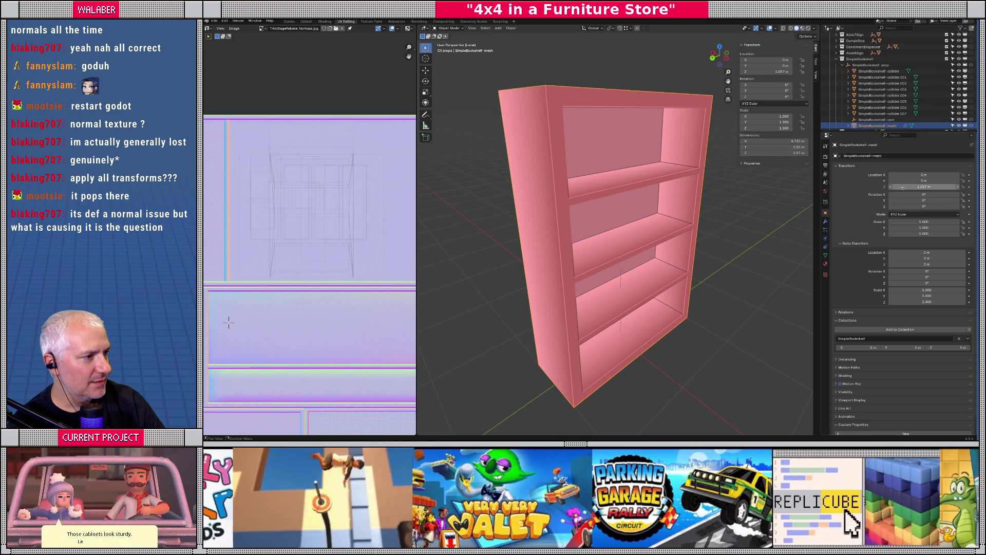
{"action": "left_click_drag", "start_coordinate": [911, 195], "coordinate": [873, 195]}
{"action": "key", "text": "ctrl+z"}
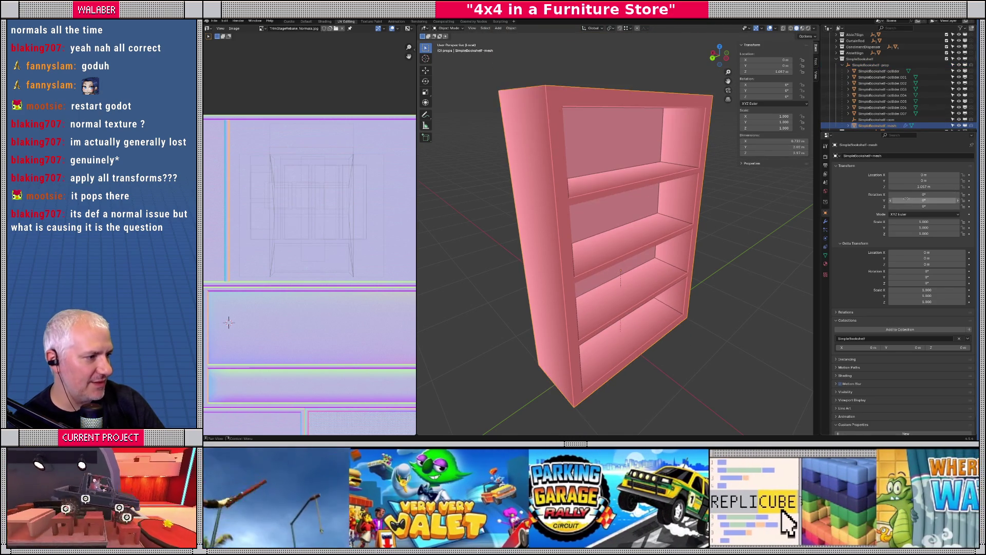
{"action": "left_click", "coordinate": [847, 312]}
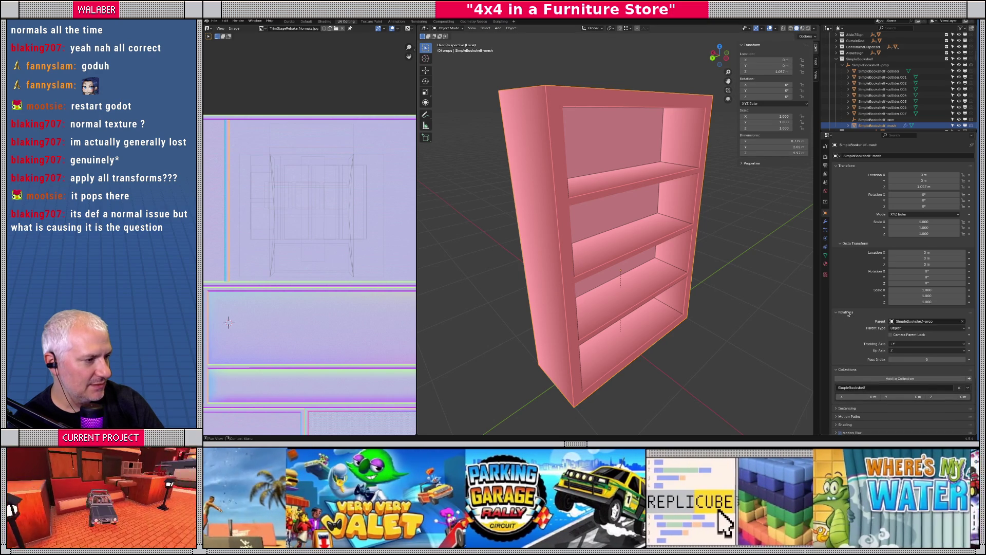
{"action": "left_click", "coordinate": [847, 312]}
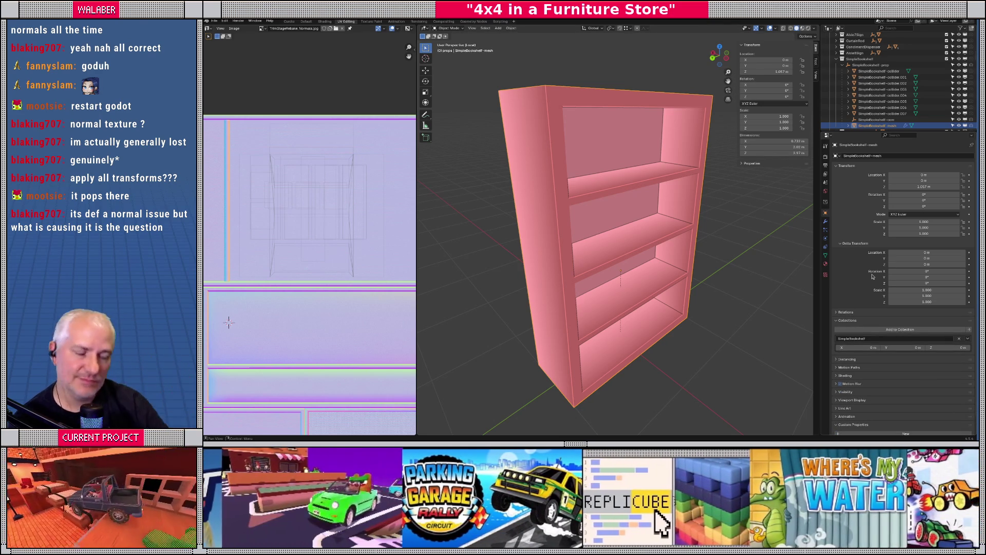
- Apply All Transforms to SimpleBookshelf-mesh via Object > Apply
{"action": "left_click", "coordinate": [511, 28]}
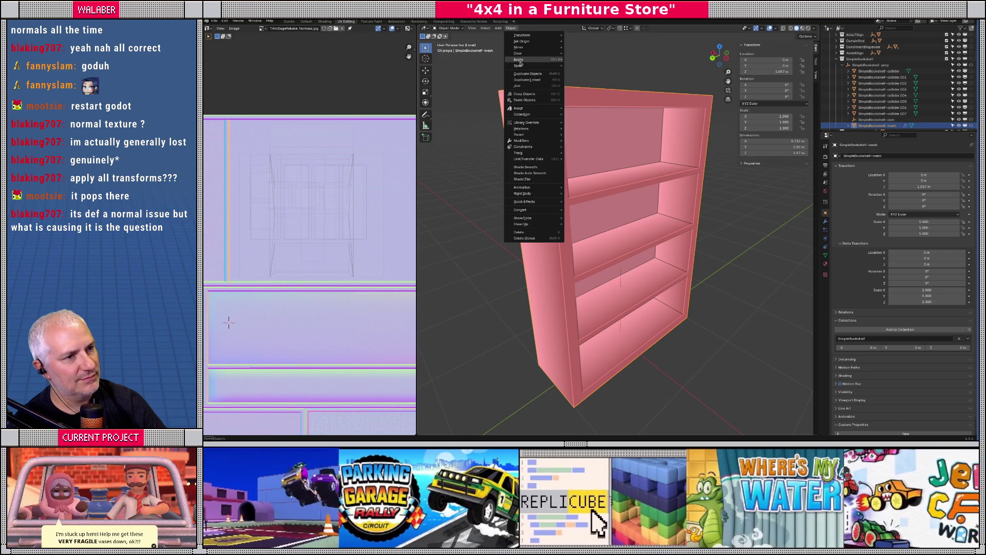
{"action": "mouse_move", "coordinate": [534, 60]}
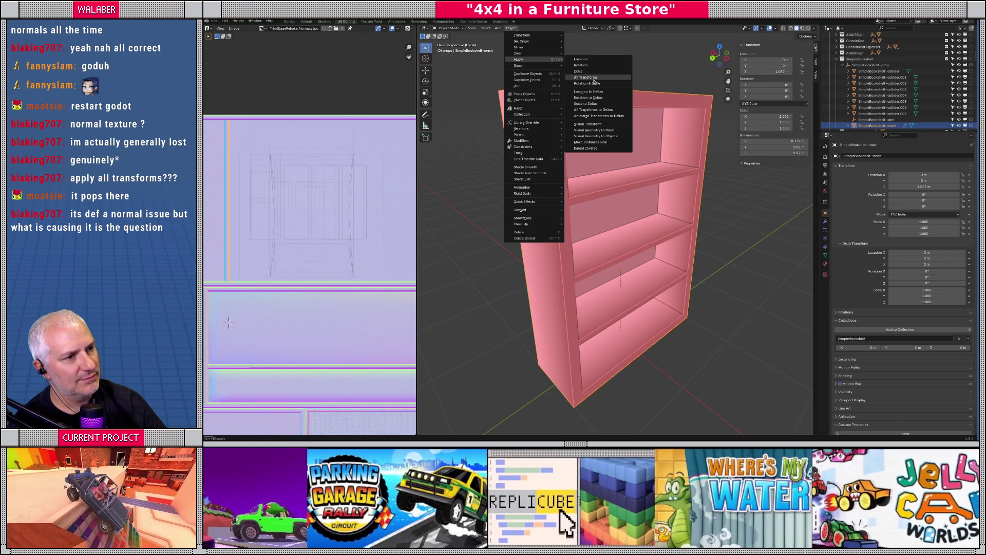
{"action": "left_click", "coordinate": [589, 78]}
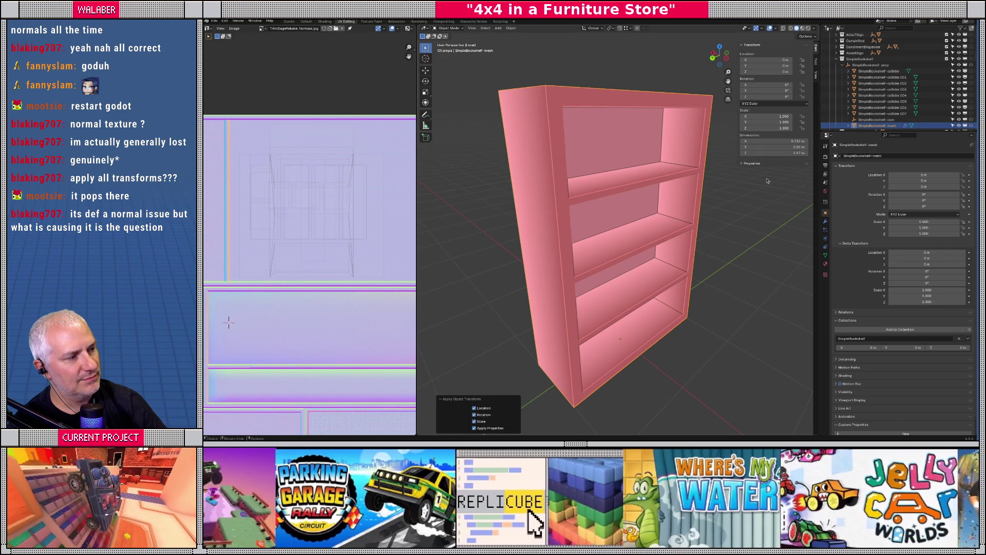
{"action": "left_click_drag", "start_coordinate": [686, 197], "coordinate": [620, 171]}
{"action": "left_click_drag", "start_coordinate": [579, 356], "coordinate": [631, 353]}
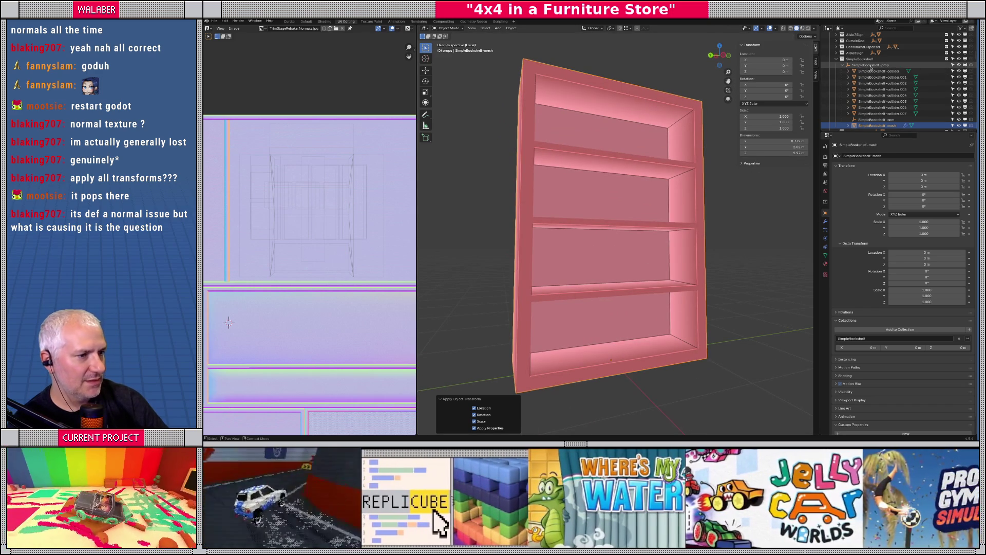
- Select the SimpleBookshelf-prop parent and exit Local view to show the whole store
{"action": "left_click", "coordinate": [873, 64]}
{"action": "key", "text": "KP_3"}
{"action": "scroll", "coordinate": [647, 235], "scroll_direction": "down", "scroll_amount": 4}
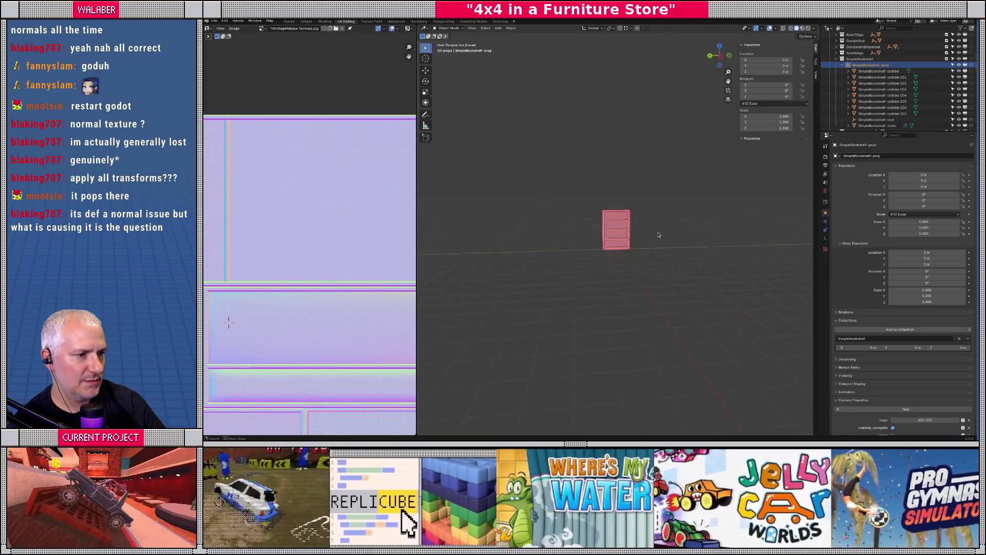
{"action": "left_click_drag", "start_coordinate": [647, 235], "coordinate": [631, 226]}
{"action": "key", "text": "KP_Divide"}
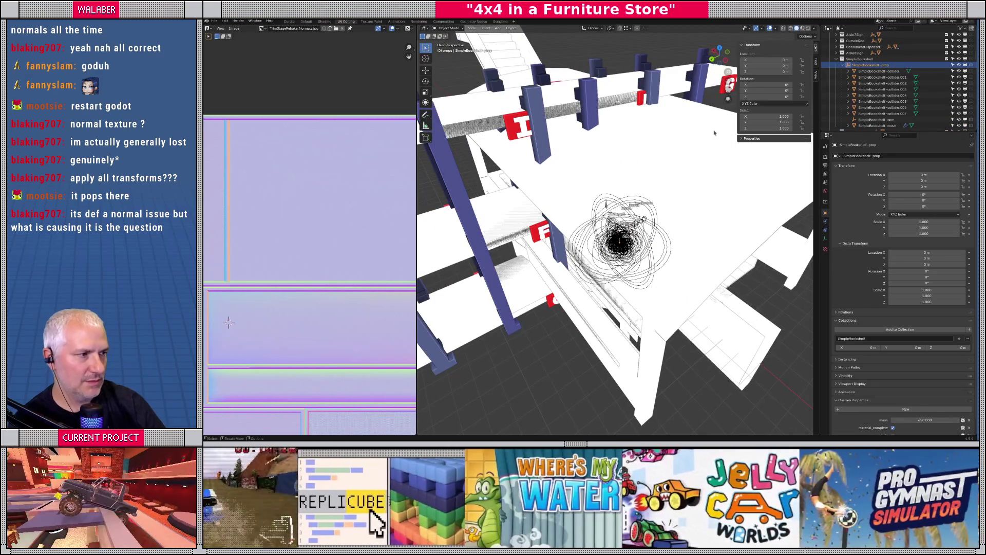
{"action": "scroll", "coordinate": [847, 94], "scroll_direction": "up", "scroll_amount": 3}
{"action": "scroll", "coordinate": [847, 93], "scroll_direction": "down", "scroll_amount": 8}
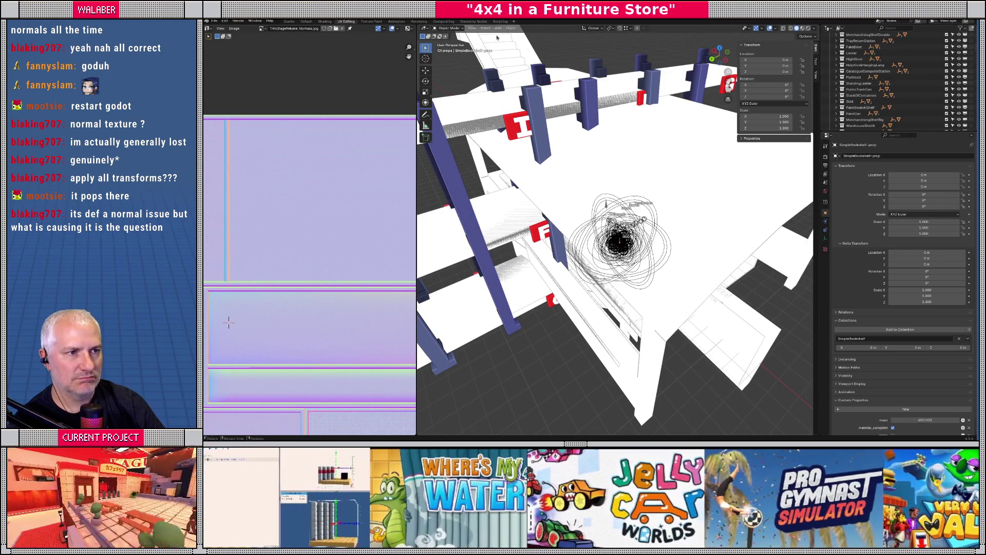
- Apply All Transforms to SimpleBookshelf-prop, then enlarge the Outliner
{"action": "left_click", "coordinate": [512, 30]}
{"action": "mouse_move", "coordinate": [520, 60]}
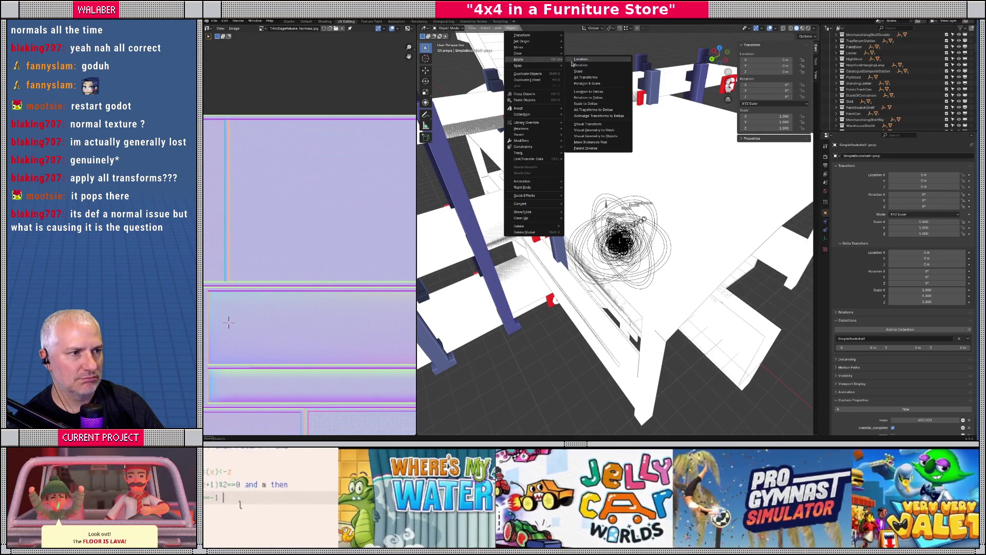
{"action": "left_click", "coordinate": [587, 78]}
{"action": "scroll", "coordinate": [877, 109], "scroll_direction": "up", "scroll_amount": 10}
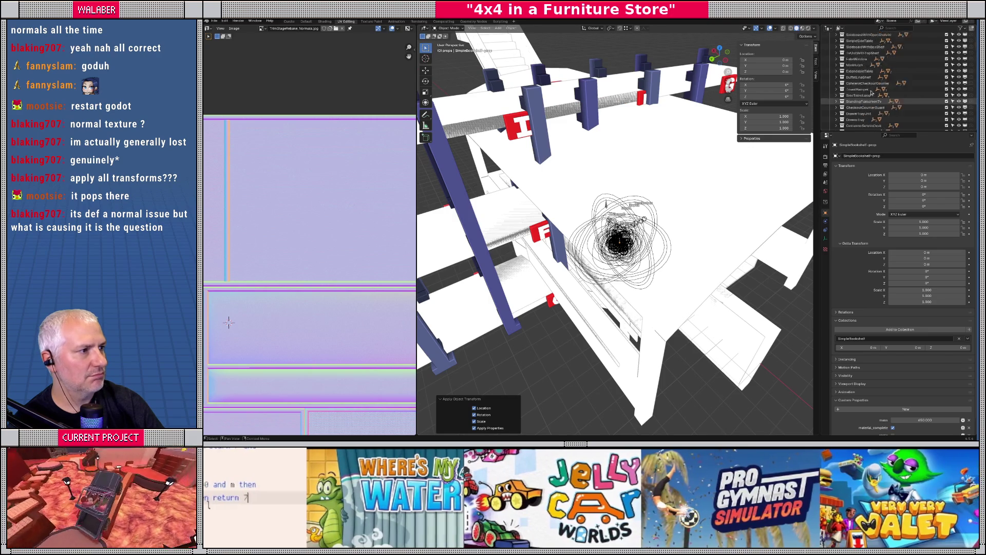
{"action": "left_click_drag", "start_coordinate": [898, 133], "coordinate": [898, 270]}
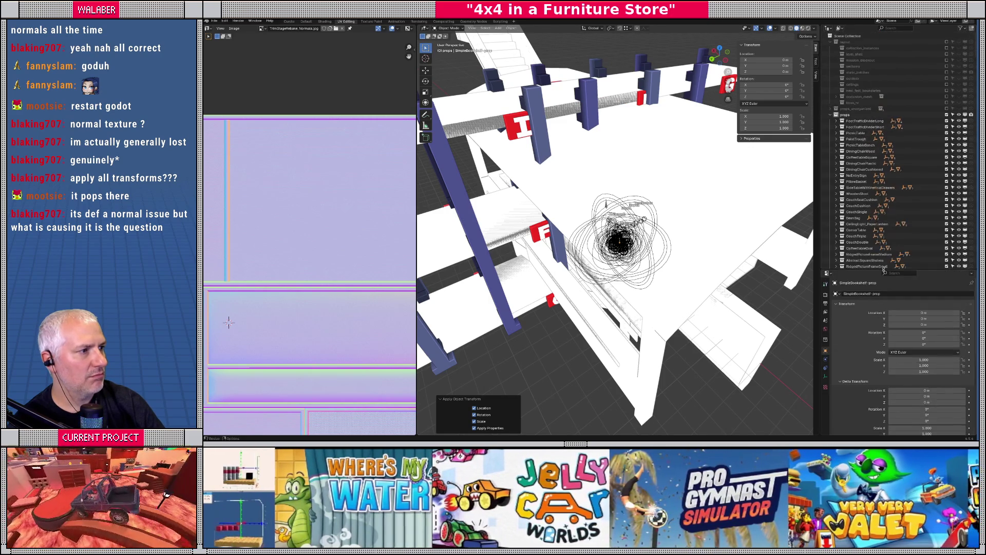
- Export the props via File > Export > glTF 2.0 as props.gltf
{"action": "left_click", "coordinate": [213, 21]}
{"action": "mouse_move", "coordinate": [241, 111]}
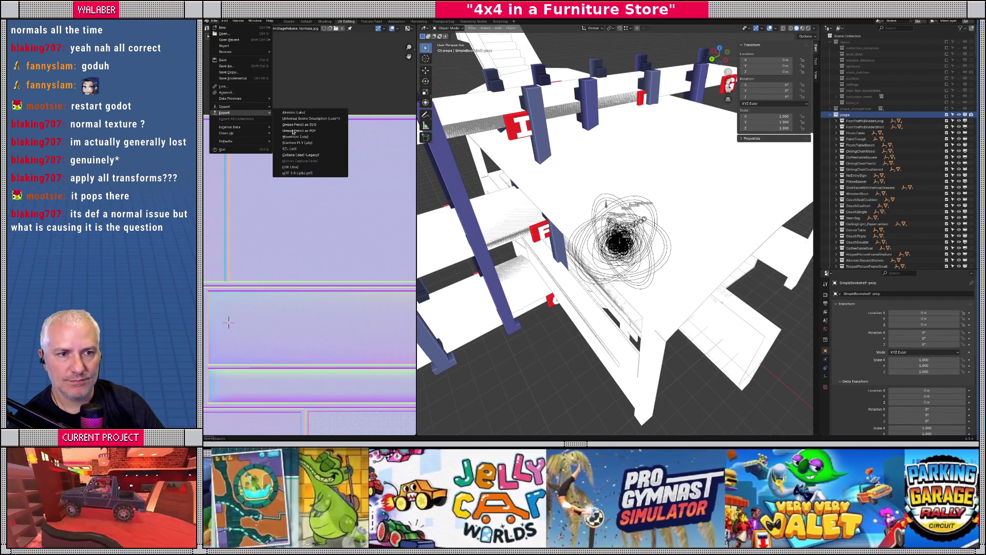
{"action": "left_click", "coordinate": [308, 168]}
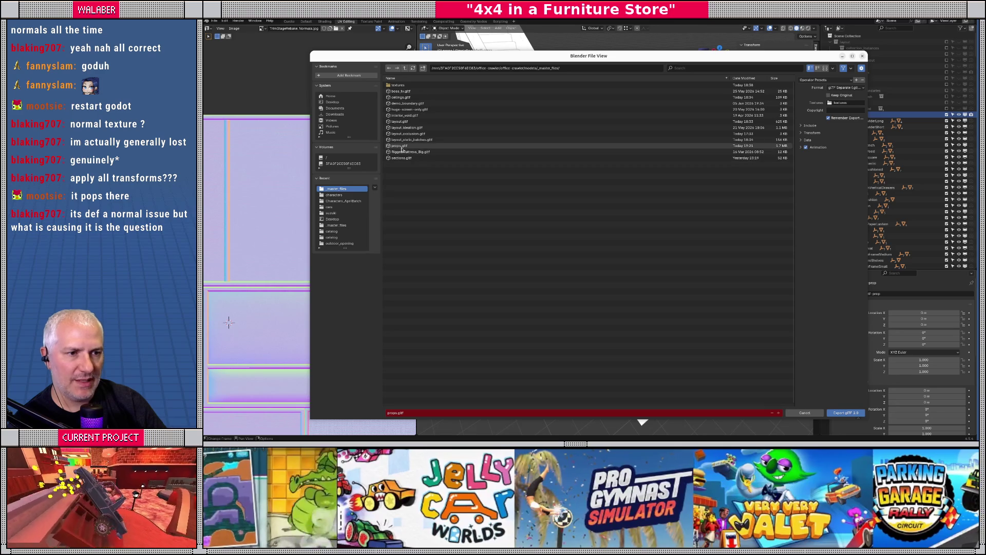
{"action": "double_click", "coordinate": [419, 149]}
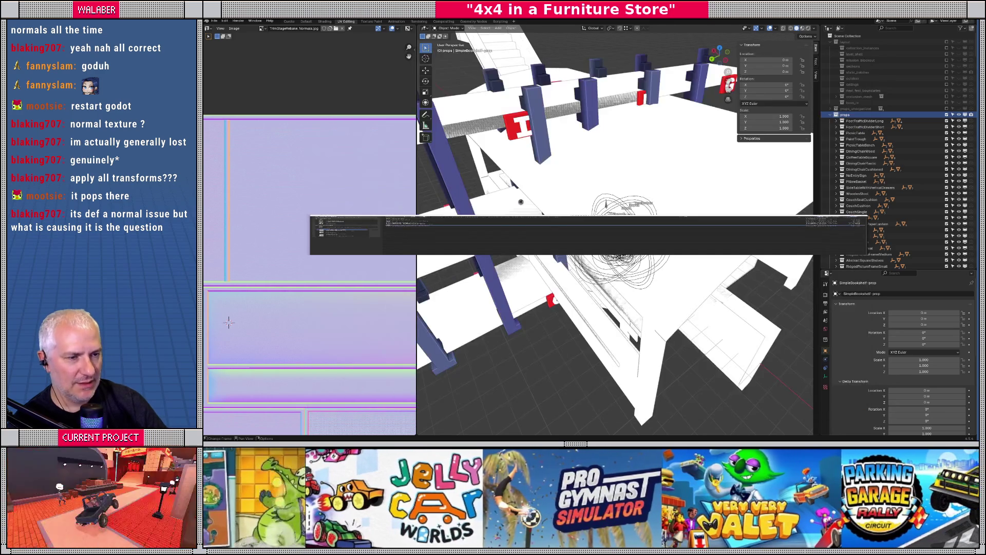
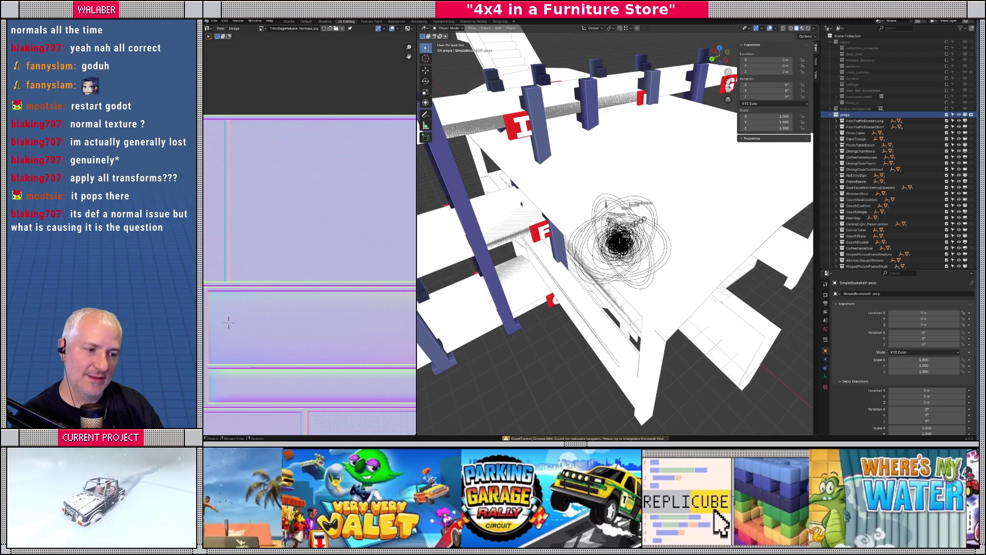
- Reimport props.glb, then open the inherited props_inherited/SimpleBookshelf.tscn from a store bookshelf
{"action": "key", "text": "alt+Tab"}
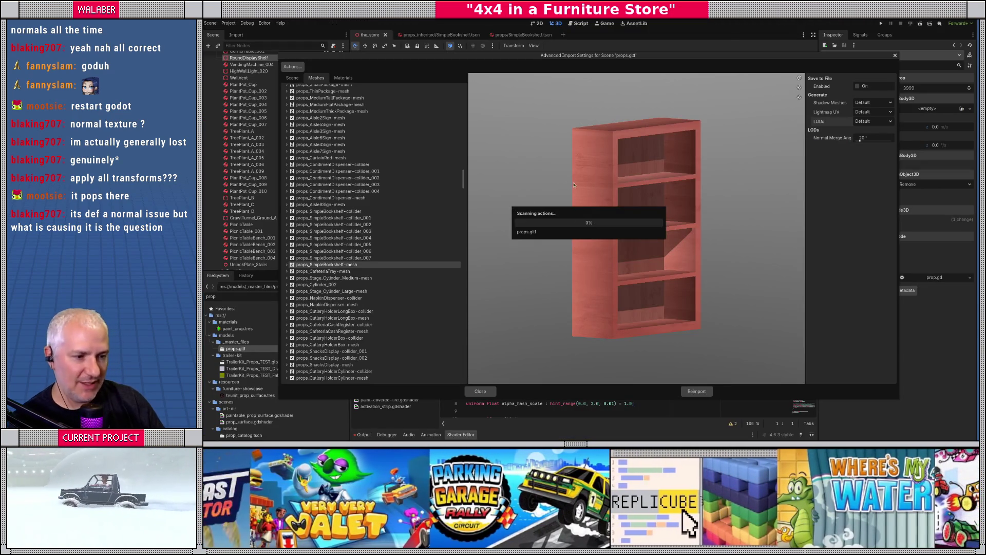
{"action": "left_click", "coordinate": [486, 393]}
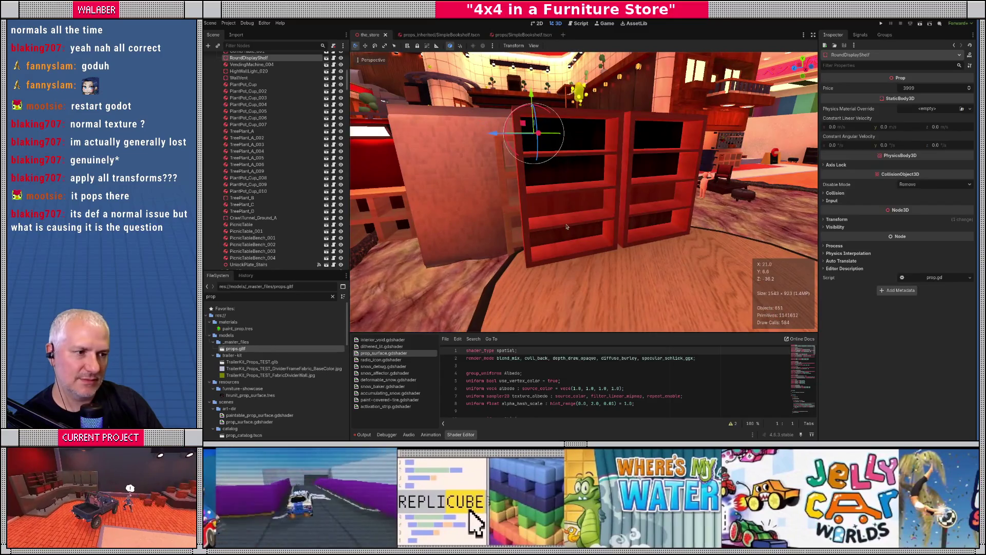
{"action": "left_click", "coordinate": [417, 199]}
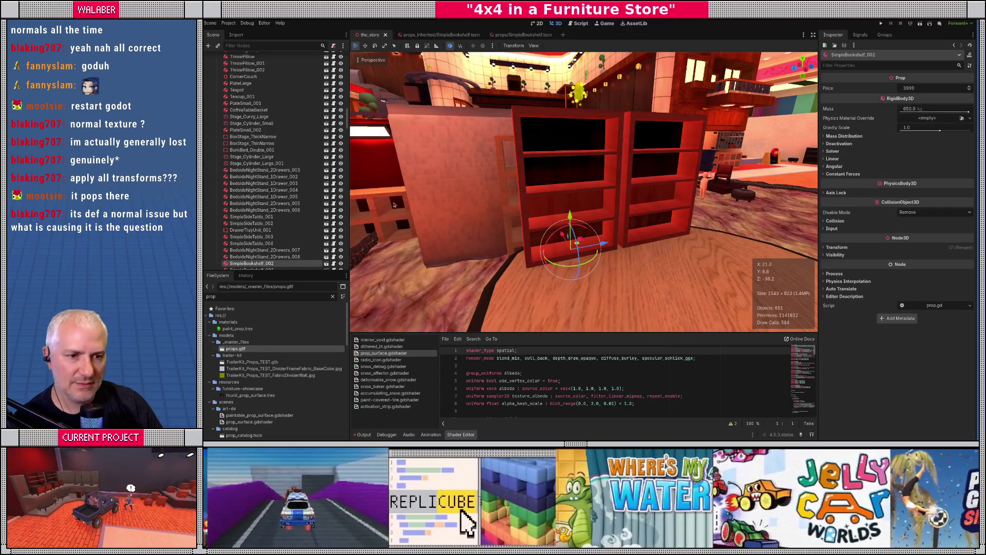
{"action": "left_click", "coordinate": [326, 263]}
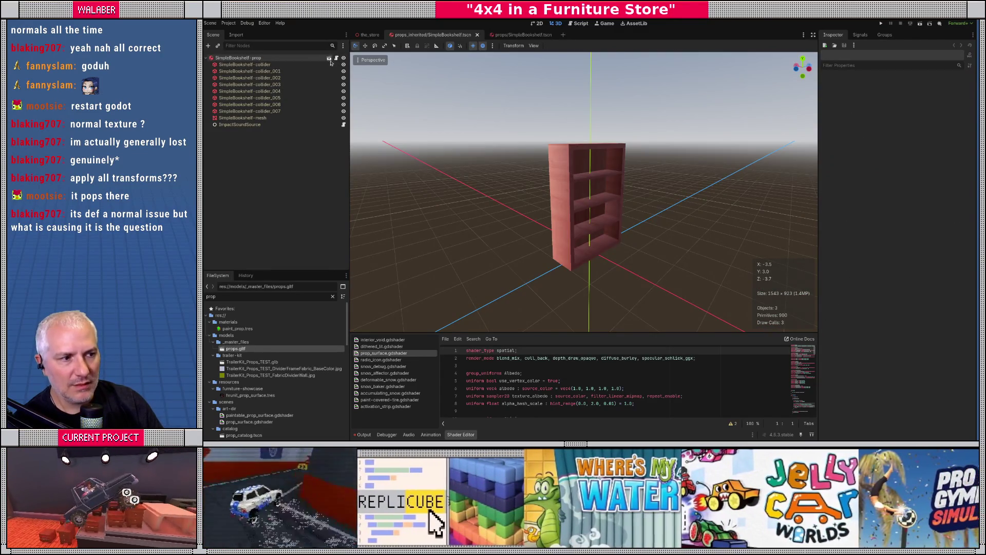
- Open props/SimpleBookshelf.tscn and view the bookshelf mesh from the front, the sides and the shelves
{"action": "left_click", "coordinate": [330, 59]}
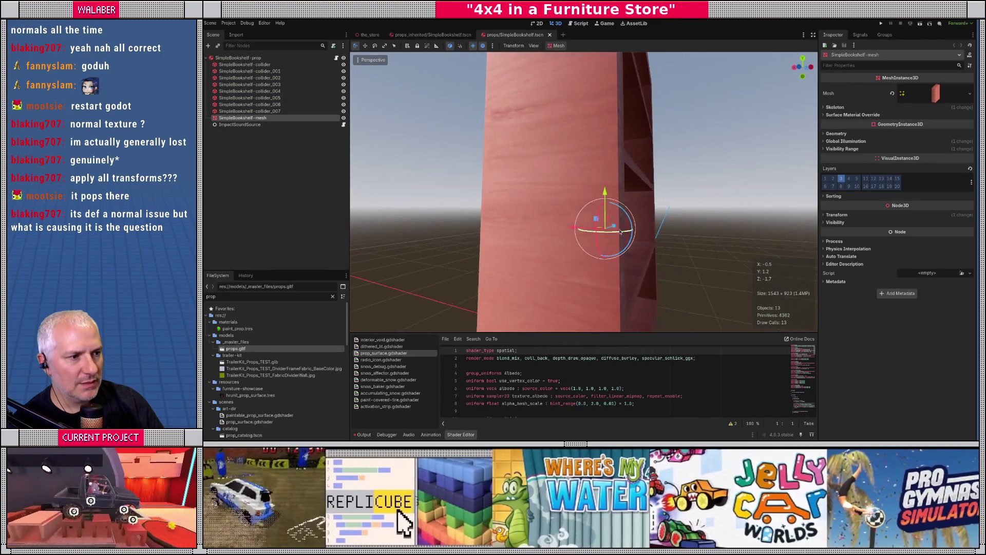
{"action": "scroll", "coordinate": [622, 232], "scroll_direction": "down", "scroll_amount": 4}
{"action": "left_click_drag", "start_coordinate": [625, 241], "coordinate": [588, 249]}
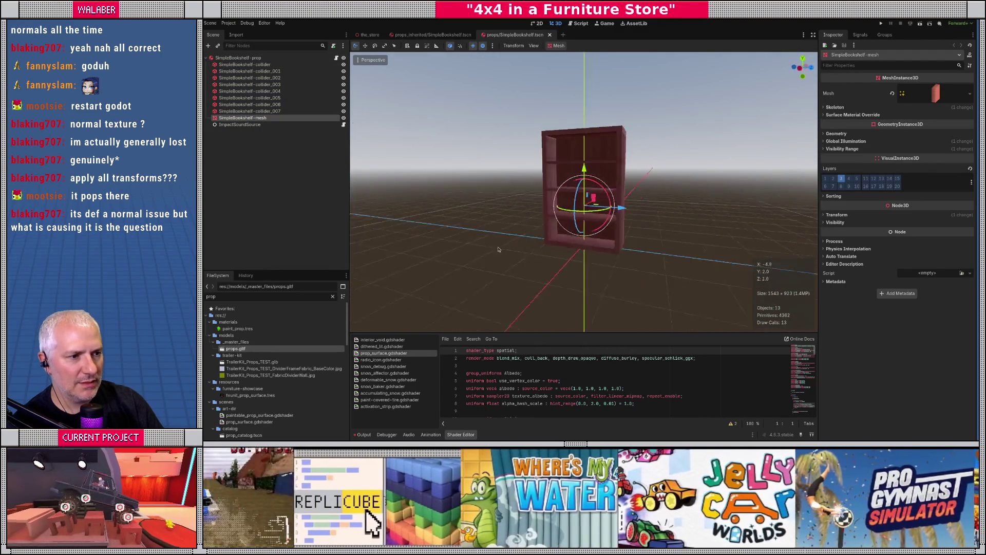
{"action": "left_click_drag", "start_coordinate": [503, 250], "coordinate": [461, 251]}
{"action": "left_click_drag", "start_coordinate": [583, 245], "coordinate": [599, 245]}
{"action": "scroll", "coordinate": [605, 245], "scroll_direction": "down", "scroll_amount": 5}
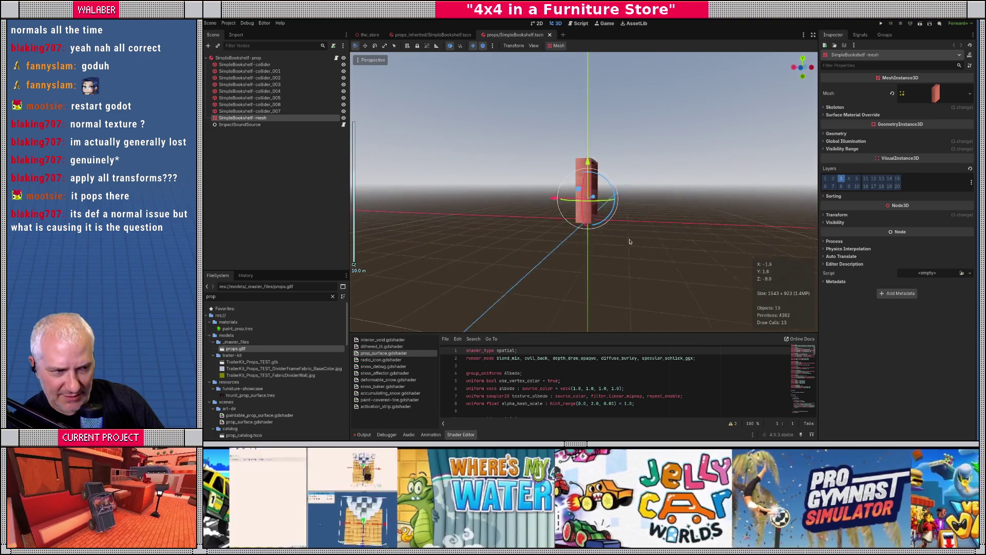
{"action": "scroll", "coordinate": [609, 244], "scroll_direction": "up", "scroll_amount": 10}
{"action": "mouse_move", "coordinate": [605, 242]}
{"action": "left_mouse_down"}
{"action": "mouse_move", "coordinate": [533, 247]}
{"action": "mouse_move", "coordinate": [593, 208]}
{"action": "mouse_move", "coordinate": [458, 246]}
{"action": "mouse_move", "coordinate": [390, 146]}
{"action": "left_mouse_up"}
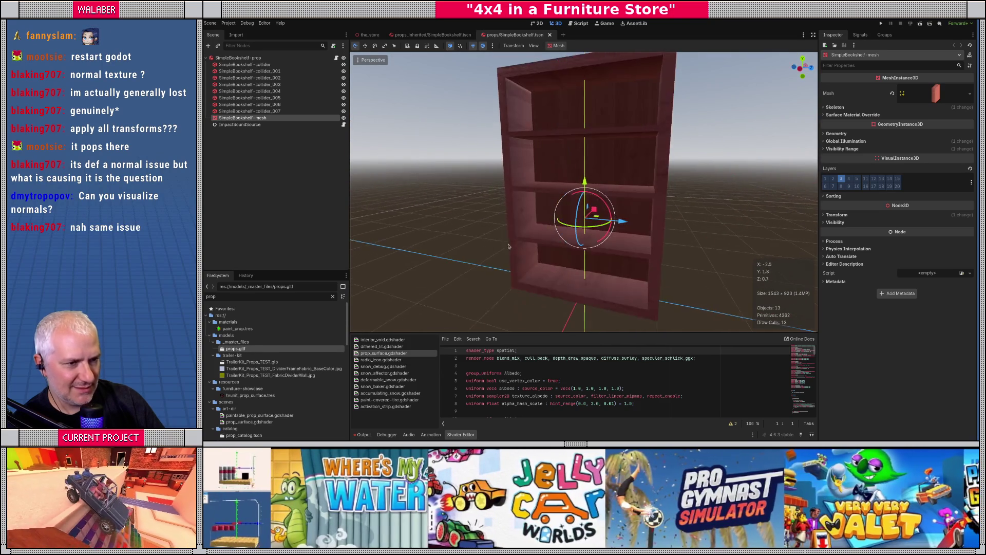
- Set the viewport to Display Advanced > Normal Buffer and orbit to check the bookshelf's face directions
{"action": "left_click", "coordinate": [358, 61]}
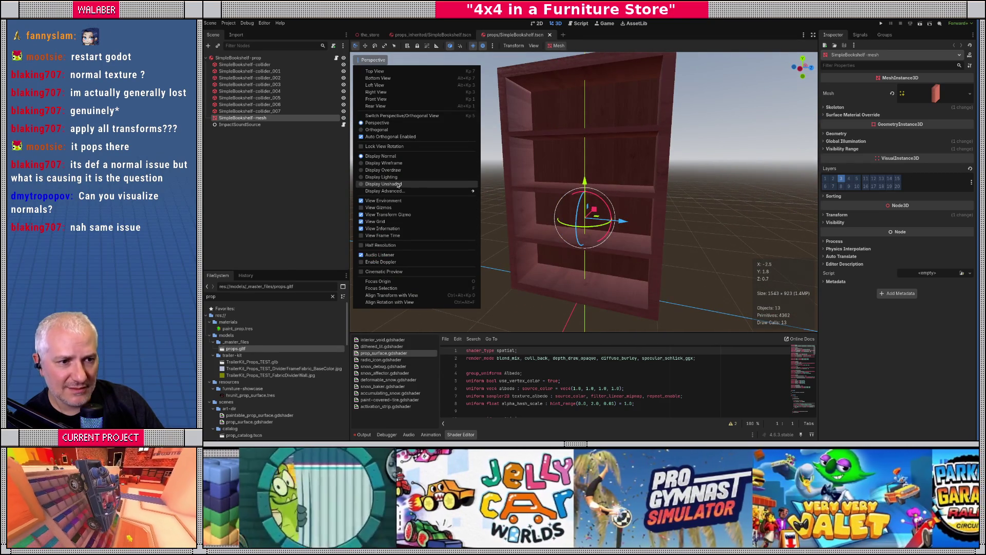
{"action": "mouse_move", "coordinate": [397, 192]}
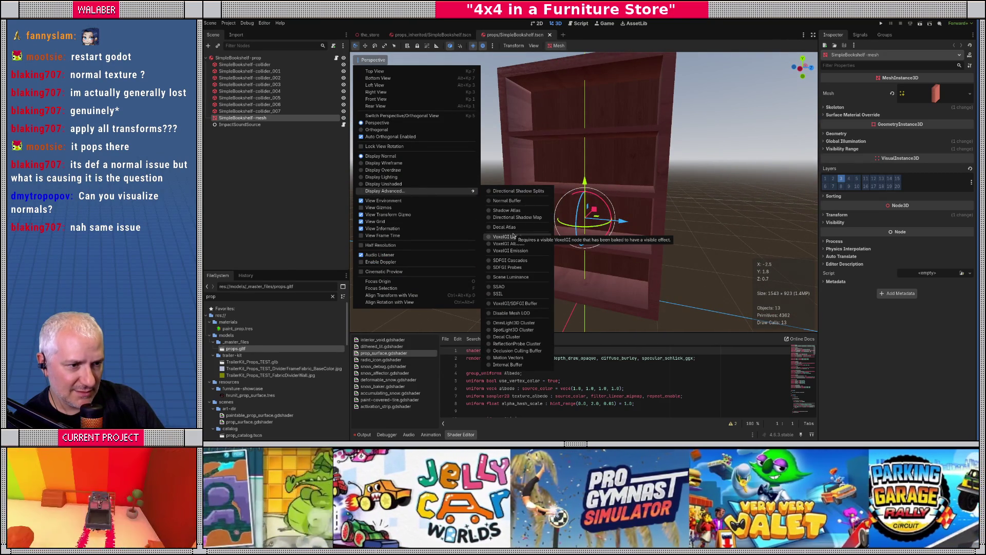
{"action": "left_click", "coordinate": [507, 201]}
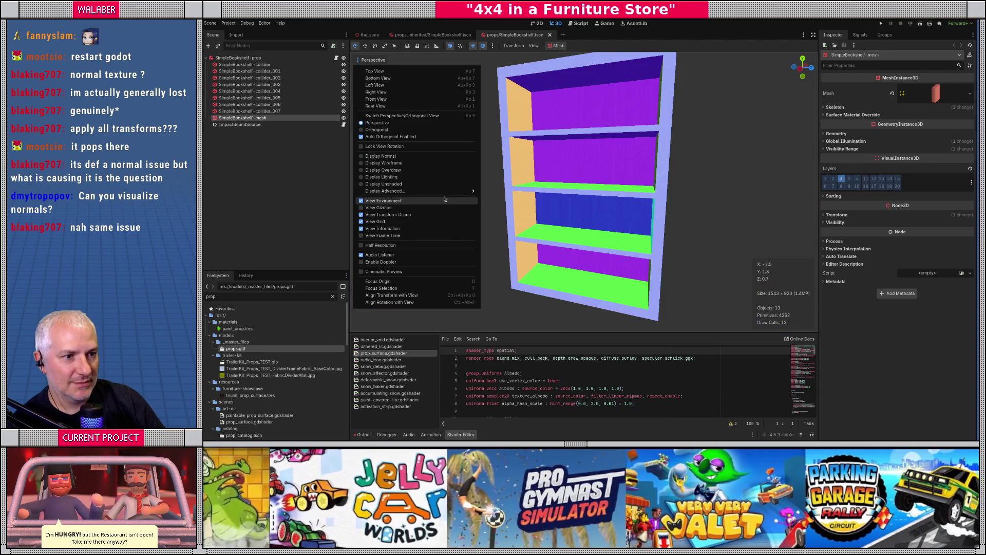
{"action": "left_click", "coordinate": [724, 205]}
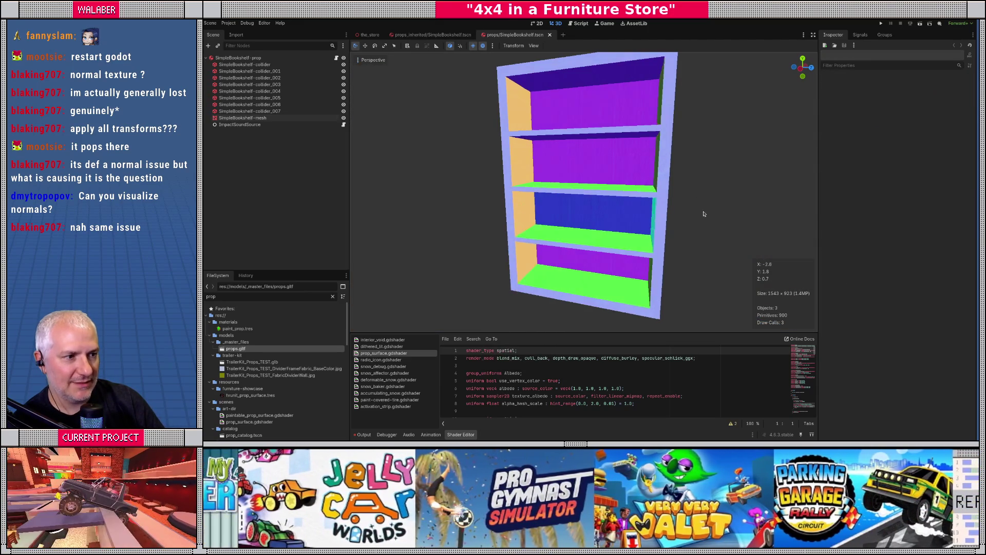
{"action": "mouse_move", "coordinate": [728, 199]}
{"action": "left_mouse_down"}
{"action": "mouse_move", "coordinate": [676, 200]}
{"action": "mouse_move", "coordinate": [786, 201]}
{"action": "mouse_move", "coordinate": [706, 205]}
{"action": "mouse_move", "coordinate": [713, 177]}
{"action": "mouse_move", "coordinate": [734, 197]}
{"action": "left_mouse_up"}
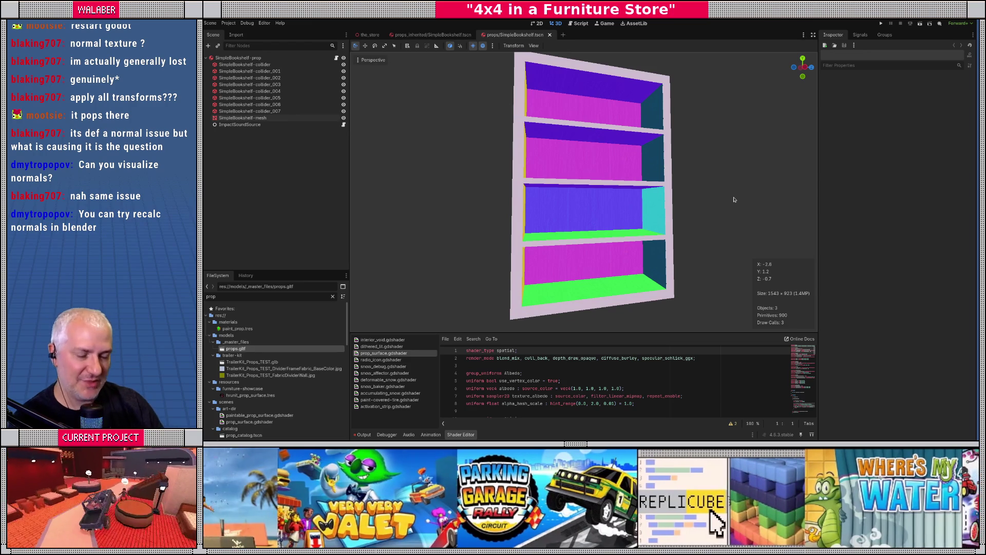
{"action": "key", "text": "alt+Tab"}
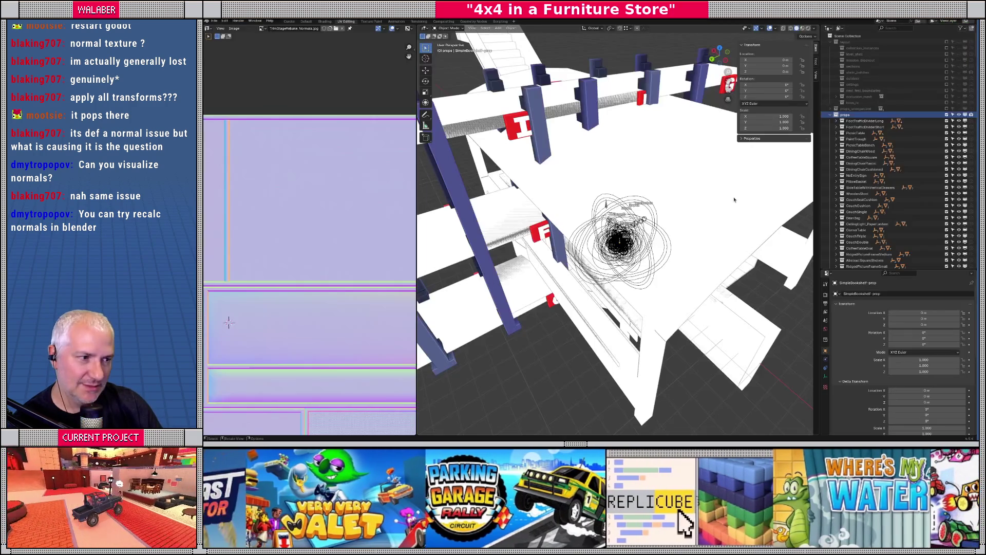
- Show only SimpleBookshelf from the Outliner, select its mesh and isolate it in local view
{"action": "scroll", "coordinate": [856, 188], "scroll_direction": "down", "scroll_amount": 10}
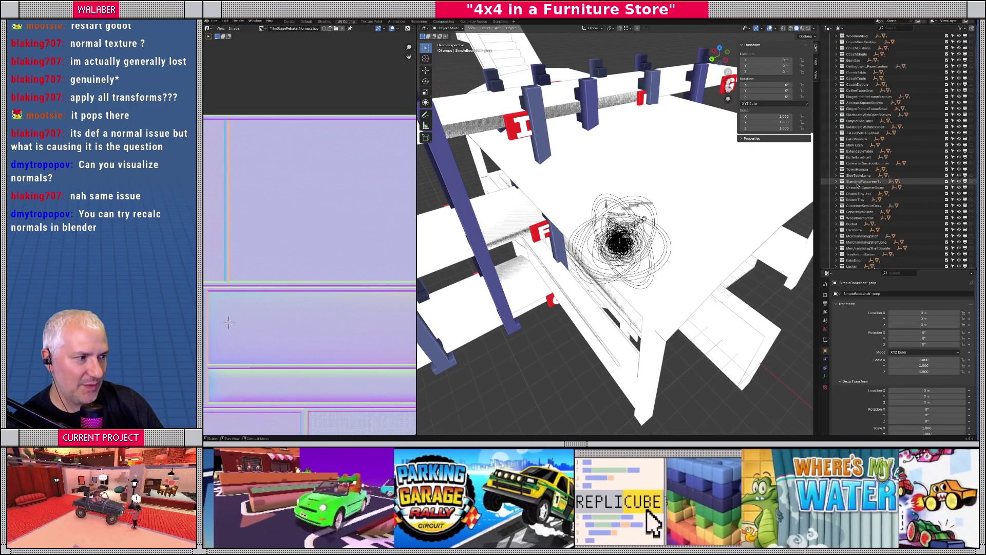
{"action": "scroll", "coordinate": [856, 188], "scroll_direction": "down", "scroll_amount": 3}
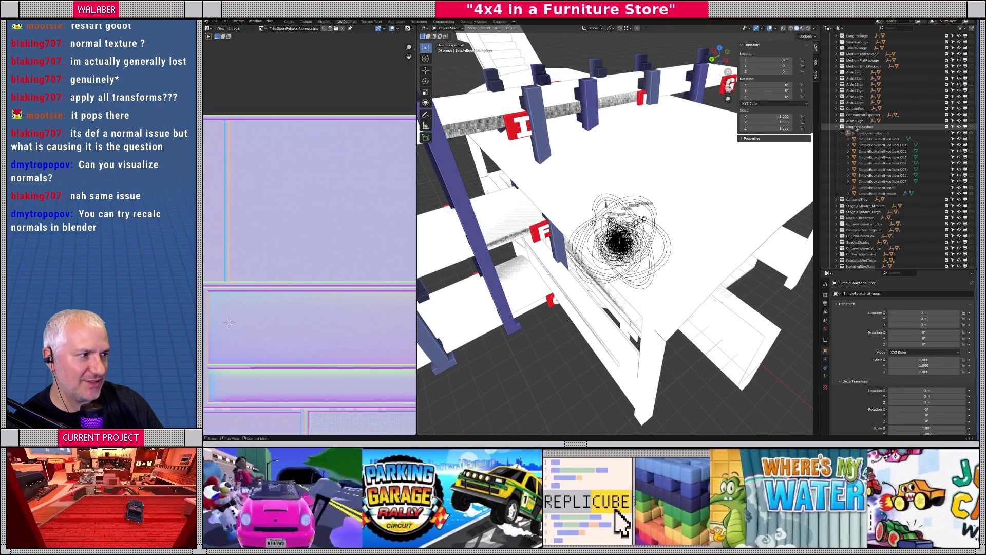
{"action": "right_click", "coordinate": [852, 127]}
{"action": "mouse_move", "coordinate": [852, 127]}
{"action": "left_click", "coordinate": [890, 129]}
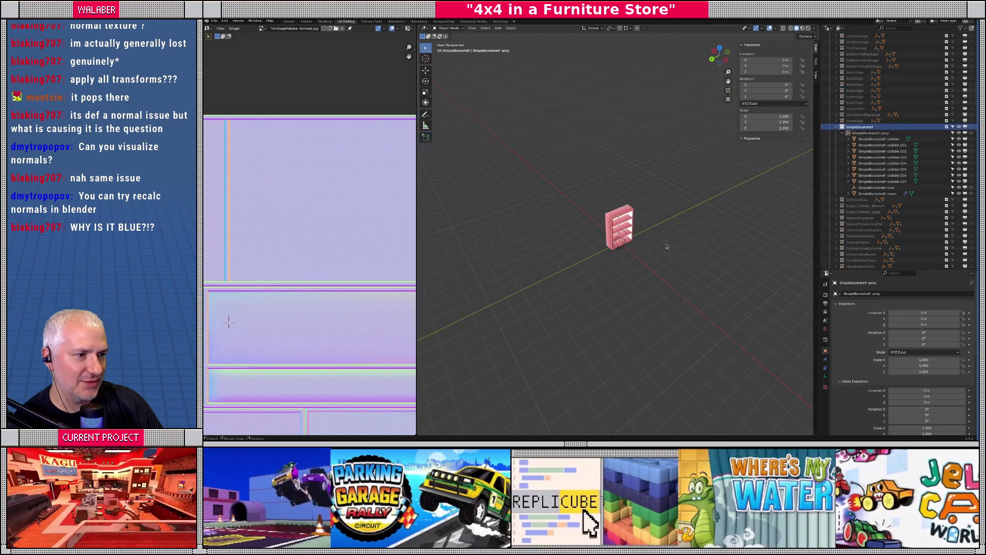
{"action": "left_click", "coordinate": [622, 213]}
{"action": "key", "text": "KP_Divide"}
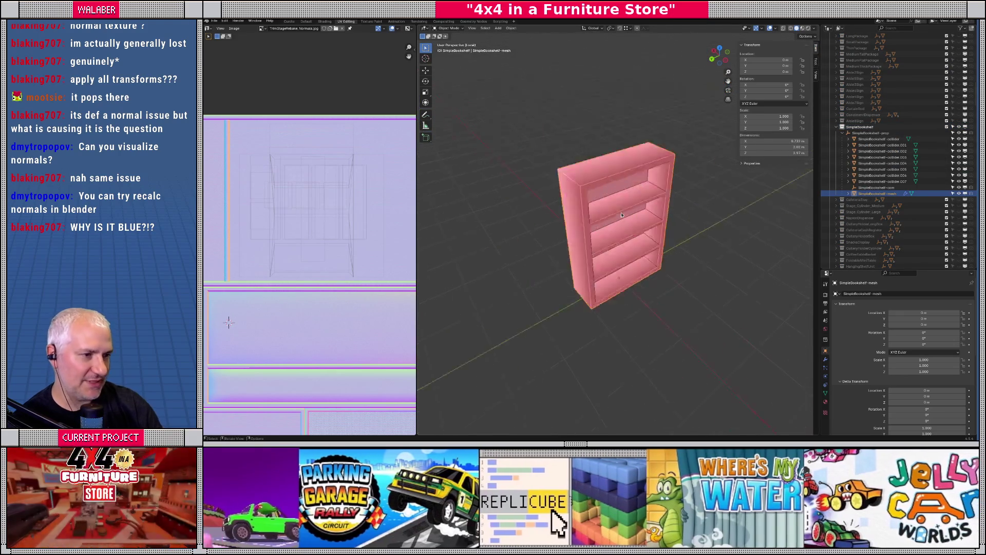
{"action": "key", "text": "Tab"}
{"action": "key", "text": "a"}
{"action": "key", "text": "Tab"}
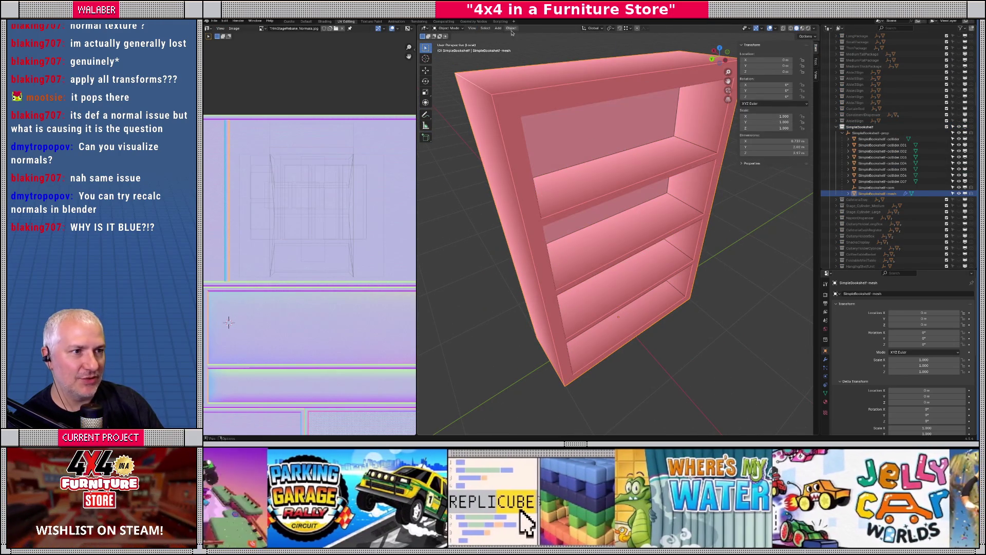
{"action": "left_click", "coordinate": [510, 28]}
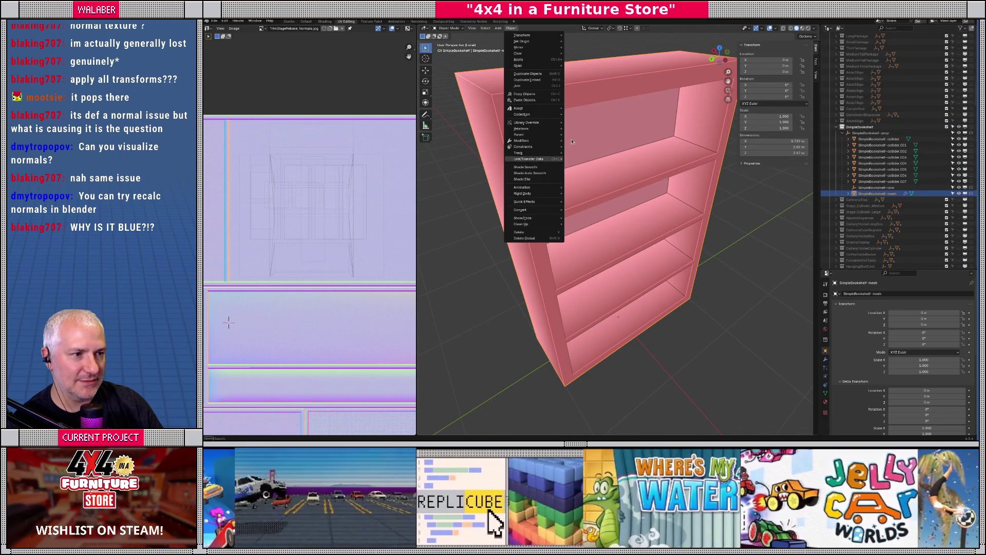
- Select all faces, apply Mesh > Normals > Recalculate Outside, and return to Object Mode
{"action": "key", "text": "Tab"}
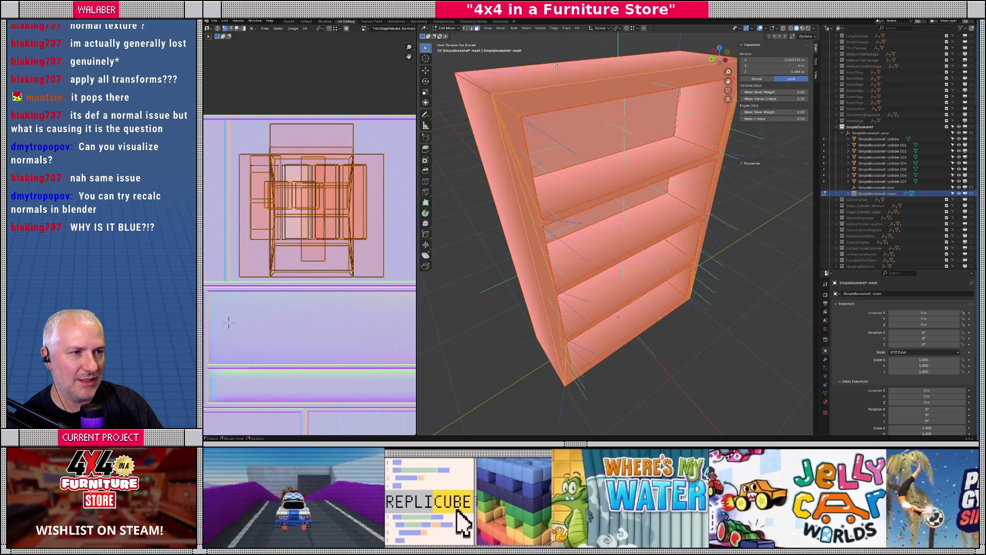
{"action": "left_click", "coordinate": [527, 29]}
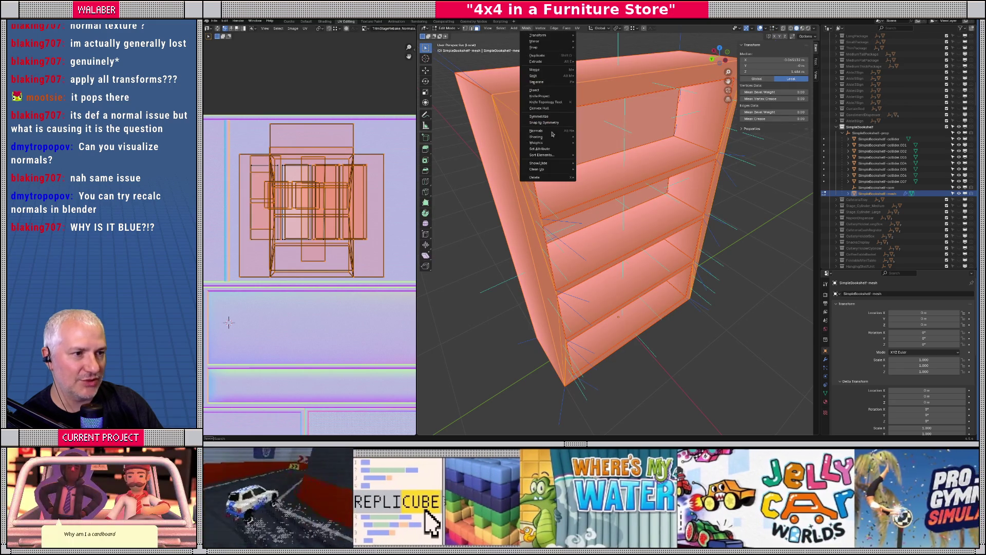
{"action": "mouse_move", "coordinate": [539, 130]}
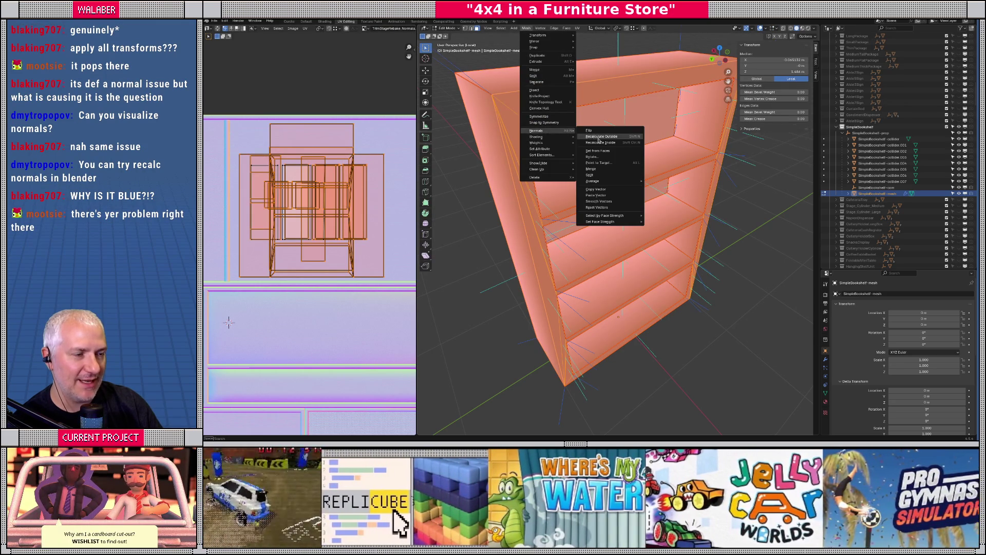
{"action": "left_click", "coordinate": [602, 137]}
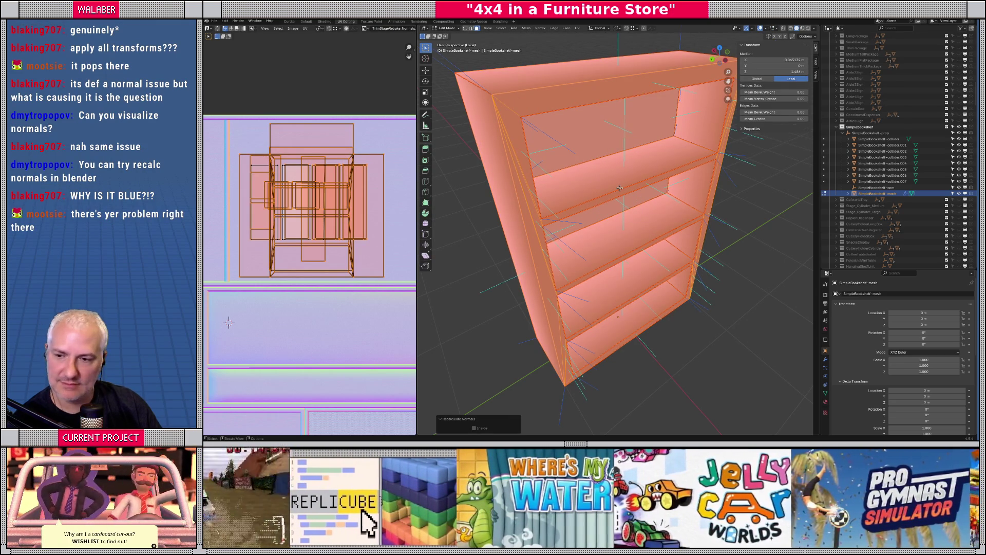
{"action": "mouse_move", "coordinate": [628, 215]}
{"action": "left_mouse_down"}
{"action": "mouse_move", "coordinate": [601, 178]}
{"action": "mouse_move", "coordinate": [679, 203]}
{"action": "mouse_move", "coordinate": [637, 222]}
{"action": "left_mouse_up"}
{"action": "key", "text": "Tab"}
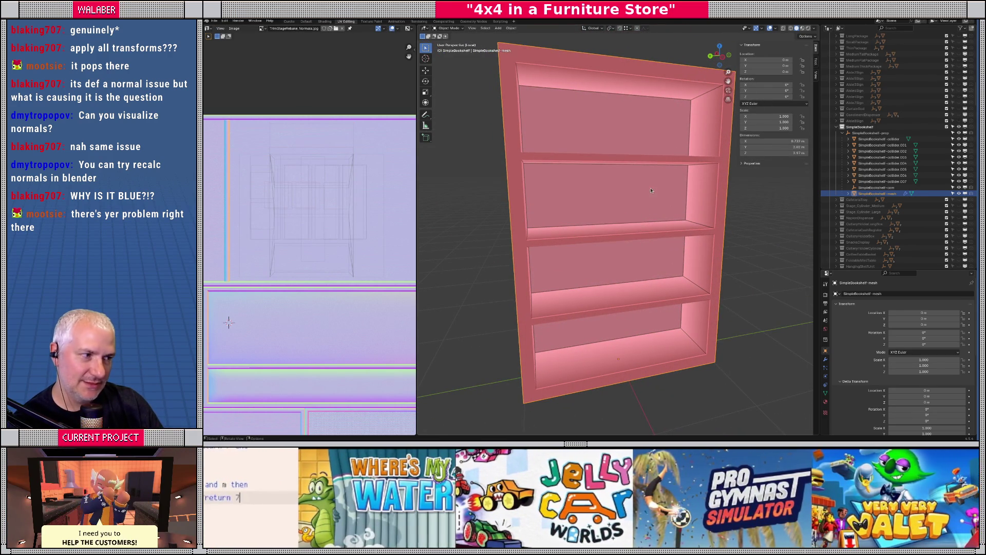
{"action": "left_click", "coordinate": [862, 126]}
- Export the props collection as glTF 2.0 to props.gltf
{"action": "scroll", "coordinate": [873, 116], "scroll_direction": "up", "scroll_amount": 5}
{"action": "scroll", "coordinate": [867, 116], "scroll_direction": "up", "scroll_amount": 10}
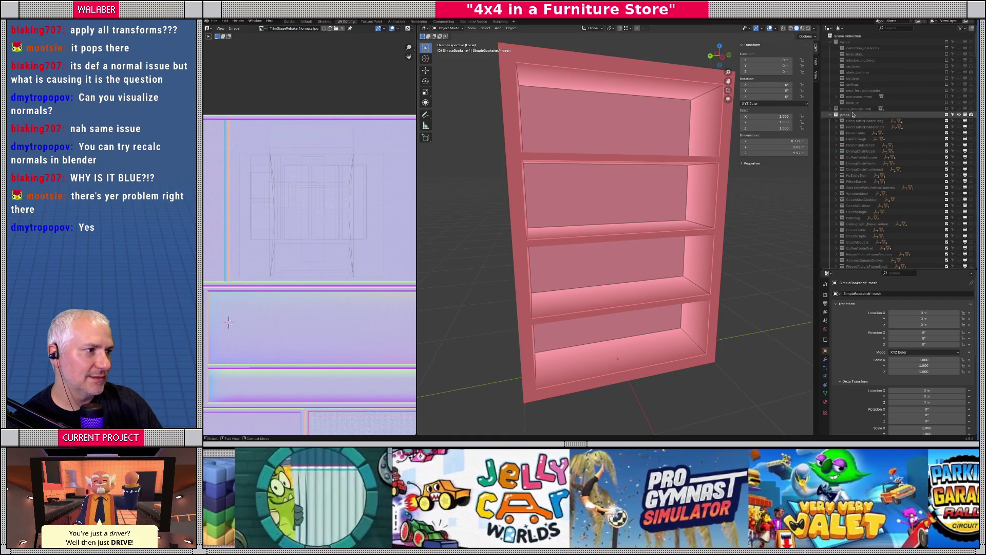
{"action": "left_click", "coordinate": [852, 116]}
{"action": "left_click", "coordinate": [216, 22]}
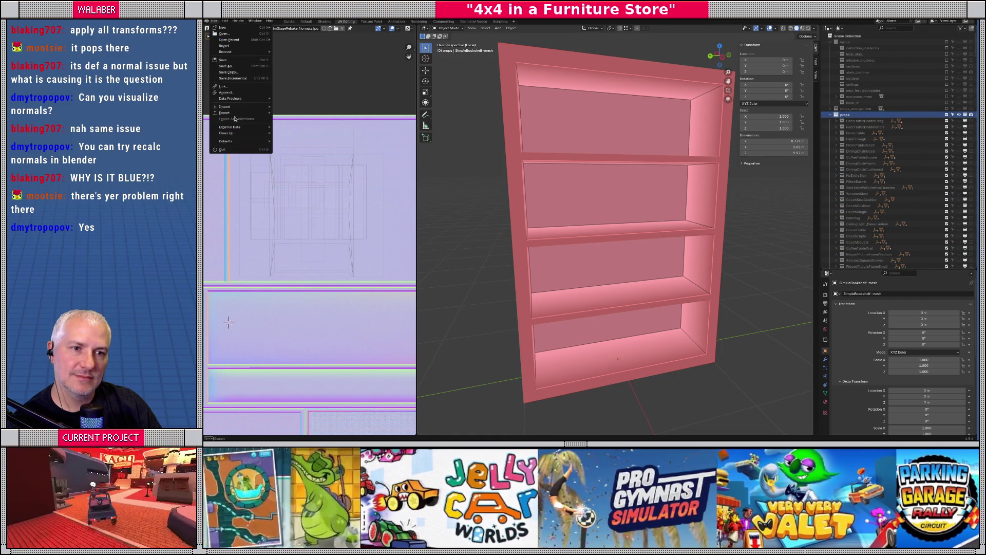
{"action": "mouse_move", "coordinate": [241, 110]}
{"action": "left_click", "coordinate": [314, 176]}
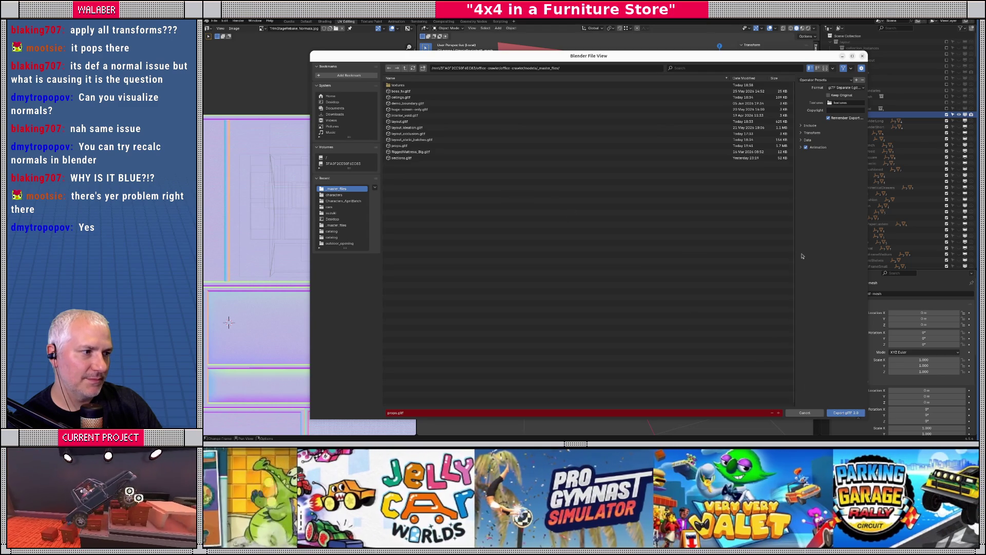
{"action": "left_click", "coordinate": [801, 148]}
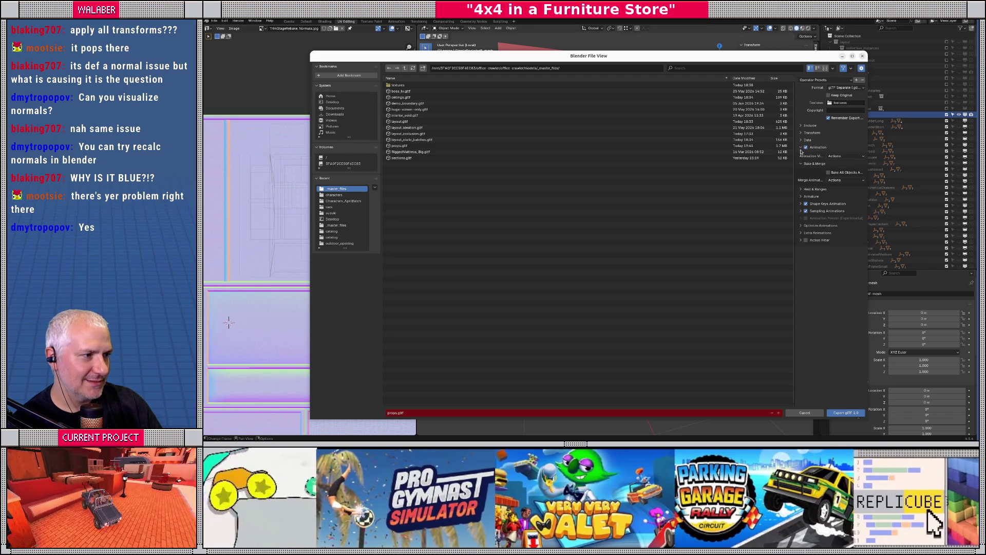
{"action": "left_click", "coordinate": [800, 147]}
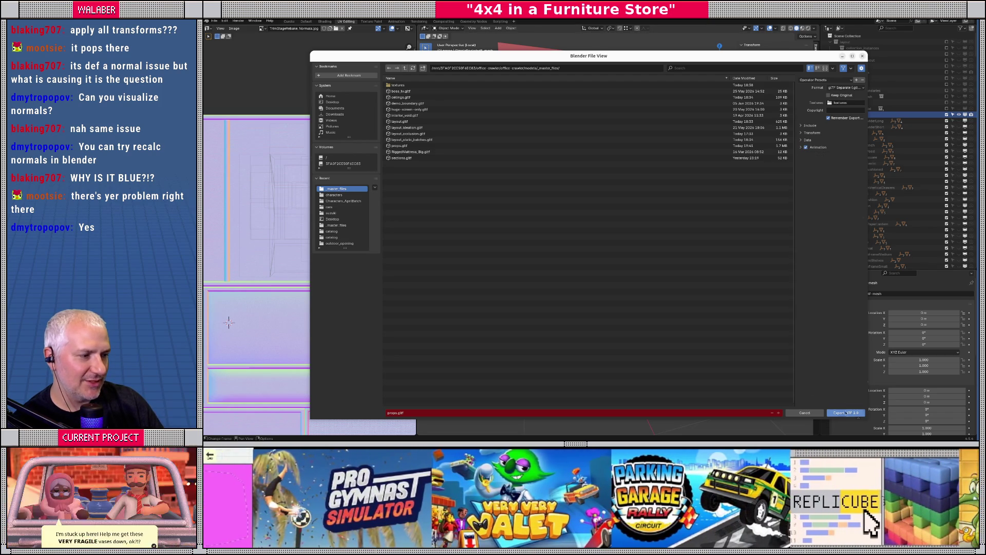
{"action": "left_click", "coordinate": [844, 411]}
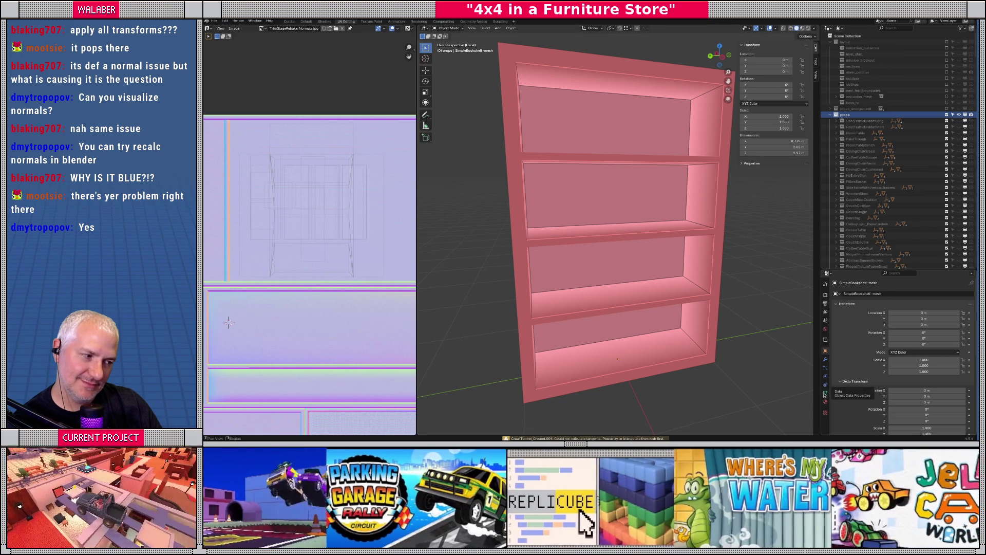
- Review the bookshelf mesh's Object Data properties, listing its UV map and colour attribute
{"action": "left_click", "coordinate": [825, 394]}
{"action": "scroll", "coordinate": [858, 308], "scroll_direction": "down", "scroll_amount": 2}
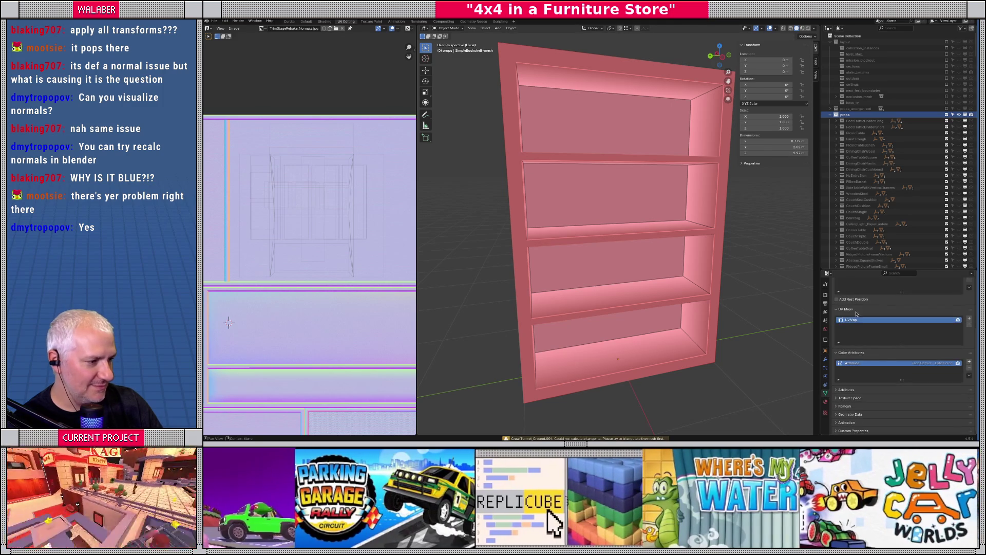
{"action": "scroll", "coordinate": [858, 309], "scroll_direction": "up", "scroll_amount": 2}
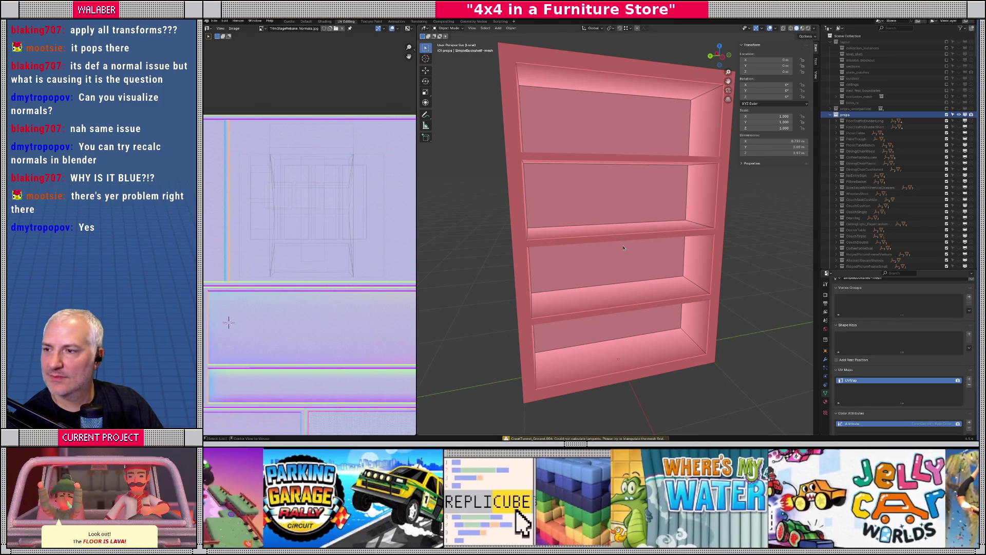
{"action": "key", "text": "alt+Tab"}
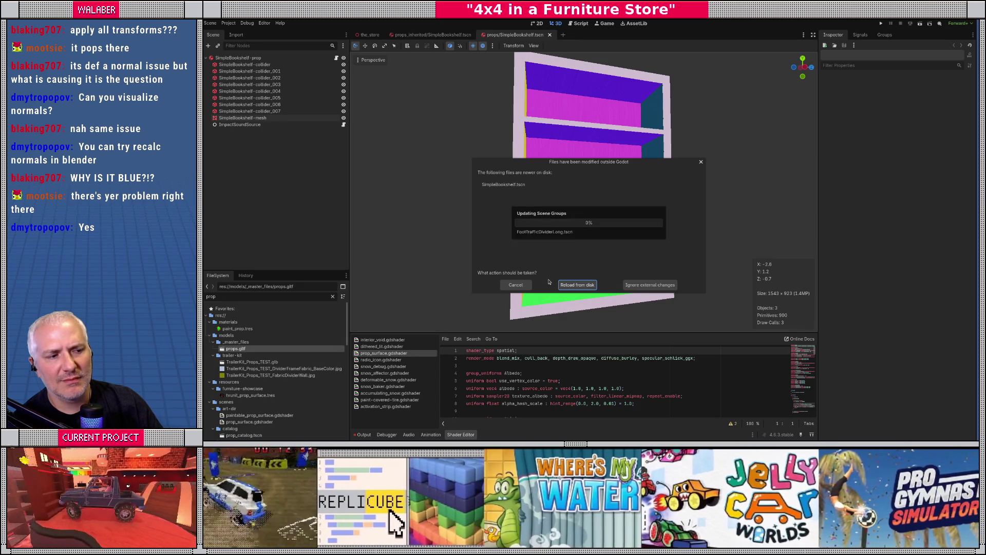
- Reload the changed props file from disk and reopen props/SimpleBookshelf.tscn, now wood-textured
{"action": "left_click", "coordinate": [576, 286]}
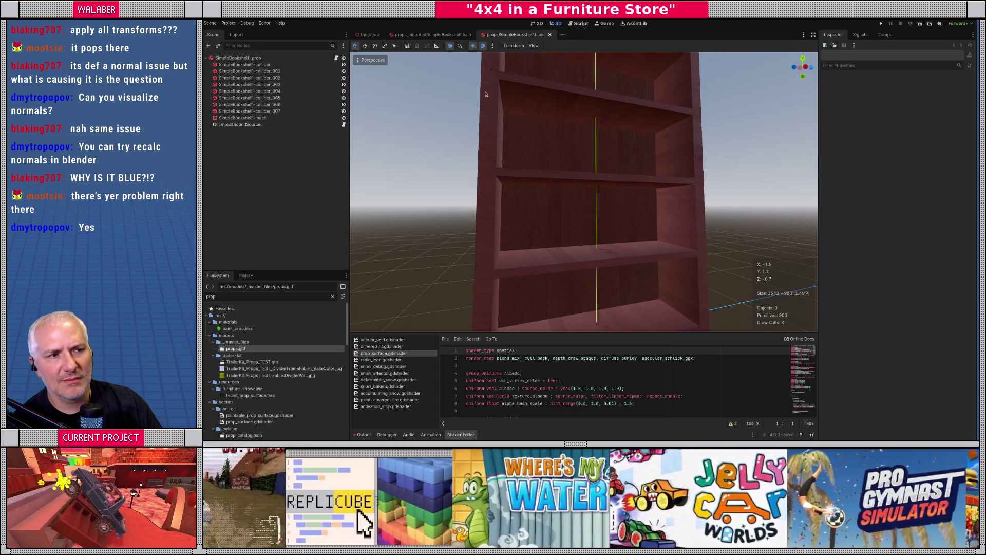
{"action": "left_click", "coordinate": [549, 36]}
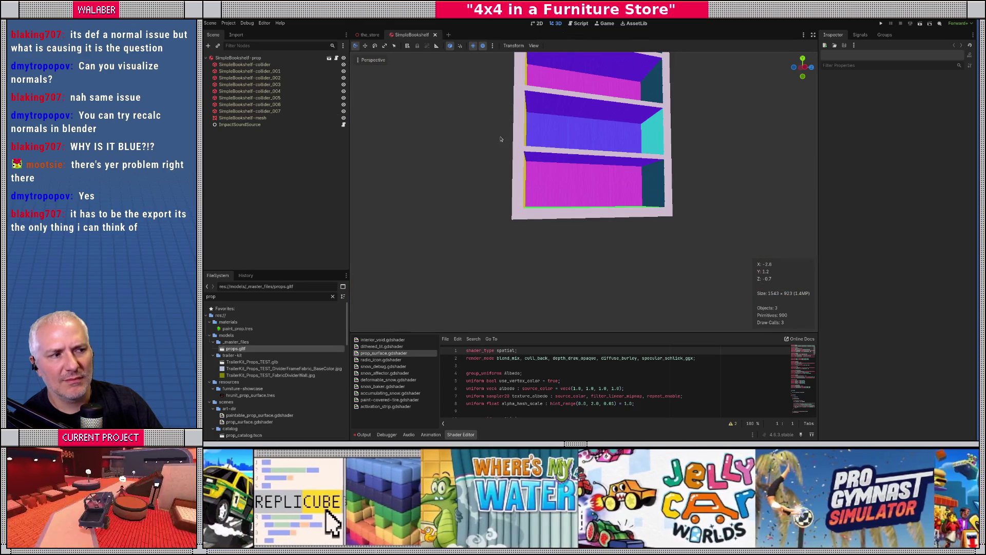
{"action": "left_click_drag", "start_coordinate": [498, 138], "coordinate": [425, 99]}
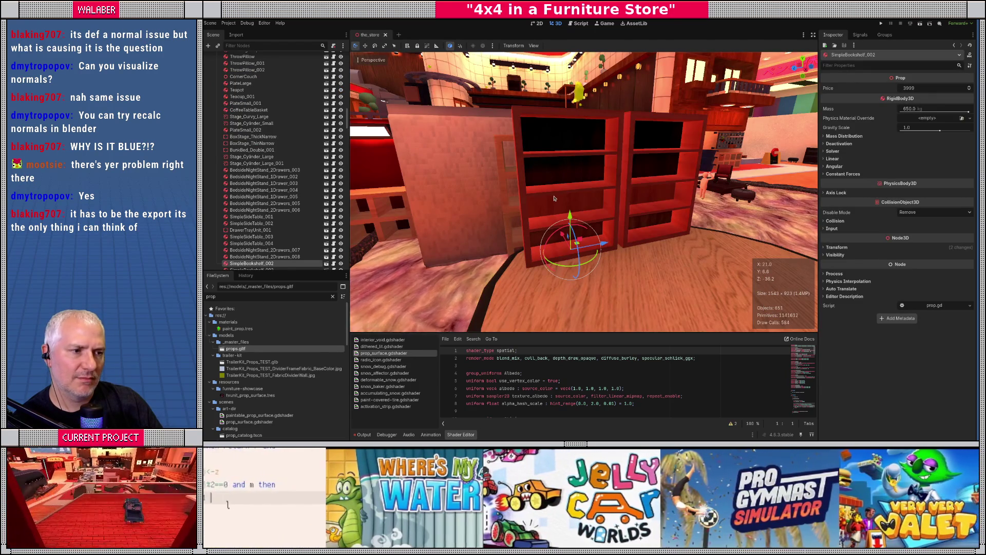
{"action": "left_click", "coordinate": [325, 263]}
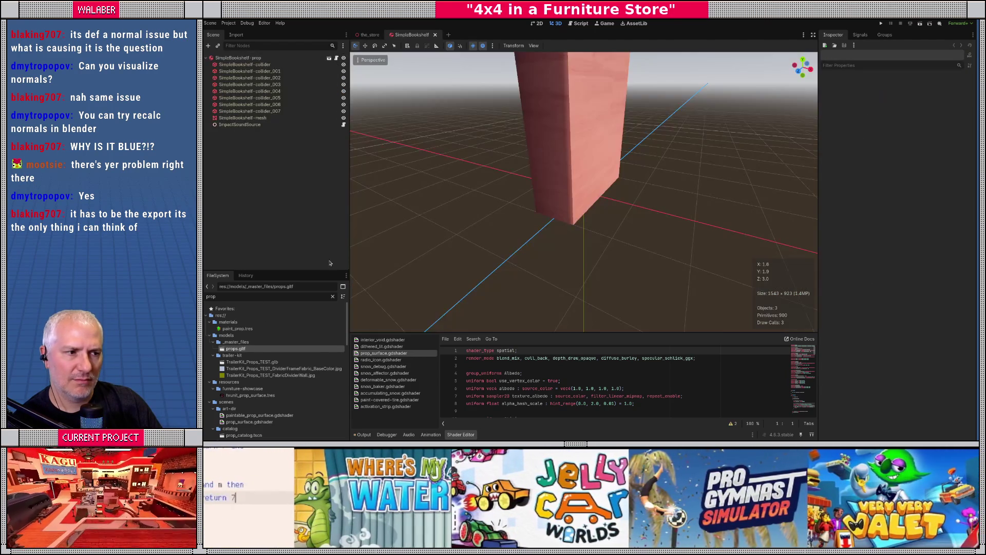
{"action": "left_click", "coordinate": [328, 58]}
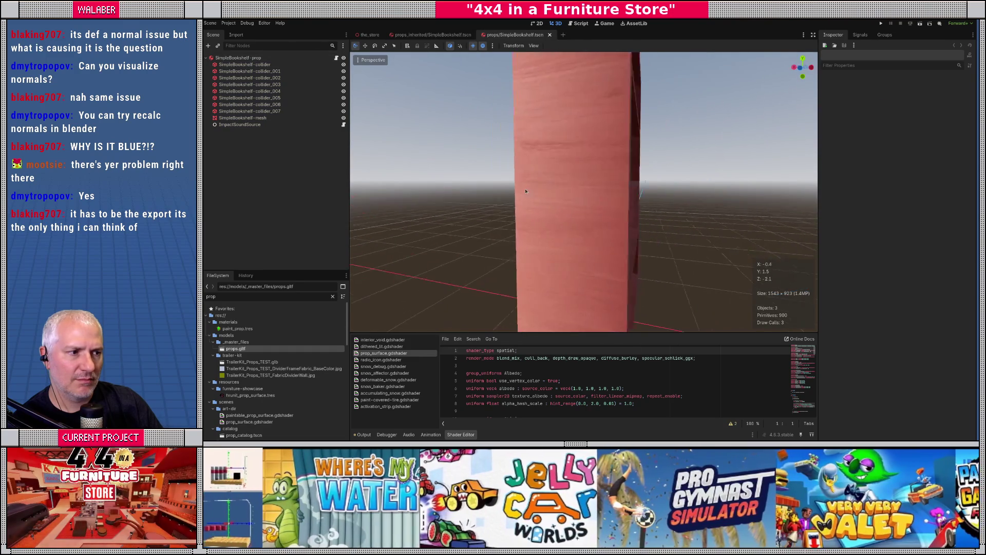
{"action": "scroll", "coordinate": [548, 196], "scroll_direction": "down", "scroll_amount": 3}
{"action": "left_click_drag", "start_coordinate": [548, 196], "coordinate": [357, 71]}
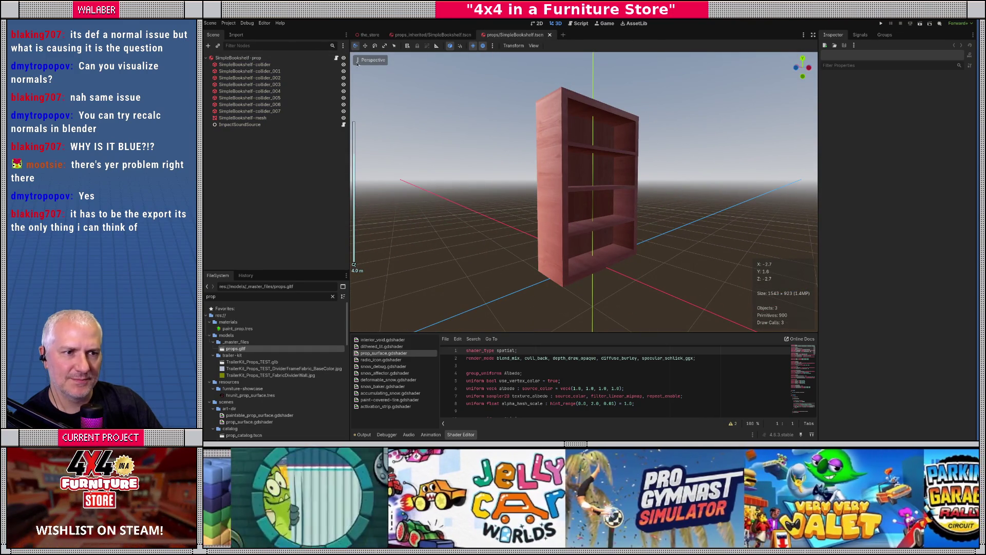
- Switch the viewport to Display Advanced > Normal Buffer and orbit slightly around the bookshelf
{"action": "left_click", "coordinate": [358, 61]}
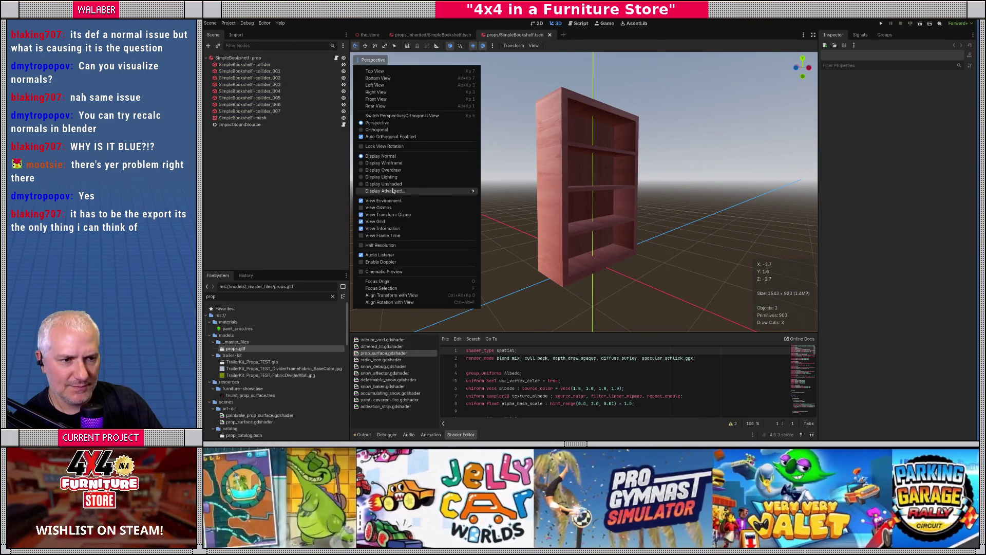
{"action": "mouse_move", "coordinate": [393, 191]}
{"action": "left_click", "coordinate": [507, 200]}
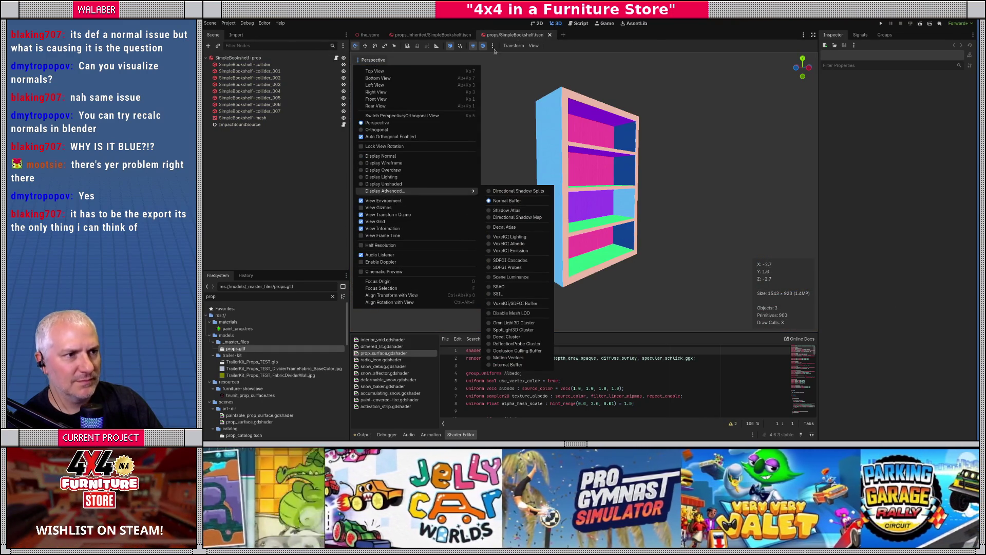
{"action": "key", "text": "Escape"}
{"action": "key", "text": "Escape"}
{"action": "left_click_drag", "start_coordinate": [535, 172], "coordinate": [514, 172]}
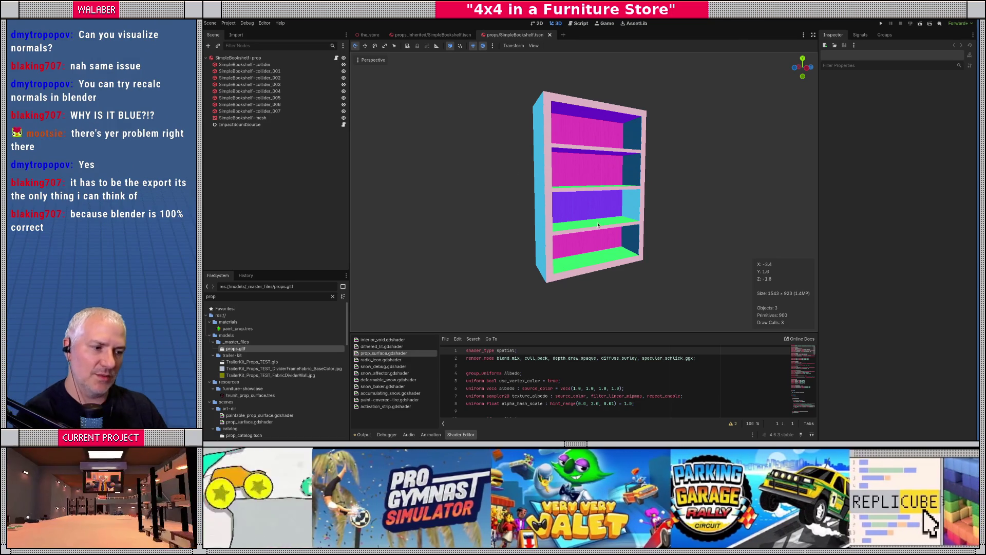
- Resize the viewport split, zoom in on the shelves, and clear the FileSystem filter
{"action": "left_click_drag", "start_coordinate": [589, 331], "coordinate": [589, 232]}
{"action": "scroll", "coordinate": [586, 181], "scroll_direction": "up", "scroll_amount": 4}
{"action": "mouse_move", "coordinate": [585, 181]}
{"action": "left_mouse_down"}
{"action": "mouse_move", "coordinate": [549, 186]}
{"action": "mouse_move", "coordinate": [563, 158]}
{"action": "left_mouse_up"}
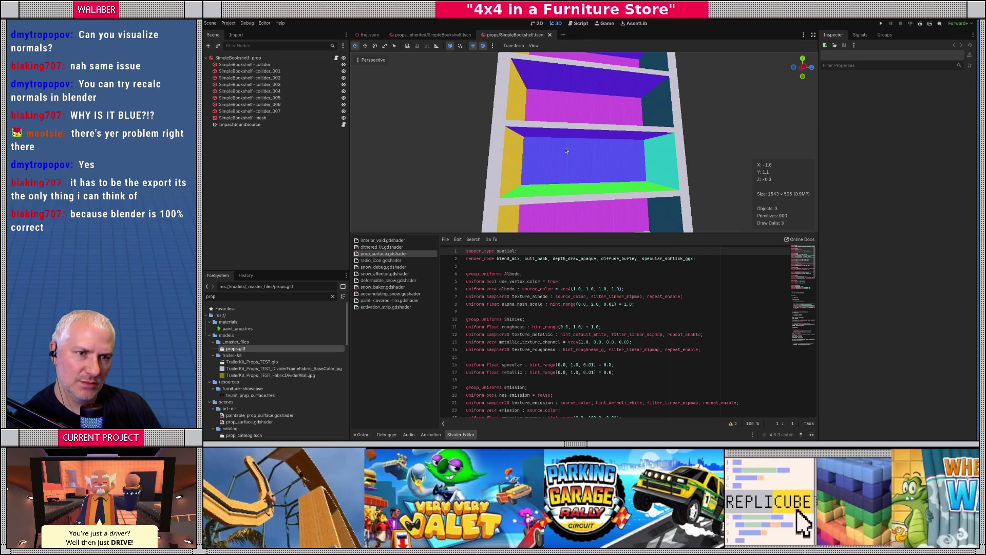
{"action": "left_click_drag", "start_coordinate": [578, 234], "coordinate": [585, 296]}
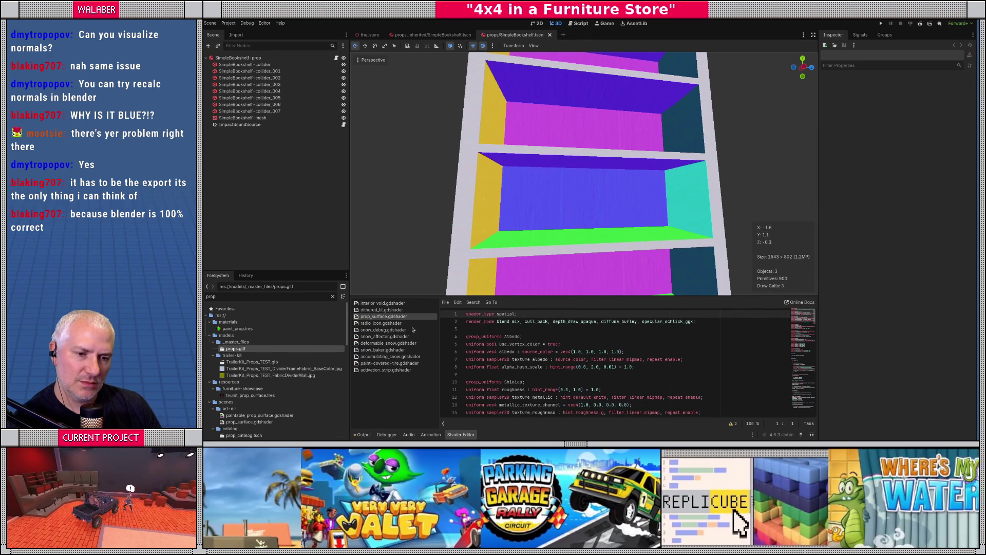
{"action": "left_click", "coordinate": [333, 296]}
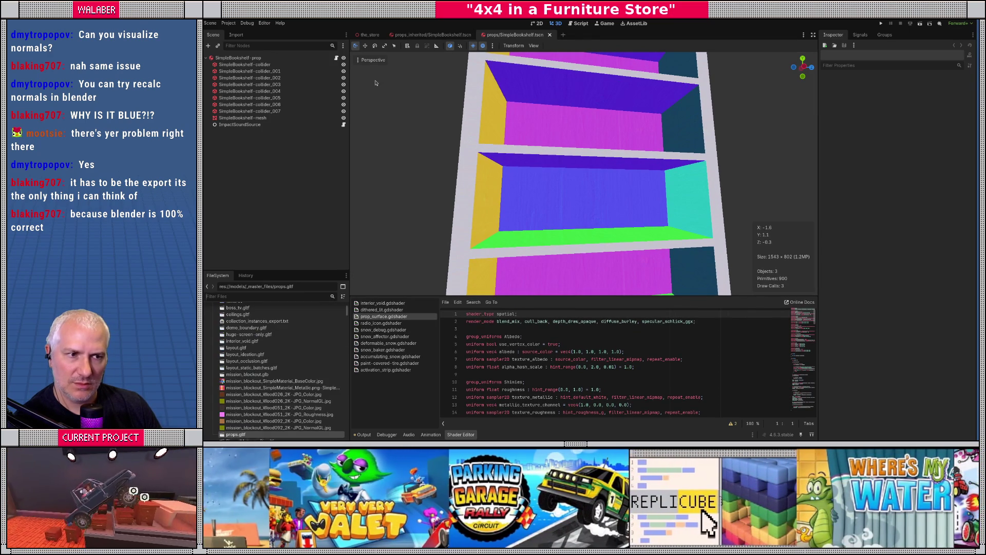
{"action": "left_click", "coordinate": [359, 60]}
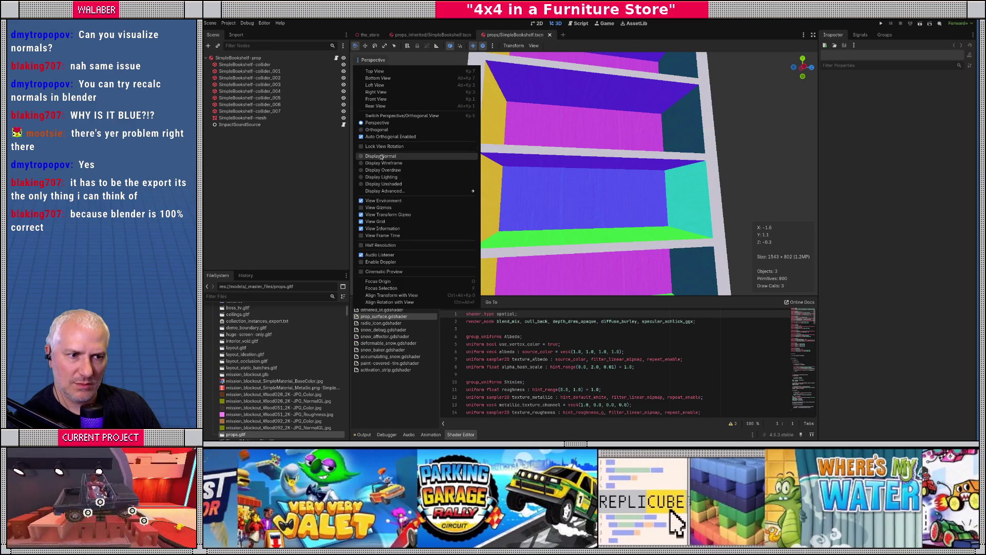
- Return the viewport to normal shaded display and select and focus the bookshelf mesh
{"action": "left_click", "coordinate": [381, 156]}
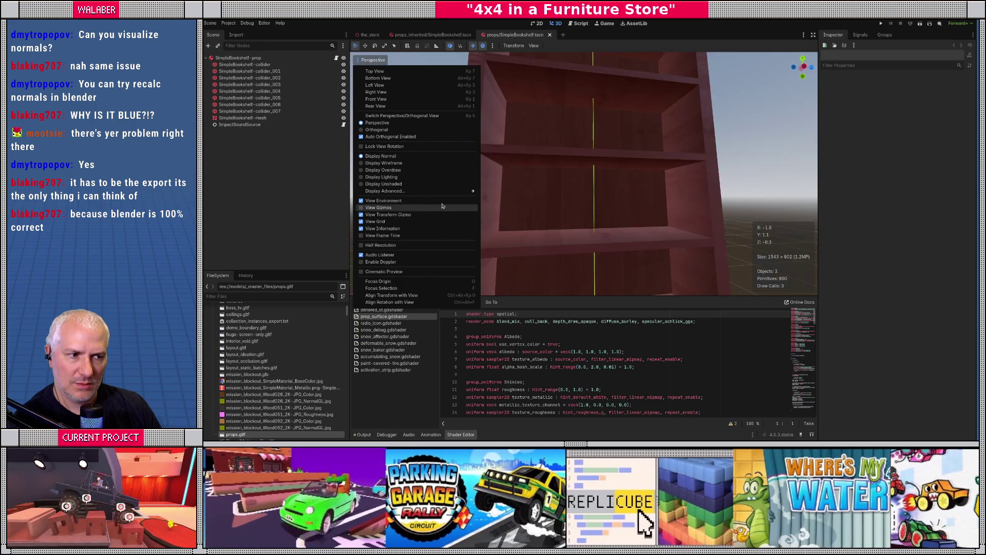
{"action": "left_click", "coordinate": [351, 94]}
{"action": "left_click", "coordinate": [373, 61]}
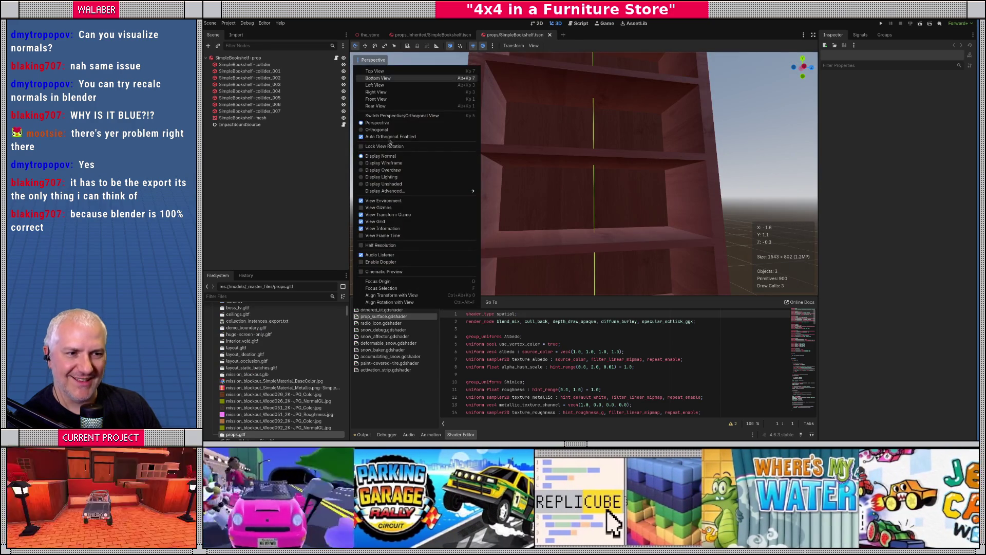
{"action": "mouse_move", "coordinate": [454, 192]}
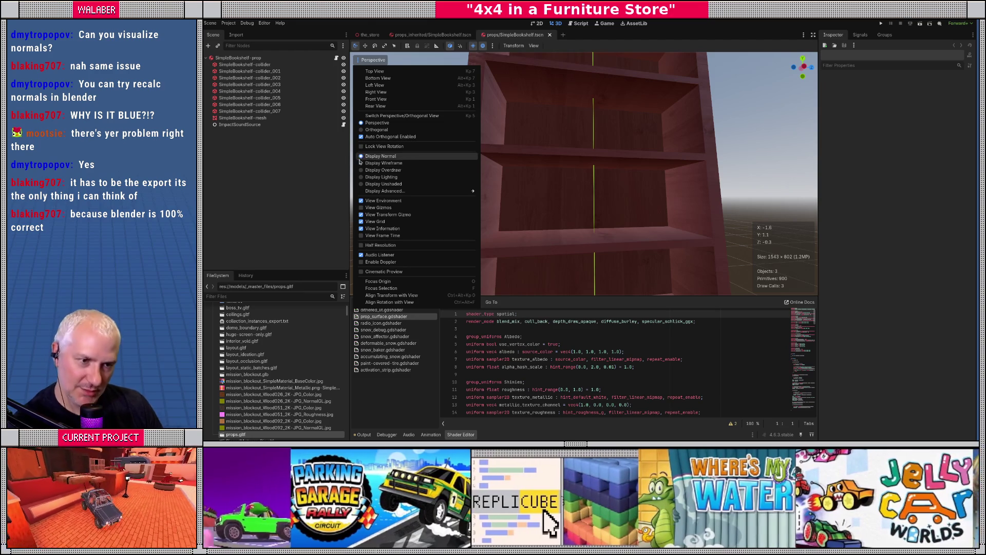
{"action": "left_click", "coordinate": [256, 98]}
{"action": "double_click", "coordinate": [254, 118]}
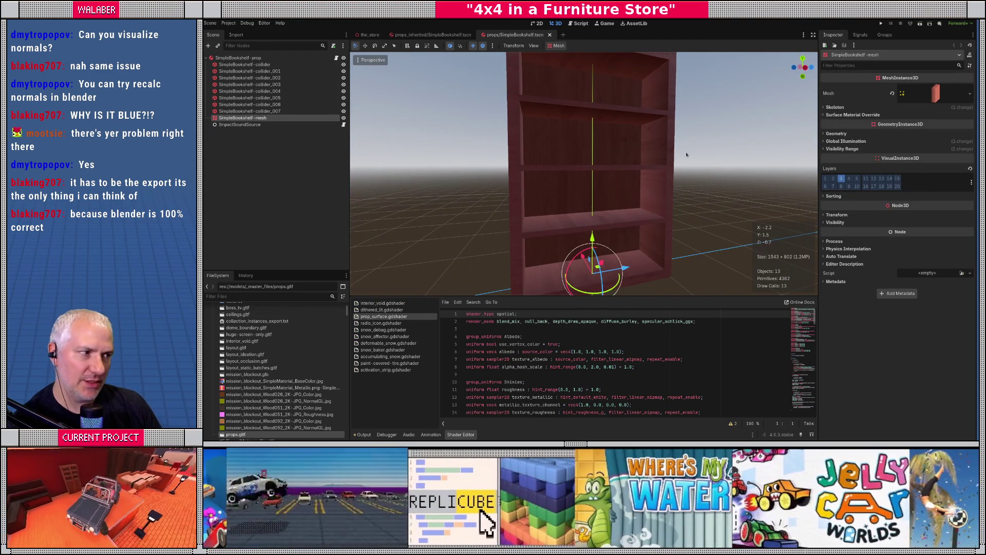
- Give surface material override slot 0 a new ShaderMaterial and start a new shader
{"action": "left_click", "coordinate": [867, 117]}
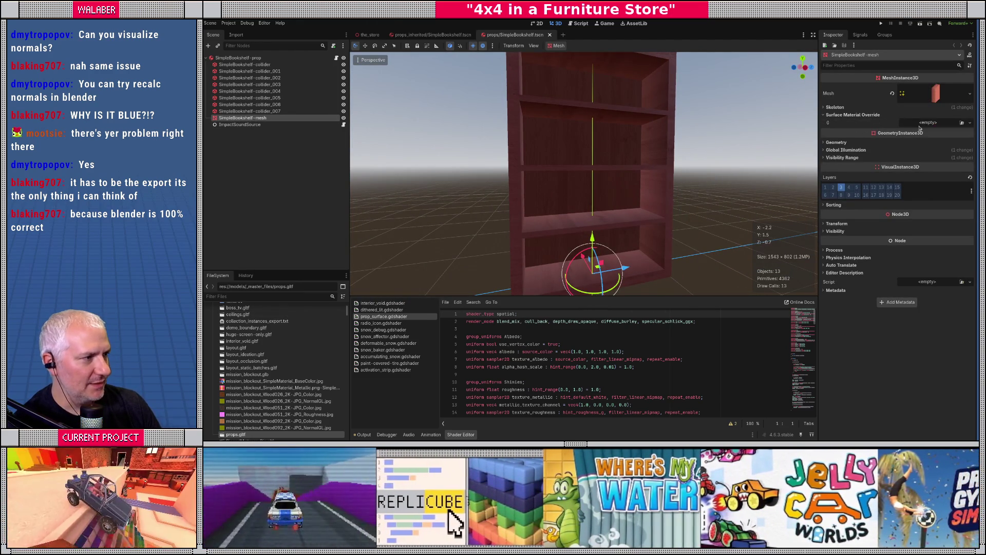
{"action": "left_click", "coordinate": [969, 122]}
{"action": "left_click", "coordinate": [939, 155]}
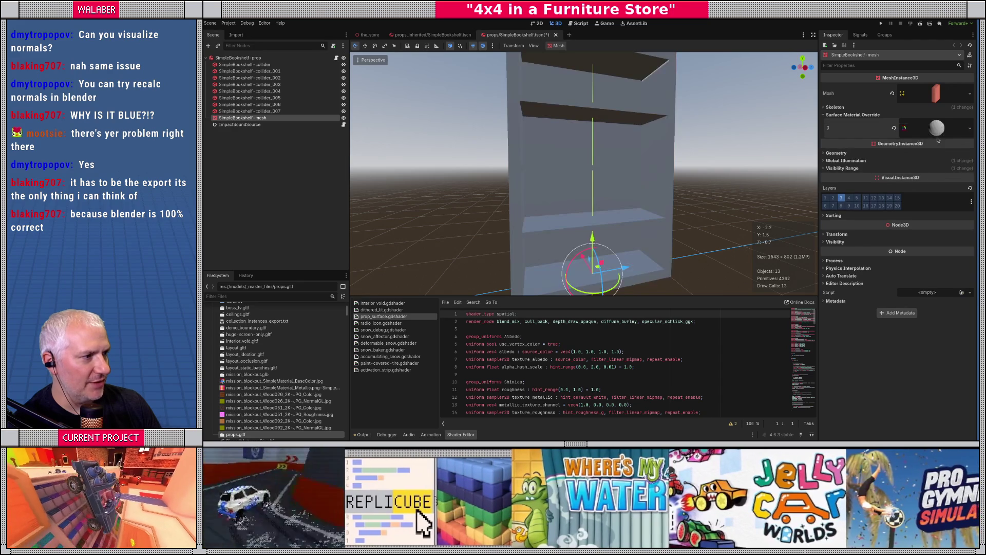
{"action": "left_click", "coordinate": [946, 189]}
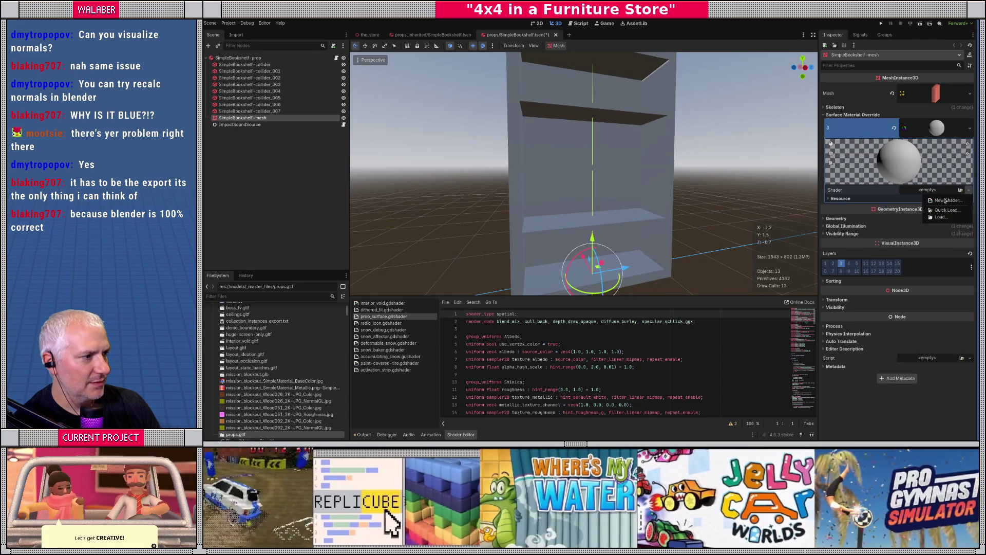
{"action": "left_click", "coordinate": [945, 200]}
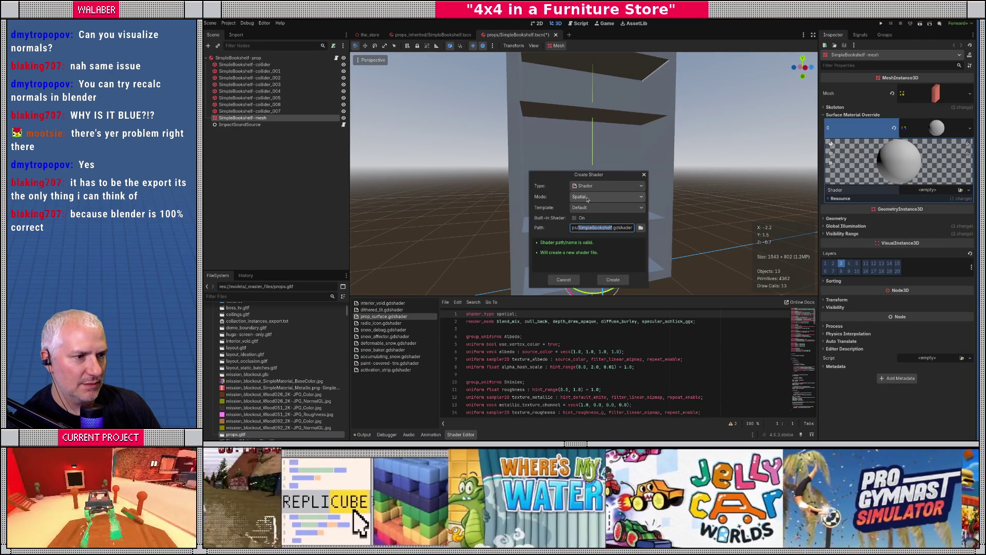
- Save the shader as _NORMAL_TEST_VIEWER.gdshader in the project root and open its code
{"action": "left_click", "coordinate": [641, 227]}
{"action": "left_click", "coordinate": [452, 130]}
{"action": "left_click", "coordinate": [452, 130]}
{"action": "left_click", "coordinate": [452, 130]}
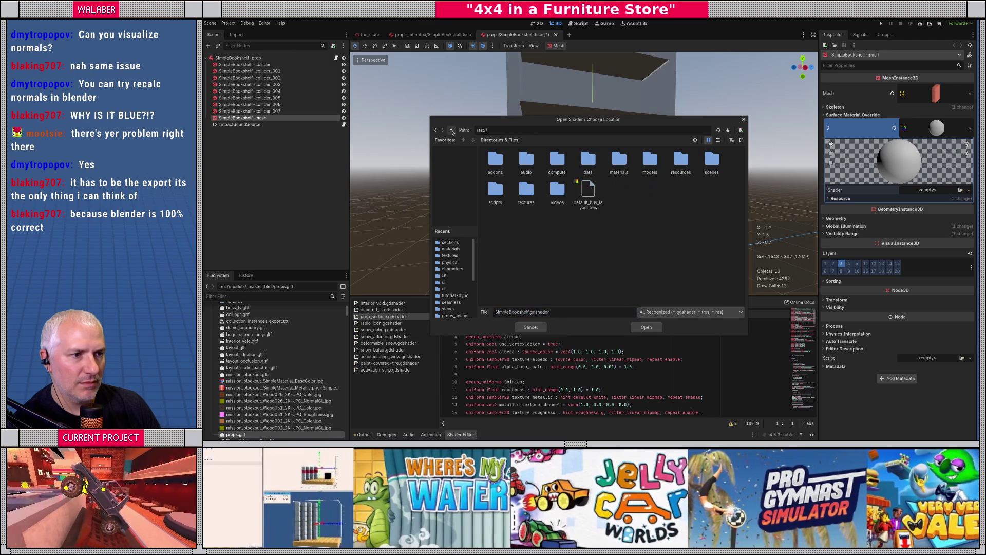
{"action": "double_click", "coordinate": [526, 312]}
{"action": "type", "text": "_N"}
{"action": "type", "text": "ORMAL_TEST"}
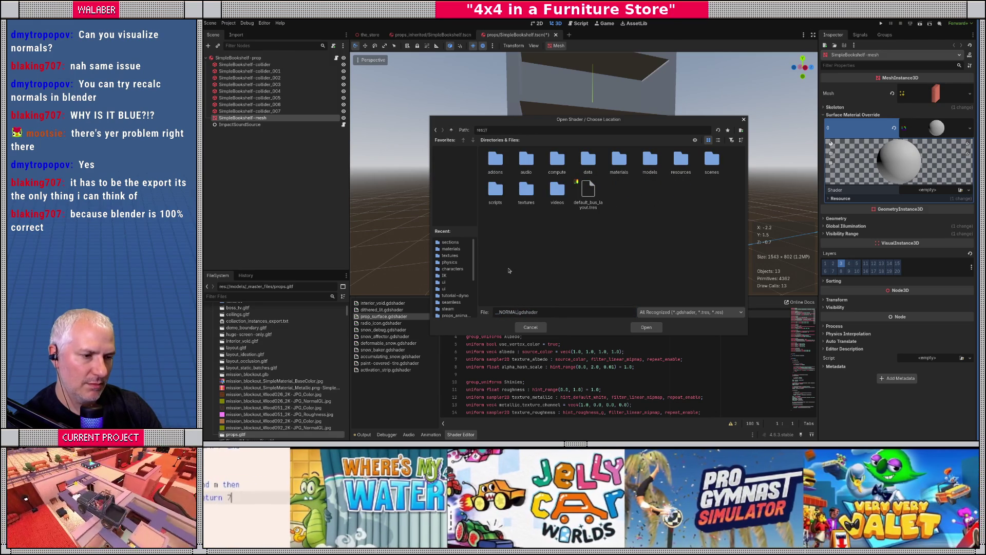
{"action": "type", "text": "_VIEWER"}
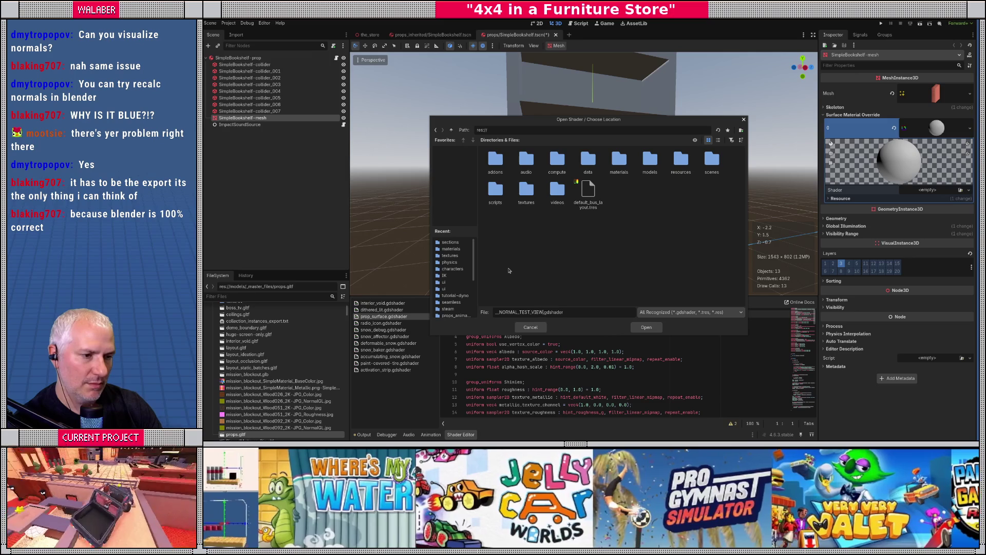
{"action": "key", "text": "Return"}
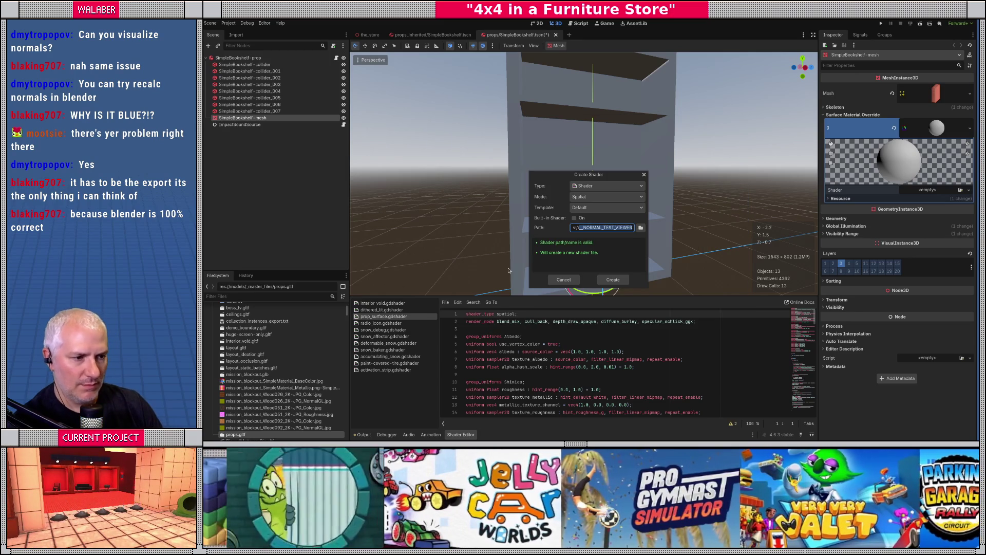
{"action": "left_click", "coordinate": [608, 281]}
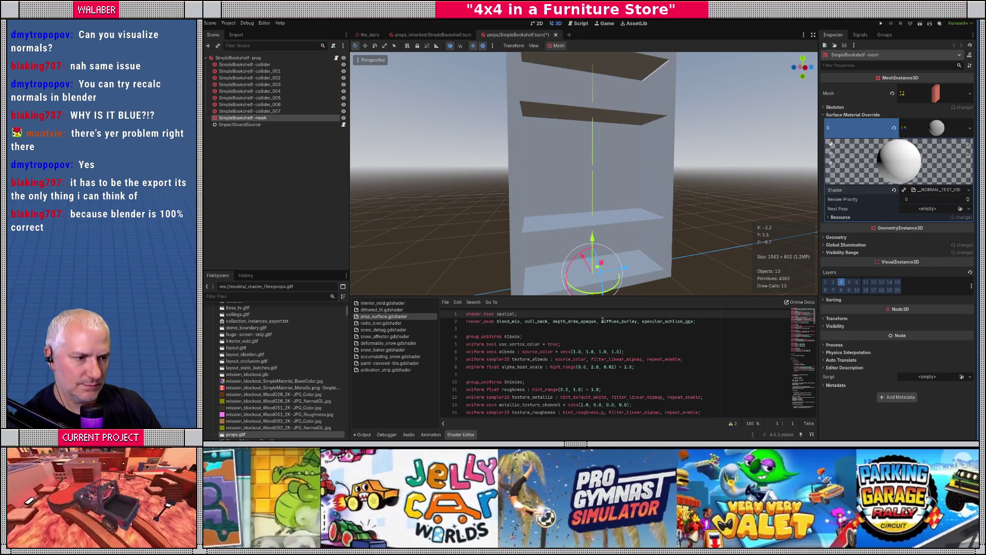
{"action": "left_click", "coordinate": [917, 190]}
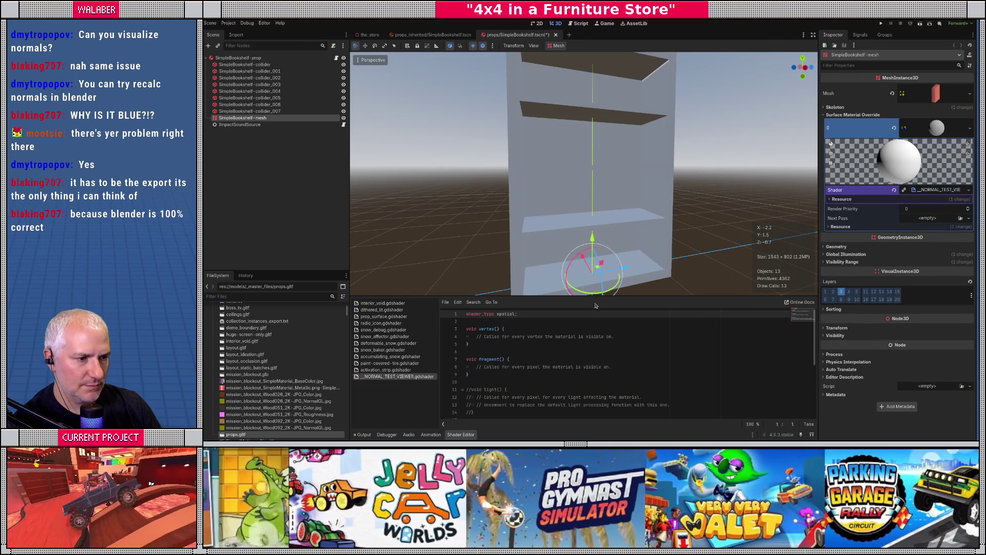
- Add 'render_mode unshaded;' below shader_type and begin an ALBEDO line in fragment()
{"action": "mouse_move", "coordinate": [606, 296]}
{"action": "left_mouse_down"}
{"action": "mouse_move", "coordinate": [596, 183]}
{"action": "mouse_move", "coordinate": [590, 201]}
{"action": "left_mouse_up"}
{"action": "left_click", "coordinate": [609, 271]}
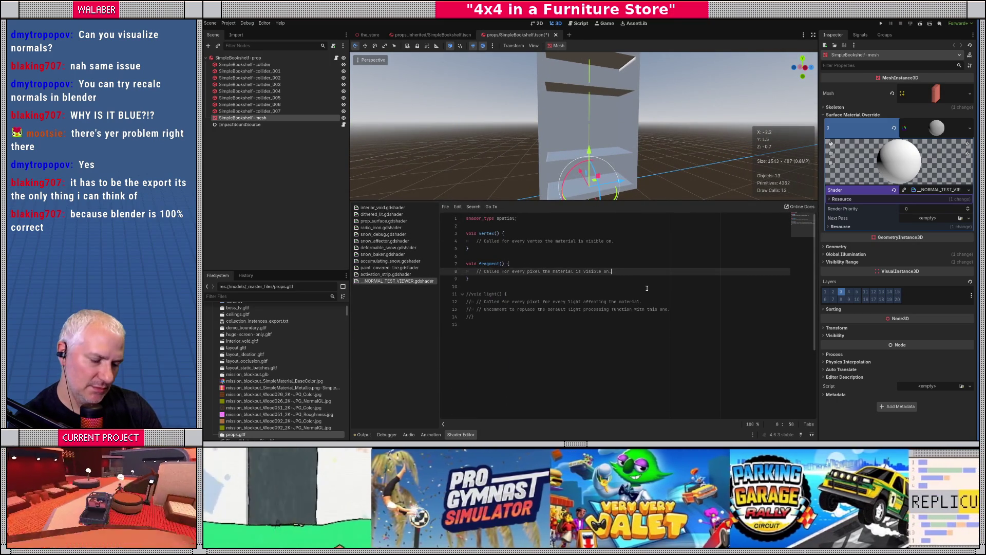
{"action": "key", "text": "Return"}
{"action": "type", "text": "ALBEDO"}
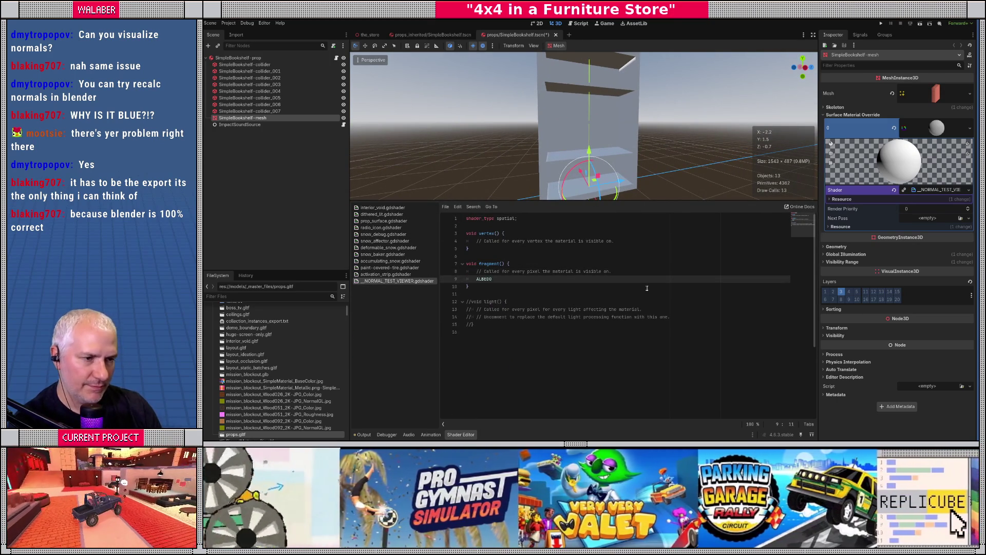
{"action": "key", "text": "ctrl+Home"}
{"action": "key", "text": "Return"}
{"action": "type", "text": "render_mode un"}
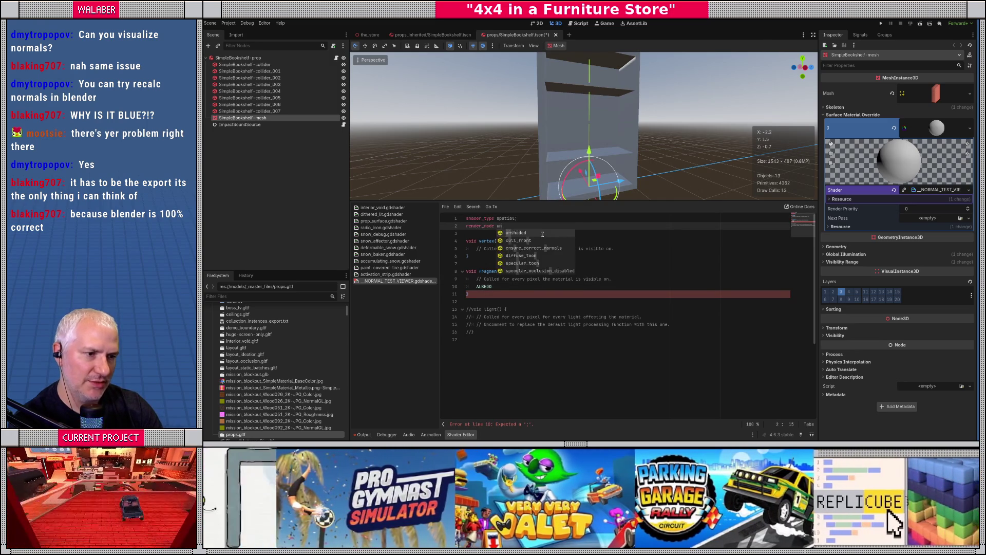
{"action": "key", "text": "Return"}
{"action": "type", "text": ";"}
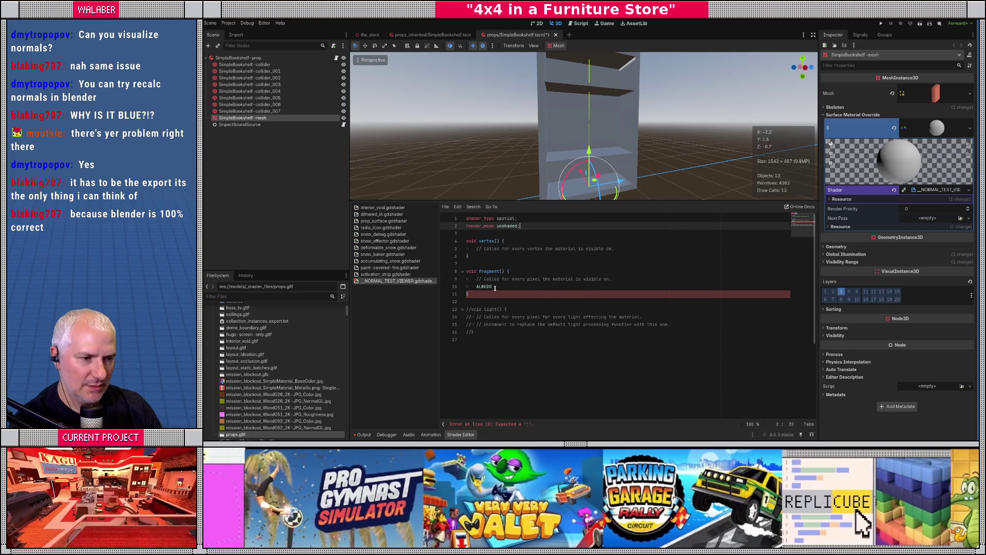
- Complete 'ALBEDO.rgb = NORMAL.xyz;' in fragment() and move its opening brace to its own line
{"action": "left_click", "coordinate": [494, 287]}
{"action": "type", "text": "rgb"}
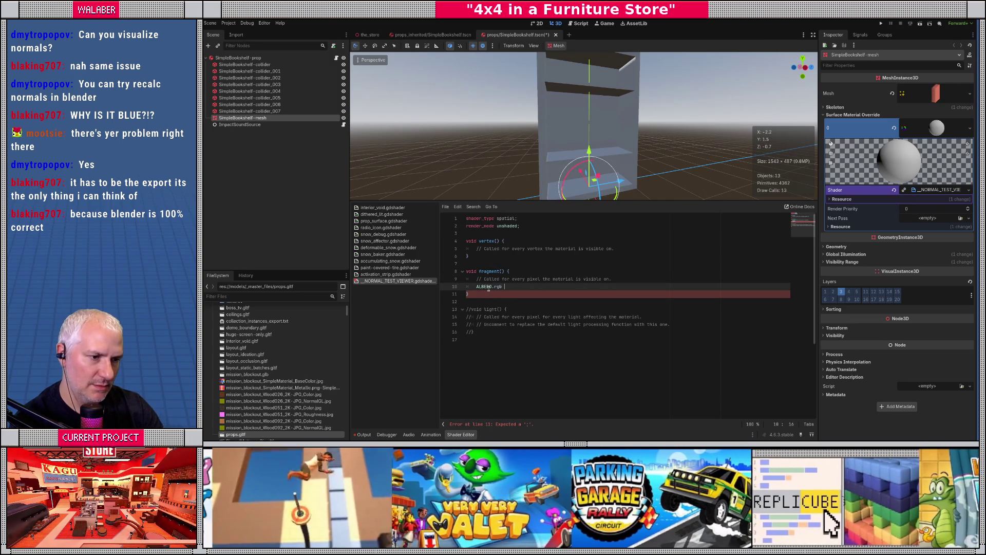
{"action": "type", "text": "L"}
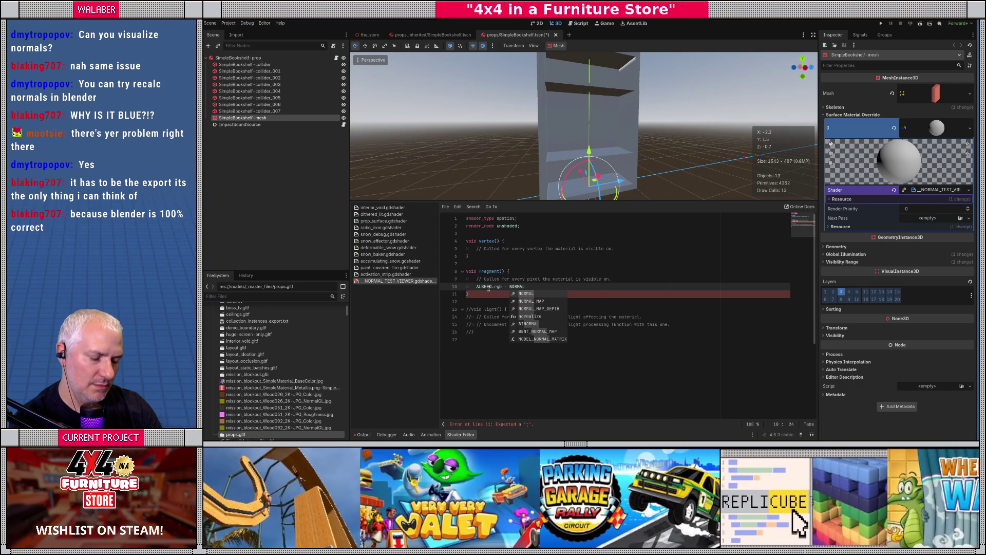
{"action": "type", "text": ".xyz;"}
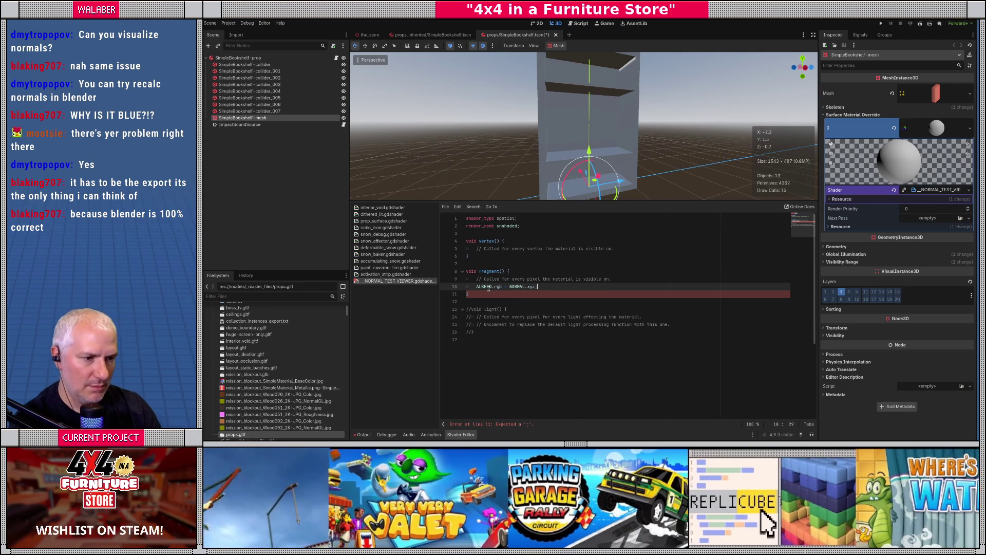
{"action": "left_click", "coordinate": [506, 271]}
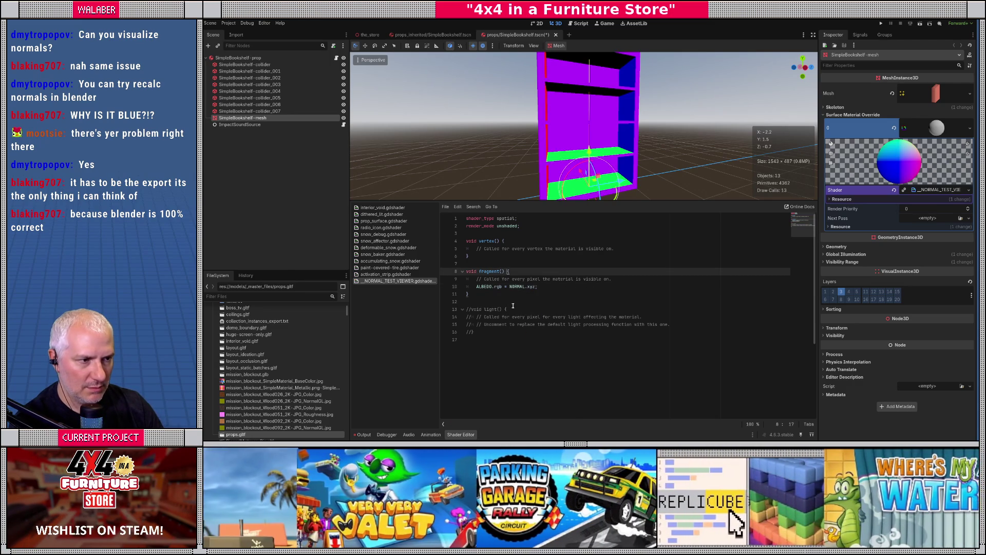
{"action": "key", "text": "Return"}
- Drag the splitter down to give the 3D viewport of the bookshelf more room
{"action": "left_click_drag", "start_coordinate": [613, 202], "coordinate": [613, 283]}
{"action": "scroll", "coordinate": [565, 154], "scroll_direction": "up", "scroll_amount": 5}
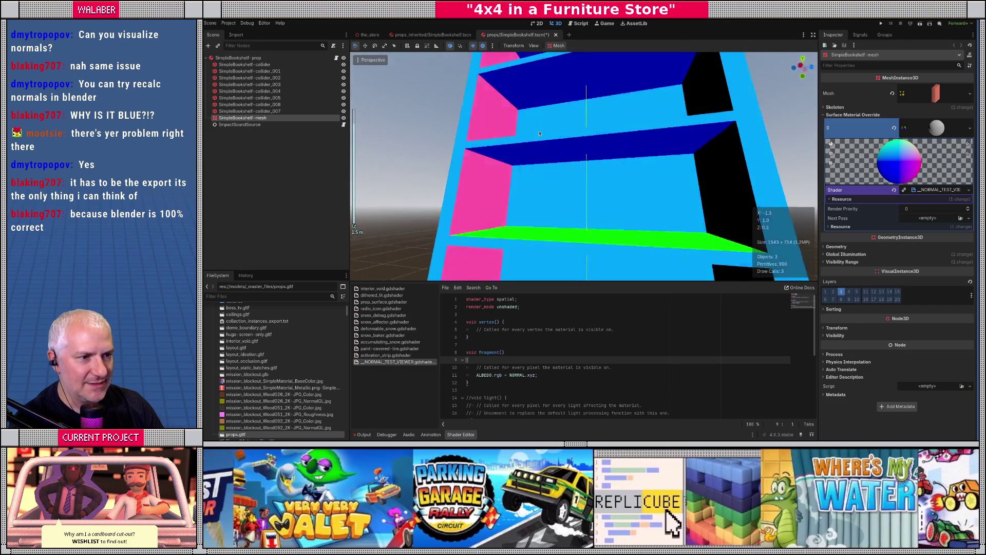
{"action": "scroll", "coordinate": [565, 149], "scroll_direction": "down", "scroll_amount": 5}
{"action": "scroll", "coordinate": [608, 158], "scroll_direction": "up", "scroll_amount": 3}
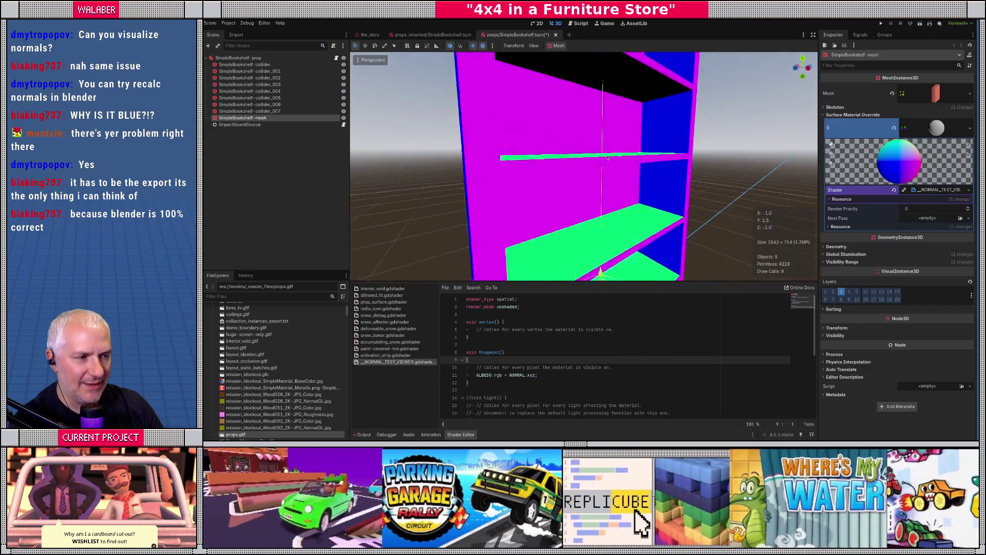
- Orbit around the bookshelf to compare its purple sides, green tops and blue undersides
{"action": "mouse_move", "coordinate": [608, 157]}
{"action": "left_mouse_down"}
{"action": "mouse_move", "coordinate": [508, 150]}
{"action": "mouse_move", "coordinate": [582, 167]}
{"action": "mouse_move", "coordinate": [588, 156]}
{"action": "left_mouse_up"}
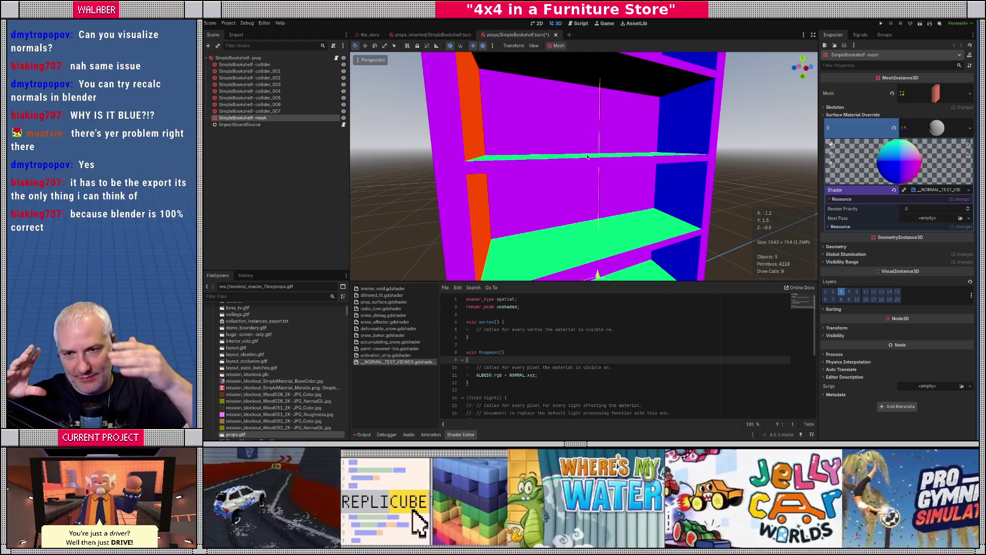
{"action": "mouse_move", "coordinate": [585, 154]}
{"action": "left_mouse_down"}
{"action": "mouse_move", "coordinate": [588, 129]}
{"action": "mouse_move", "coordinate": [587, 165]}
{"action": "mouse_move", "coordinate": [549, 149]}
{"action": "mouse_move", "coordinate": [546, 172]}
{"action": "left_mouse_up"}
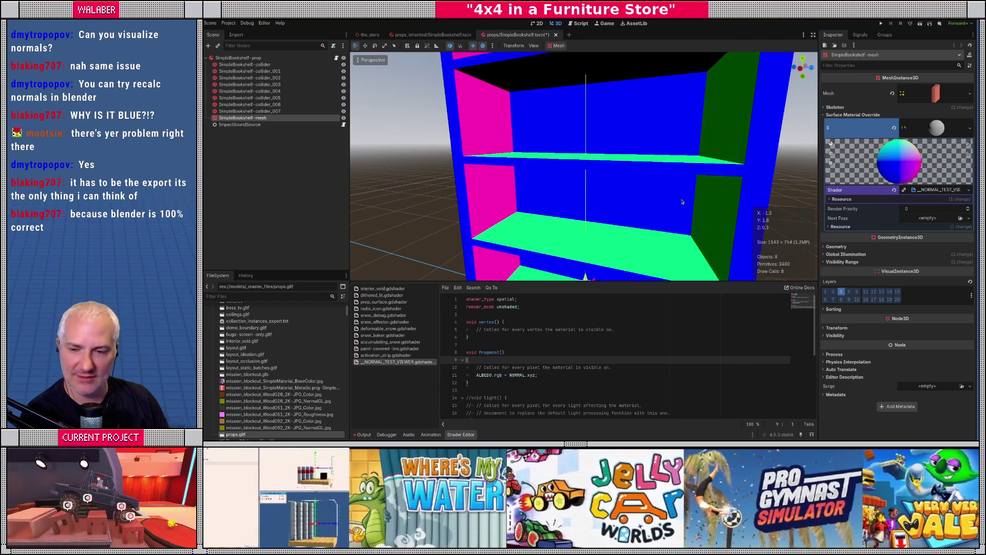
{"action": "mouse_move", "coordinate": [602, 210]}
{"action": "left_mouse_down"}
{"action": "mouse_move", "coordinate": [621, 212]}
{"action": "mouse_move", "coordinate": [577, 200]}
{"action": "left_mouse_up"}
{"action": "left_click_drag", "start_coordinate": [552, 194], "coordinate": [538, 351]}
{"action": "double_click", "coordinate": [516, 375]}
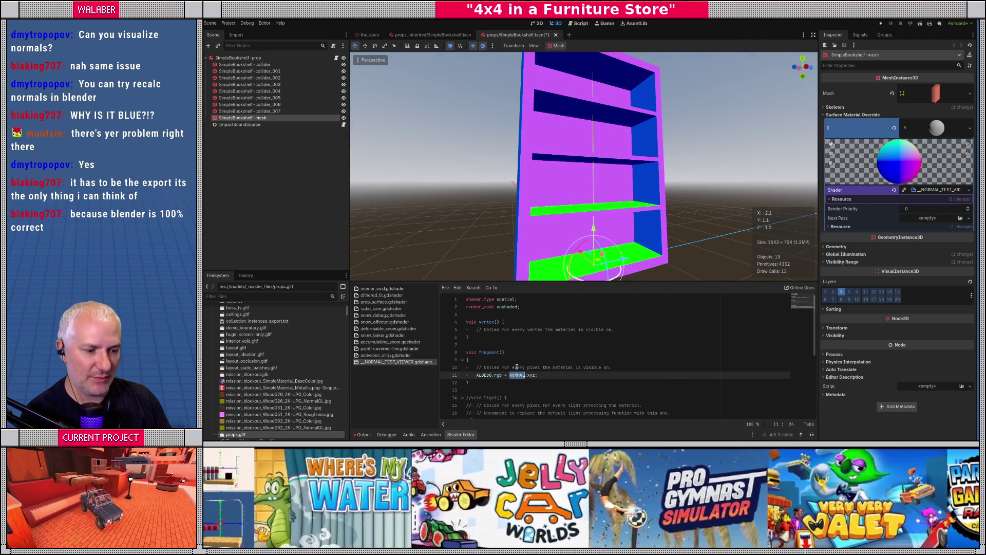
- Replace NORMAL with TANGENT in the ALBEDO line and orbit to inspect the bookshelf
{"action": "type", "text": "TA"}
{"action": "key", "text": "Return"}
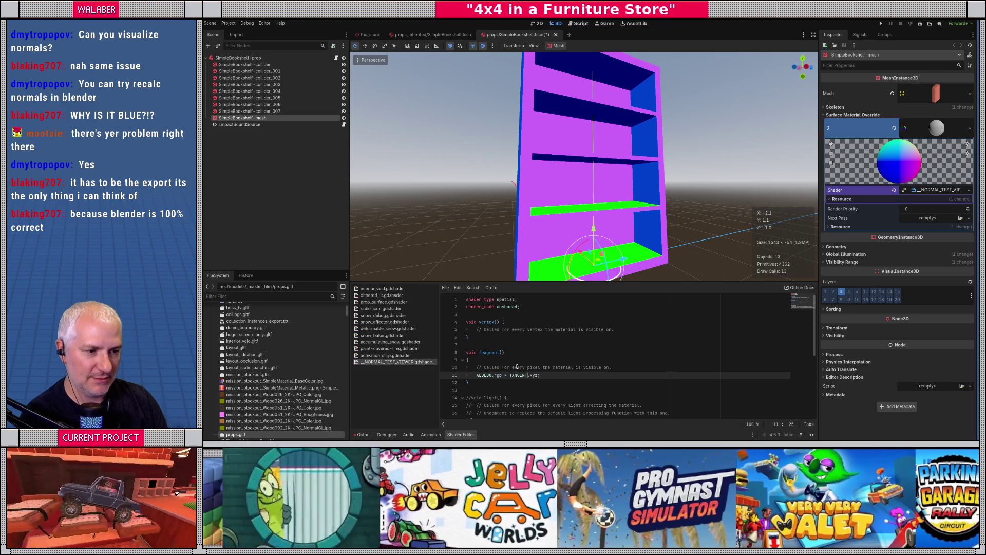
{"action": "mouse_move", "coordinate": [615, 184]}
{"action": "left_mouse_down"}
{"action": "mouse_move", "coordinate": [571, 193]}
{"action": "mouse_move", "coordinate": [629, 189]}
{"action": "mouse_move", "coordinate": [605, 181]}
{"action": "left_mouse_up"}
{"action": "mouse_move", "coordinate": [534, 182]}
{"action": "left_mouse_down"}
{"action": "mouse_move", "coordinate": [633, 180]}
{"action": "mouse_move", "coordinate": [521, 179]}
{"action": "mouse_move", "coordinate": [630, 191]}
{"action": "mouse_move", "coordinate": [601, 196]}
{"action": "mouse_move", "coordinate": [603, 217]}
{"action": "mouse_move", "coordinate": [606, 176]}
{"action": "mouse_move", "coordinate": [600, 197]}
{"action": "left_mouse_up"}
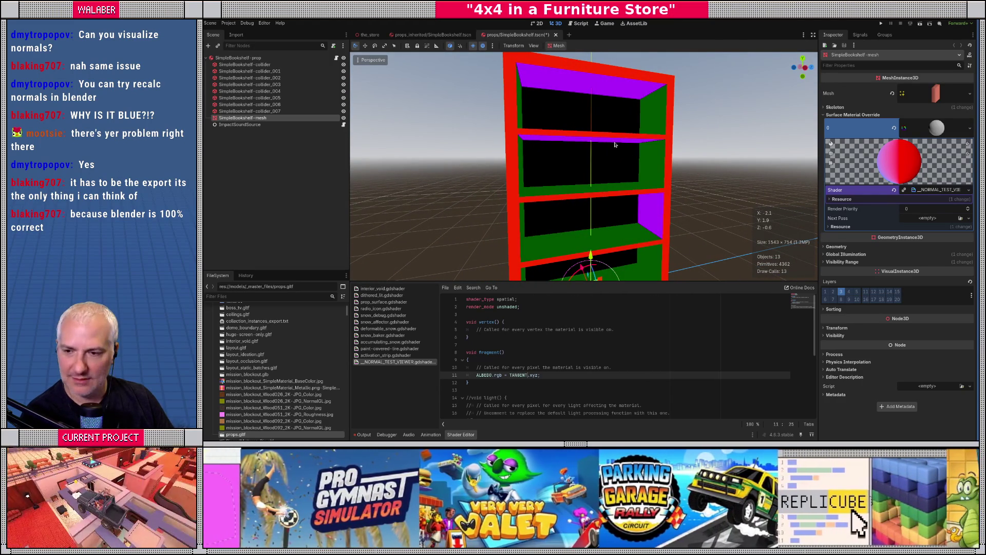
{"action": "mouse_move", "coordinate": [611, 169]}
{"action": "left_mouse_down"}
{"action": "mouse_move", "coordinate": [631, 143]}
{"action": "mouse_move", "coordinate": [652, 165]}
{"action": "left_mouse_up"}
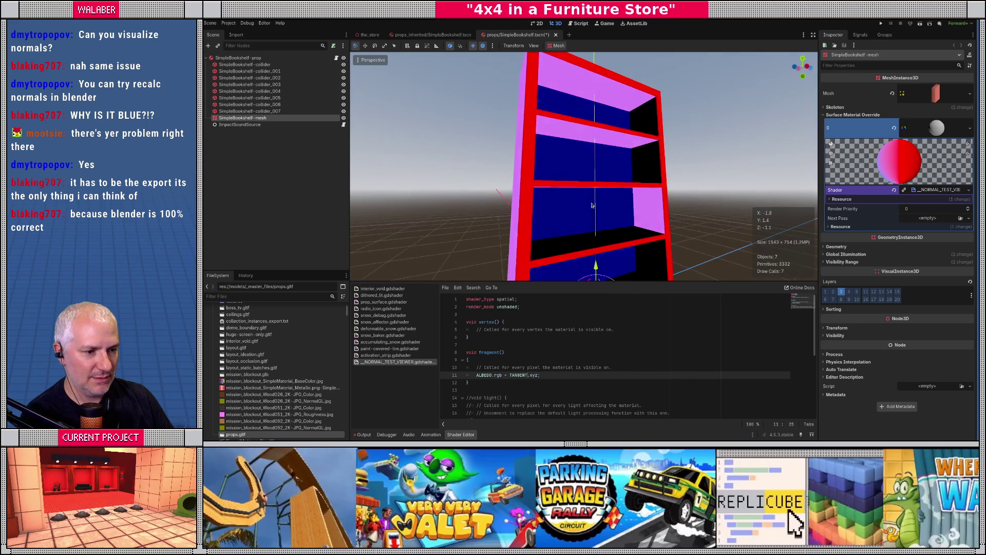
- Change the line to ALBEDO.rgb = (TANGENT.xyz * 0.5) + 0.5, inspect, then switch to Blender
{"action": "key", "text": "End"}
{"action": "key", "text": "BackSpace"}
{"action": "type", "text": "* 0.5"}
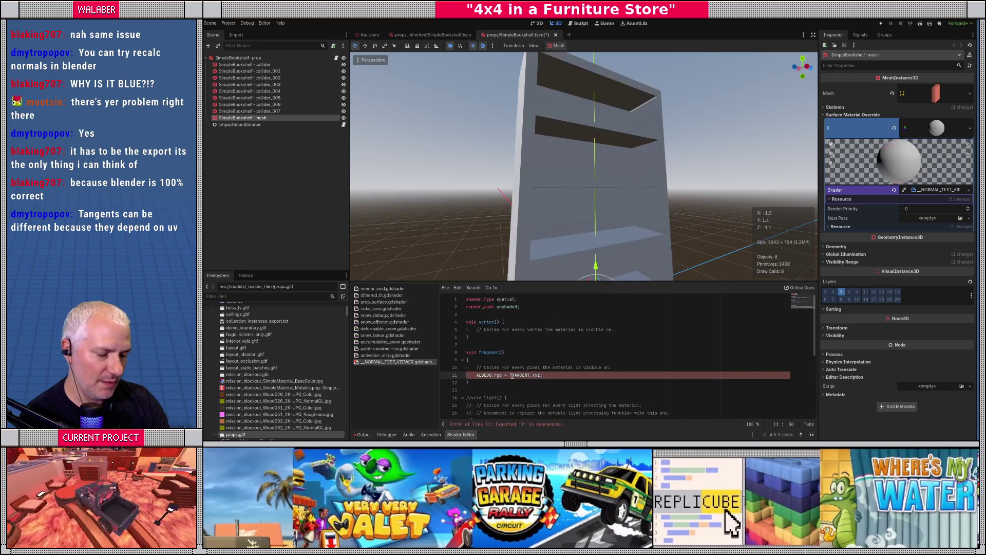
{"action": "type", "text": ") + 0.5"}
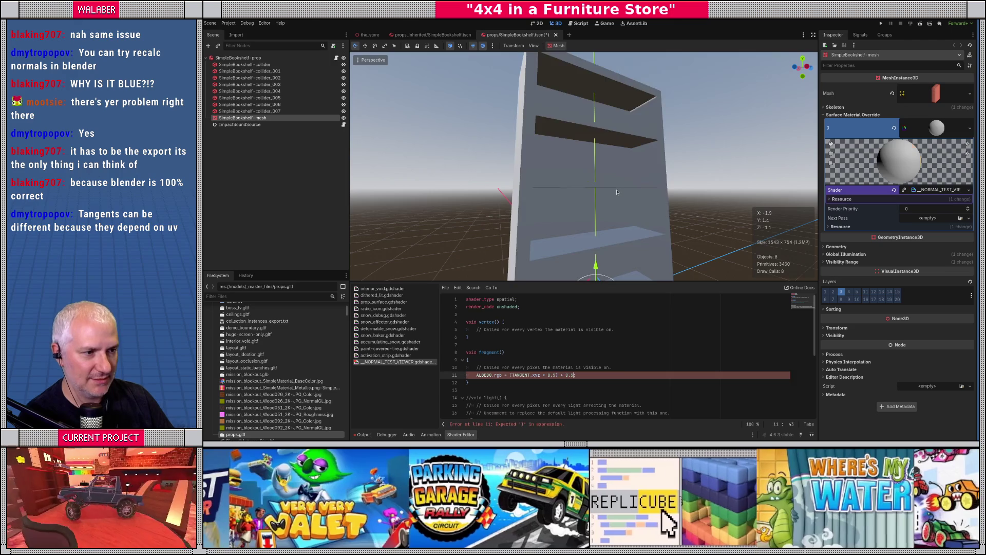
{"action": "mouse_move", "coordinate": [621, 200]}
{"action": "left_mouse_down"}
{"action": "mouse_move", "coordinate": [568, 216]}
{"action": "mouse_move", "coordinate": [718, 206]}
{"action": "mouse_move", "coordinate": [577, 215]}
{"action": "mouse_move", "coordinate": [598, 222]}
{"action": "left_mouse_up"}
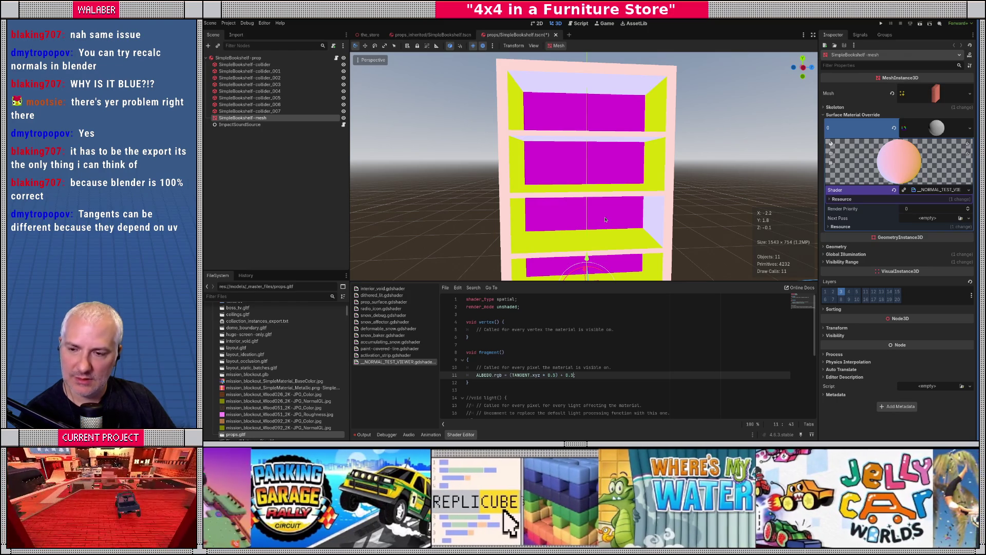
{"action": "mouse_move", "coordinate": [605, 219]}
{"action": "left_mouse_down"}
{"action": "mouse_move", "coordinate": [637, 202]}
{"action": "mouse_move", "coordinate": [614, 200]}
{"action": "left_mouse_up"}
{"action": "scroll", "coordinate": [606, 199], "scroll_direction": "up", "scroll_amount": 5}
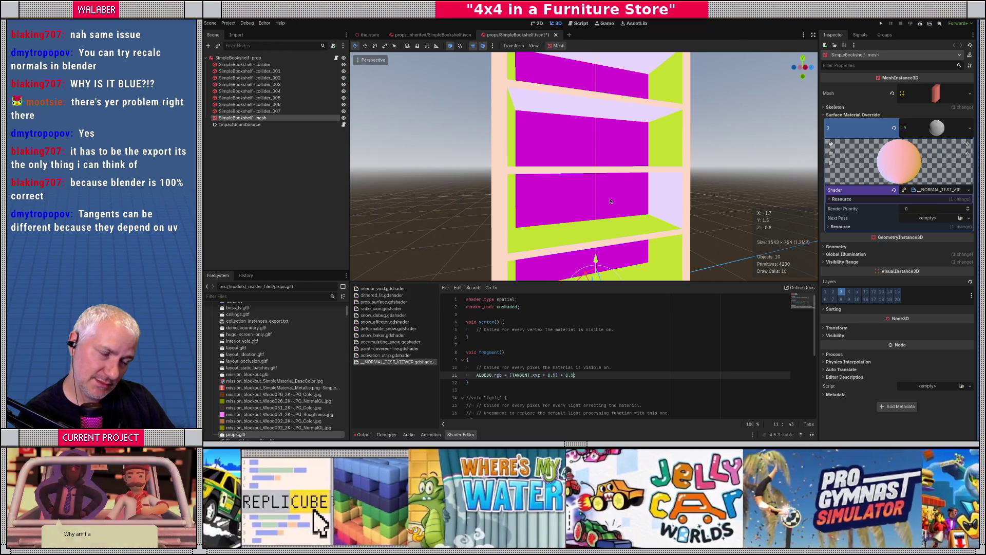
{"action": "mouse_move", "coordinate": [608, 201]}
{"action": "left_mouse_down"}
{"action": "mouse_move", "coordinate": [592, 187]}
{"action": "mouse_move", "coordinate": [601, 187]}
{"action": "left_mouse_up"}
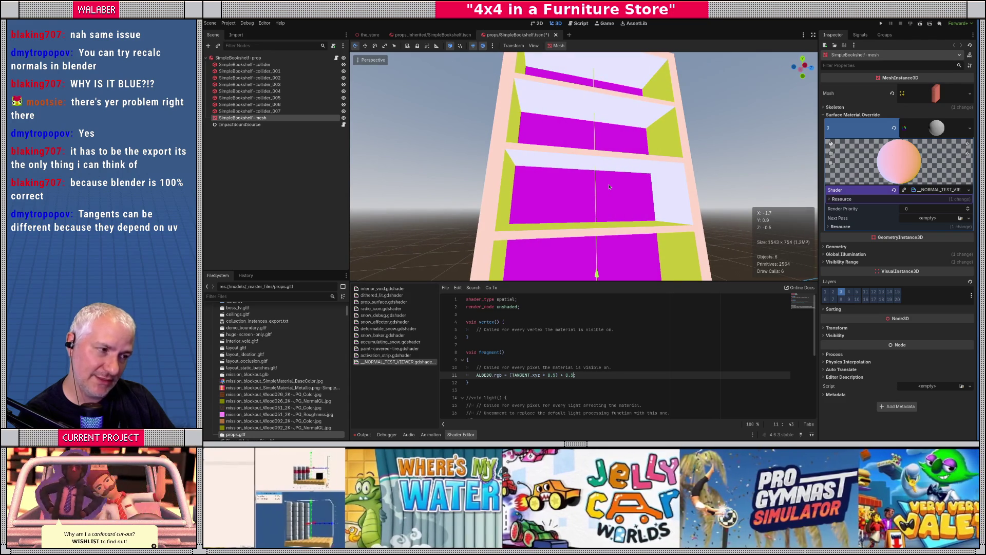
{"action": "key", "text": "alt+Tab"}
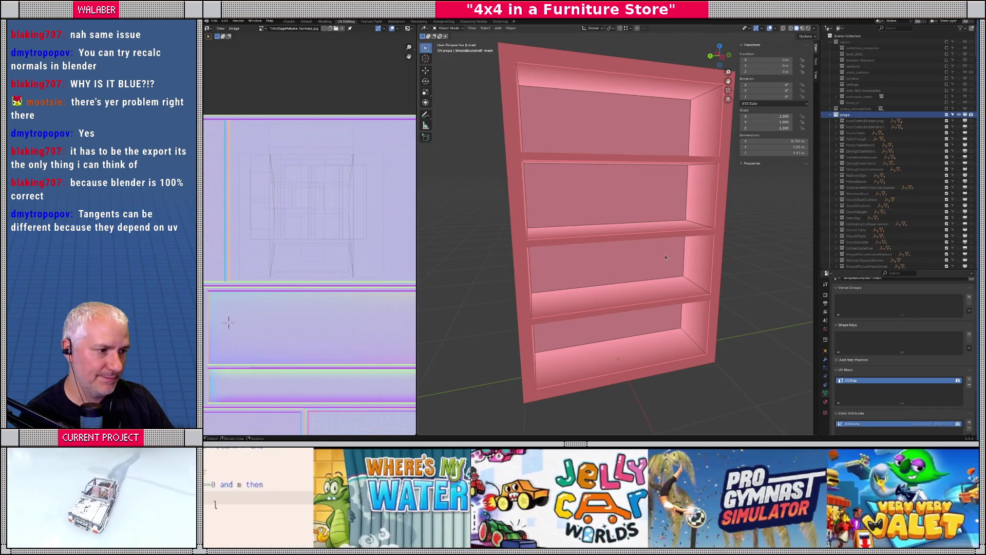
- Enter Edit Mode on the bookshelf, select two side faces, and show the wood materials
{"action": "key", "text": "Tab"}
{"action": "left_click", "coordinate": [693, 255]}
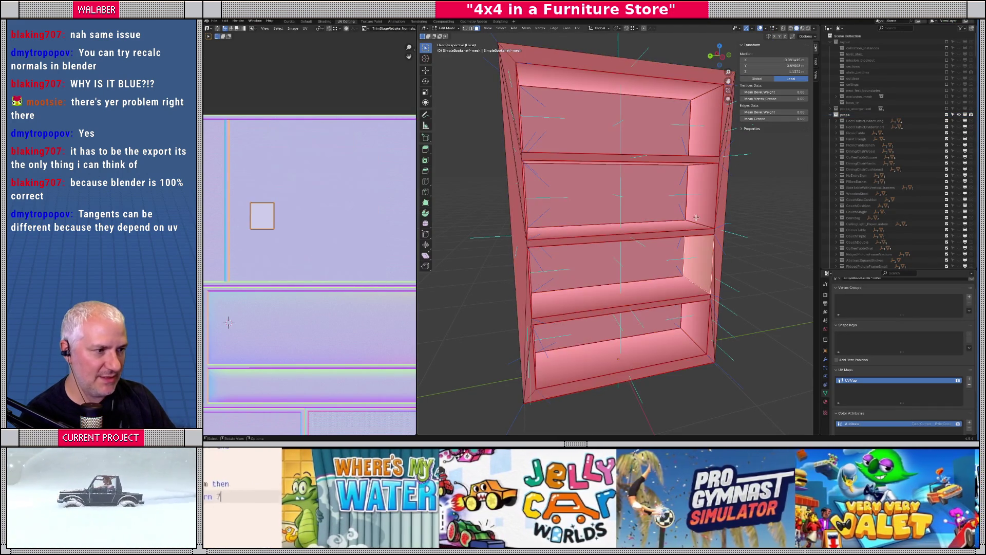
{"action": "left_click", "coordinate": [701, 194], "text": "shift"}
{"action": "left_click_drag", "start_coordinate": [650, 211], "coordinate": [605, 215]}
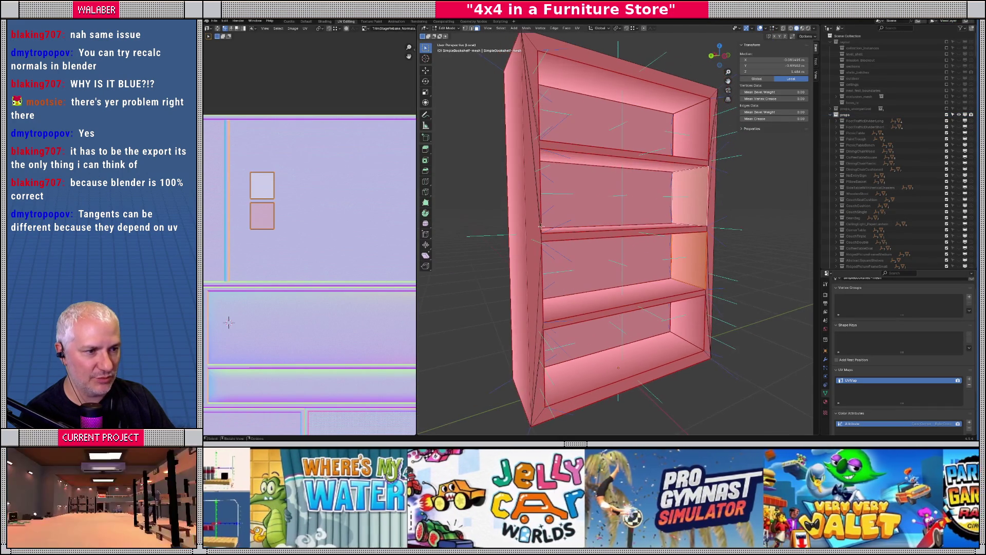
{"action": "scroll", "coordinate": [242, 208], "scroll_direction": "up", "scroll_amount": 3}
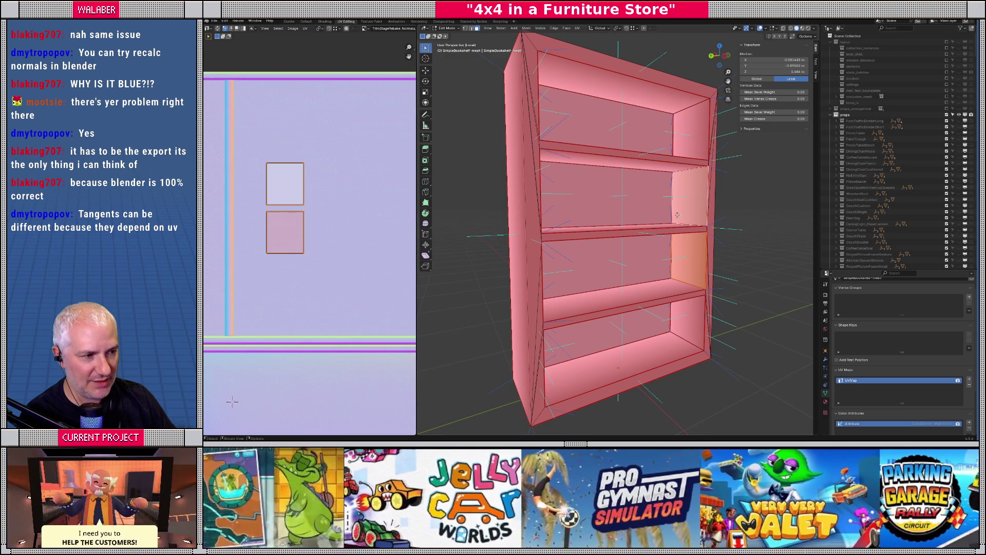
{"action": "scroll", "coordinate": [679, 237], "scroll_direction": "up", "scroll_amount": 2}
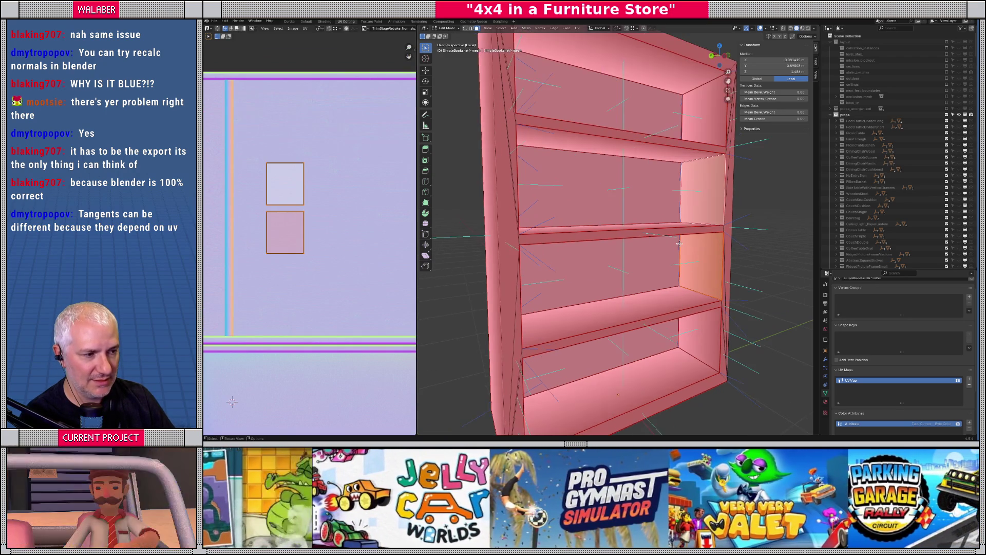
{"action": "left_click", "coordinate": [802, 29]}
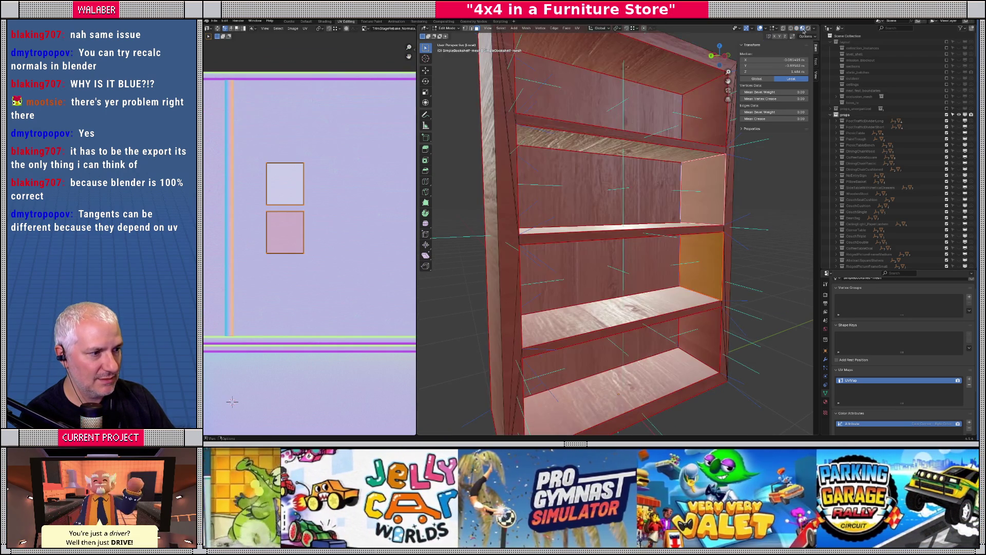
{"action": "scroll", "coordinate": [621, 193], "scroll_direction": "up", "scroll_amount": 10}
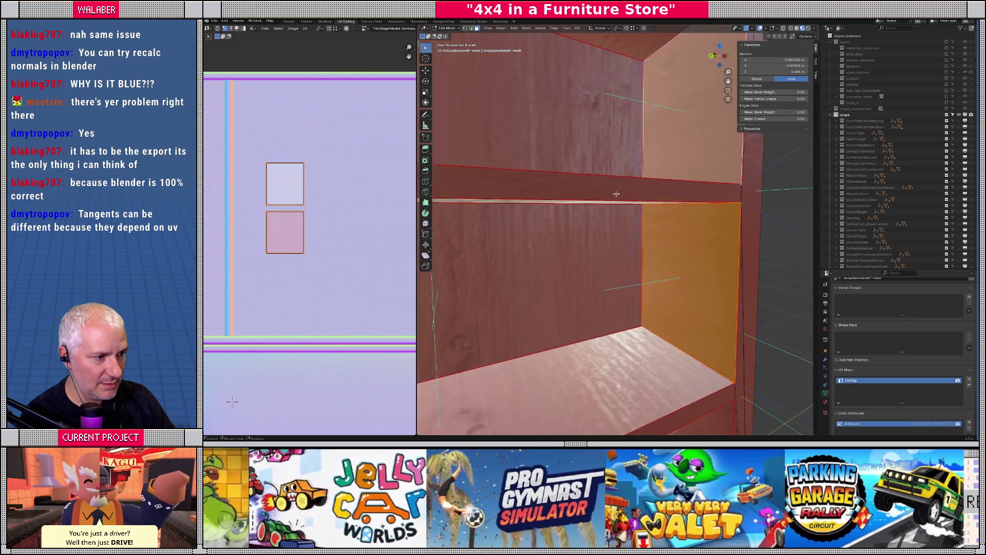
{"action": "scroll", "coordinate": [621, 193], "scroll_direction": "down", "scroll_amount": 5}
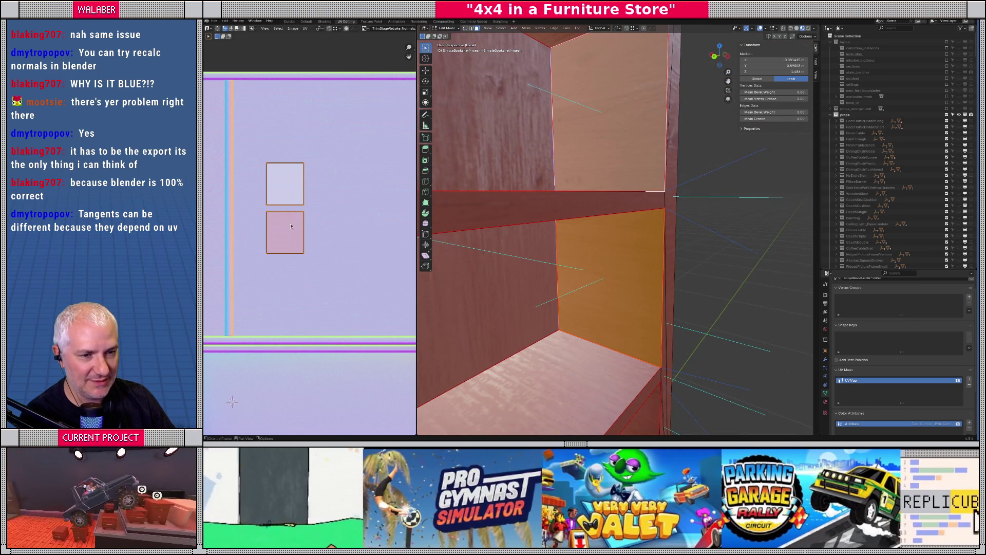
{"action": "left_click_drag", "start_coordinate": [624, 257], "coordinate": [638, 219]}
- Select both back-panel faces, box-select their left UV edges, and trial-move them before cancelling
{"action": "left_click", "coordinate": [636, 174]}
{"action": "left_click", "coordinate": [645, 271]}
{"action": "left_click", "coordinate": [634, 171]}
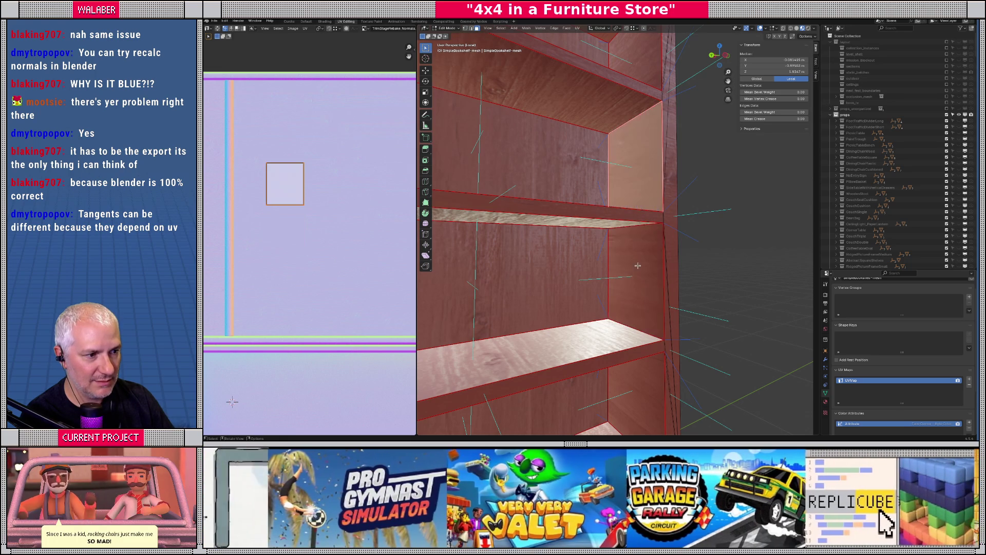
{"action": "left_click", "coordinate": [636, 272], "text": "shift"}
{"action": "key", "text": "b"}
{"action": "left_click_drag", "start_coordinate": [267, 211], "coordinate": [276, 259]}
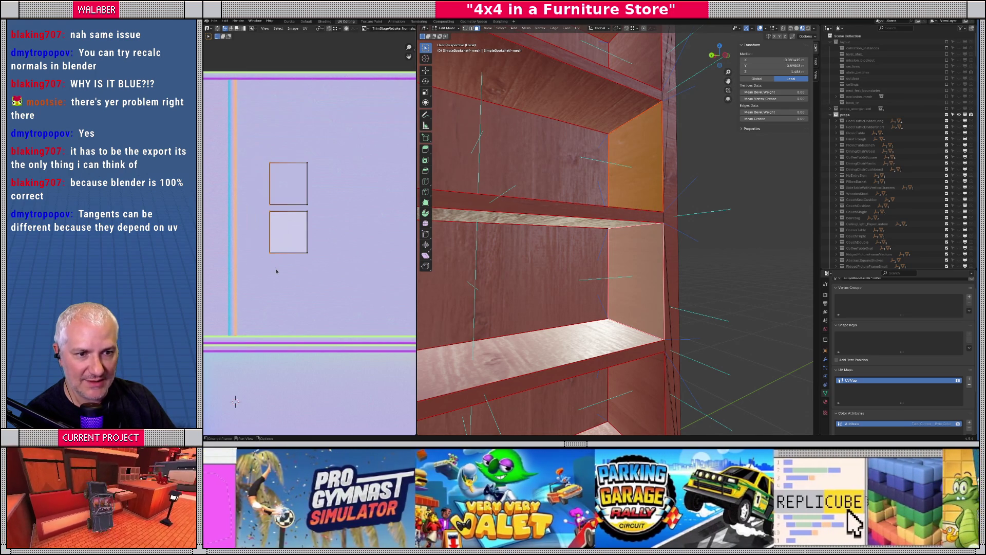
{"action": "key", "text": "g"}
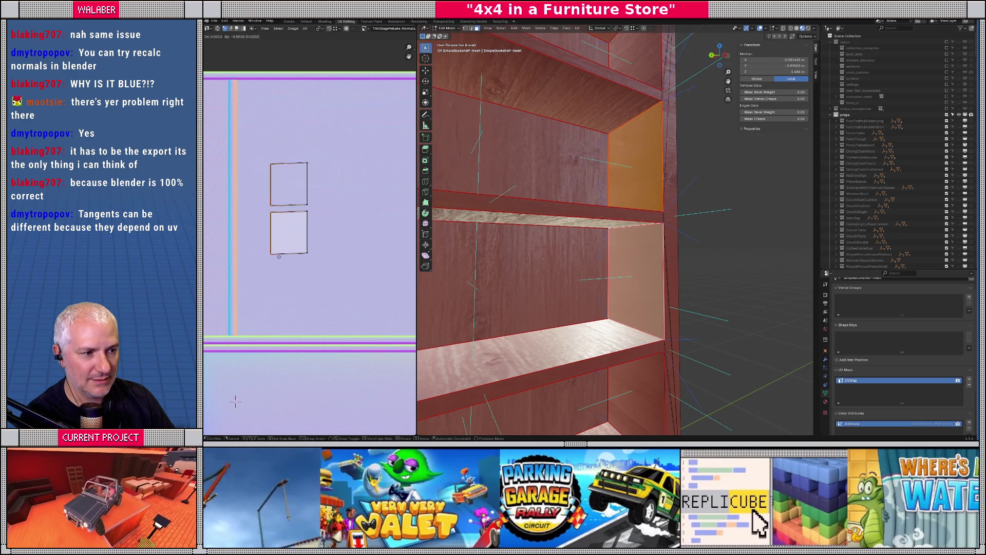
{"action": "key", "text": "Escape"}
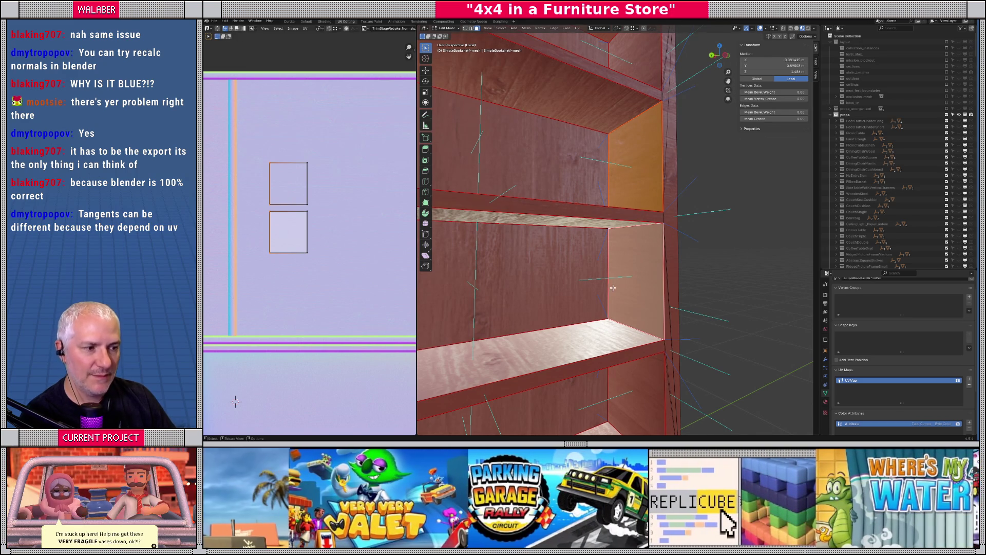
- Leave Edit Mode and briefly compare the shading in Godot before returning to Blender
{"action": "key", "text": "Tab"}
{"action": "scroll", "coordinate": [560, 258], "scroll_direction": "down", "scroll_amount": 8}
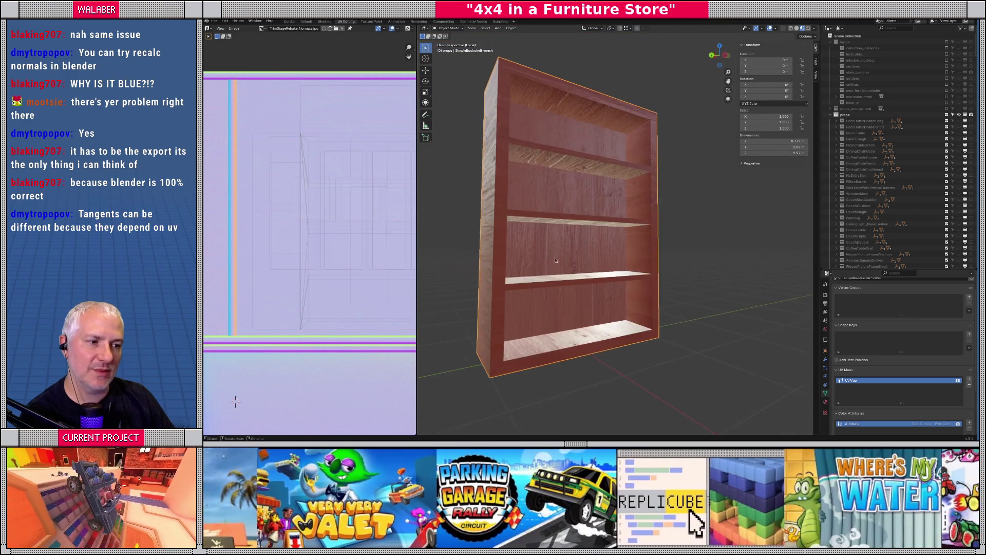
{"action": "scroll", "coordinate": [560, 259], "scroll_direction": "down", "scroll_amount": 2}
{"action": "key", "text": "alt+Tab"}
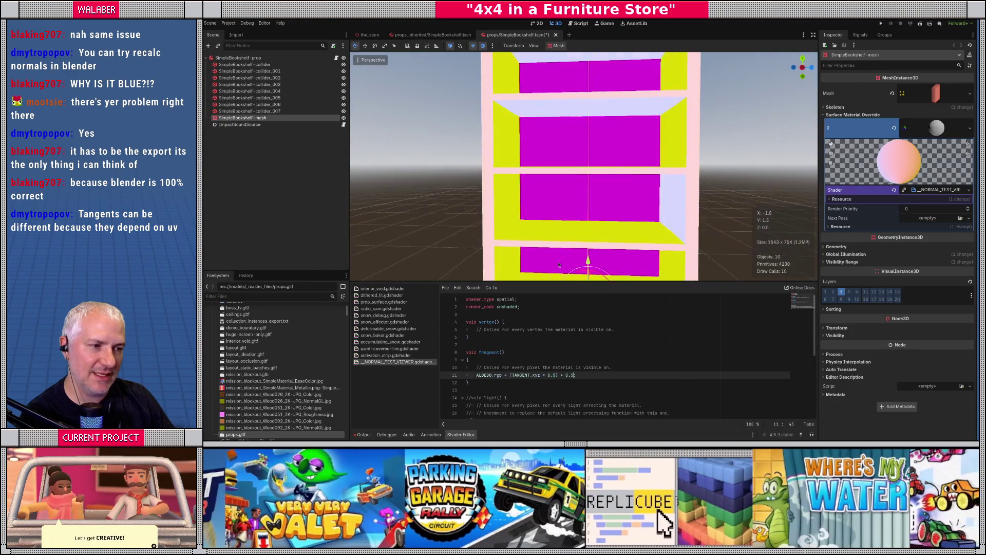
{"action": "key", "text": "alt+Tab"}
- Reselect the back panels, test-move both UV islands' left edges, cancel, and return to Godot
{"action": "key", "text": "Tab"}
{"action": "left_click", "coordinate": [564, 252]}
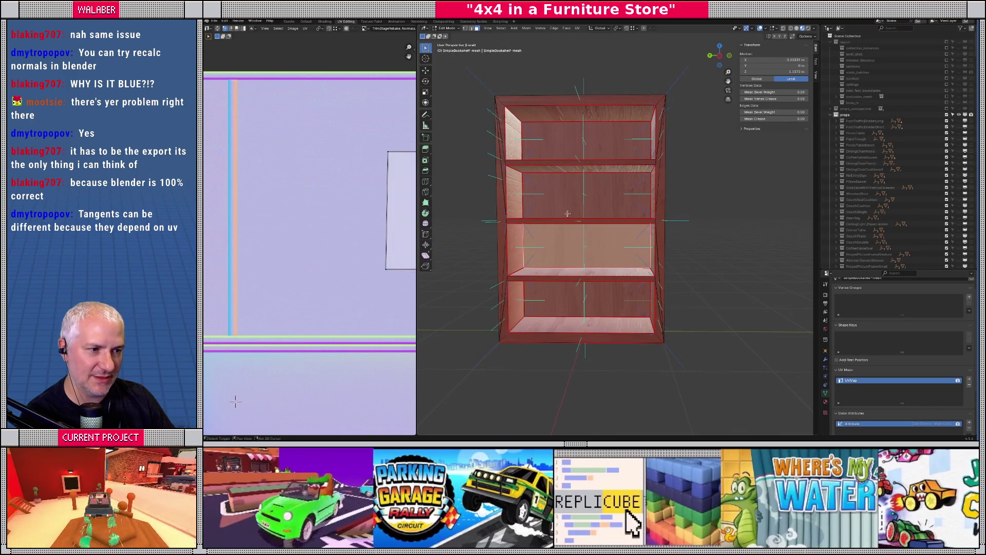
{"action": "left_click", "coordinate": [567, 216], "text": "shift"}
{"action": "scroll", "coordinate": [313, 190], "scroll_direction": "down", "scroll_amount": 2}
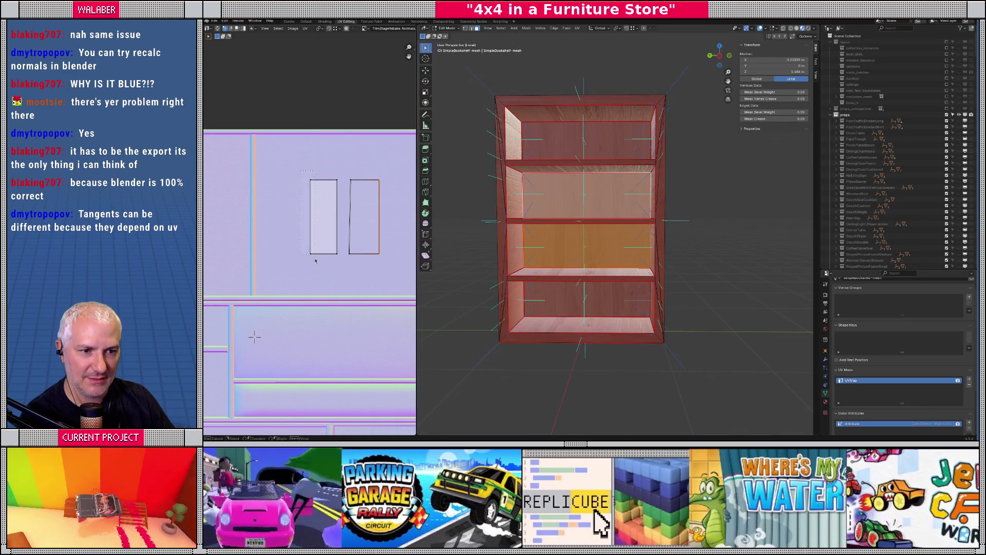
{"action": "left_click_drag", "start_coordinate": [315, 257], "coordinate": [316, 256]}
{"action": "left_click_drag", "start_coordinate": [350, 199], "coordinate": [360, 278]}
{"action": "key", "text": "g"}
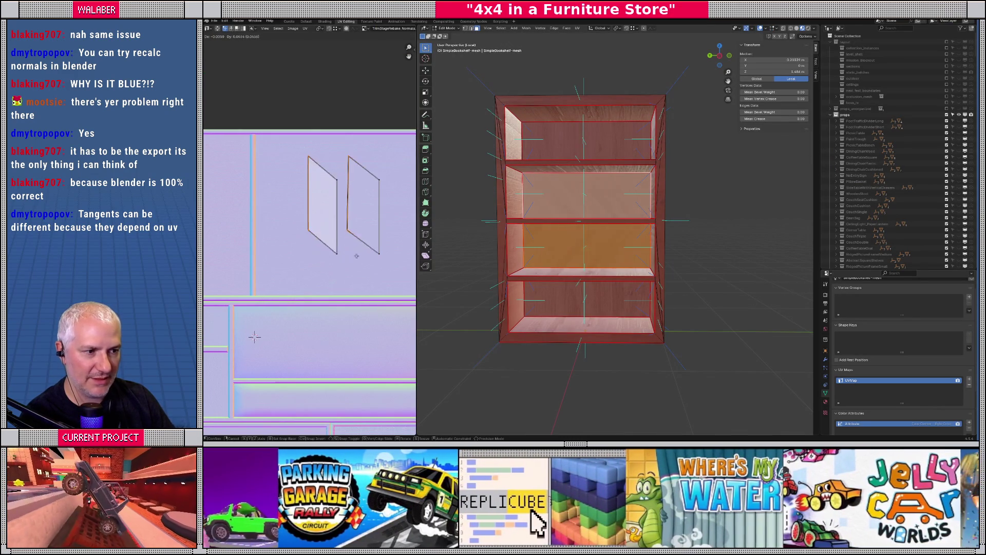
{"action": "right_click", "coordinate": [364, 273]}
{"action": "key", "text": "alt+Tab"}
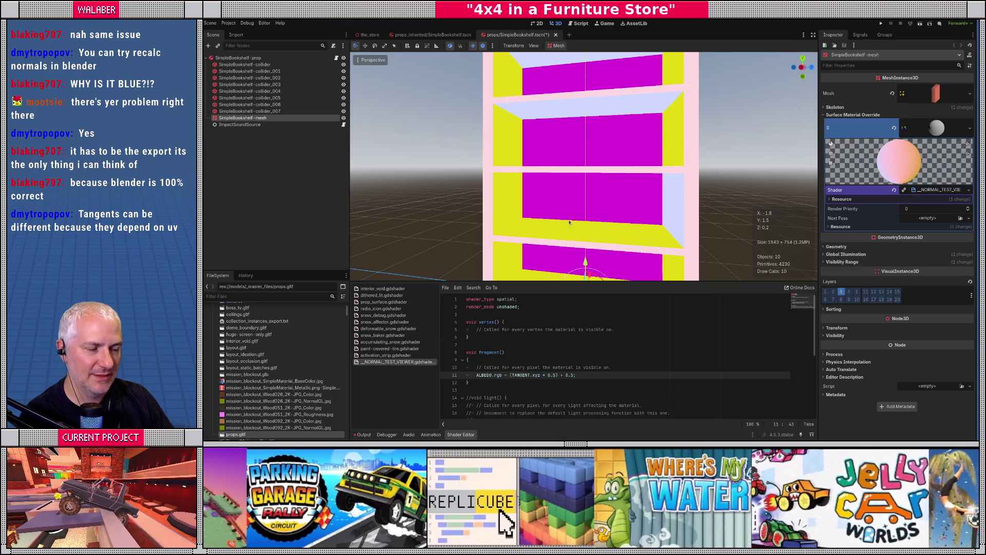
{"action": "scroll", "coordinate": [618, 207], "scroll_direction": "up", "scroll_amount": 2}
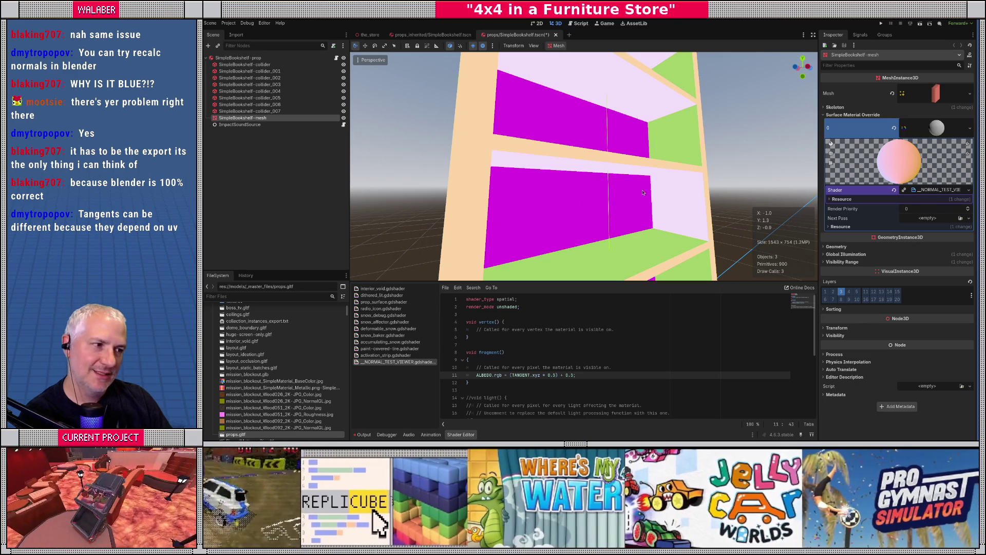
{"action": "key", "text": "f"}
{"action": "scroll", "coordinate": [625, 198], "scroll_direction": "up", "scroll_amount": 4}
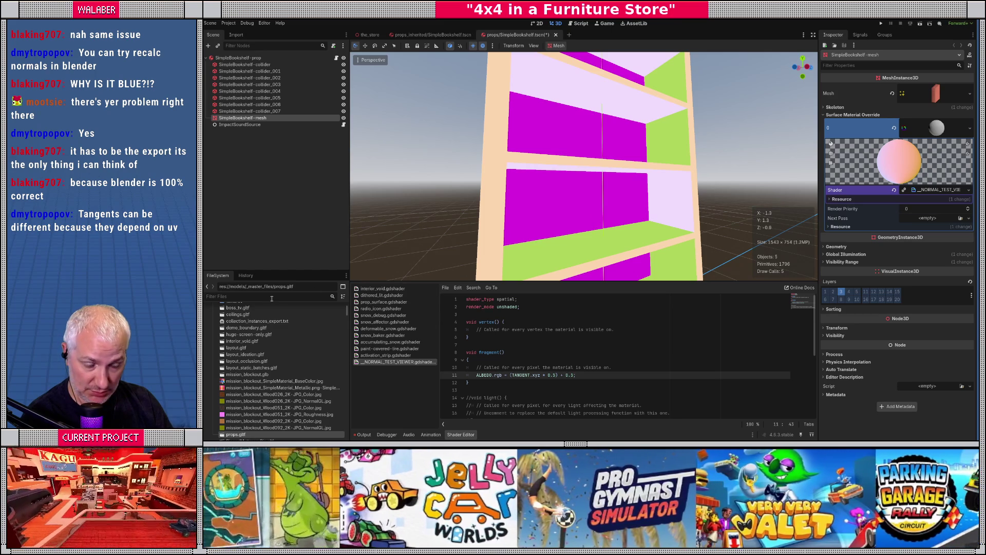
{"action": "key", "text": "alt+Tab"}
{"action": "scroll", "coordinate": [616, 231], "scroll_direction": "up", "scroll_amount": 3}
{"action": "left_click", "coordinate": [631, 247]}
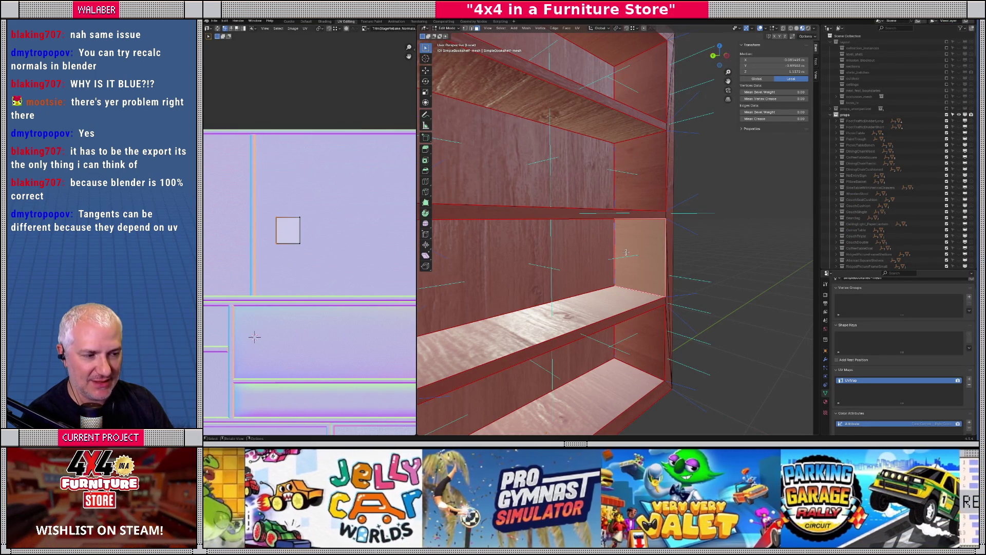
{"action": "left_click", "coordinate": [641, 182]}
{"action": "key", "text": "alt+Tab"}
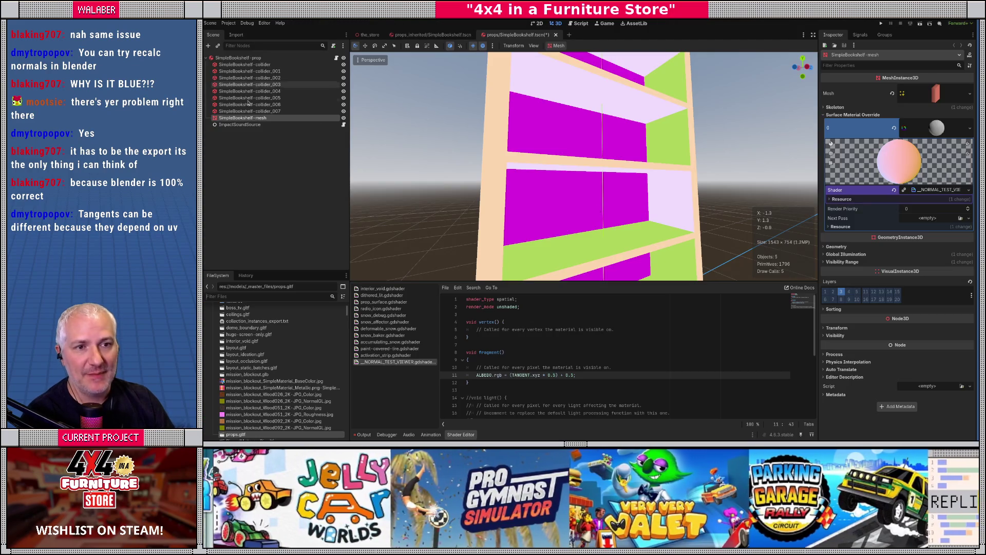
- Filter files by 'props', open props.gltf's Advanced Import Settings to review Ensure Tangents, then close
{"action": "left_click", "coordinate": [252, 297]}
{"action": "type", "text": "props"}
{"action": "double_click", "coordinate": [235, 328]}
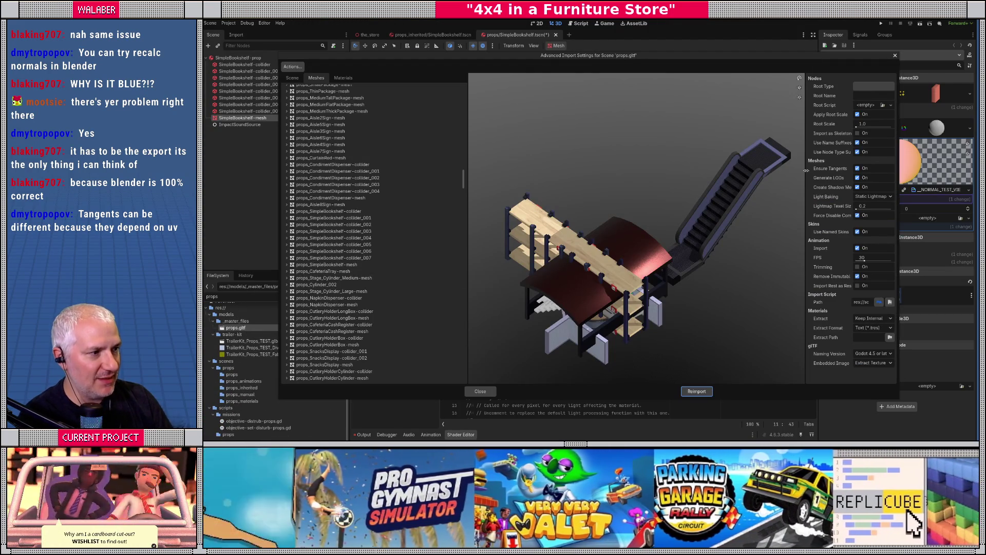
{"action": "left_click_drag", "start_coordinate": [807, 170], "coordinate": [695, 170]}
{"action": "mouse_move", "coordinate": [738, 170]}
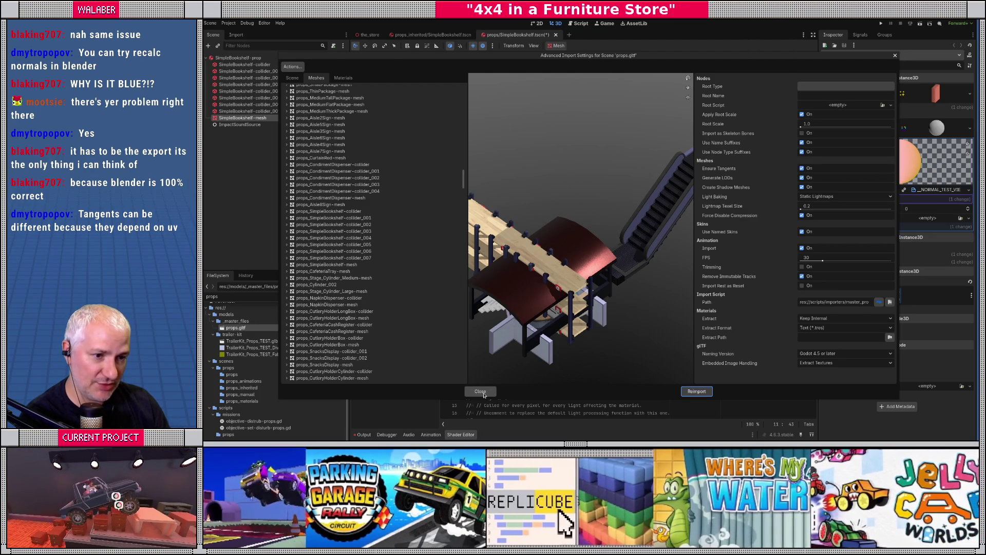
{"action": "left_click", "coordinate": [481, 392]}
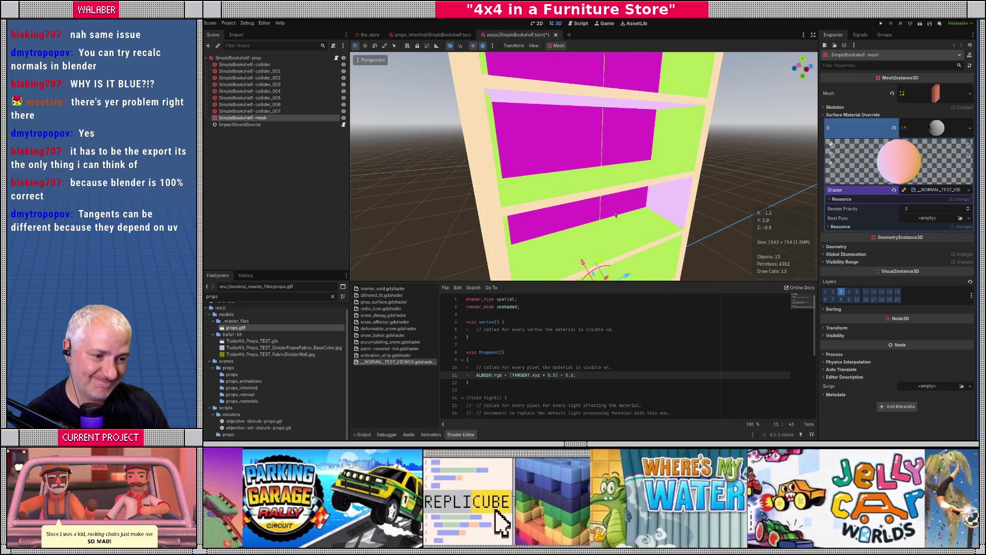
- Replace TANGENT with BINORMAL in the ALBEDO line on line 11
{"action": "scroll", "coordinate": [621, 216], "scroll_direction": "down", "scroll_amount": 5}
{"action": "scroll", "coordinate": [641, 193], "scroll_direction": "up", "scroll_amount": 8}
{"action": "left_click_drag", "start_coordinate": [640, 194], "coordinate": [588, 248]}
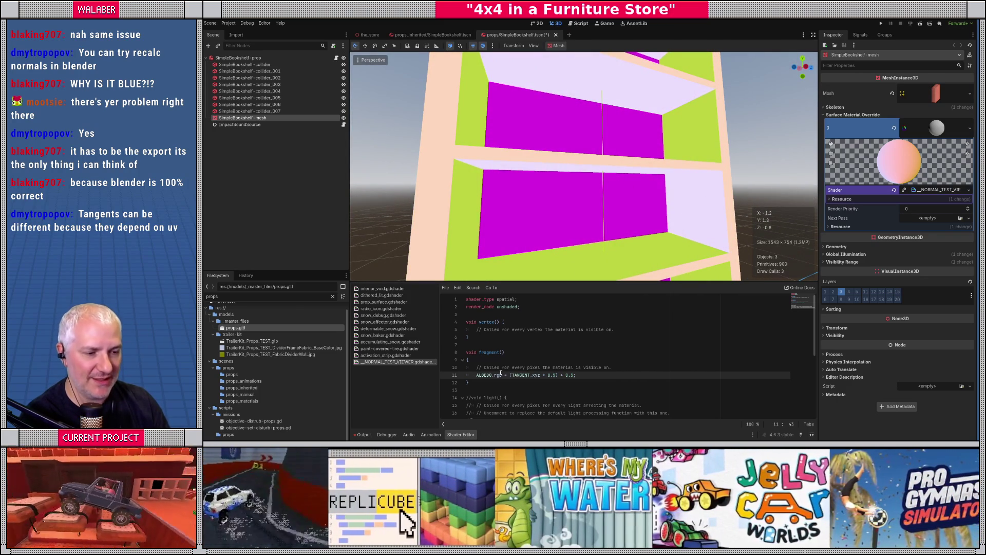
{"action": "double_click", "coordinate": [519, 375]}
{"action": "type", "text": "BI"}
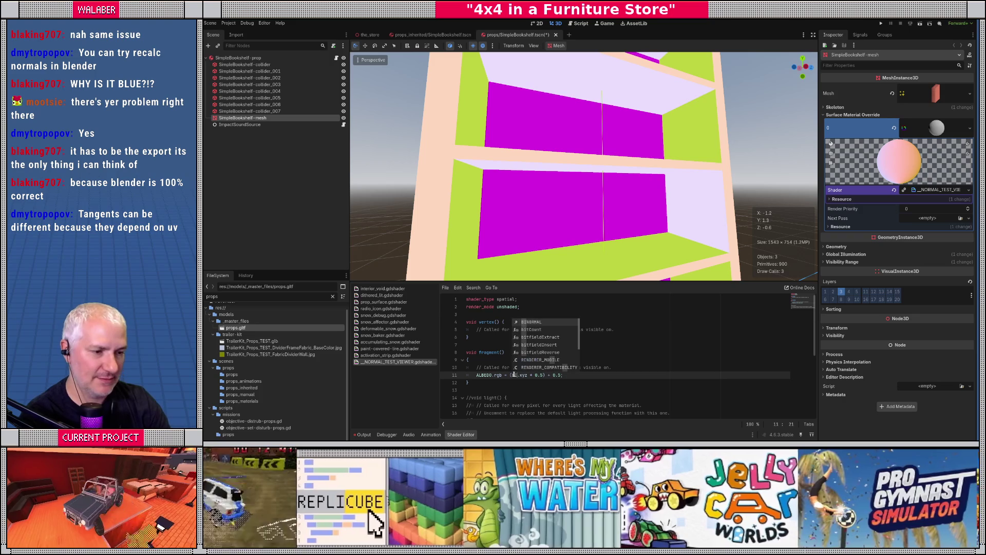
{"action": "key", "text": "Return"}
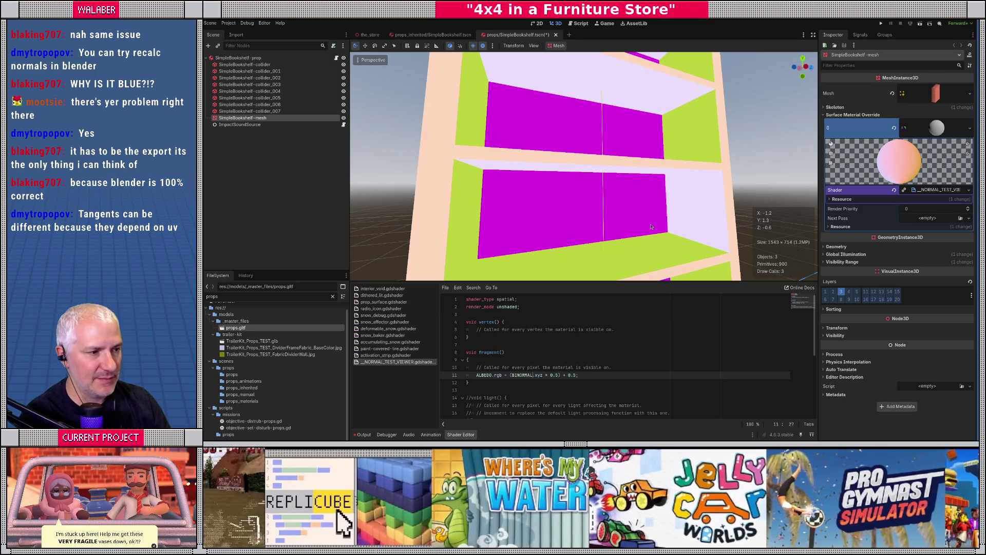
- Orbit and zoom around the bookshelf to inspect the binormal colouring, then place the cursor on line 10
{"action": "mouse_move", "coordinate": [650, 228]}
{"action": "left_mouse_down"}
{"action": "mouse_move", "coordinate": [652, 214]}
{"action": "mouse_move", "coordinate": [666, 224]}
{"action": "mouse_move", "coordinate": [636, 205]}
{"action": "left_mouse_up"}
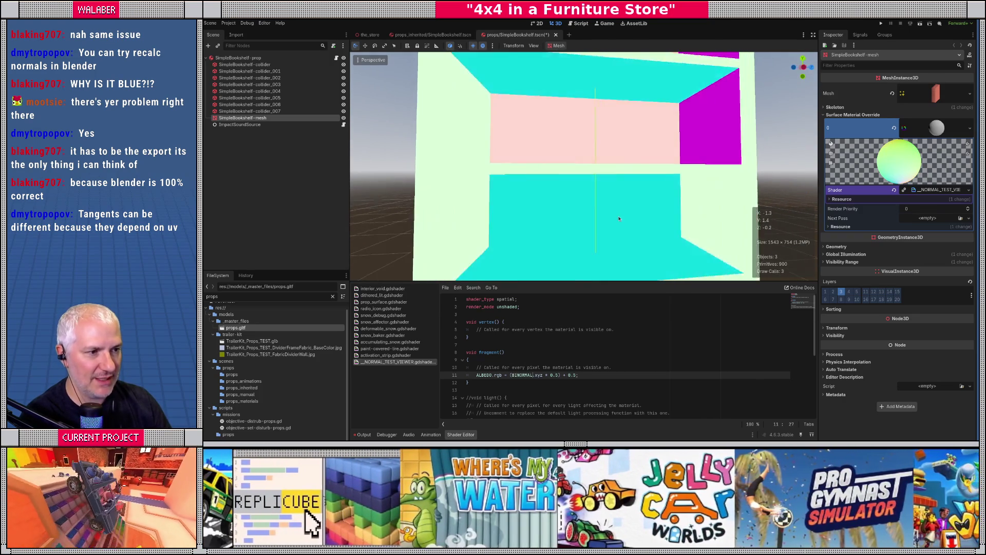
{"action": "scroll", "coordinate": [606, 186], "scroll_direction": "down", "scroll_amount": 4}
{"action": "mouse_move", "coordinate": [590, 264]}
{"action": "left_mouse_down"}
{"action": "mouse_move", "coordinate": [632, 194]}
{"action": "mouse_move", "coordinate": [616, 206]}
{"action": "mouse_move", "coordinate": [595, 200]}
{"action": "left_mouse_up"}
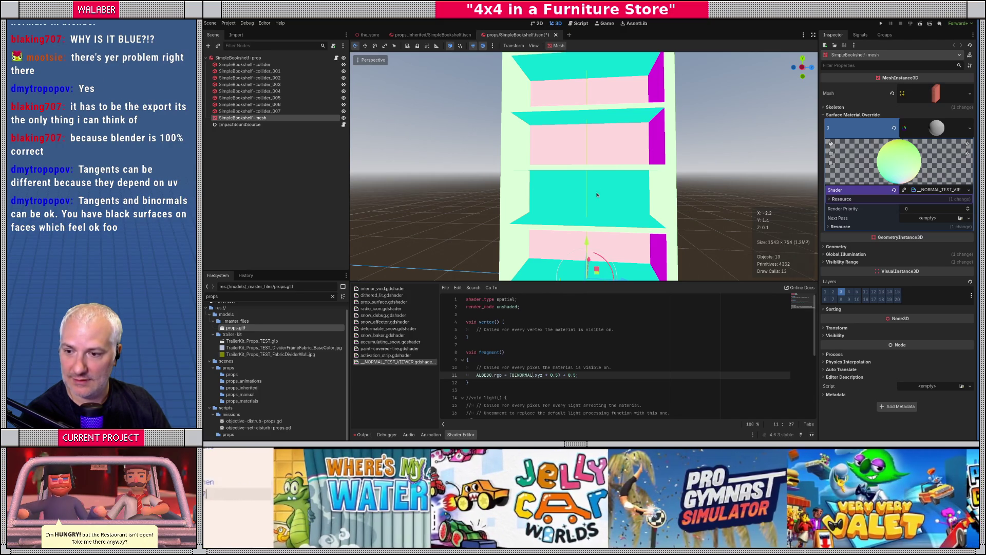
{"action": "mouse_move", "coordinate": [598, 198]}
{"action": "left_mouse_down"}
{"action": "mouse_move", "coordinate": [626, 198]}
{"action": "mouse_move", "coordinate": [607, 161]}
{"action": "left_mouse_up"}
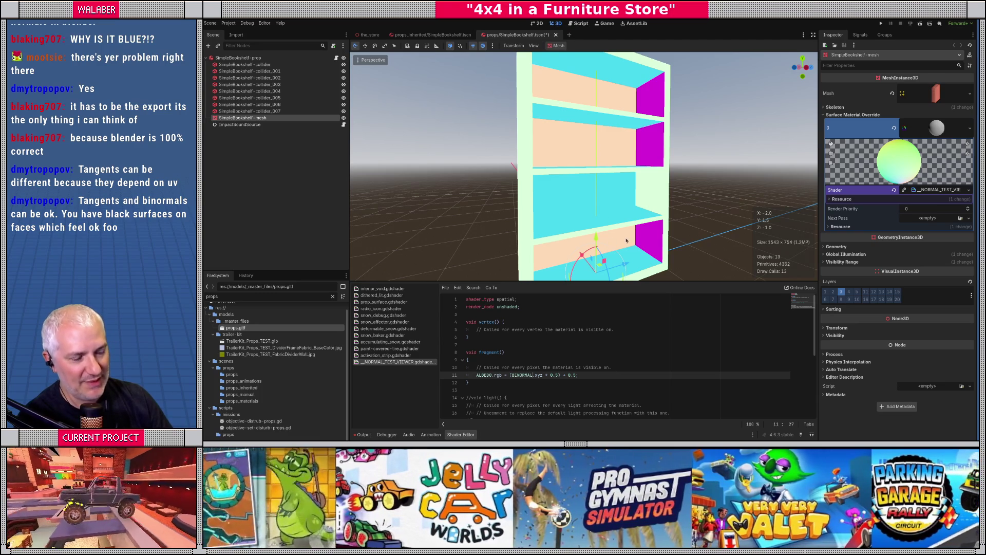
{"action": "mouse_move", "coordinate": [592, 192]}
{"action": "left_mouse_down"}
{"action": "mouse_move", "coordinate": [514, 210]}
{"action": "mouse_move", "coordinate": [614, 189]}
{"action": "mouse_move", "coordinate": [614, 199]}
{"action": "left_mouse_up"}
{"action": "scroll", "coordinate": [614, 198], "scroll_direction": "up", "scroll_amount": 5}
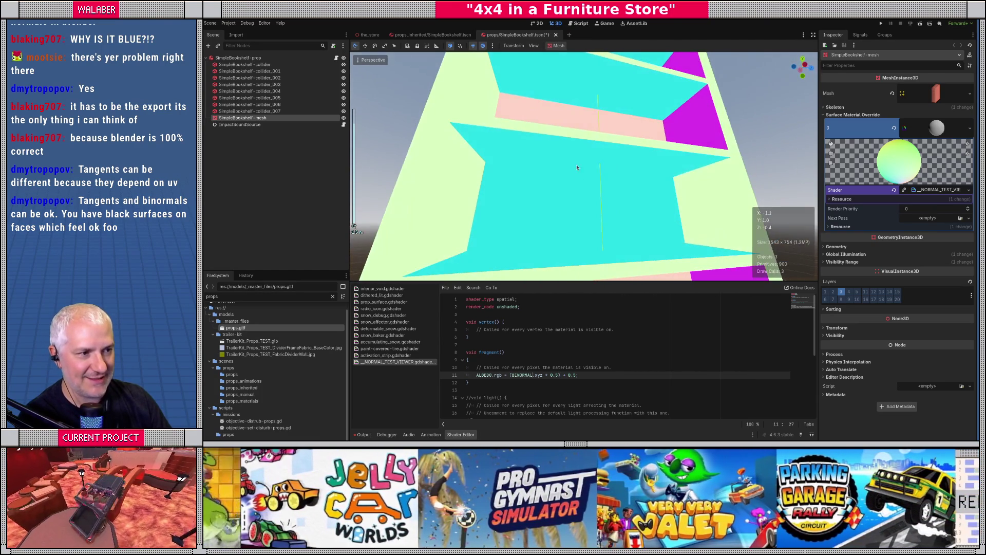
{"action": "scroll", "coordinate": [638, 184], "scroll_direction": "down", "scroll_amount": 5}
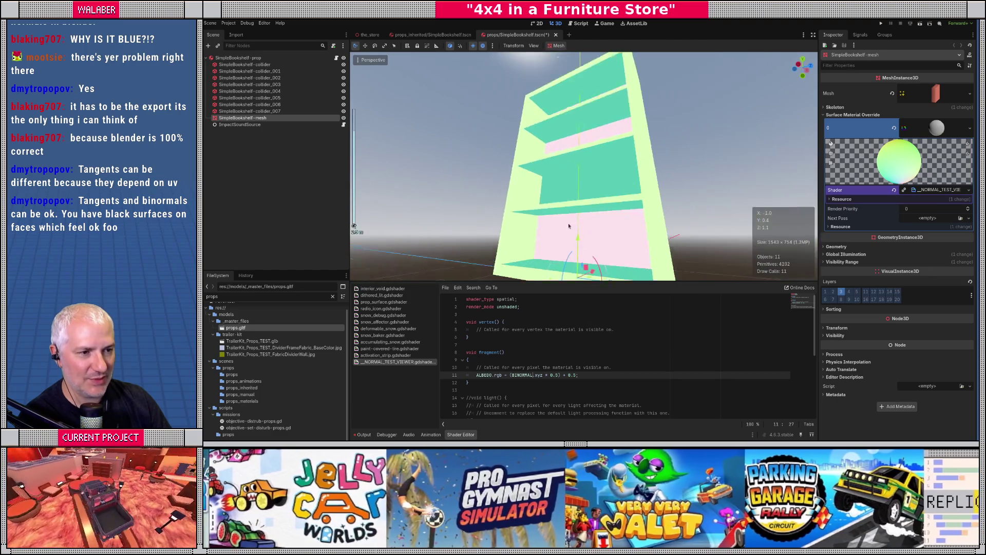
{"action": "scroll", "coordinate": [640, 231], "scroll_direction": "up", "scroll_amount": 4}
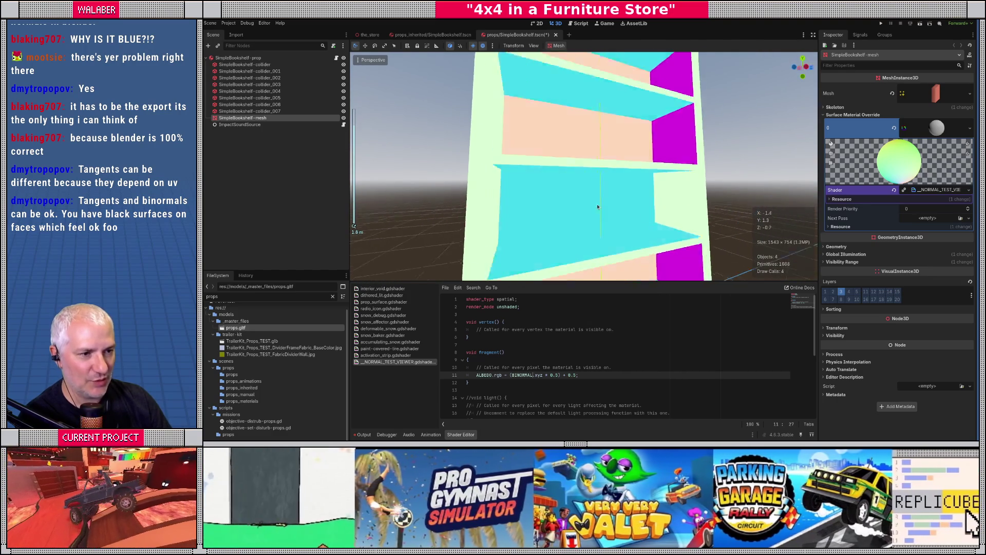
{"action": "scroll", "coordinate": [587, 207], "scroll_direction": "down", "scroll_amount": 4}
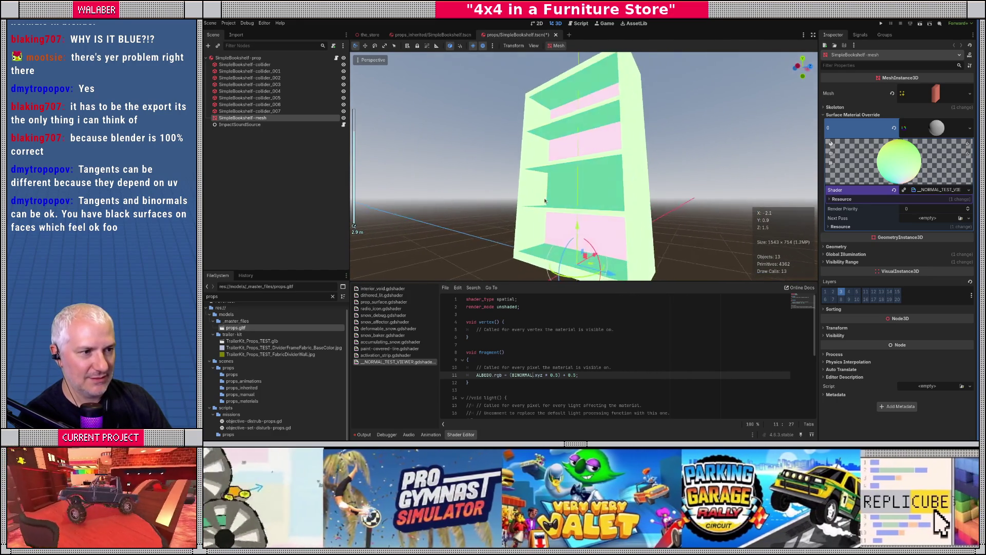
{"action": "left_click_drag", "start_coordinate": [507, 193], "coordinate": [533, 134]}
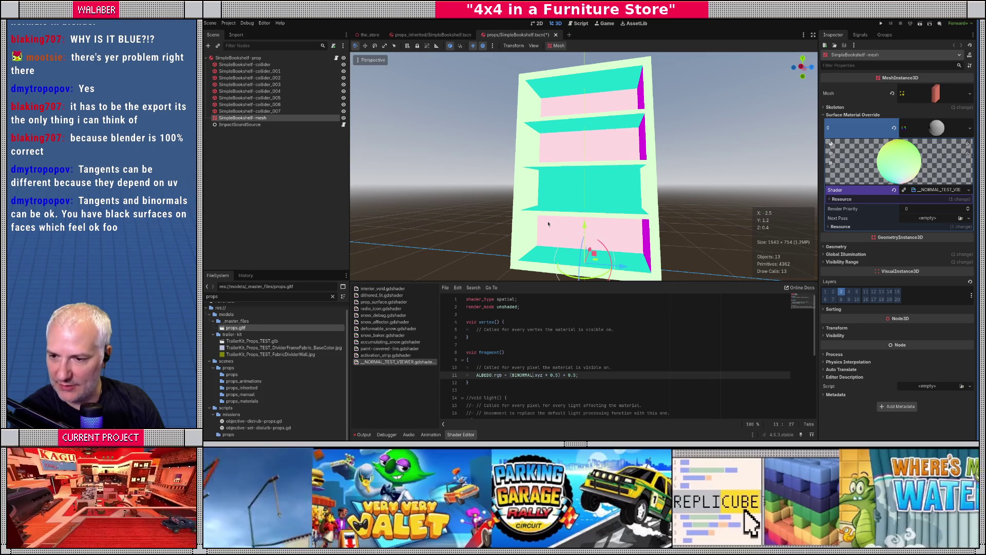
{"action": "left_click_drag", "start_coordinate": [568, 204], "coordinate": [611, 205]}
{"action": "double_click", "coordinate": [515, 374]}
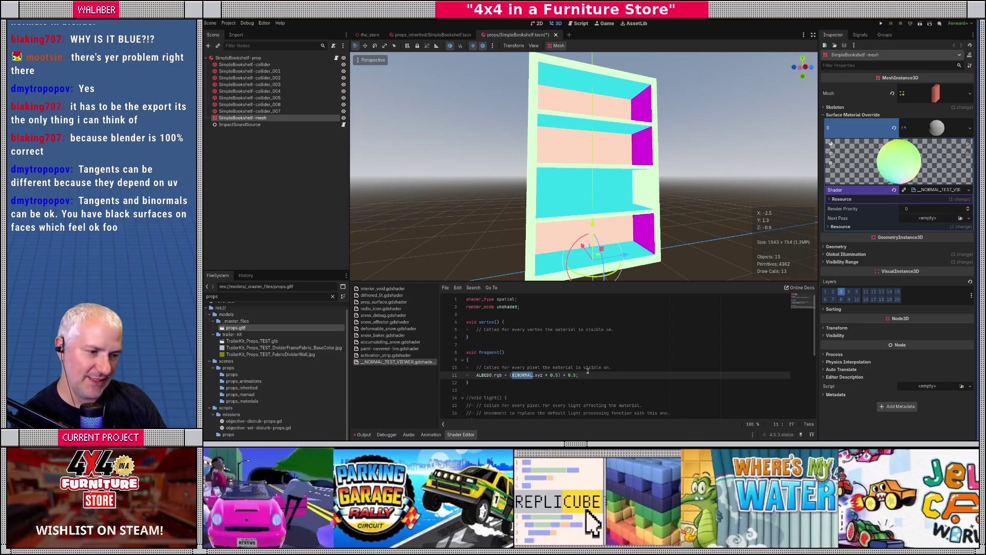
{"action": "left_click", "coordinate": [613, 368]}
- Insert a line setting deduced_tangent to cross(NORMAL, BINORMAL) above the ALBEDO line
{"action": "key", "text": "Return"}
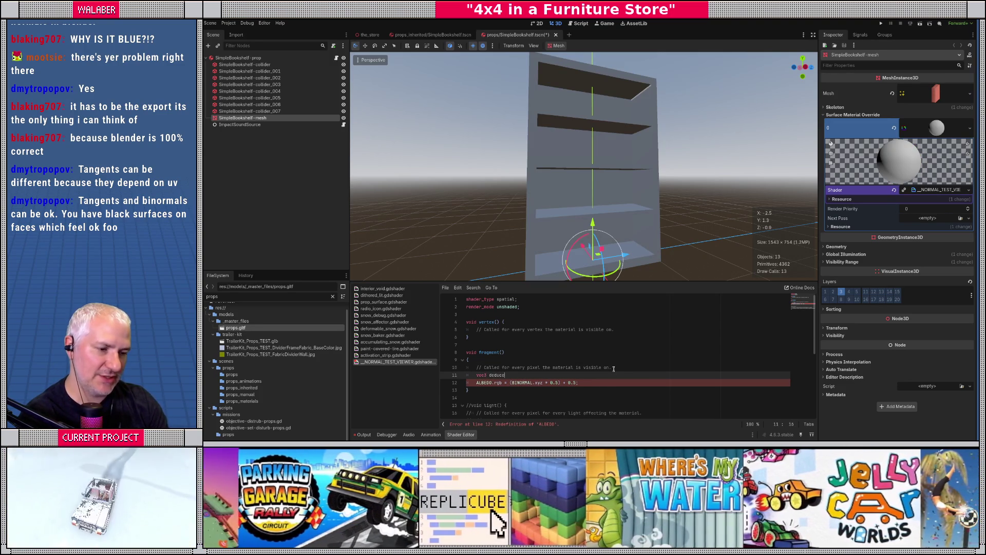
{"action": "type", "text": "d_tangent = NOR"}
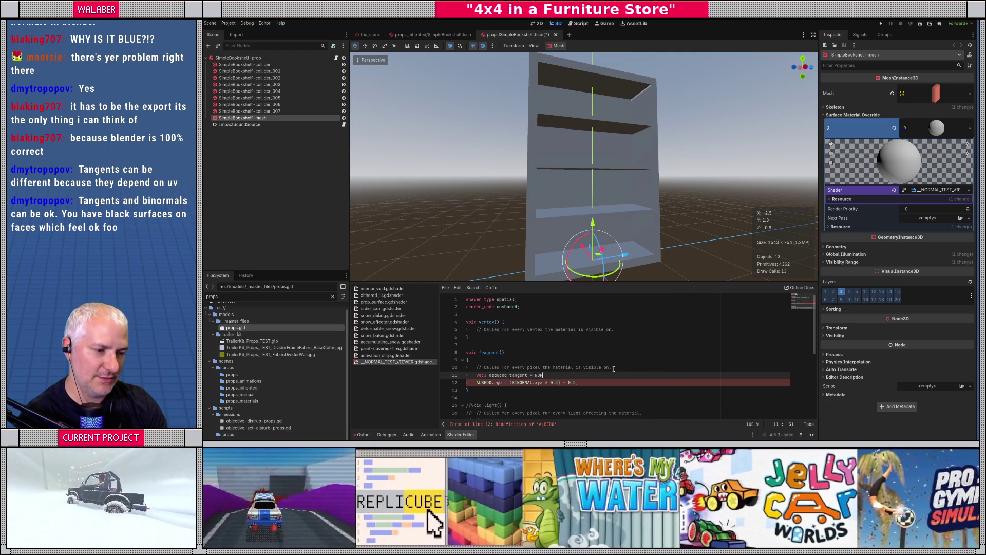
{"action": "key", "text": "Return"}
{"action": "type", "text": "cross("}
{"action": "key", "text": "End"}
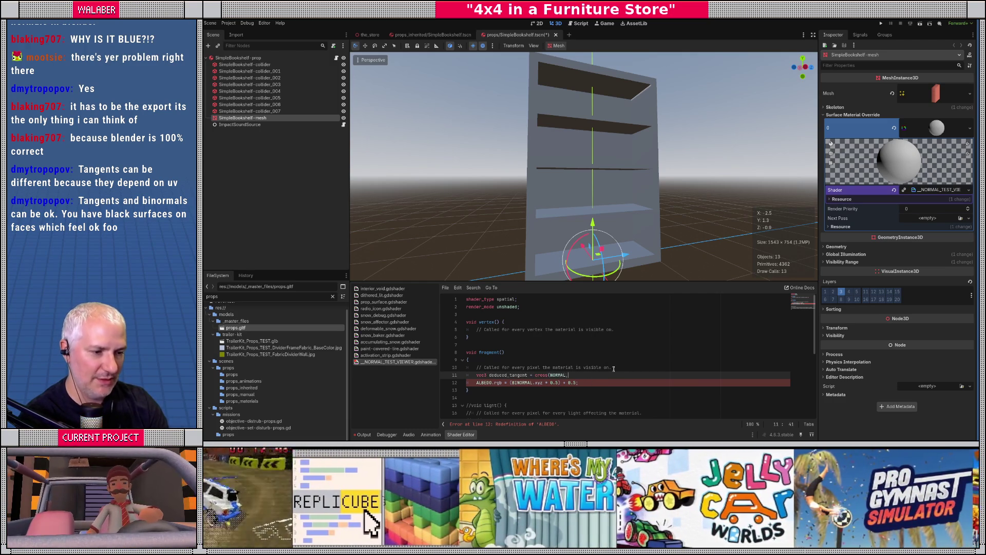
{"action": "type", "text": "BINORMAL);"}
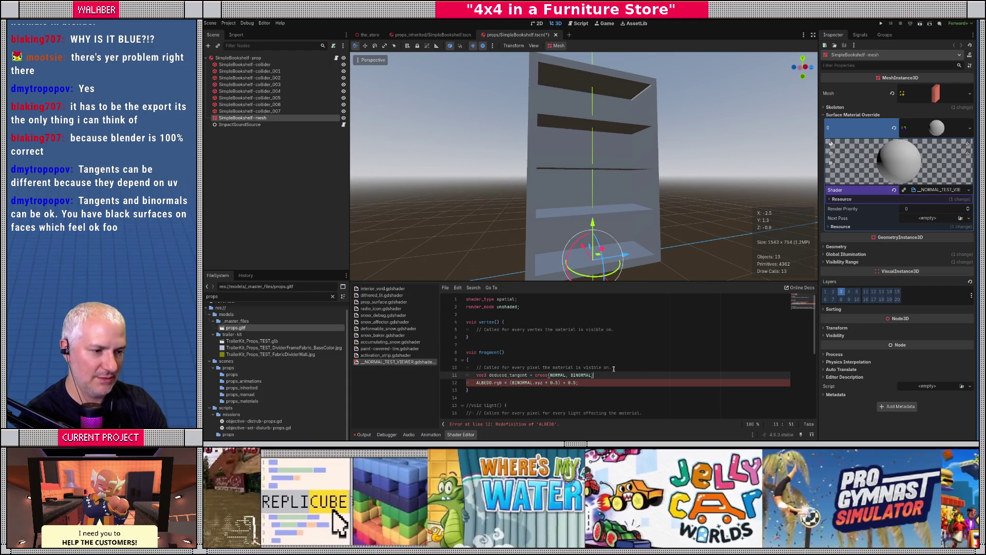
- Replace BINORMAL with deduced_tangent in the ALBEDO line
{"action": "scroll", "coordinate": [611, 368], "scroll_direction": "down", "scroll_amount": 1}
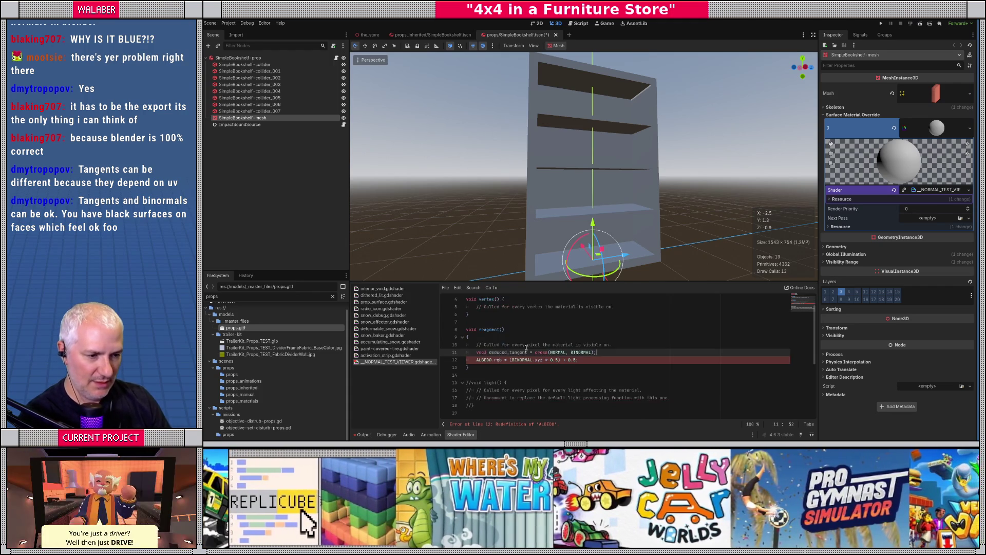
{"action": "double_click", "coordinate": [511, 352]}
{"action": "key", "text": "ctrl+c"}
{"action": "double_click", "coordinate": [521, 359]}
{"action": "key", "text": "ctrl+v"}
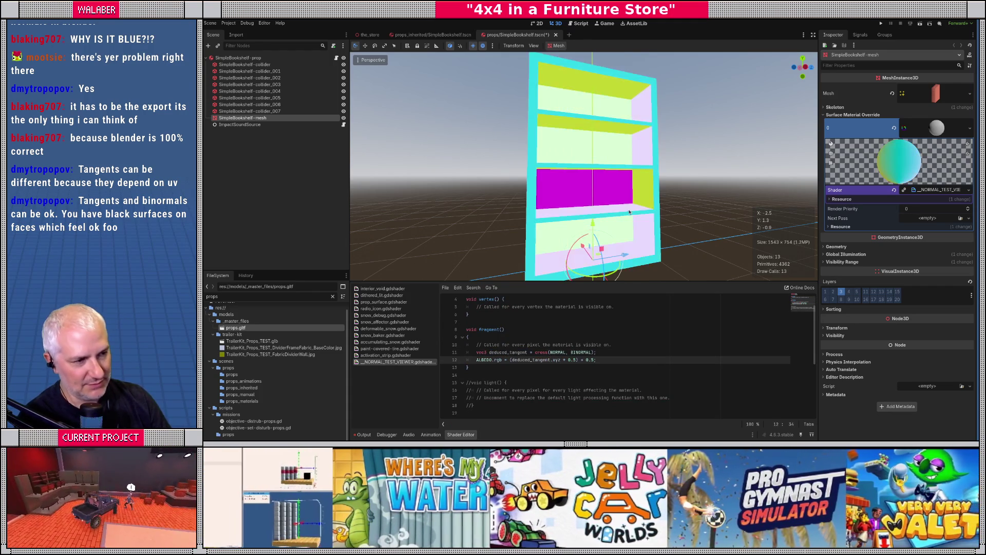
- Wrap the cross product on line 11 in normalize() and orbit to view the bookshelf
{"action": "mouse_move", "coordinate": [638, 198]}
{"action": "left_mouse_down"}
{"action": "mouse_move", "coordinate": [574, 188]}
{"action": "mouse_move", "coordinate": [640, 202]}
{"action": "mouse_move", "coordinate": [631, 203]}
{"action": "left_mouse_up"}
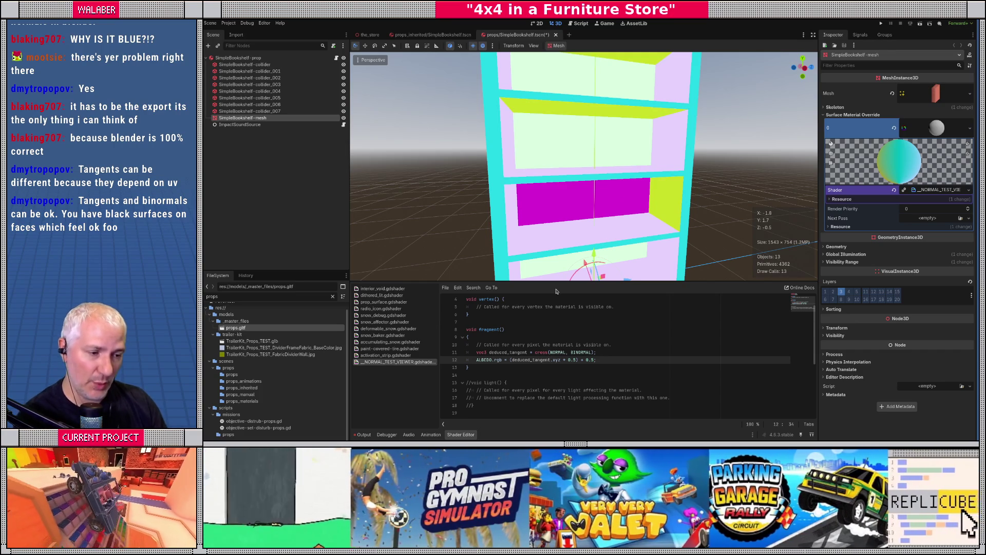
{"action": "left_click", "coordinate": [533, 352]}
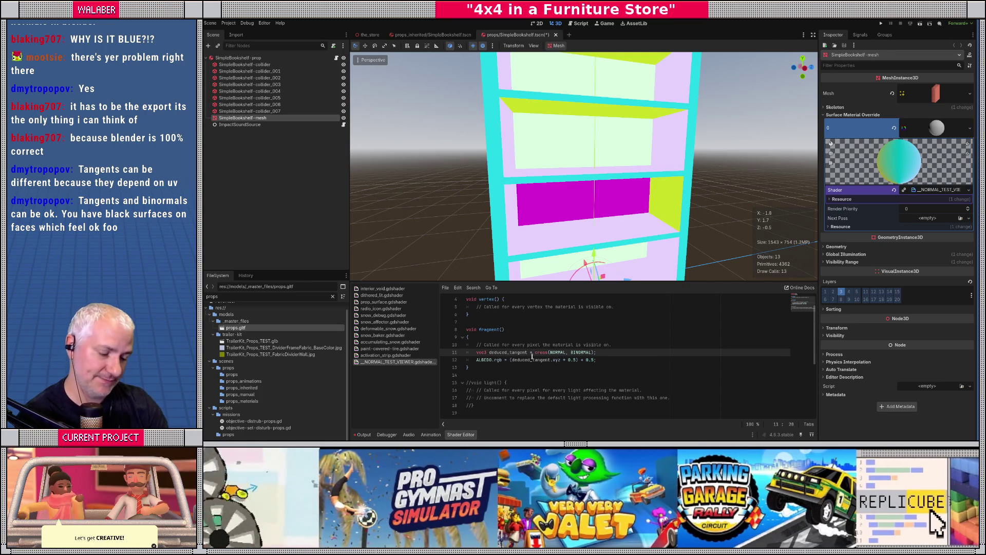
{"action": "type", "text": "normalize("}
{"action": "key", "text": "End"}
{"action": "key", "text": "Left"}
{"action": "type", "text": ")"}
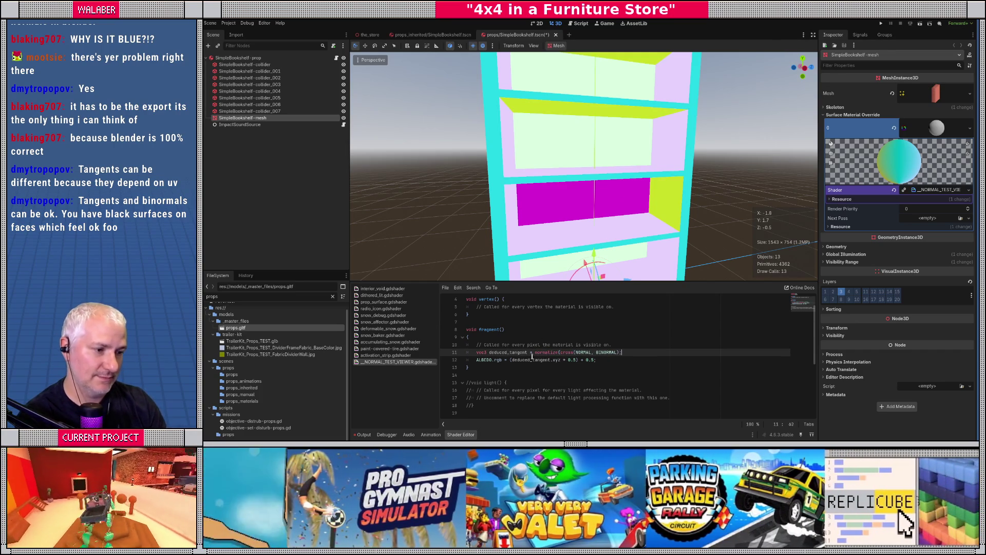
{"action": "type", "text": ")"}
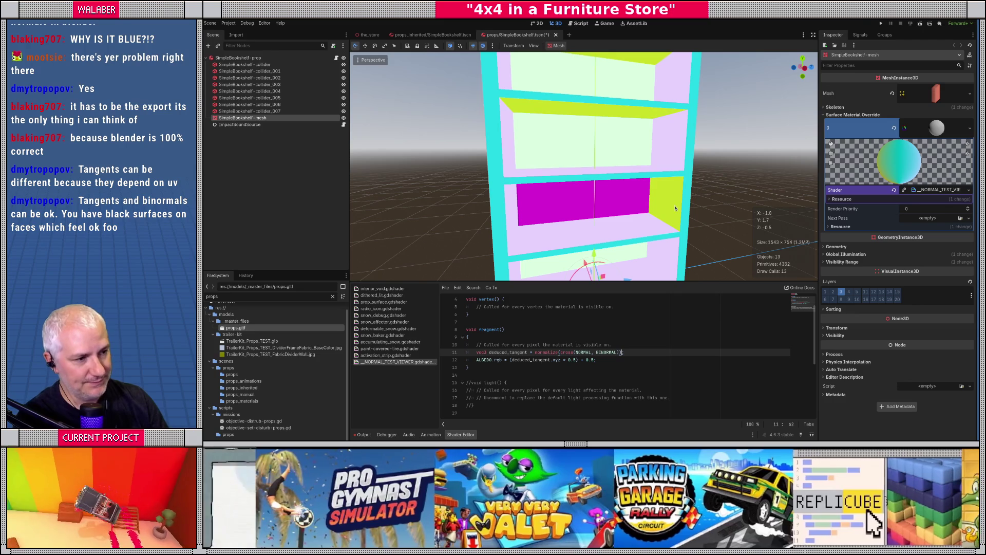
{"action": "mouse_move", "coordinate": [657, 218]}
{"action": "left_mouse_down"}
{"action": "mouse_move", "coordinate": [646, 210]}
{"action": "mouse_move", "coordinate": [570, 239]}
{"action": "mouse_move", "coordinate": [667, 233]}
{"action": "mouse_move", "coordinate": [652, 141]}
{"action": "mouse_move", "coordinate": [615, 224]}
{"action": "left_mouse_up"}
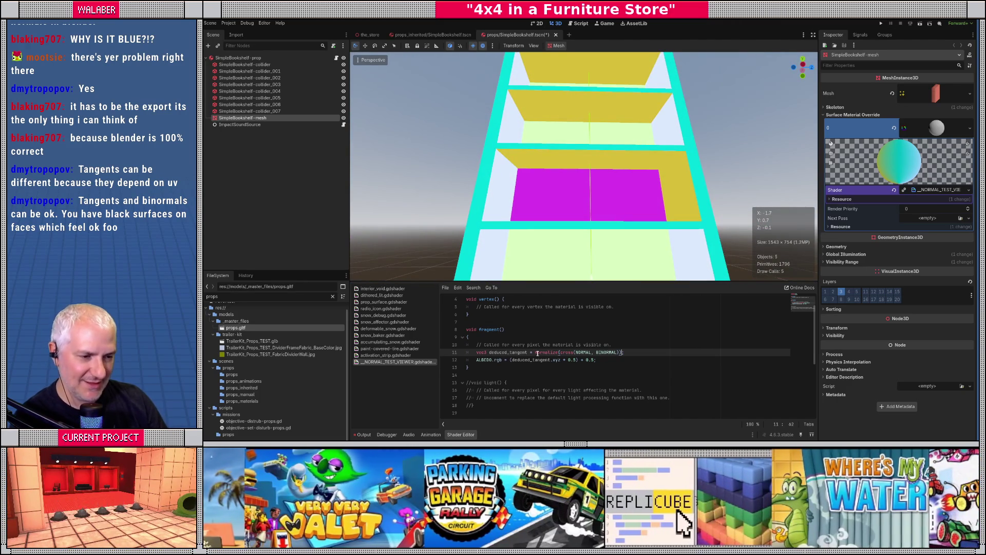
- Replace deduced_tangent with NORMAL in the ALBEDO line, turning the bookshelf pastel pink, cyan and mint
{"action": "double_click", "coordinate": [588, 352]}
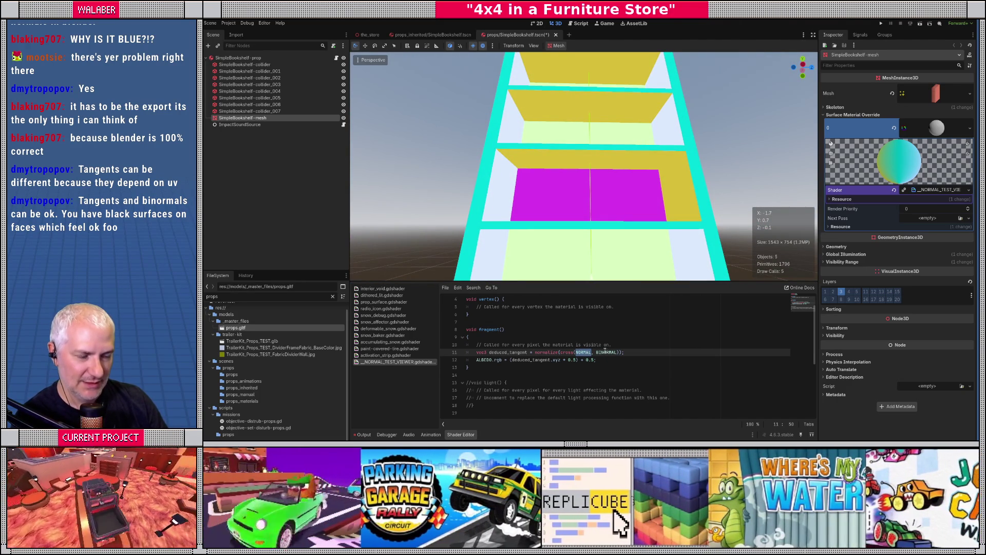
{"action": "left_click_drag", "start_coordinate": [608, 242], "coordinate": [615, 255]}
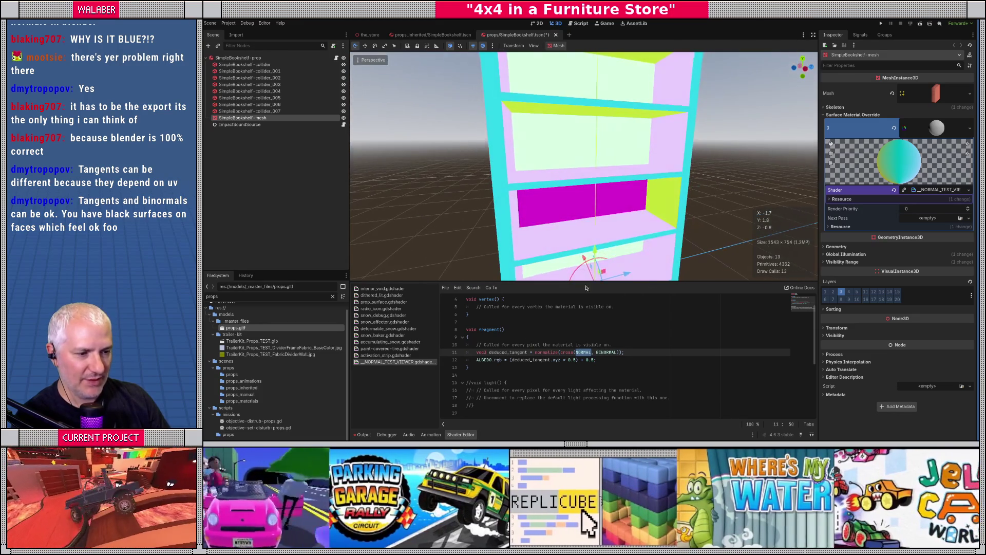
{"action": "left_click", "coordinate": [514, 354]}
{"action": "mouse_move", "coordinate": [570, 216]}
{"action": "left_mouse_down"}
{"action": "mouse_move", "coordinate": [554, 193]}
{"action": "mouse_move", "coordinate": [633, 249]}
{"action": "mouse_move", "coordinate": [565, 195]}
{"action": "left_mouse_up"}
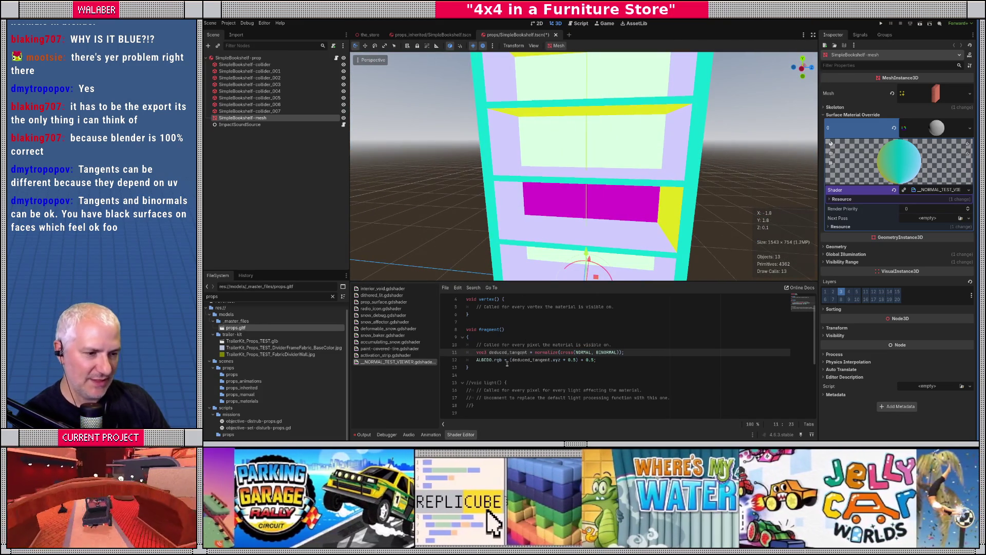
{"action": "double_click", "coordinate": [512, 360]}
{"action": "type", "text": "NORMAL"}
{"action": "mouse_move", "coordinate": [564, 233]}
{"action": "left_mouse_down"}
{"action": "mouse_move", "coordinate": [565, 220]}
{"action": "mouse_move", "coordinate": [612, 226]}
{"action": "mouse_move", "coordinate": [569, 226]}
{"action": "mouse_move", "coordinate": [611, 214]}
{"action": "mouse_move", "coordinate": [571, 193]}
{"action": "left_mouse_up"}
{"action": "scroll", "coordinate": [572, 193], "scroll_direction": "down", "scroll_amount": 5}
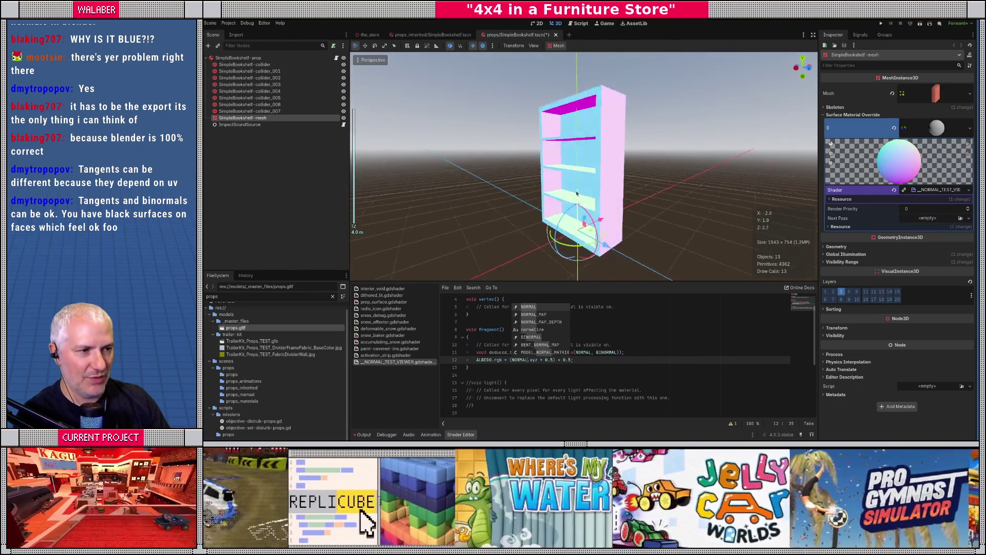
- After orbiting the bookshelf, swap NORMAL.xyz for TANGENT.xyz in the ALBEDO line
{"action": "mouse_move", "coordinate": [670, 194]}
{"action": "left_mouse_down"}
{"action": "mouse_move", "coordinate": [601, 243]}
{"action": "mouse_move", "coordinate": [695, 182]}
{"action": "mouse_move", "coordinate": [489, 191]}
{"action": "left_mouse_up"}
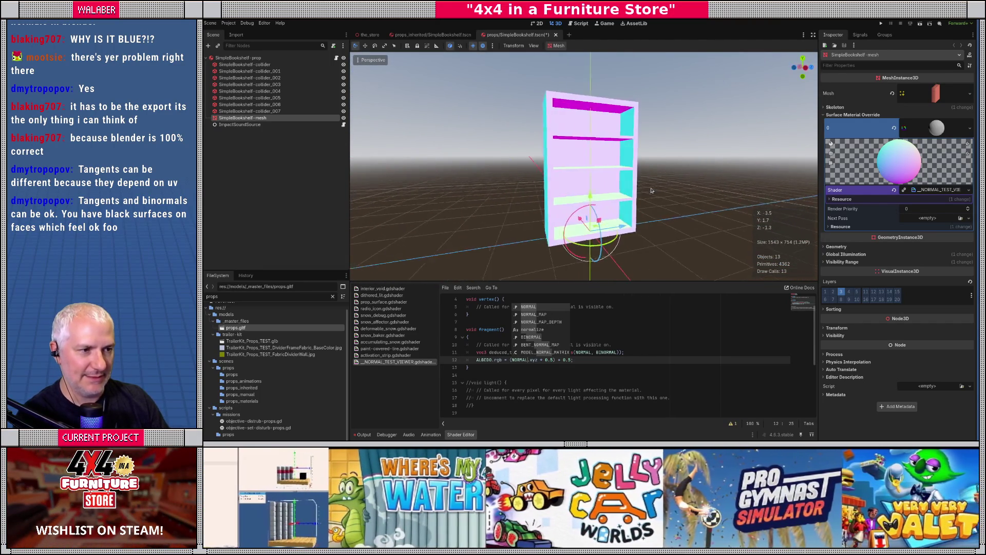
{"action": "mouse_move", "coordinate": [626, 190]}
{"action": "left_mouse_down"}
{"action": "mouse_move", "coordinate": [621, 226]}
{"action": "mouse_move", "coordinate": [617, 190]}
{"action": "left_mouse_up"}
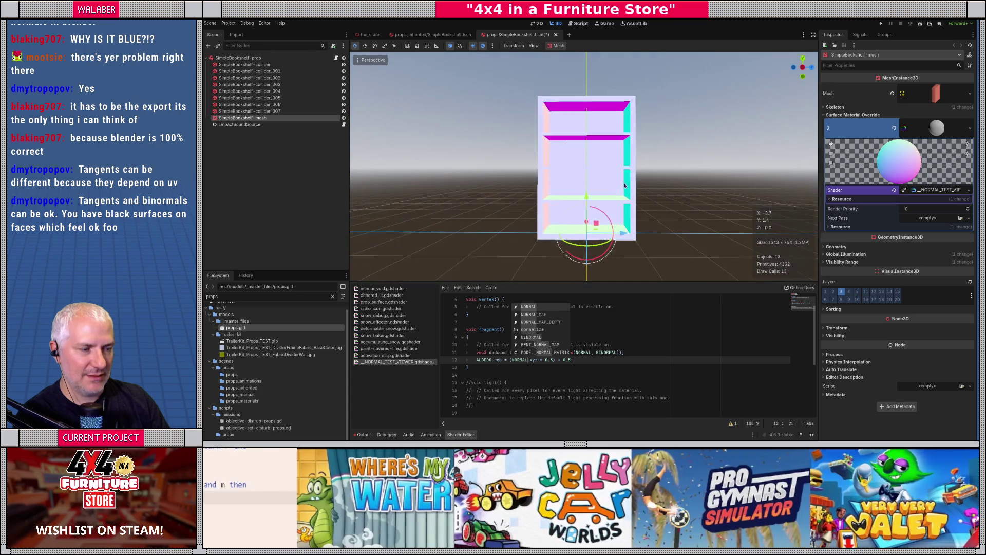
{"action": "scroll", "coordinate": [615, 189], "scroll_direction": "up", "scroll_amount": 5}
{"action": "scroll", "coordinate": [615, 189], "scroll_direction": "down", "scroll_amount": 2}
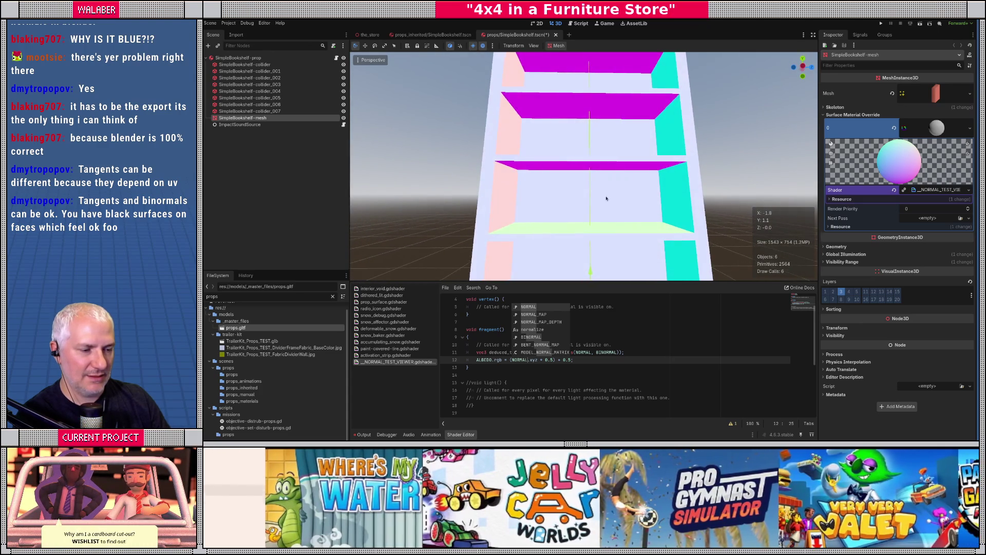
{"action": "left_click", "coordinate": [570, 360]}
{"action": "double_click", "coordinate": [599, 352]}
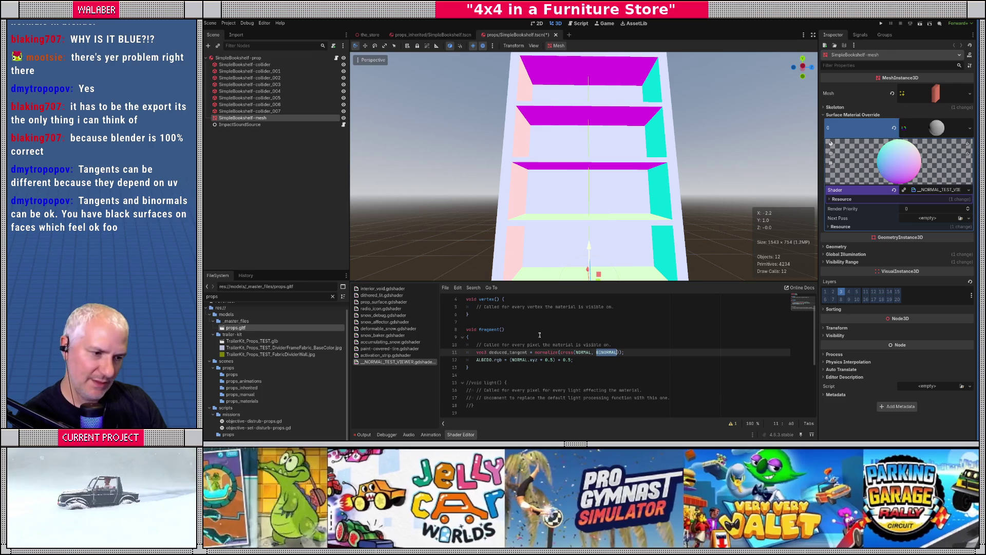
{"action": "double_click", "coordinate": [519, 360]}
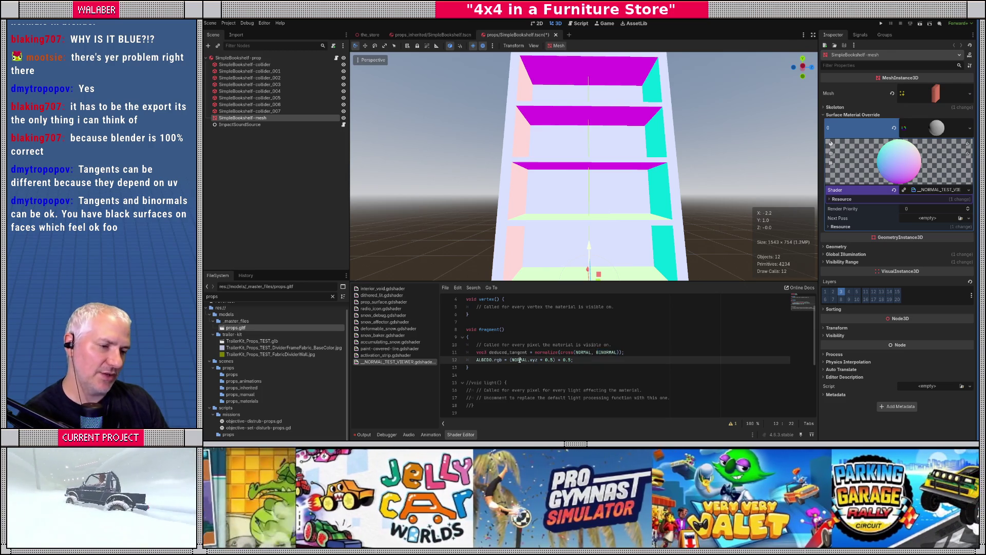
{"action": "type", "text": "TANGENT"}
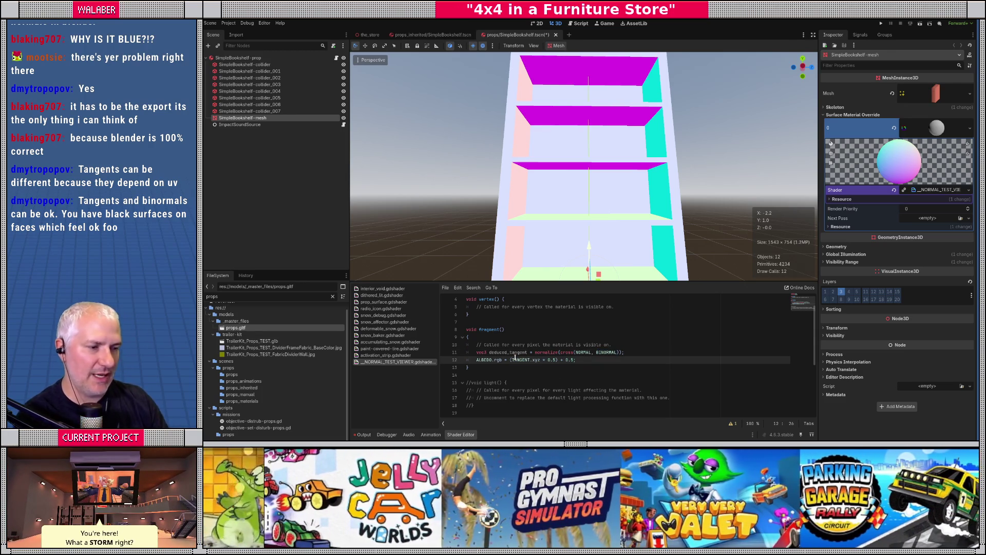
- Orbit and zoom around the tangent-coloured bookshelf, then orbit the mesh in Blender's UV Editing view
{"action": "mouse_move", "coordinate": [650, 173]}
{"action": "left_mouse_down"}
{"action": "mouse_move", "coordinate": [682, 157]}
{"action": "mouse_move", "coordinate": [679, 213]}
{"action": "mouse_move", "coordinate": [691, 231]}
{"action": "mouse_move", "coordinate": [552, 232]}
{"action": "mouse_move", "coordinate": [601, 223]}
{"action": "mouse_move", "coordinate": [639, 184]}
{"action": "mouse_move", "coordinate": [629, 153]}
{"action": "left_mouse_up"}
{"action": "scroll", "coordinate": [650, 214], "scroll_direction": "down", "scroll_amount": 5}
{"action": "scroll", "coordinate": [650, 214], "scroll_direction": "up", "scroll_amount": 5}
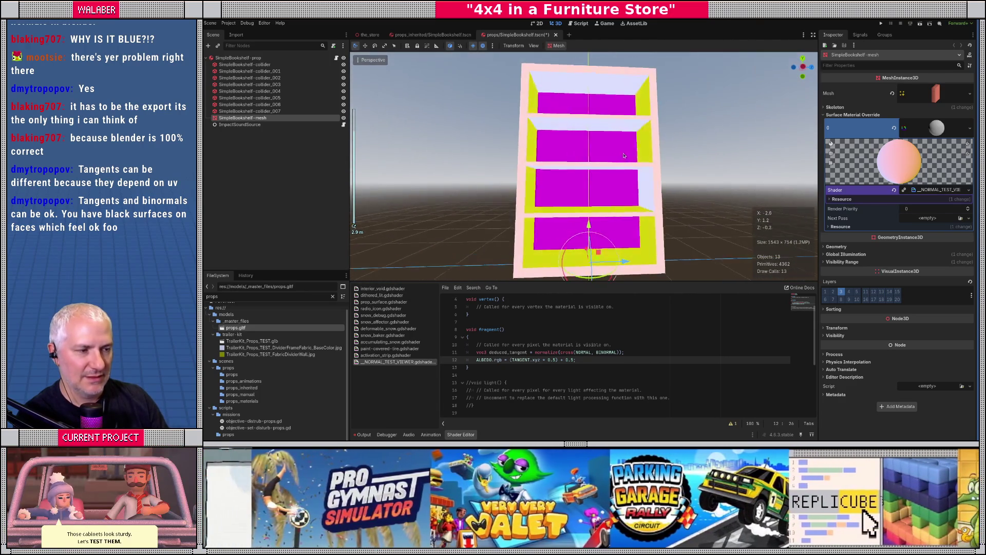
{"action": "scroll", "coordinate": [624, 157], "scroll_direction": "up", "scroll_amount": 4}
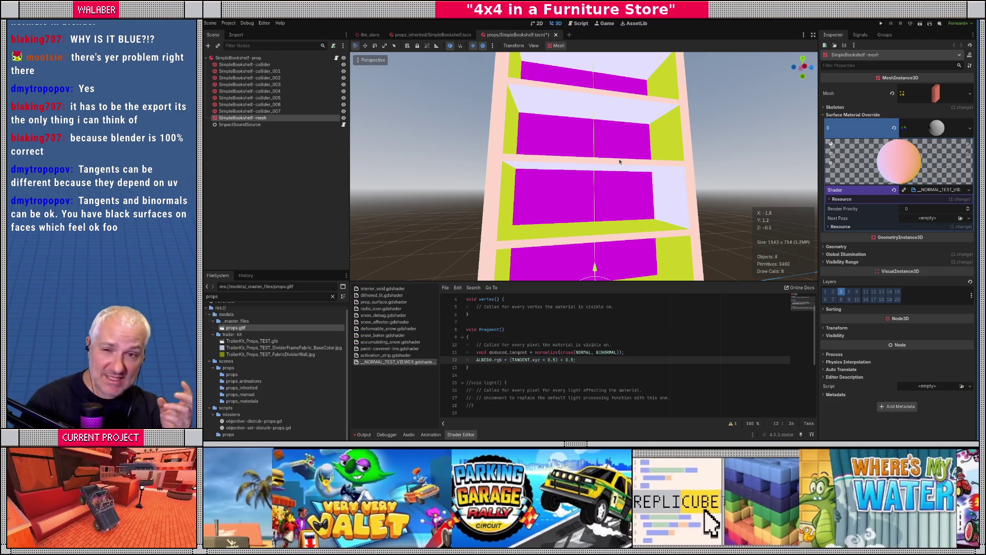
{"action": "left_click_drag", "start_coordinate": [636, 163], "coordinate": [676, 143]}
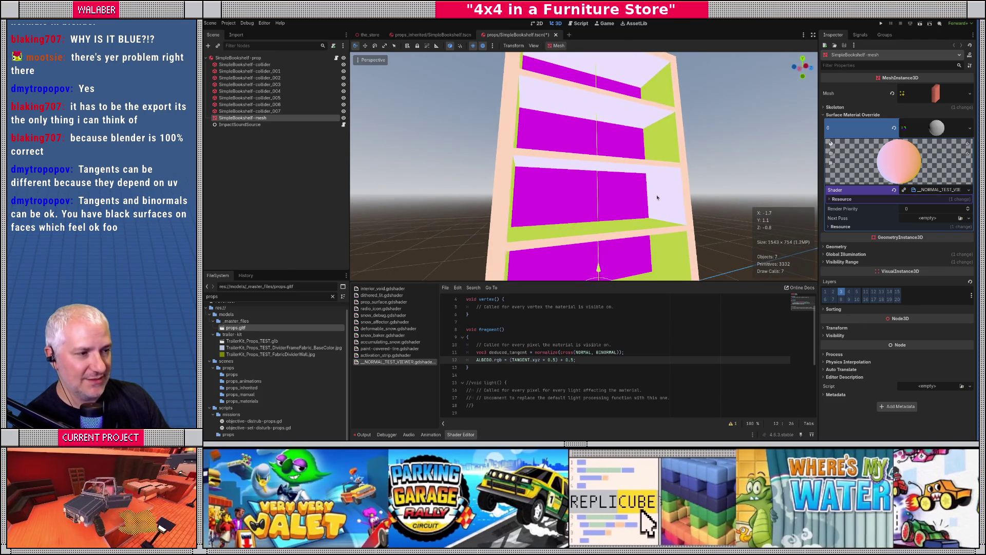
{"action": "key", "text": "alt+Tab"}
{"action": "mouse_move", "coordinate": [590, 196]}
{"action": "left_mouse_down"}
{"action": "mouse_move", "coordinate": [614, 203]}
{"action": "mouse_move", "coordinate": [628, 252]}
{"action": "left_mouse_up"}
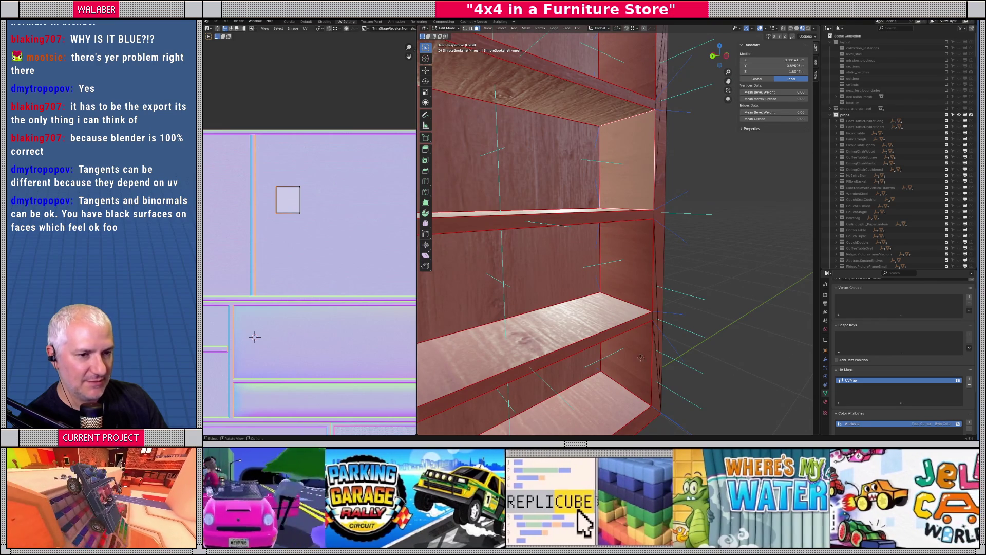
- Select the four right shelf panel faces and try moving UV vertices, cancelling each move
{"action": "left_click", "coordinate": [642, 357]}
{"action": "left_click", "coordinate": [628, 260]}
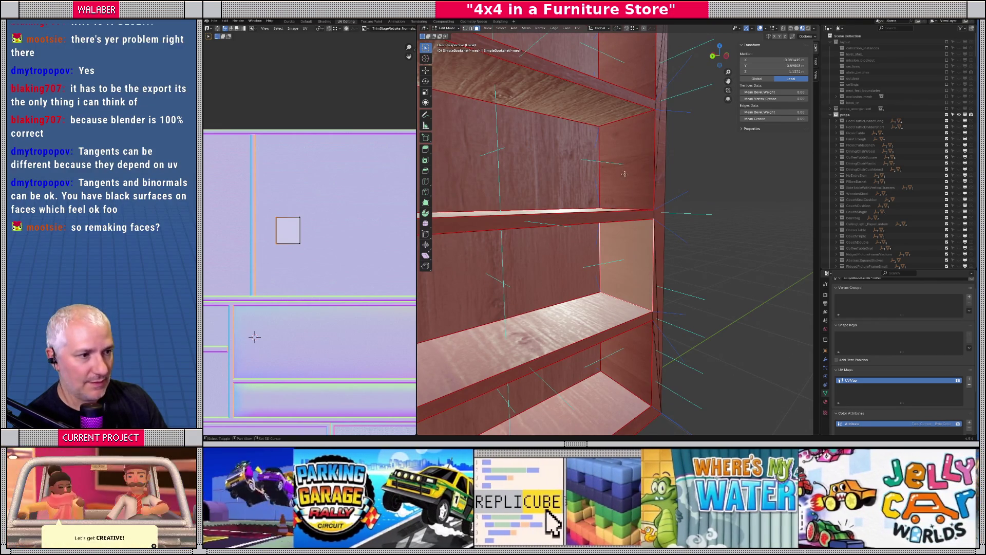
{"action": "left_click", "coordinate": [632, 155], "text": "shift"}
{"action": "left_click", "coordinate": [630, 64], "text": "shift"}
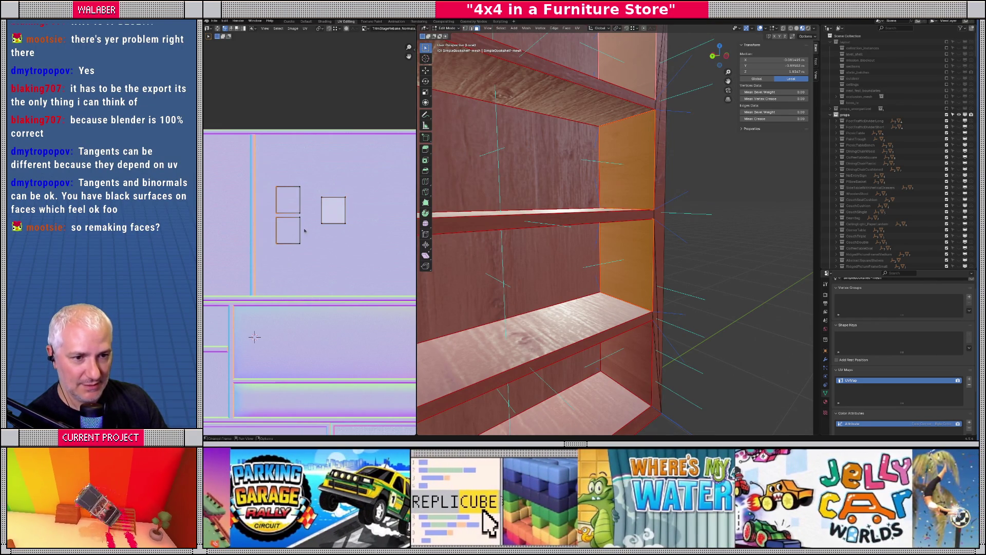
{"action": "left_click_drag", "start_coordinate": [324, 247], "coordinate": [325, 247]}
{"action": "key", "text": "g"}
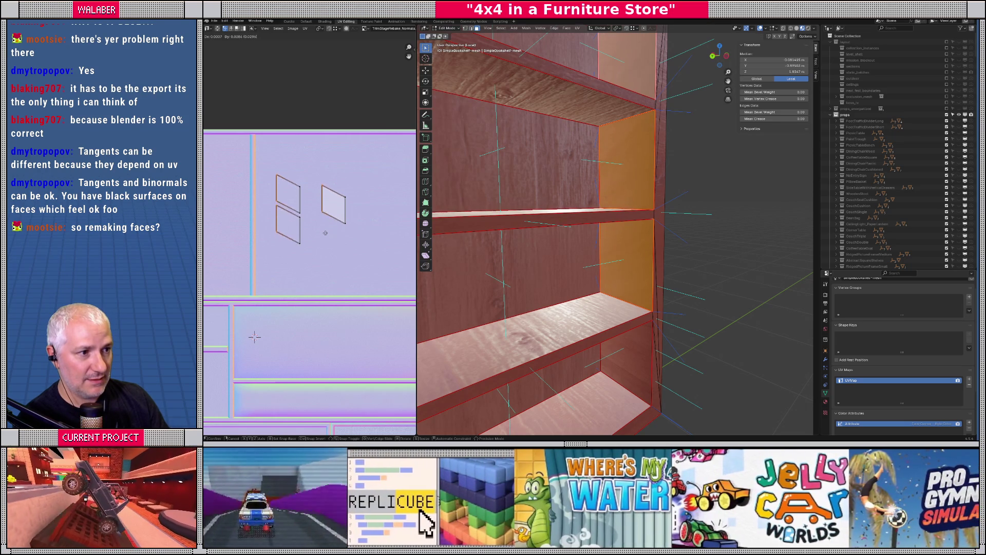
{"action": "key", "text": "Escape"}
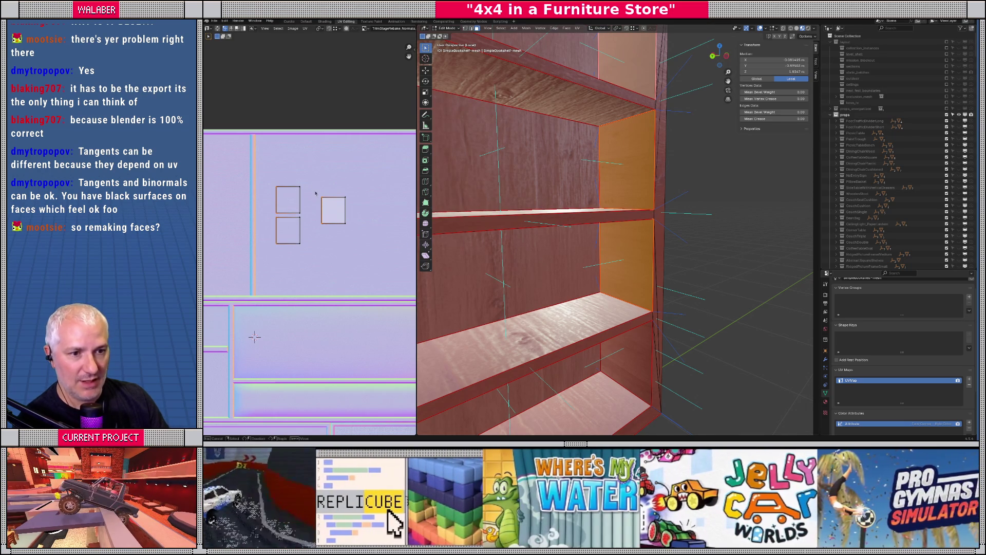
{"action": "left_click_drag", "start_coordinate": [339, 253], "coordinate": [339, 251]}
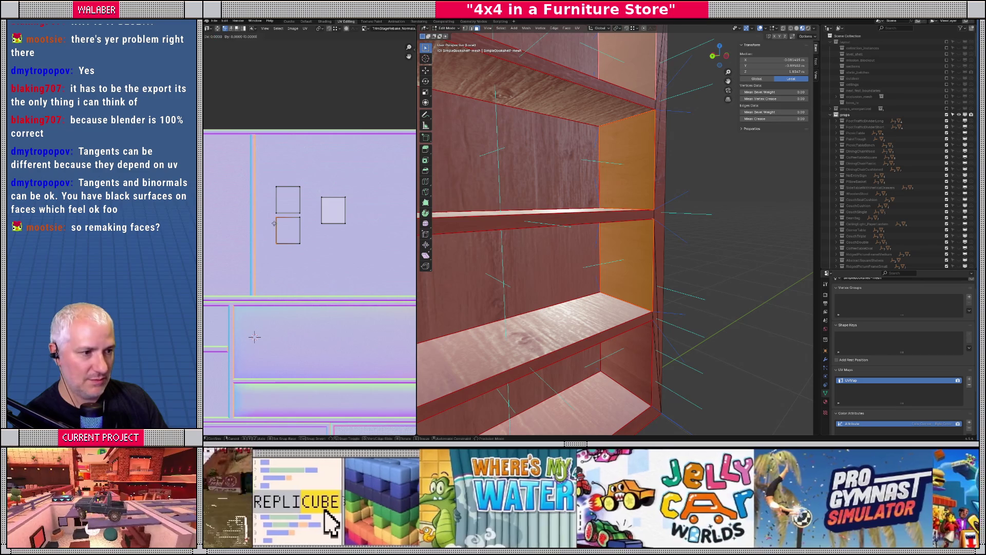
{"action": "key", "text": "Escape"}
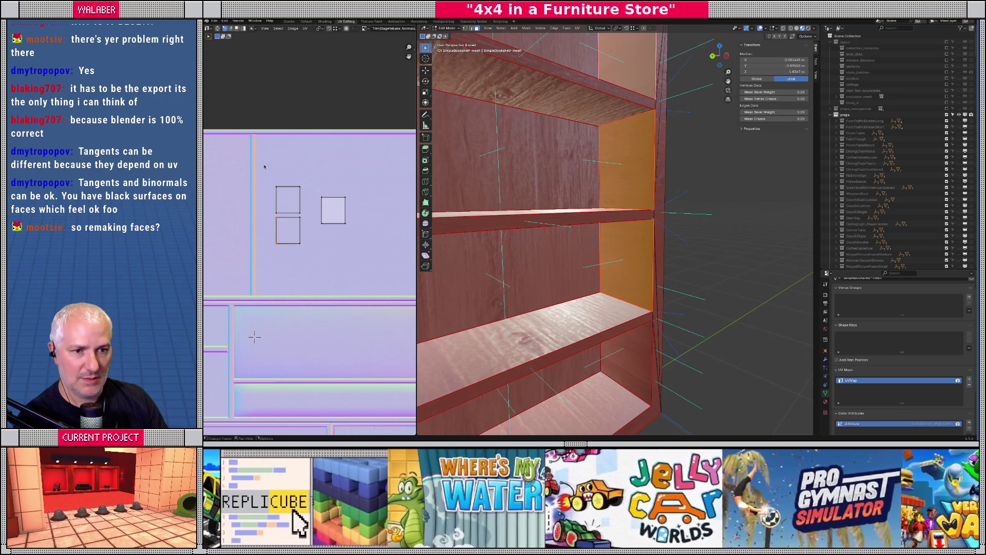
{"action": "left_click_drag", "start_coordinate": [284, 277], "coordinate": [283, 277]}
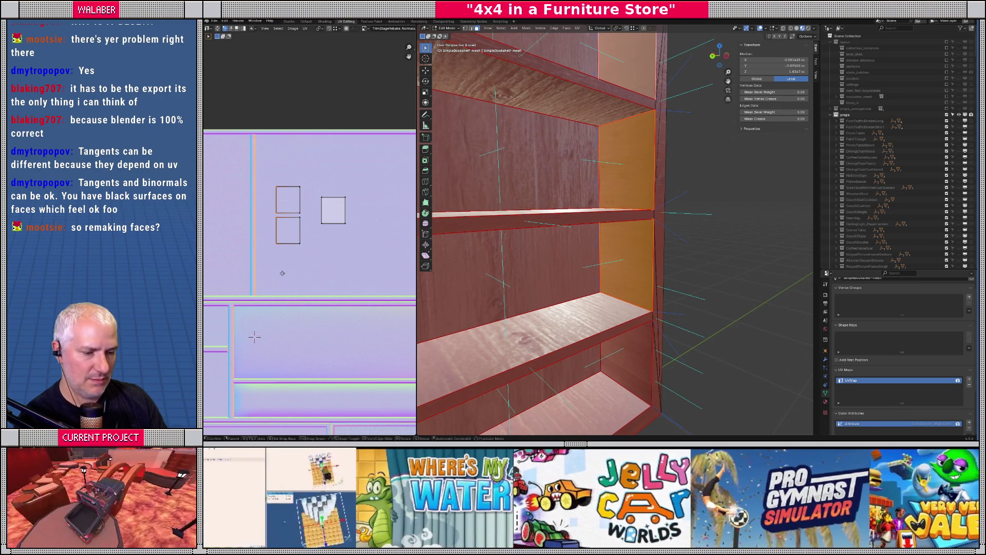
{"action": "key", "text": "Escape"}
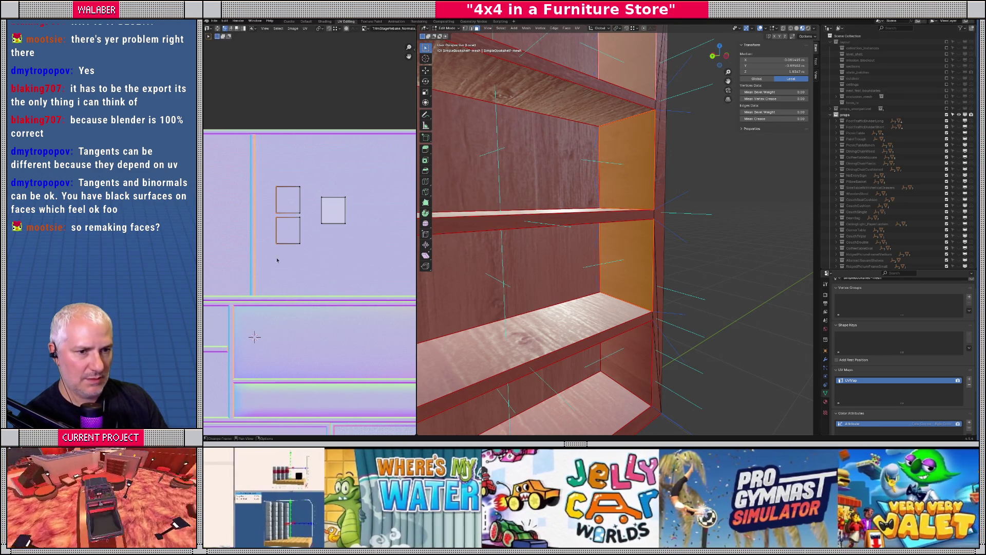
- Select the lower and upper inner side faces and rescale one of their UV squares
{"action": "left_click", "coordinate": [613, 255]}
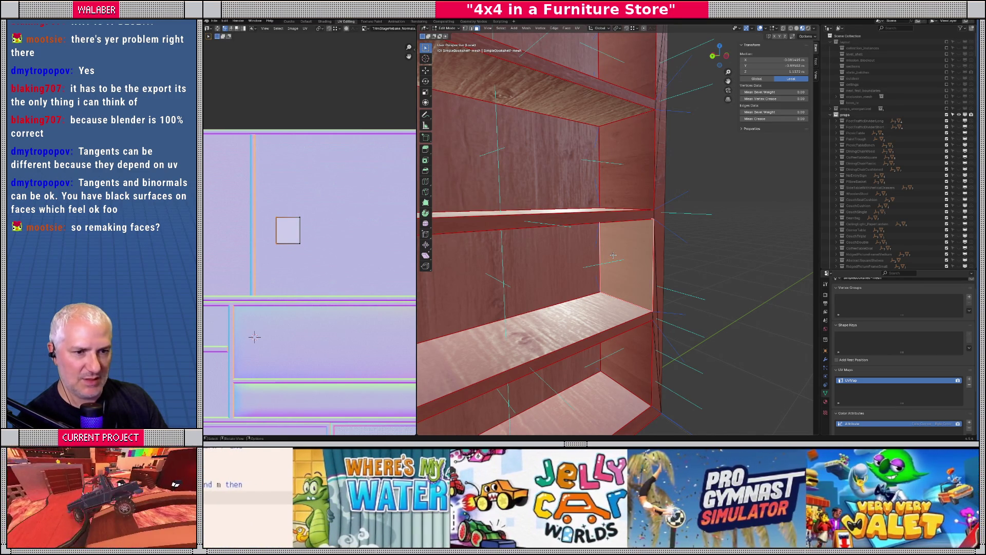
{"action": "left_click", "coordinate": [635, 166], "text": "shift"}
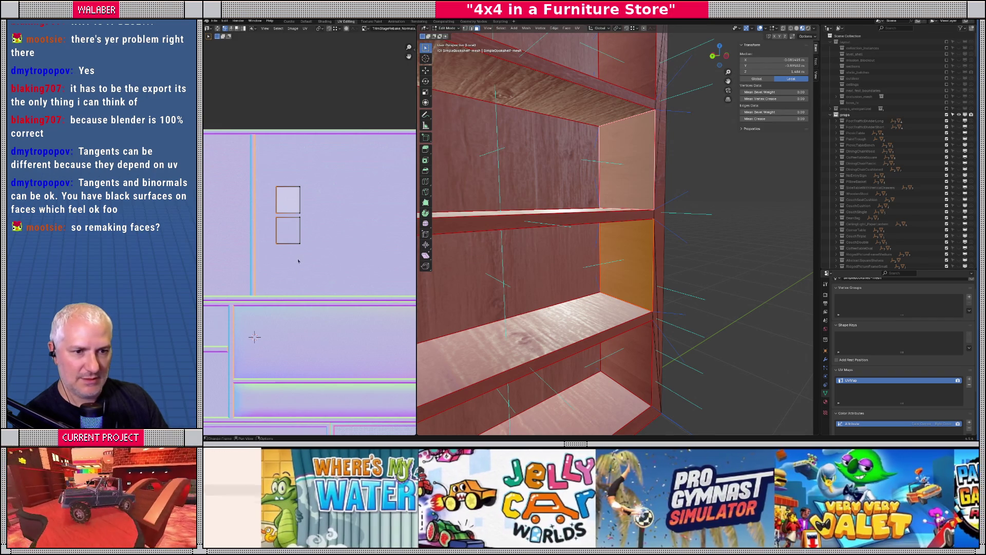
{"action": "left_click", "coordinate": [301, 245]}
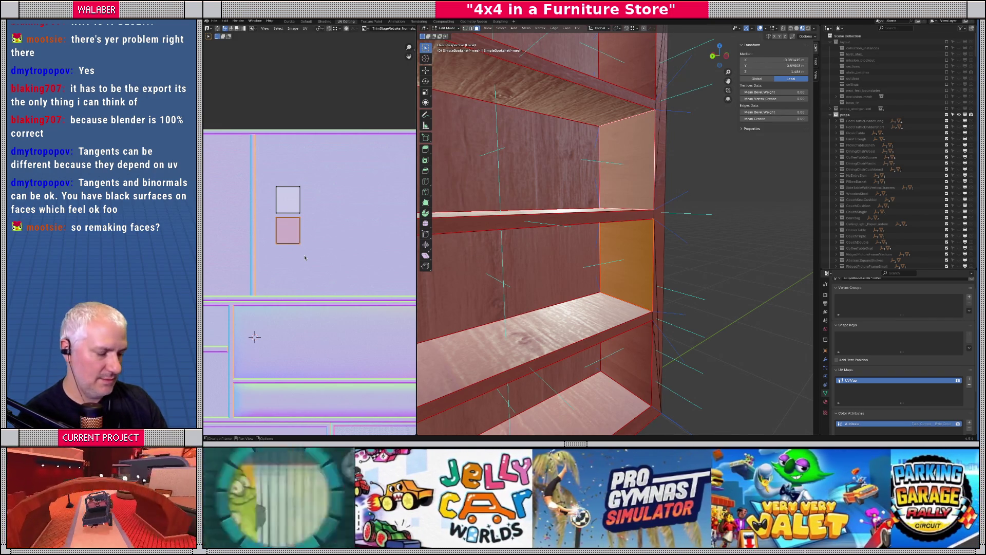
{"action": "key", "text": "s"}
{"action": "left_click", "coordinate": [352, 223]}
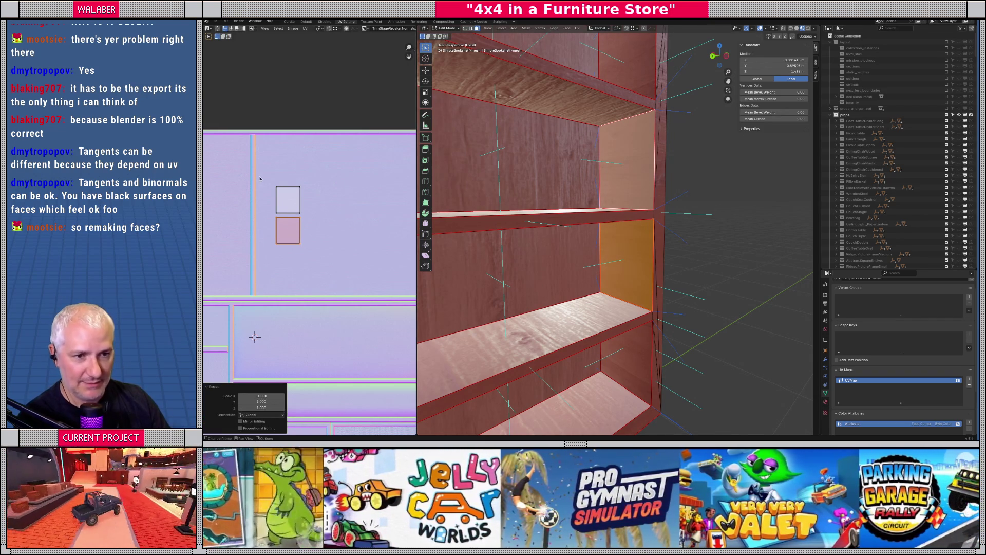
{"action": "scroll", "coordinate": [498, 245], "scroll_direction": "up", "scroll_amount": 5}
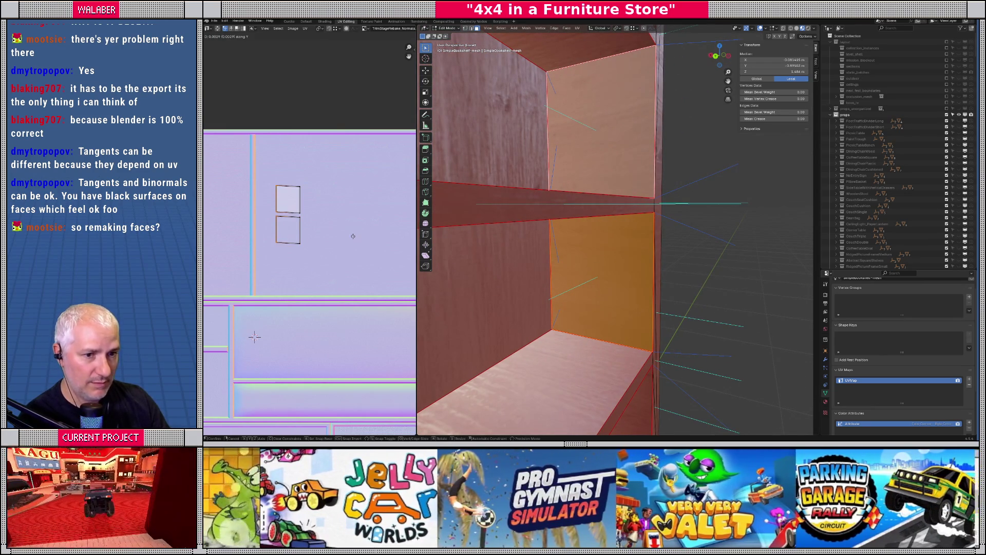
- Scale the lower UV square along Y and move both squares' edges vertically to square them
{"action": "left_click", "coordinate": [273, 247]}
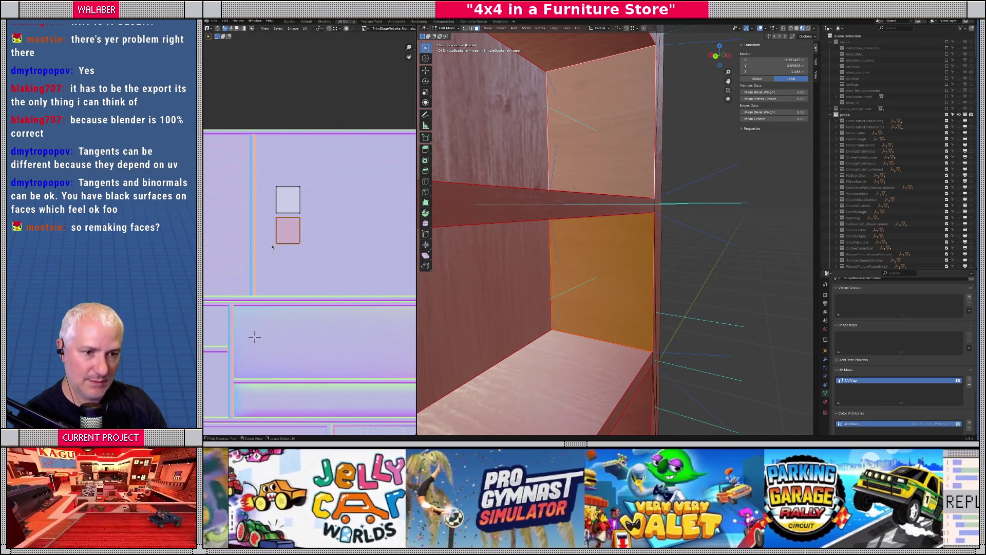
{"action": "key", "text": "s"}
{"action": "key", "text": "y"}
{"action": "left_click", "coordinate": [272, 246]}
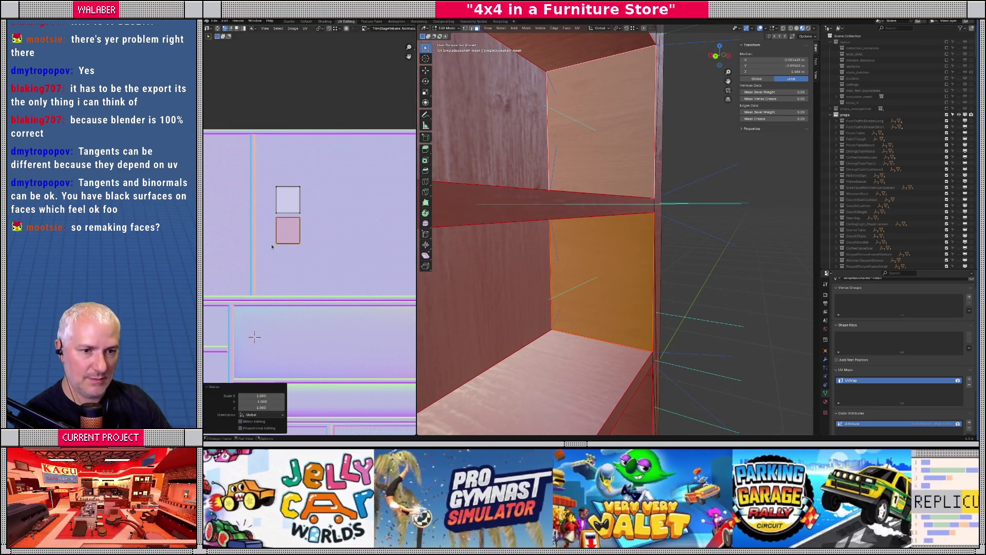
{"action": "left_click_drag", "start_coordinate": [274, 246], "coordinate": [281, 268]}
{"action": "key", "text": "g"}
{"action": "key", "text": "y"}
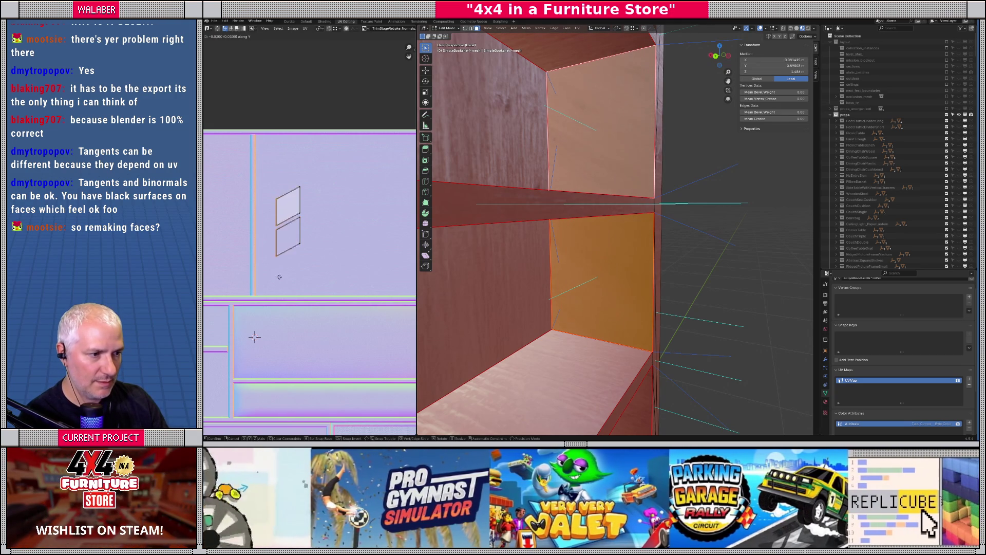
{"action": "left_click", "coordinate": [277, 271]}
{"action": "scroll", "coordinate": [575, 208], "scroll_direction": "down", "scroll_amount": 8}
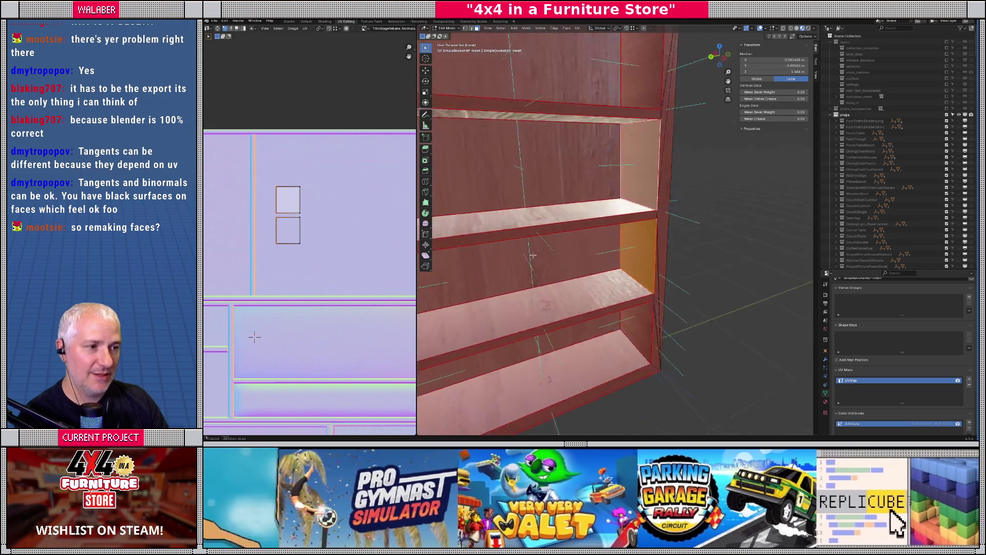
{"action": "scroll", "coordinate": [575, 208], "scroll_direction": "up", "scroll_amount": 3}
- Select the four compartment back faces and rotate the right-hand UV rectangle 180°
{"action": "left_click", "coordinate": [622, 205]}
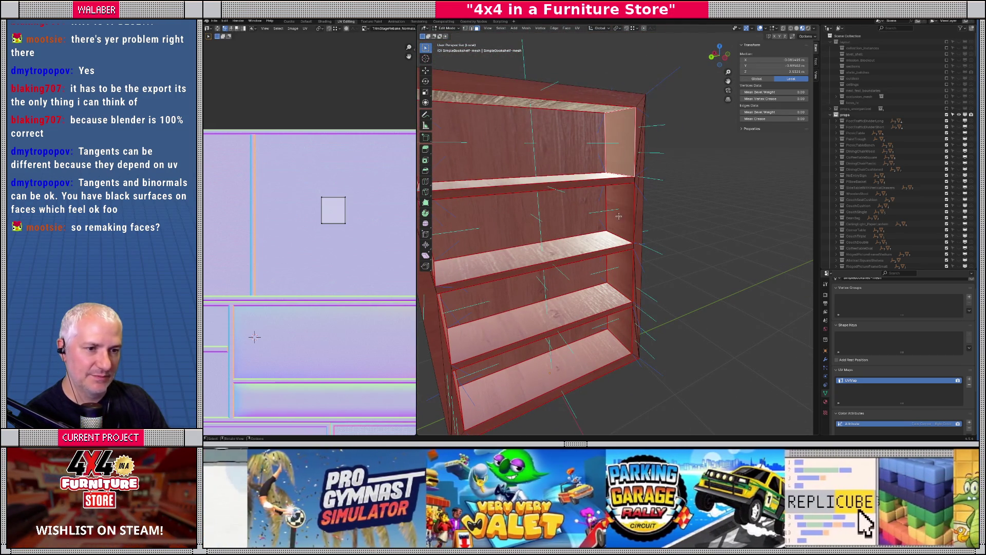
{"action": "left_click", "coordinate": [620, 217], "text": "shift"}
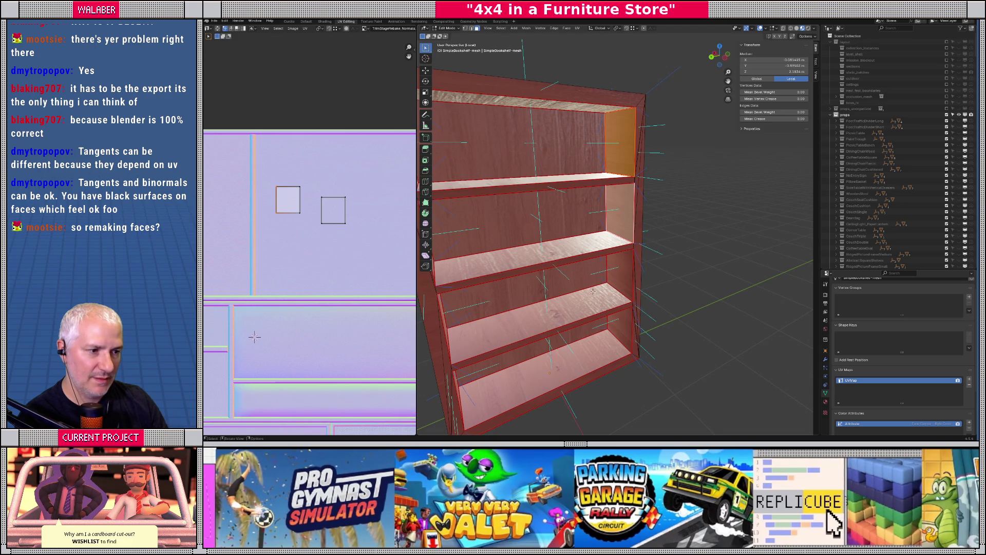
{"action": "left_click_drag", "start_coordinate": [619, 306], "coordinate": [559, 328]}
{"action": "left_click", "coordinate": [559, 329]}
{"action": "left_click", "coordinate": [562, 284], "text": "shift"}
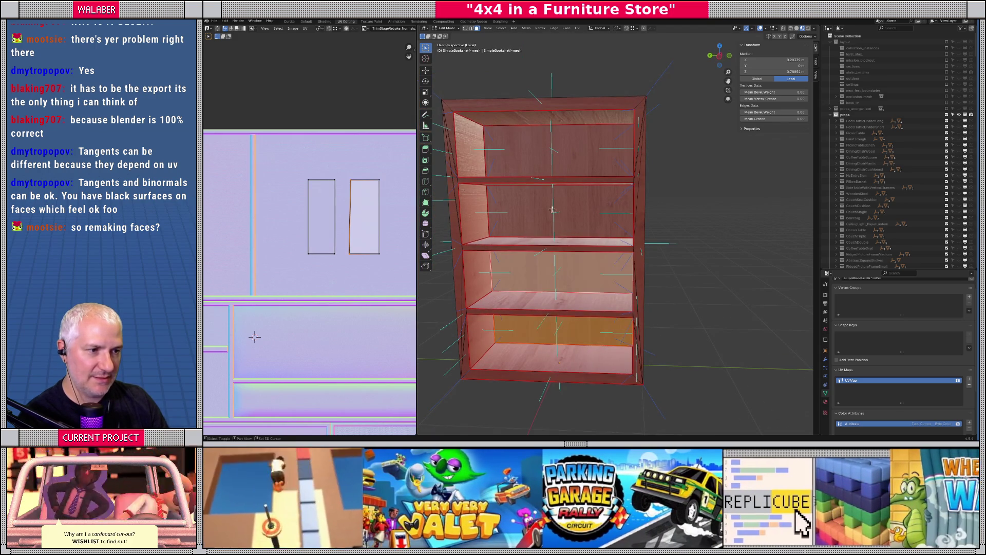
{"action": "left_click", "coordinate": [547, 162], "text": "shift"}
{"action": "left_click", "coordinate": [549, 209], "text": "shift"}
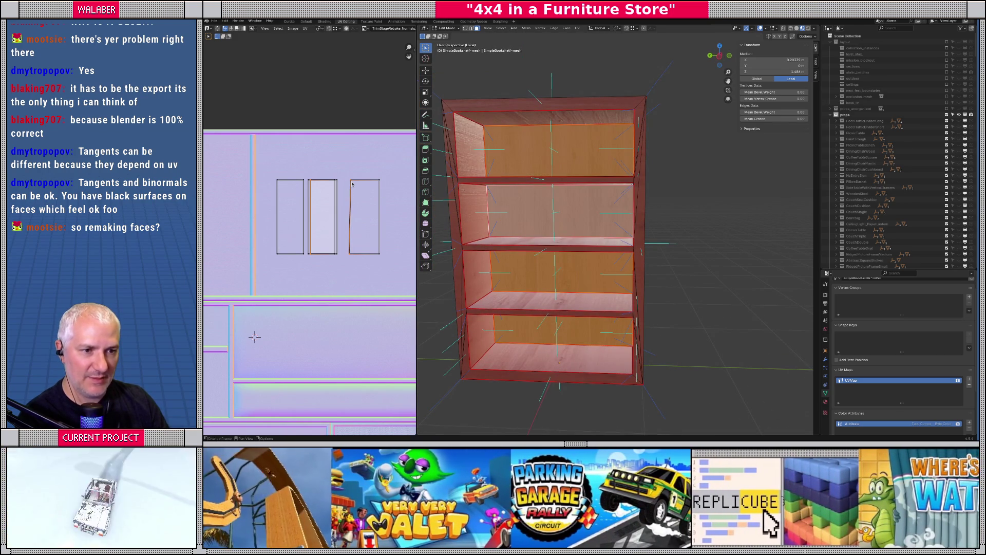
{"action": "left_click", "coordinate": [352, 183]}
{"action": "type", "text": "r"}
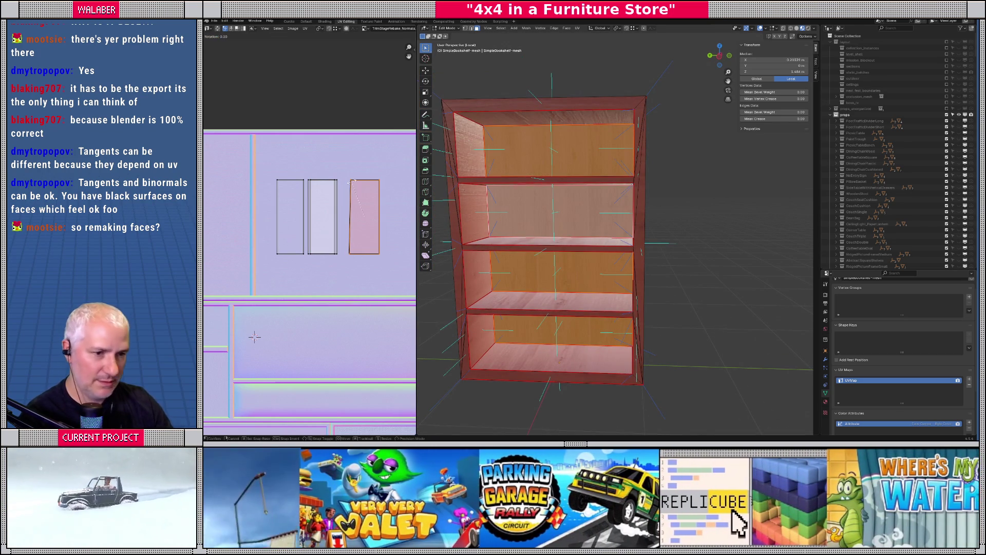
{"action": "type", "text": "180"}
{"action": "key", "text": "Return"}
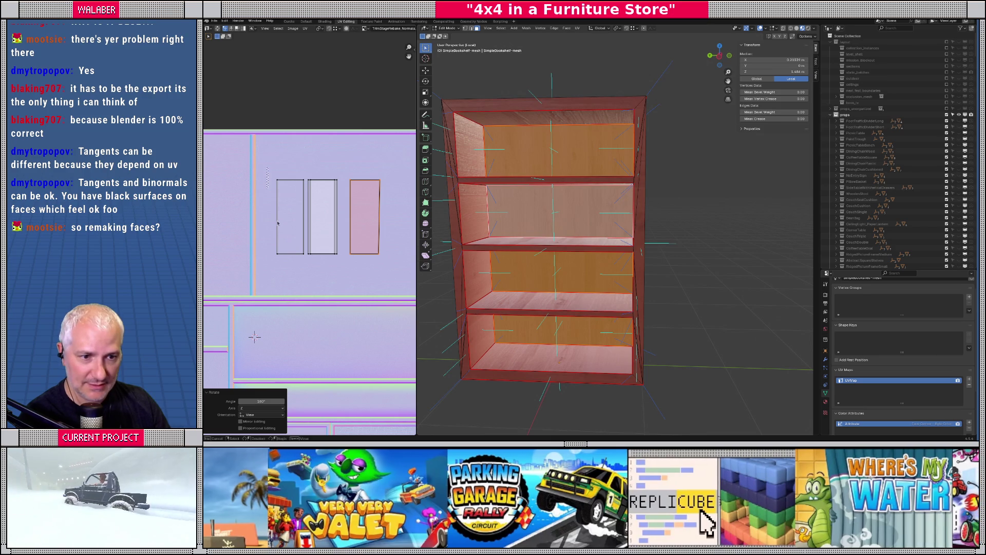
- Move the back-panel UV edges along Y to straighten the rectangles
{"action": "left_click", "coordinate": [343, 170]}
{"action": "left_click_drag", "start_coordinate": [357, 273], "coordinate": [356, 272]}
{"action": "key", "text": "g"}
{"action": "key", "text": "y"}
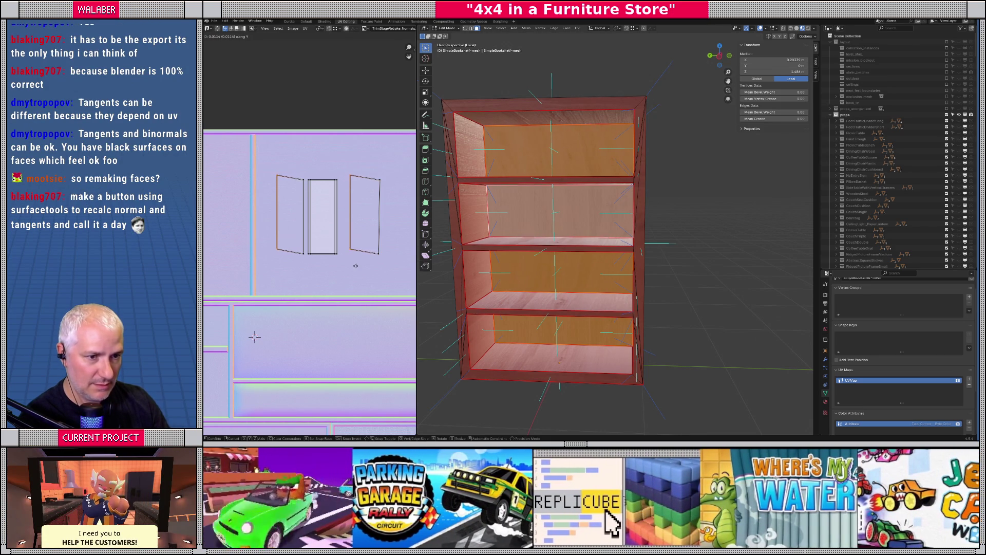
{"action": "left_click", "coordinate": [342, 193]}
- Rescale the third UV rectangle, align the outer edges along Y, and return to Object Mode
{"action": "left_click", "coordinate": [376, 248]}
{"action": "key", "text": "s"}
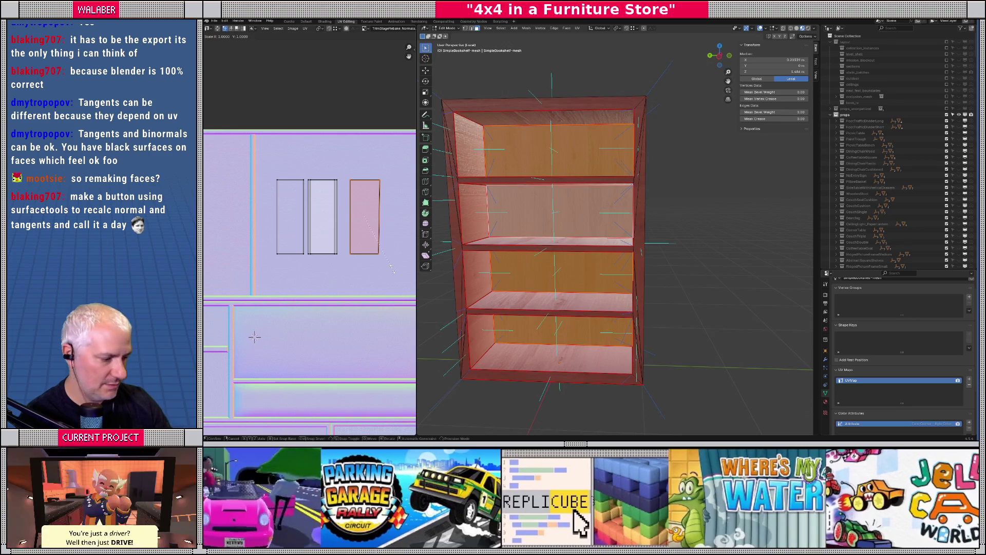
{"action": "left_click", "coordinate": [362, 245]}
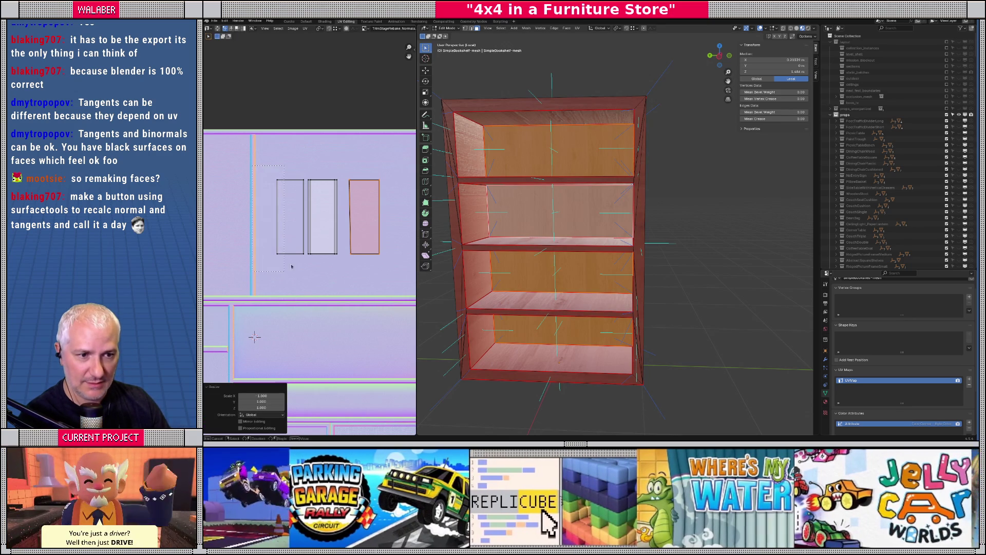
{"action": "left_click_drag", "start_coordinate": [286, 272], "coordinate": [287, 272]}
{"action": "left_click_drag", "start_coordinate": [363, 281], "coordinate": [363, 281]}
{"action": "key", "text": "g"}
{"action": "key", "text": "y"}
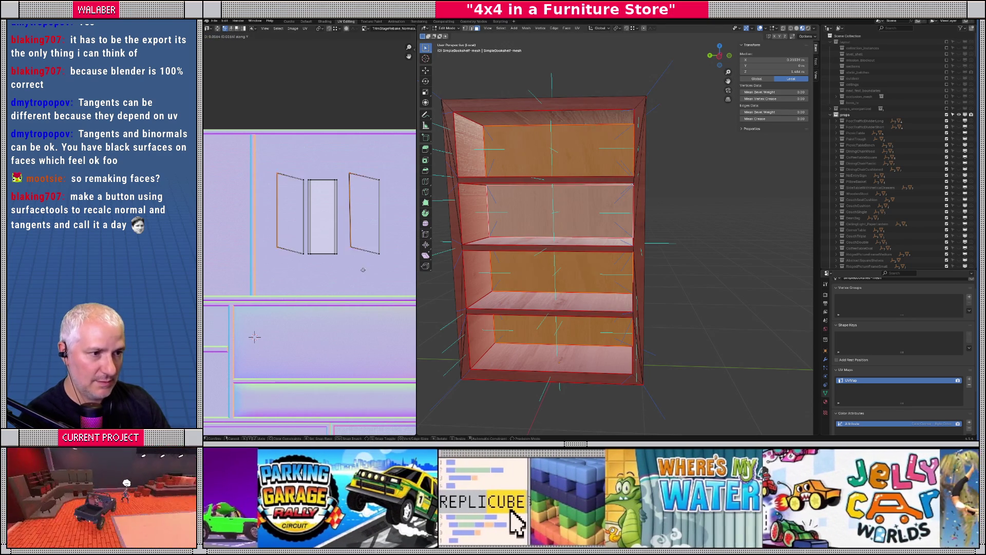
{"action": "left_click", "coordinate": [363, 286]}
{"action": "key", "text": "Tab"}
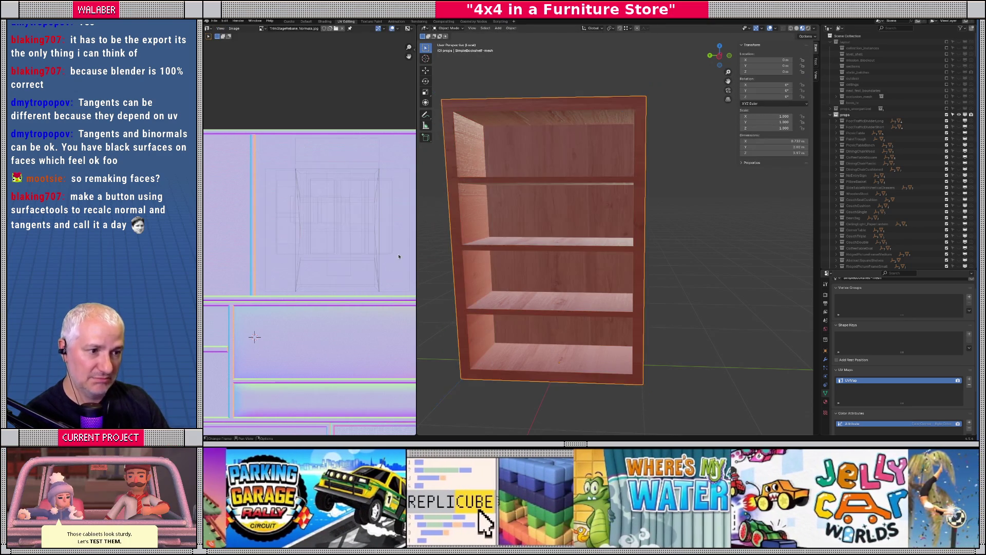
- Export the selected props collection through File > Export > glTF 2.0 as props.gltf
{"action": "left_click", "coordinate": [844, 115]}
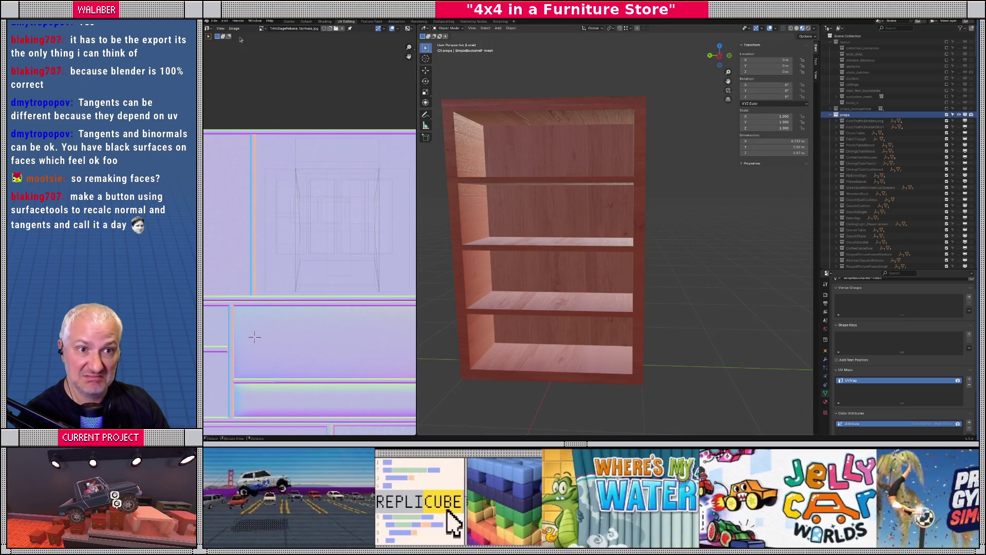
{"action": "left_click", "coordinate": [214, 21]}
{"action": "mouse_move", "coordinate": [236, 113]}
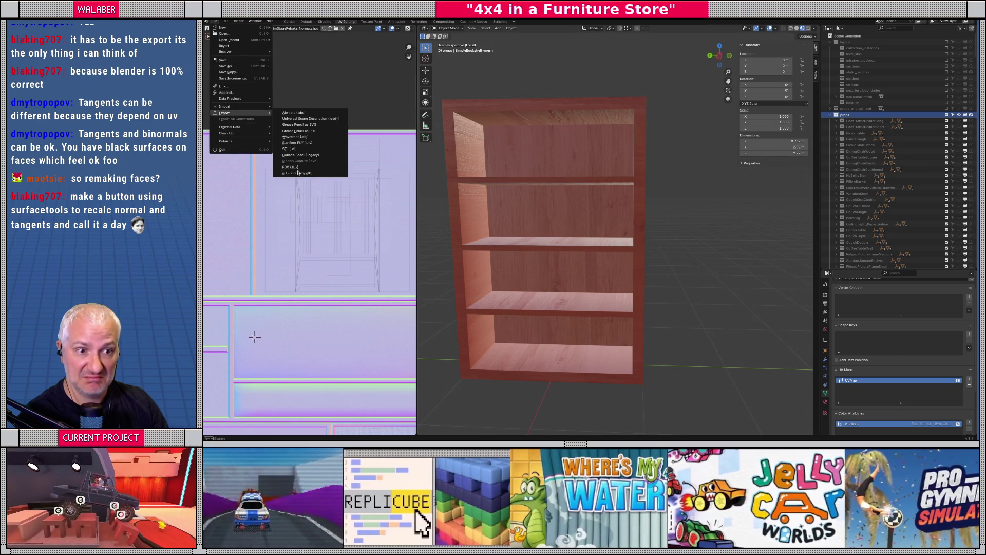
{"action": "left_click", "coordinate": [297, 173]}
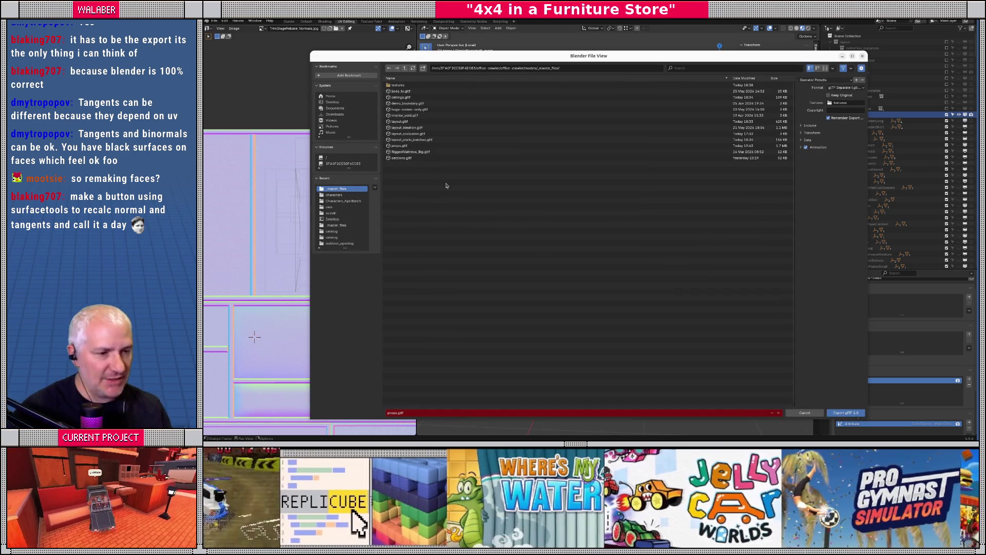
{"action": "left_click", "coordinate": [846, 412]}
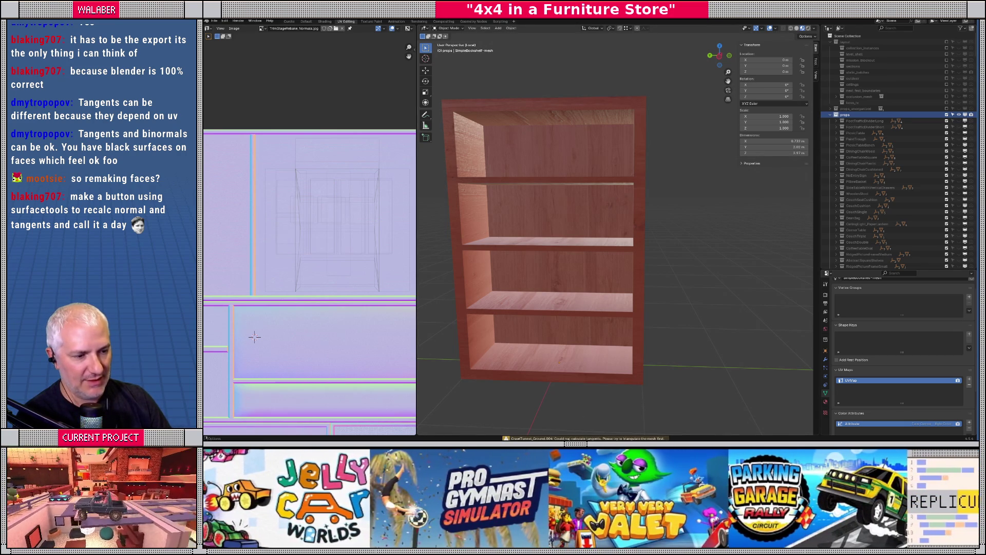
{"action": "left_click", "coordinate": [575, 438]}
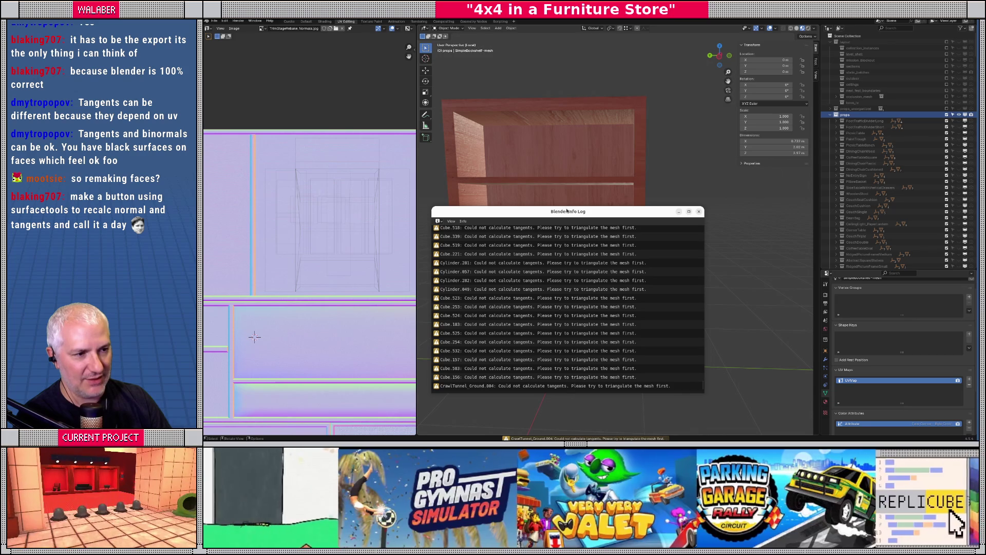
- Enlarge and scroll through the tangent-warning Info Log, then close it
{"action": "left_click_drag", "start_coordinate": [566, 204], "coordinate": [565, 40]}
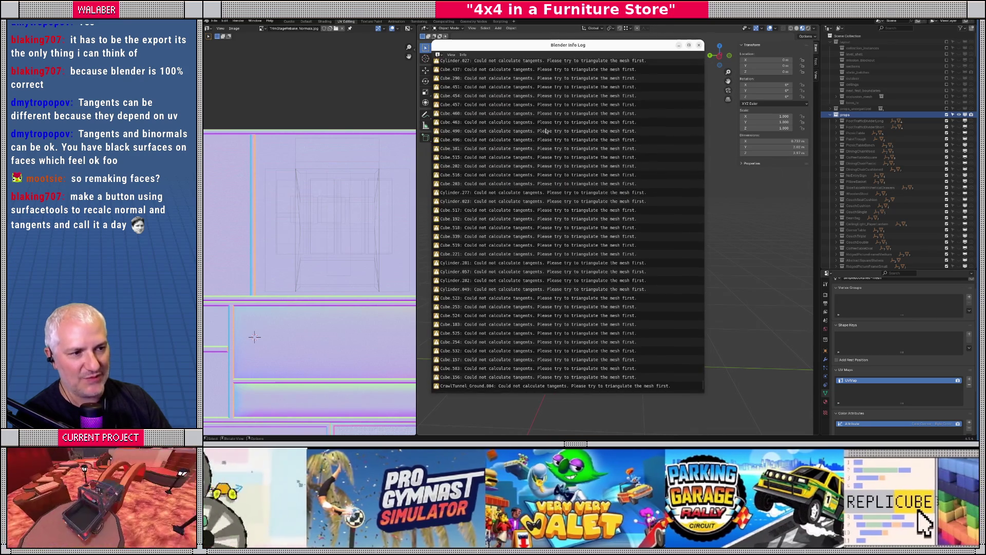
{"action": "scroll", "coordinate": [579, 184], "scroll_direction": "up", "scroll_amount": 10}
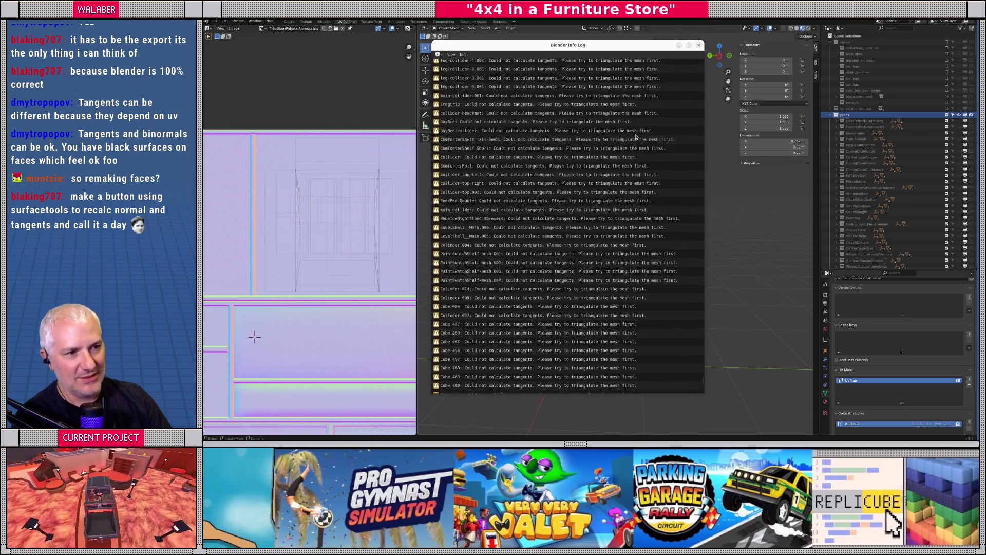
{"action": "scroll", "coordinate": [588, 130], "scroll_direction": "down", "scroll_amount": 10}
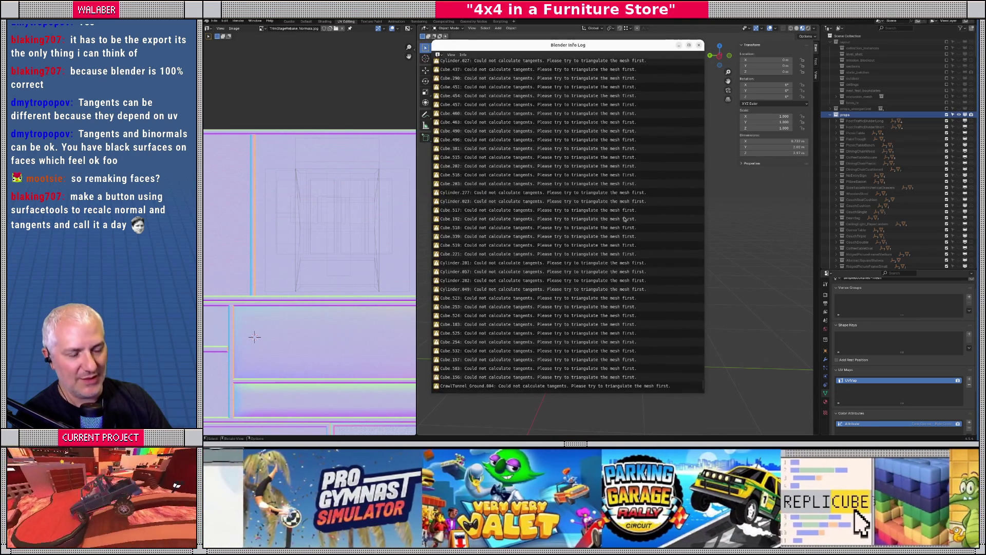
{"action": "scroll", "coordinate": [622, 246], "scroll_direction": "up", "scroll_amount": 10}
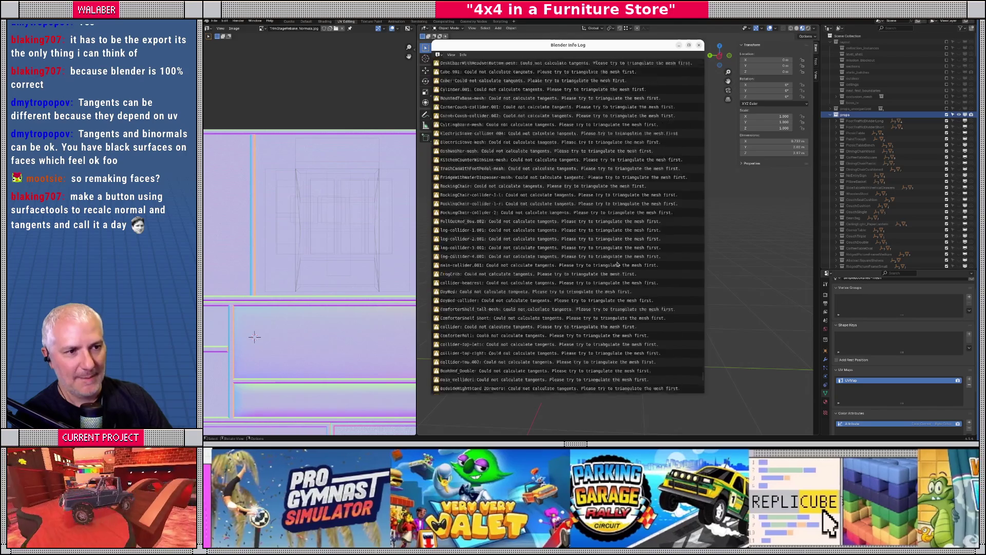
{"action": "scroll", "coordinate": [618, 264], "scroll_direction": "down", "scroll_amount": 15}
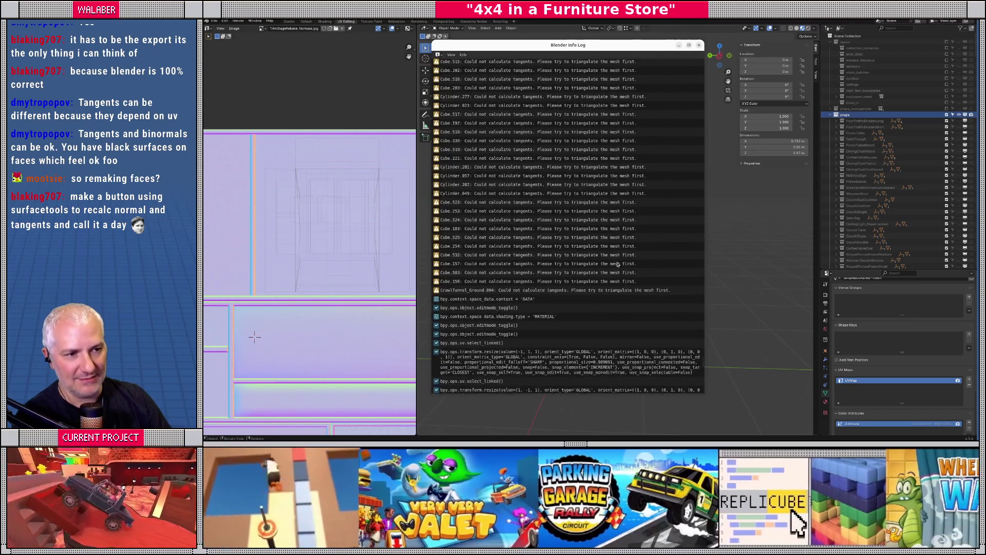
{"action": "scroll", "coordinate": [618, 264], "scroll_direction": "up", "scroll_amount": 15}
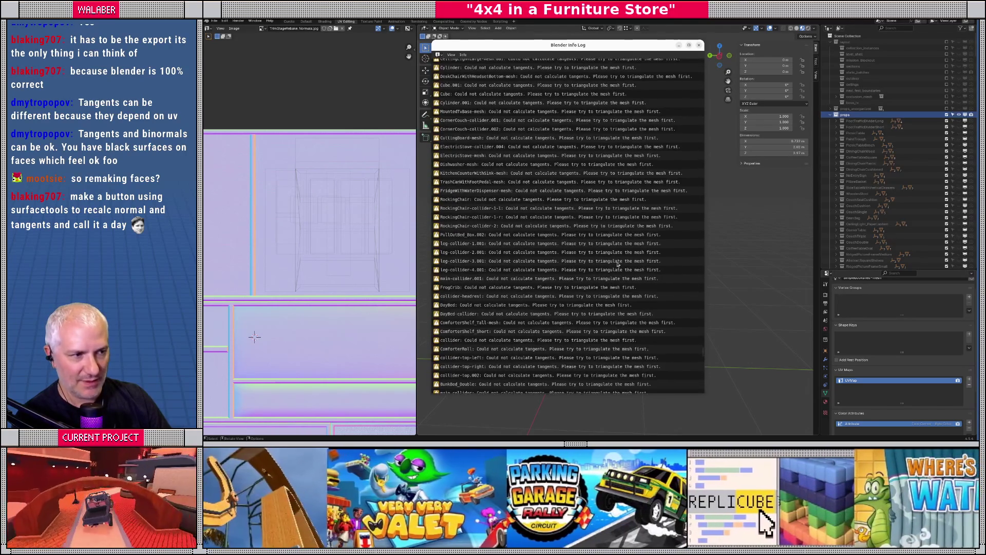
{"action": "left_click", "coordinate": [698, 45]}
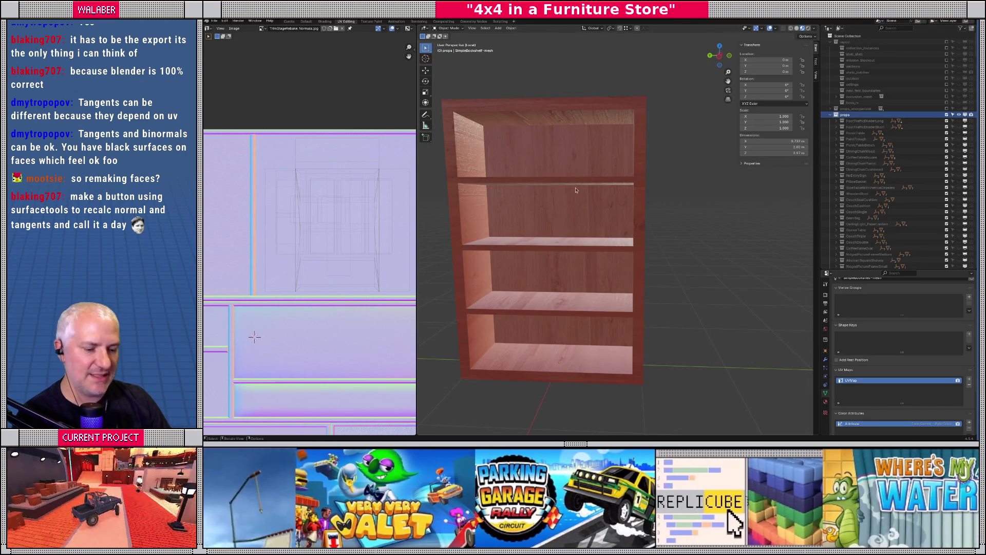
{"action": "key", "text": "alt+Tab"}
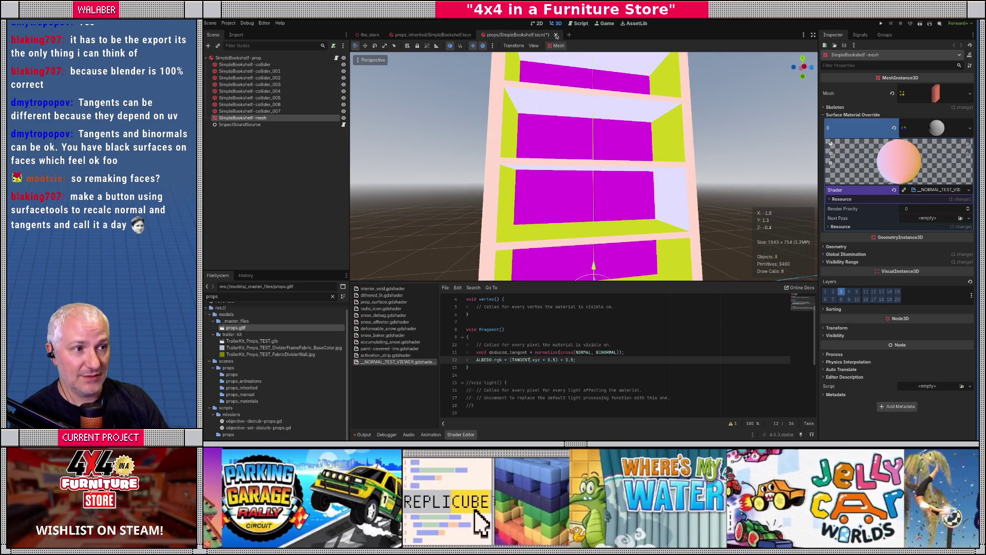
- Discard the SimpleBookshelf scene, inspect props/SimpleBookshelf.tscn, then close it back to the_store
{"action": "left_click", "coordinate": [556, 35]}
{"action": "left_click", "coordinate": [544, 246]}
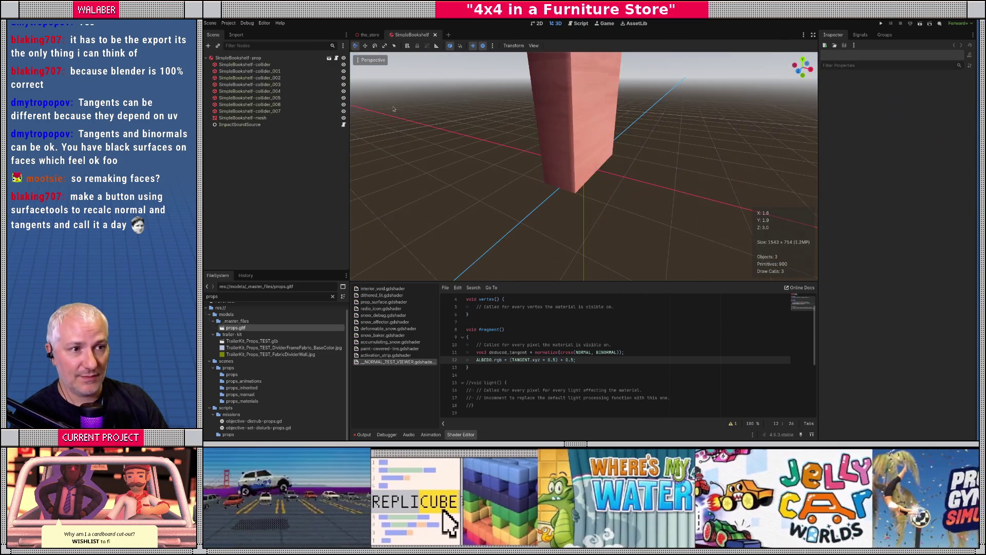
{"action": "left_click", "coordinate": [329, 58]}
{"action": "mouse_move", "coordinate": [571, 178]}
{"action": "left_mouse_down"}
{"action": "mouse_move", "coordinate": [636, 184]}
{"action": "mouse_move", "coordinate": [570, 143]}
{"action": "mouse_move", "coordinate": [589, 193]}
{"action": "left_mouse_up"}
{"action": "scroll", "coordinate": [646, 185], "scroll_direction": "down", "scroll_amount": 3}
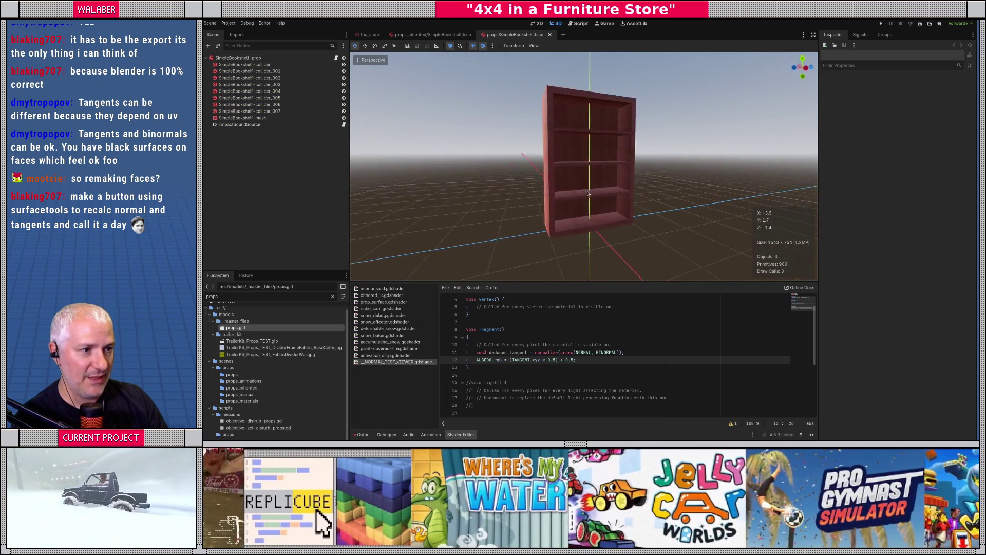
{"action": "left_click", "coordinate": [550, 34]}
{"action": "mouse_move", "coordinate": [611, 154]}
{"action": "left_mouse_down"}
{"action": "mouse_move", "coordinate": [622, 150]}
{"action": "mouse_move", "coordinate": [452, 87]}
{"action": "left_mouse_up"}
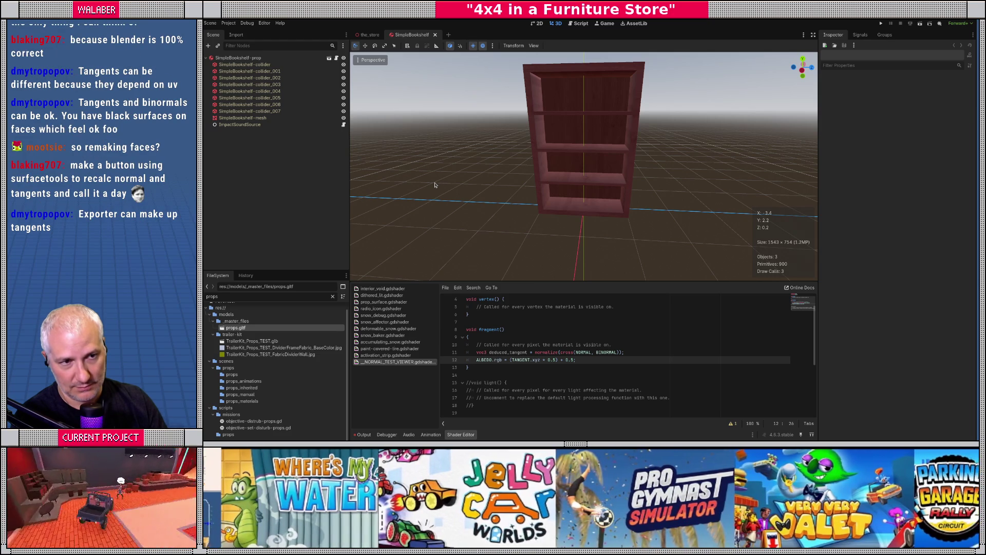
{"action": "left_click", "coordinate": [435, 35]}
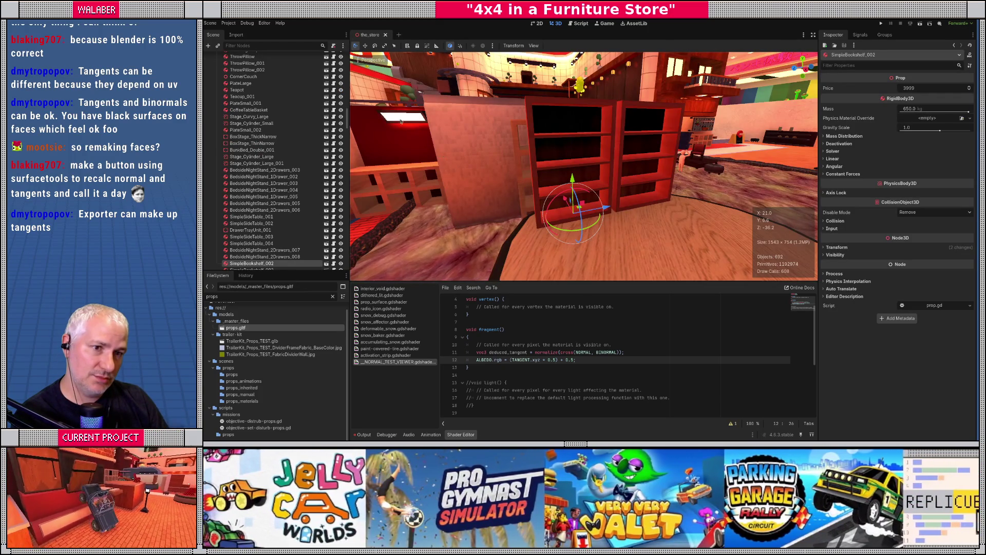
- Choose Reload Current Project from the Project menu
{"action": "left_click", "coordinate": [228, 24]}
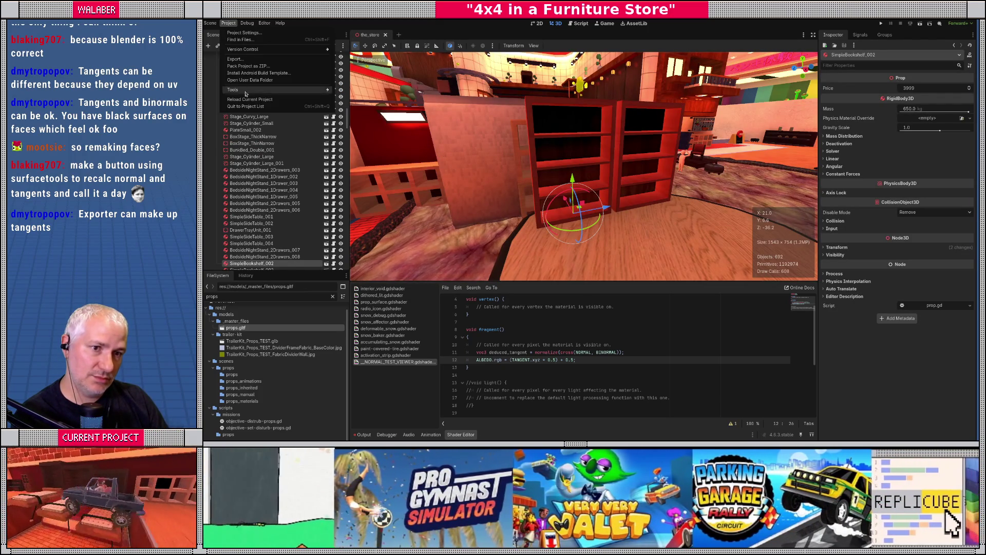
{"action": "left_click", "coordinate": [249, 99]}
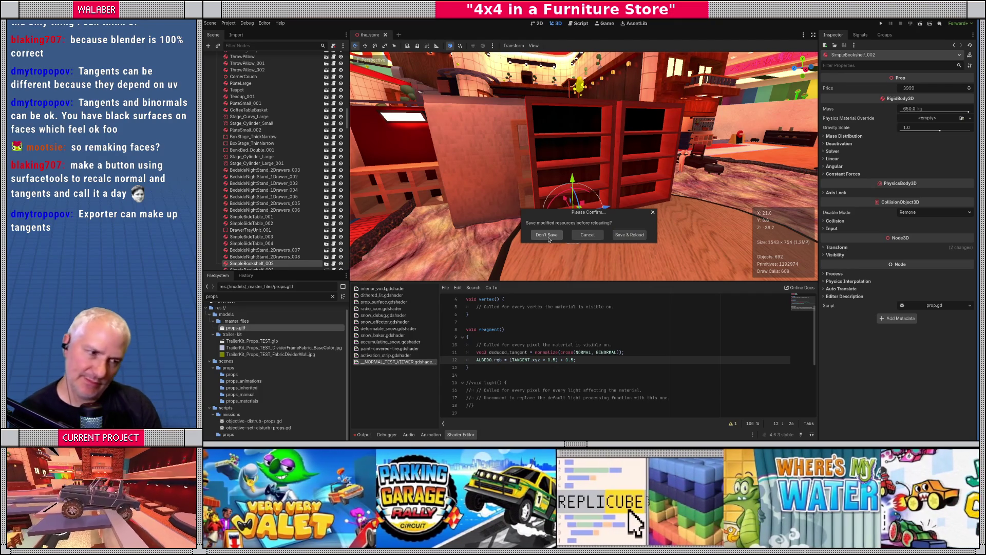
{"action": "key", "text": "alt+Tab"}
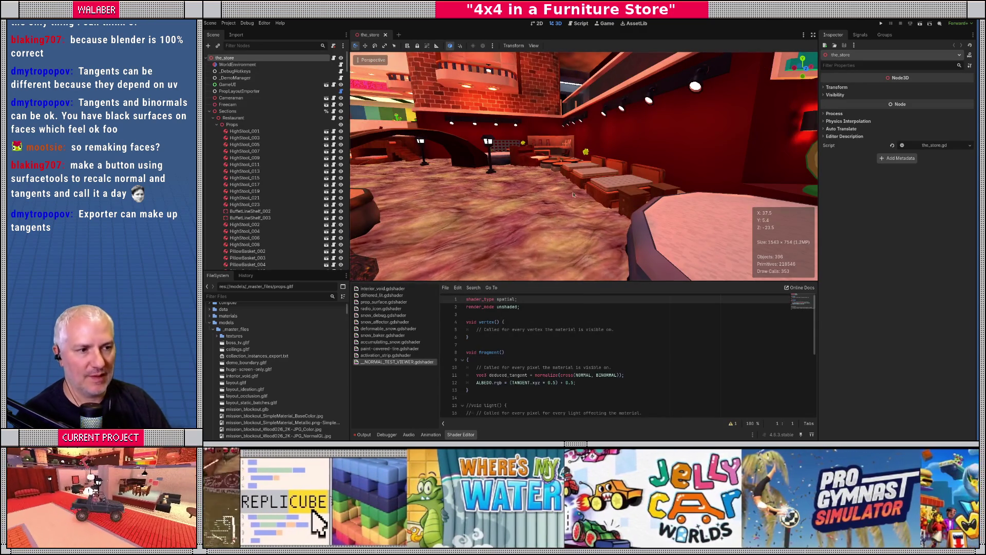
- Fly to the red bookcases, select StoreLightingV1 and bake the lightmaps
{"action": "right_click", "coordinate": [548, 239]}
{"action": "key", "text": "w"}
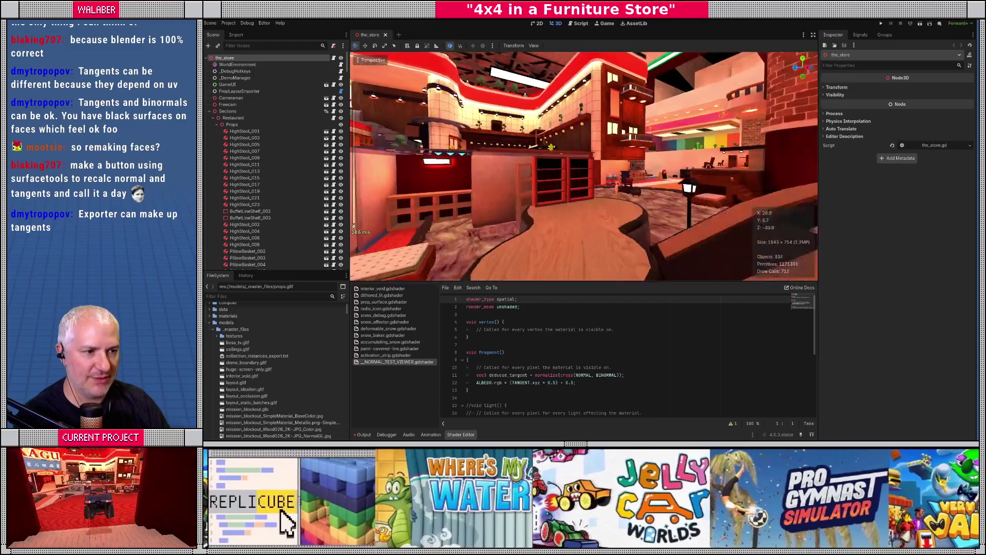
{"action": "key", "text": "w"}
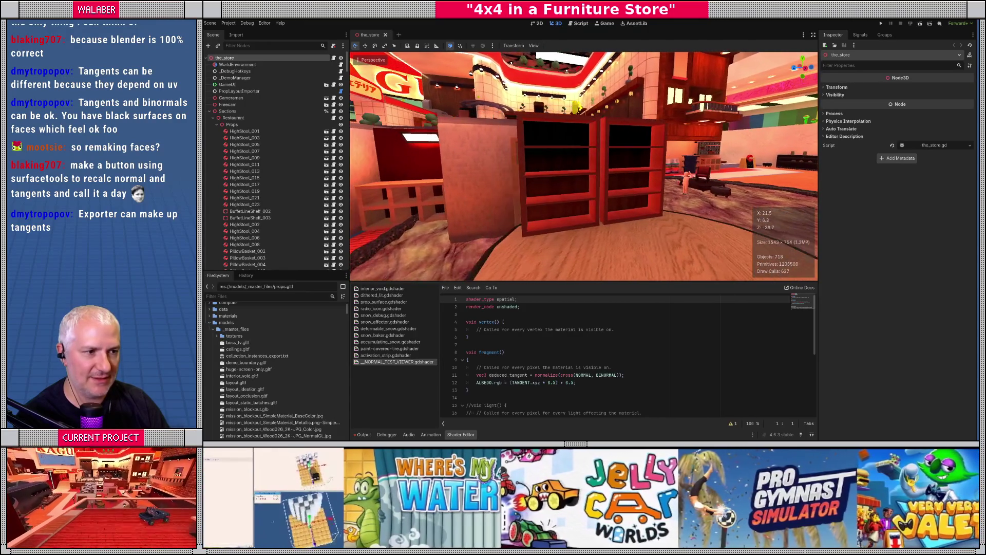
{"action": "left_click", "coordinate": [209, 110]}
{"action": "left_click", "coordinate": [234, 191]}
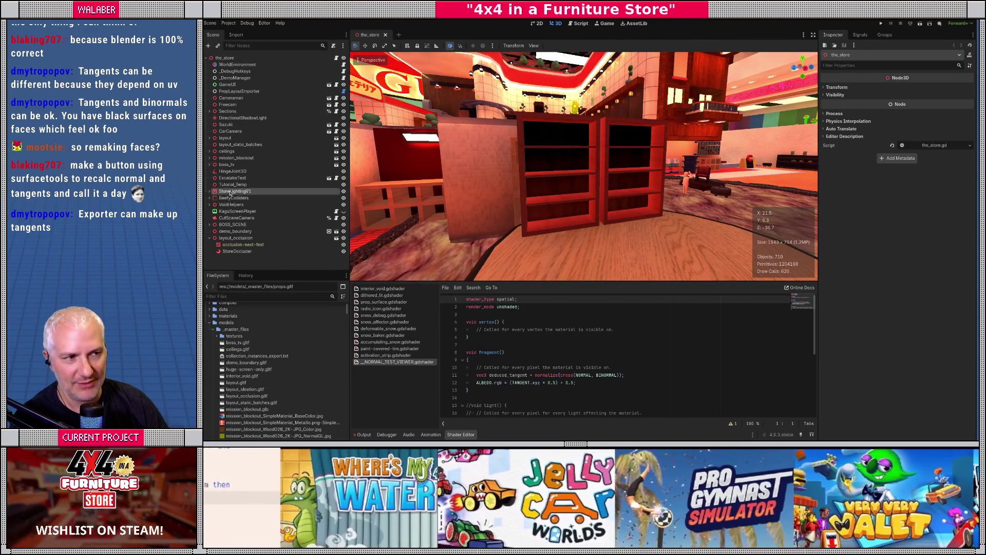
{"action": "left_click", "coordinate": [565, 46]}
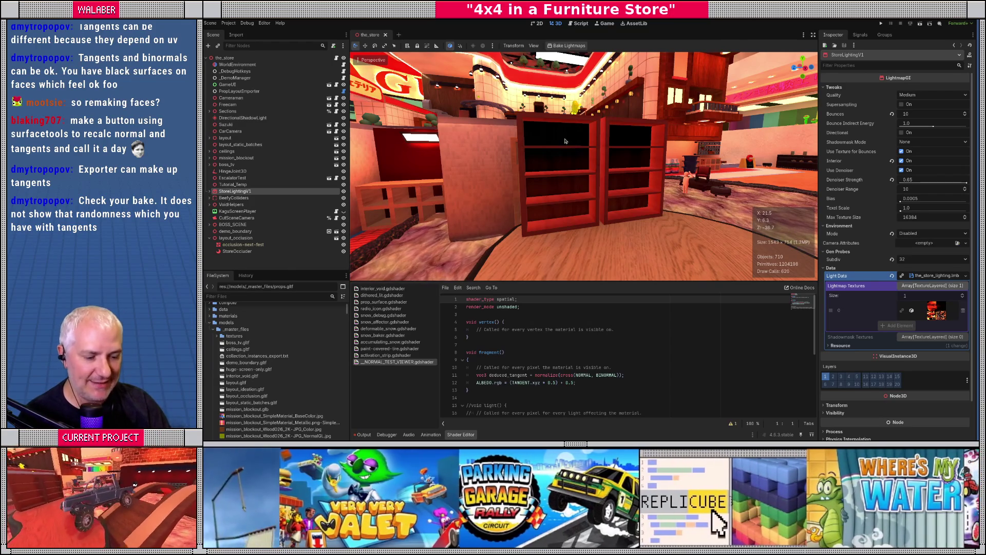
{"action": "key", "text": "w"}
{"action": "key", "text": "w"}
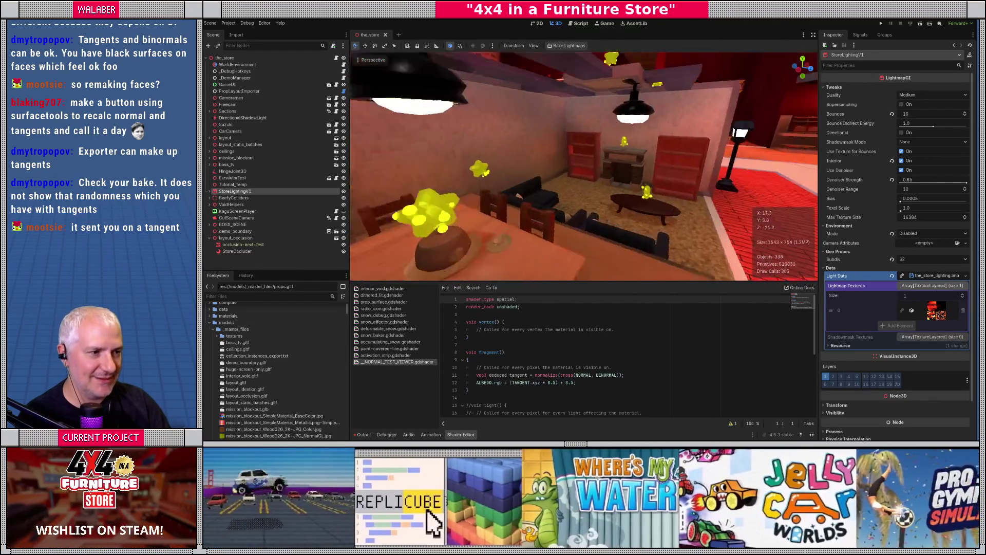
{"action": "left_click", "coordinate": [500, 170]}
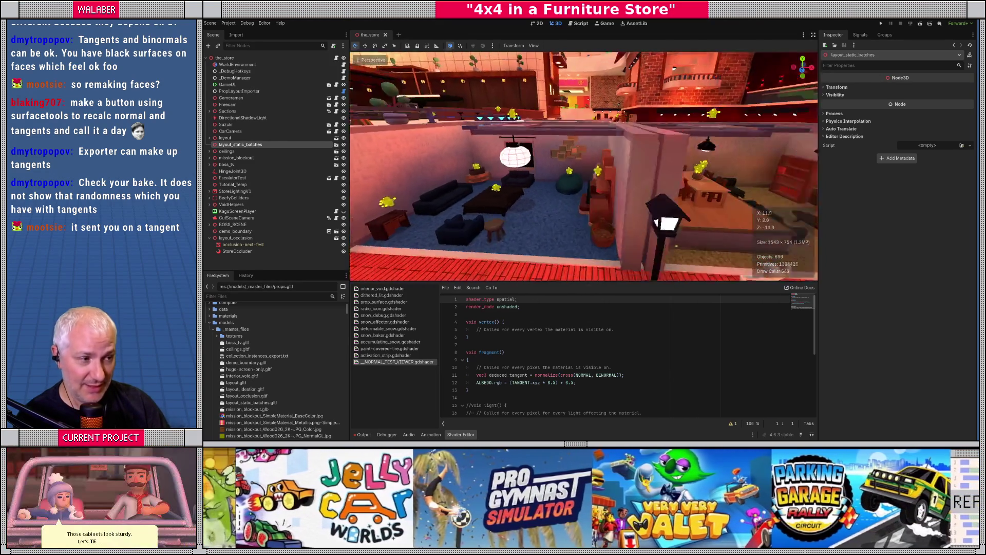
{"action": "key", "text": "w"}
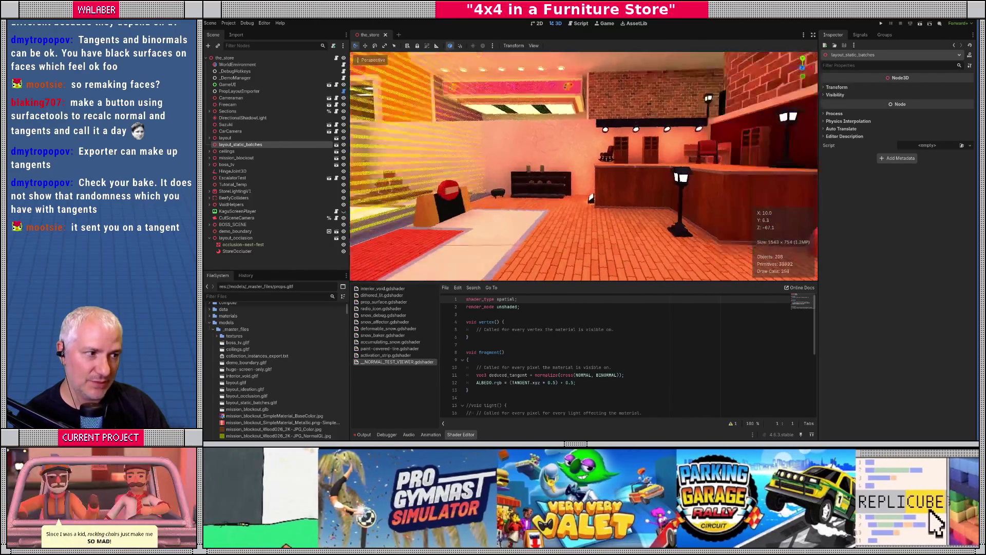
{"action": "key", "text": "w"}
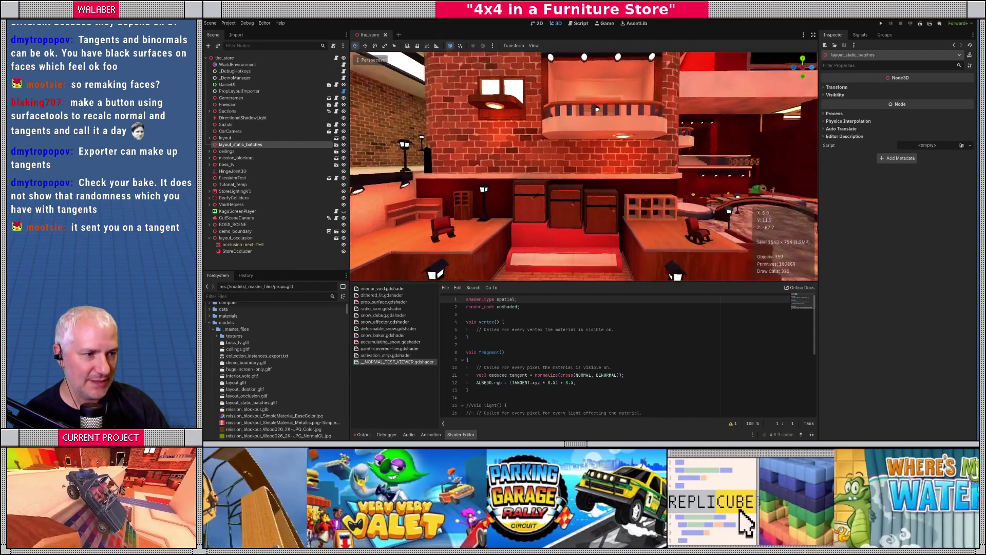
{"action": "scroll", "coordinate": [610, 109], "scroll_direction": "up", "scroll_amount": 5}
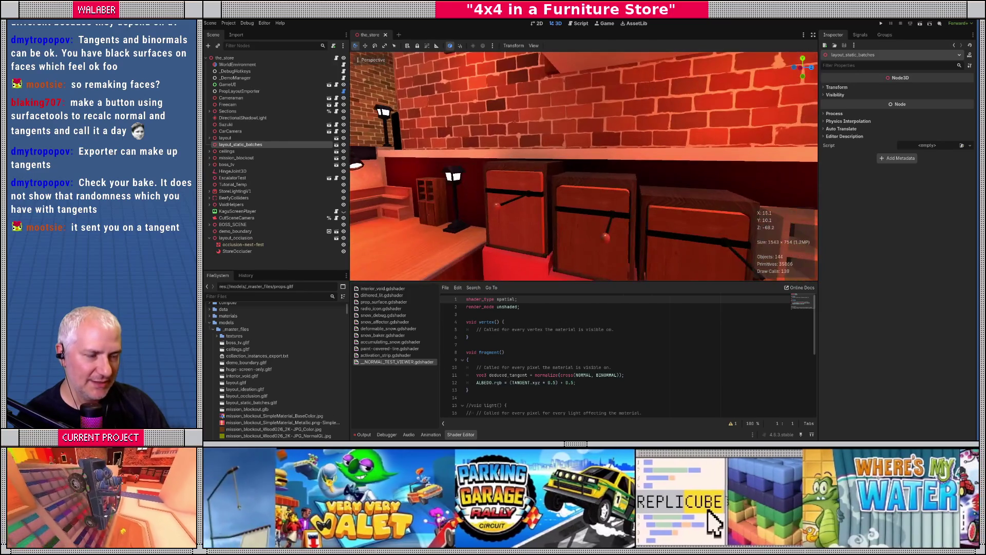
- Inspect the global illumination settings of the PullOutBed case and box meshes, then close that scene
{"action": "scroll", "coordinate": [584, 166], "scroll_direction": "up", "scroll_amount": 2}
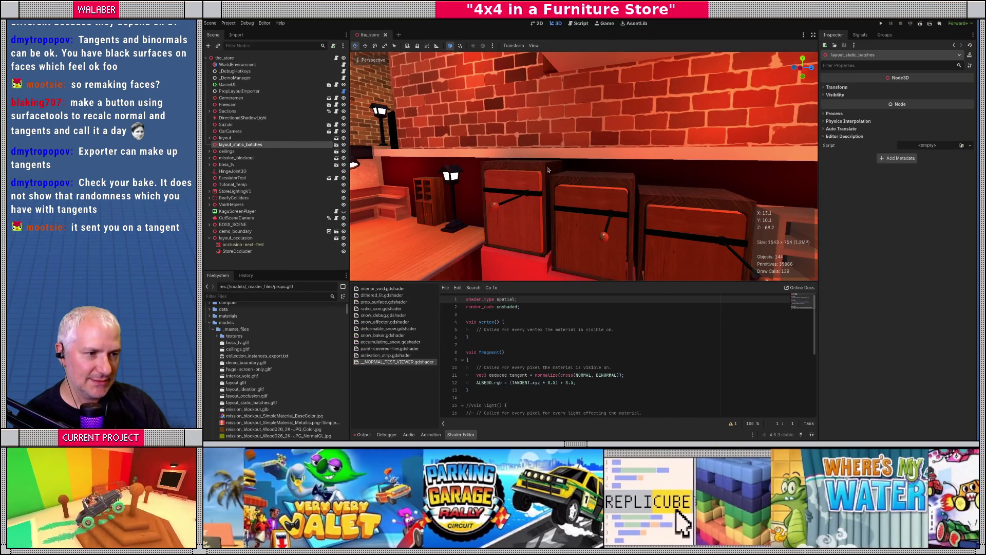
{"action": "left_click", "coordinate": [546, 169]}
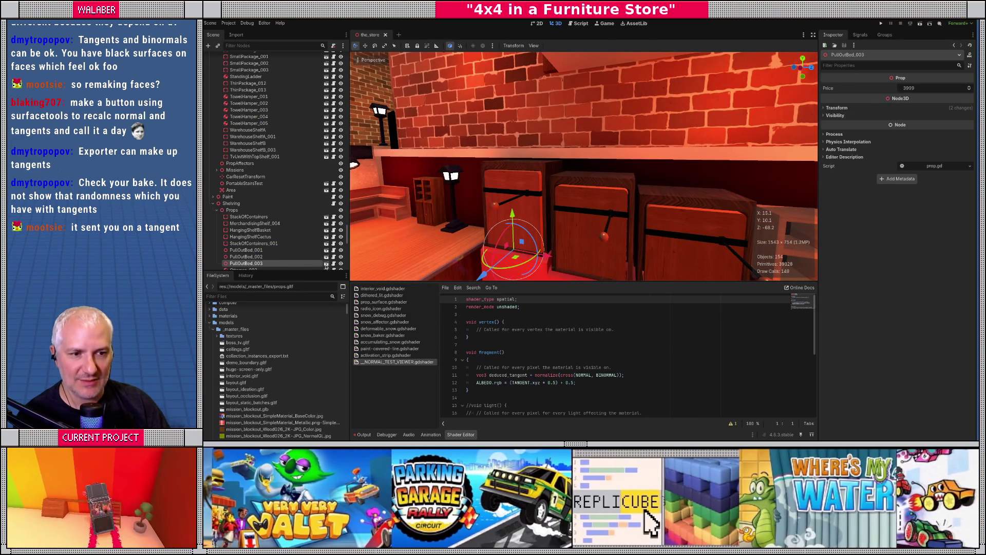
{"action": "left_click", "coordinate": [326, 263]}
{"action": "left_click", "coordinate": [666, 121]}
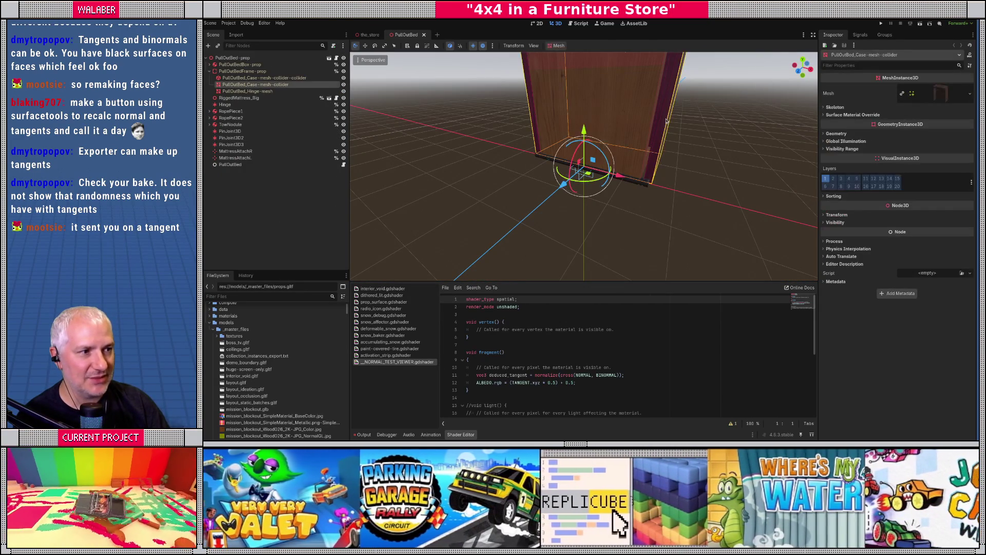
{"action": "left_click", "coordinate": [845, 141]}
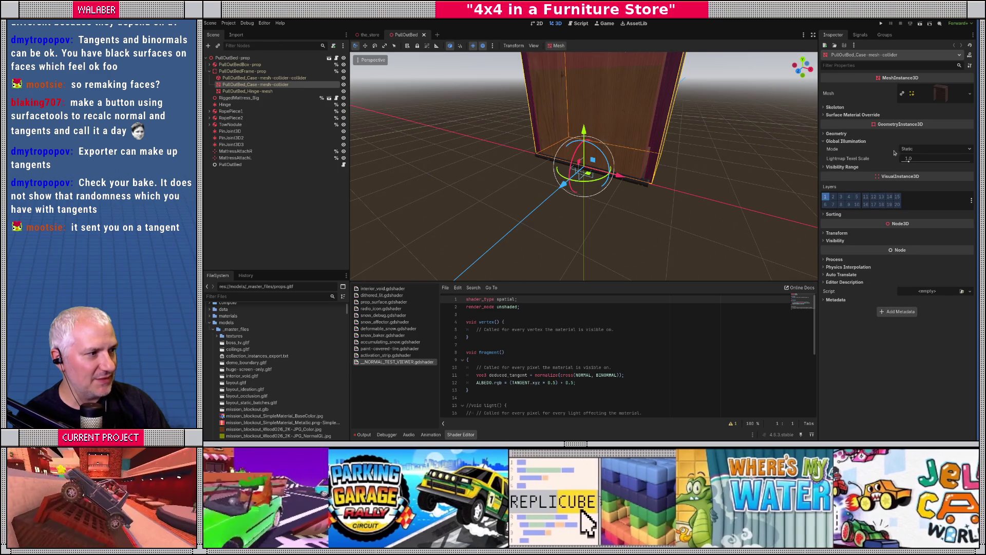
{"action": "left_click", "coordinate": [669, 147]}
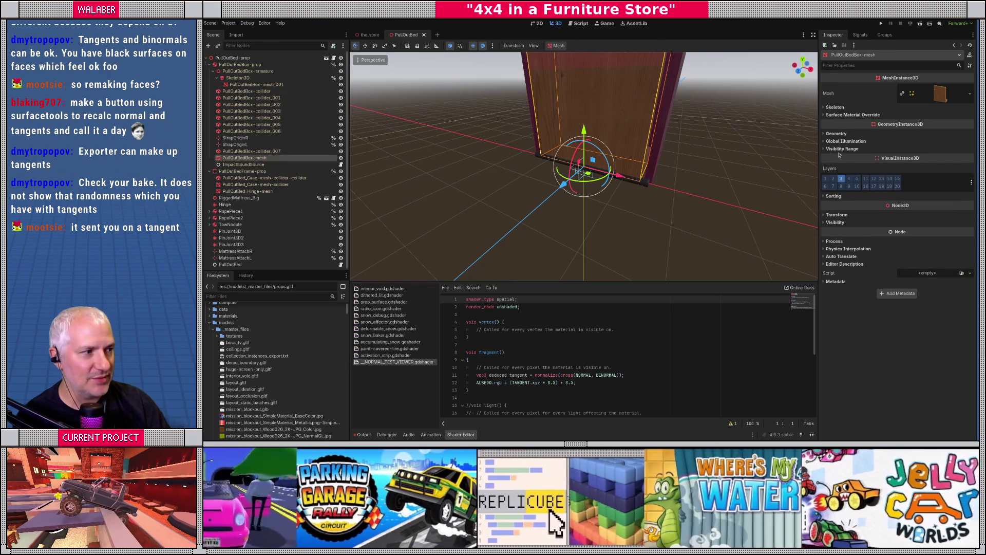
{"action": "left_click", "coordinate": [846, 141]}
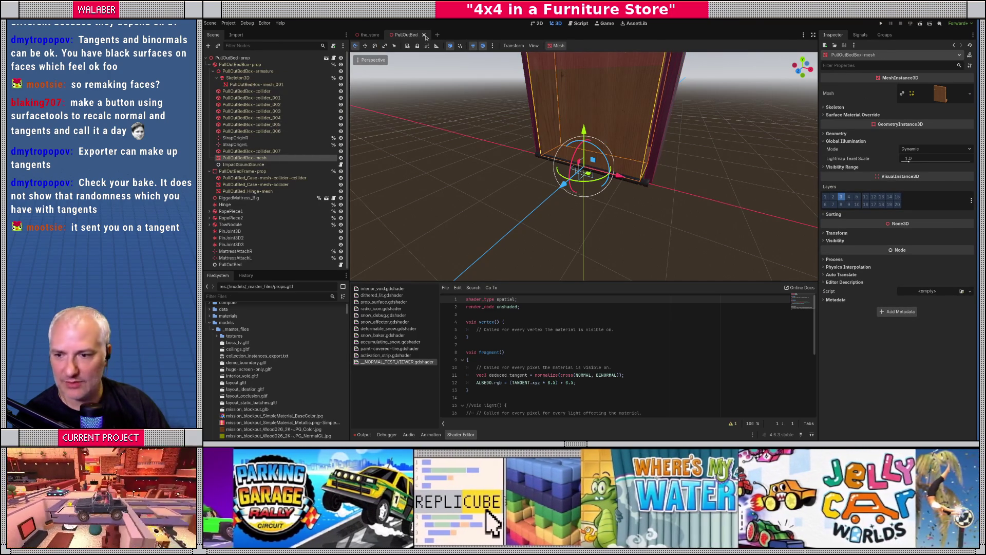
{"action": "key", "text": "ctrl+shift+w"}
- Collapse the Sections branch in the Scene dock and clear the node selection
{"action": "left_click_drag", "start_coordinate": [612, 199], "coordinate": [478, 110]}
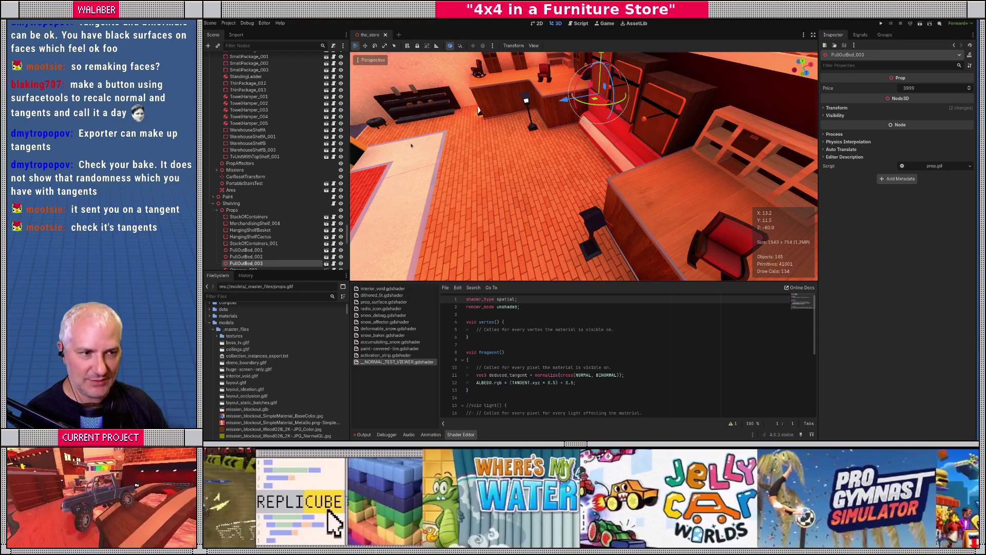
{"action": "left_click", "coordinate": [216, 210]}
{"action": "scroll", "coordinate": [218, 190], "scroll_direction": "down", "scroll_amount": 5}
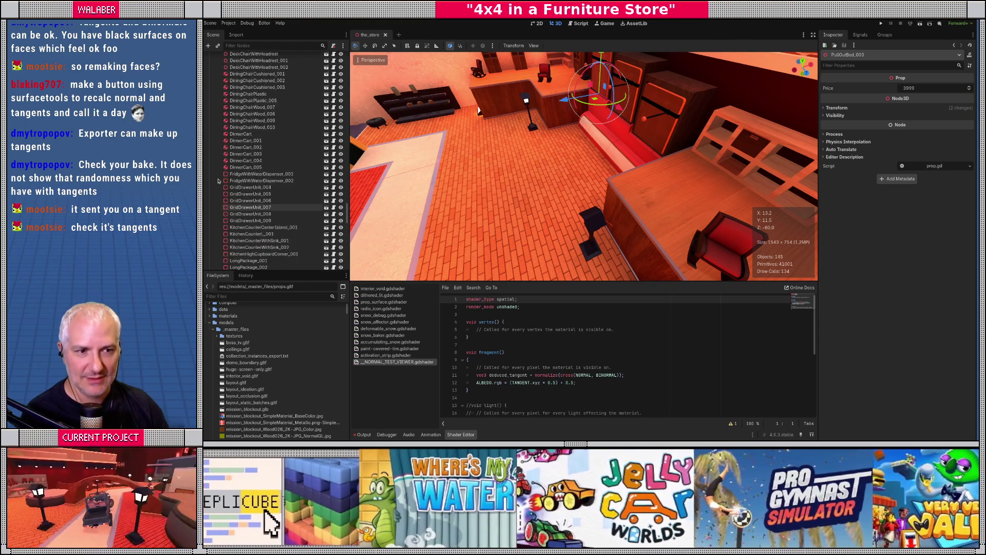
{"action": "scroll", "coordinate": [217, 181], "scroll_direction": "up", "scroll_amount": 10}
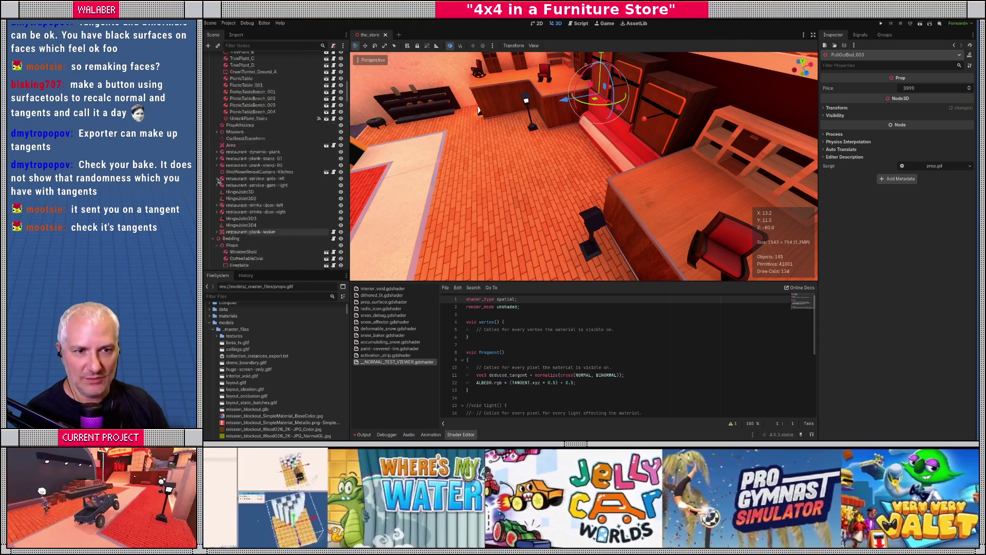
{"action": "scroll", "coordinate": [218, 181], "scroll_direction": "up", "scroll_amount": 10}
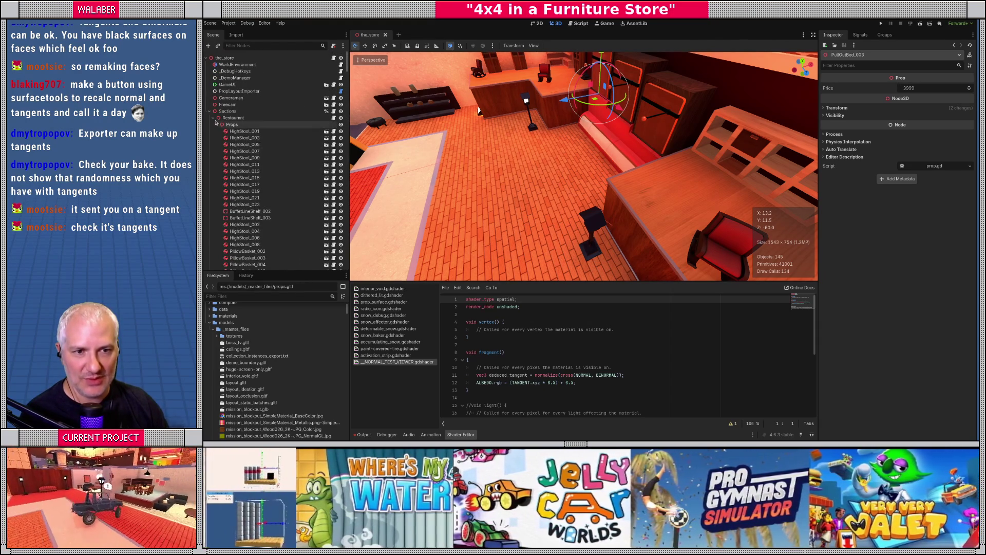
{"action": "left_click", "coordinate": [216, 124]}
{"action": "left_click", "coordinate": [209, 111]}
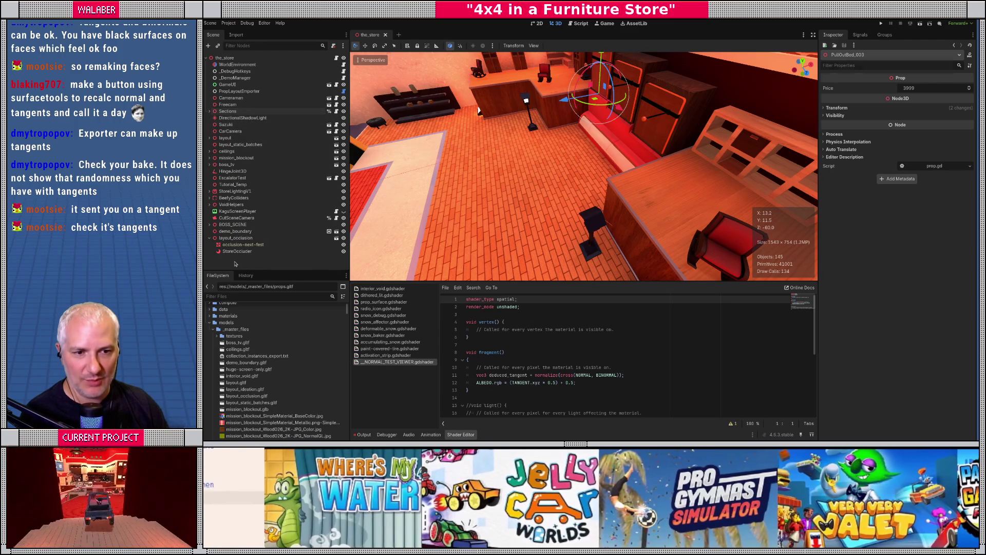
{"action": "left_click", "coordinate": [234, 264]}
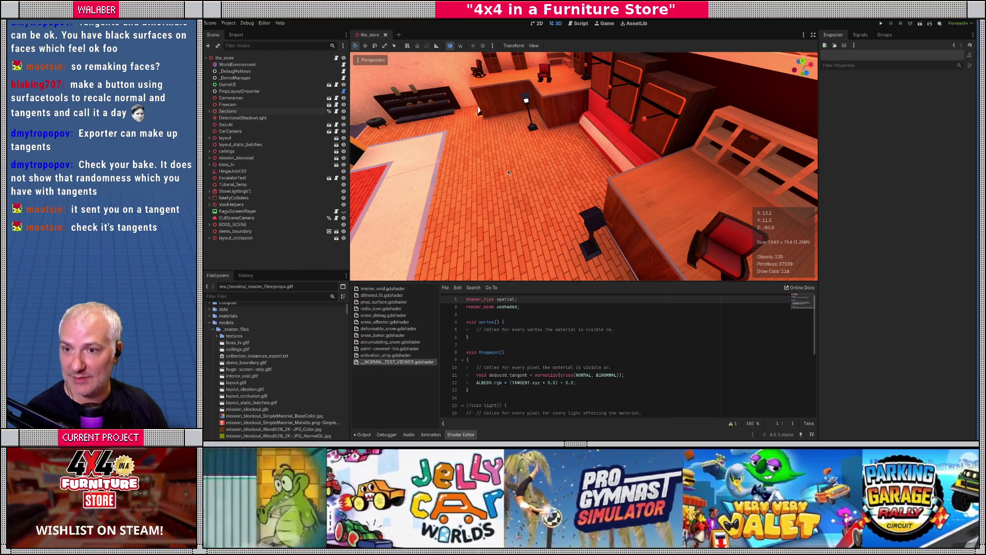
{"action": "key", "text": "alt+Tab"}
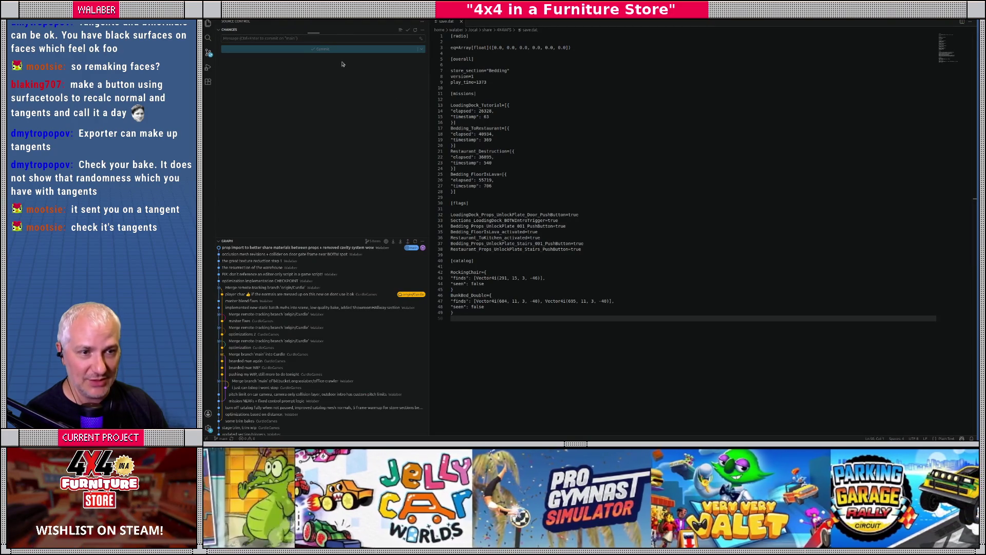
- Commit with a message bidding goodbye to cavity map and surface shader, back to StandardMaterial3D
{"action": "left_click", "coordinate": [347, 40]}
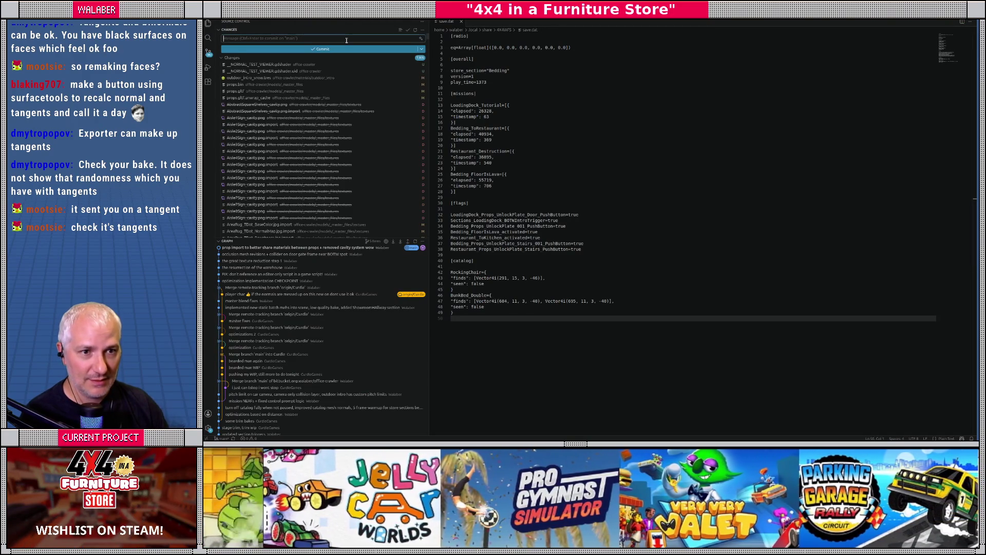
{"action": "type", "text": "goodbye cav"}
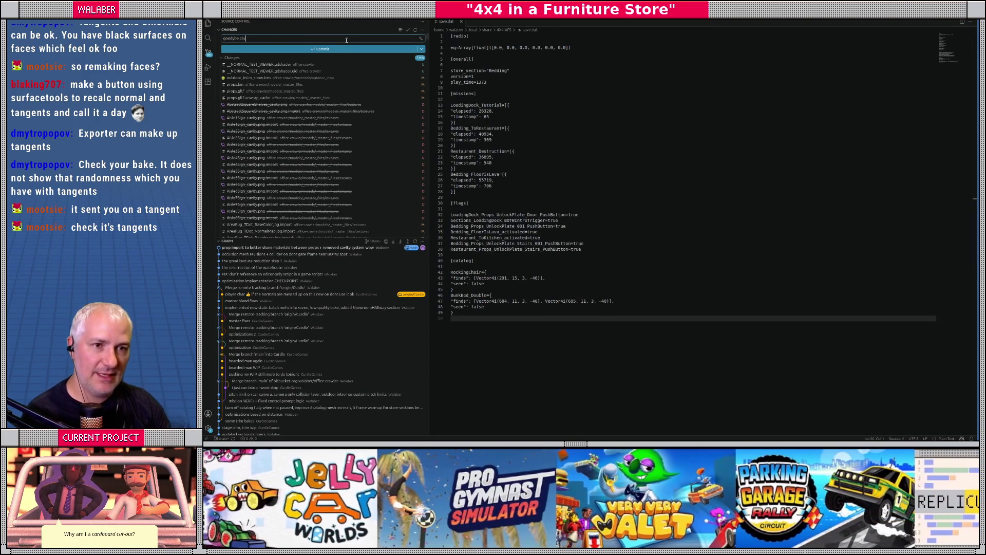
{"action": "type", "text": "ity maps,"}
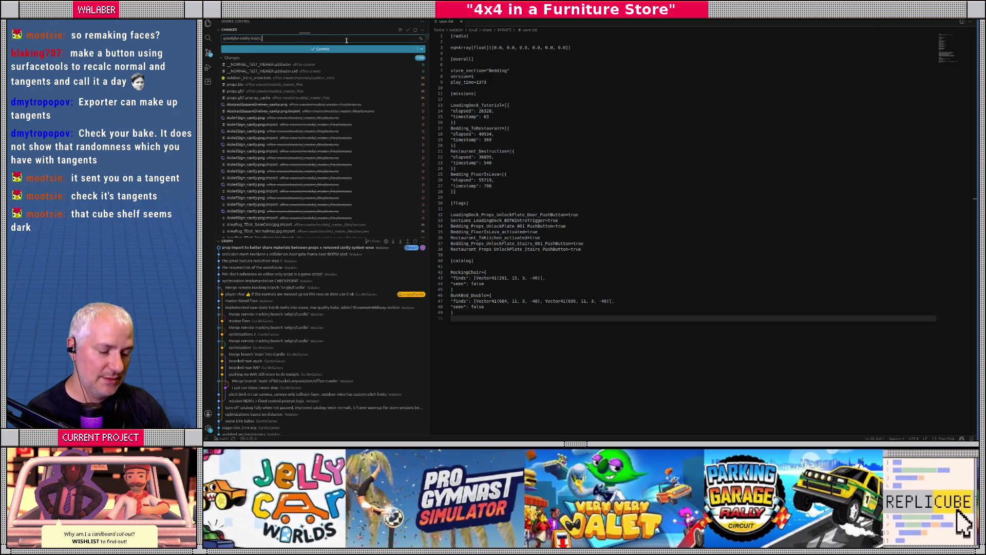
{"action": "key", "text": "BackSpace"}
{"action": "type", "text": "and"}
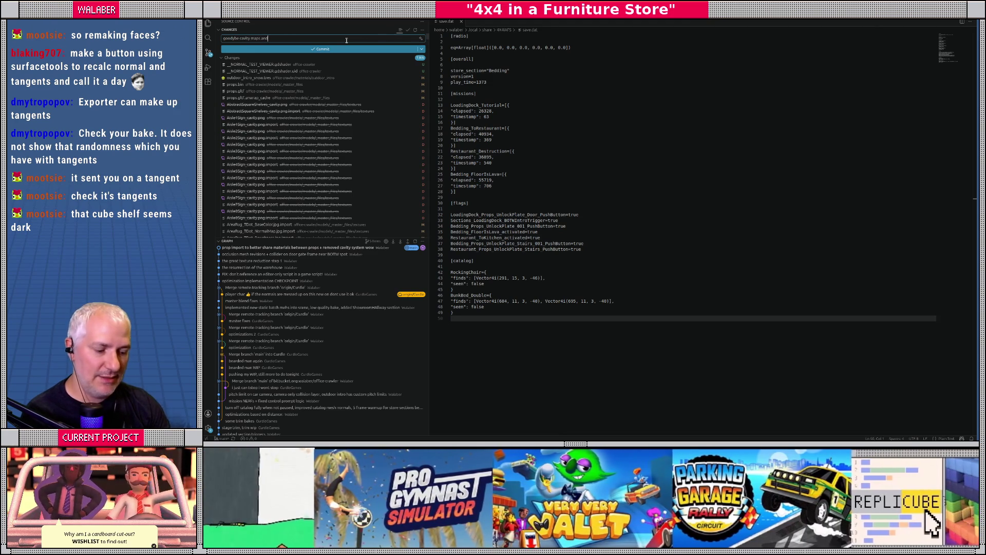
{"action": "type", "text": " surface shade"}
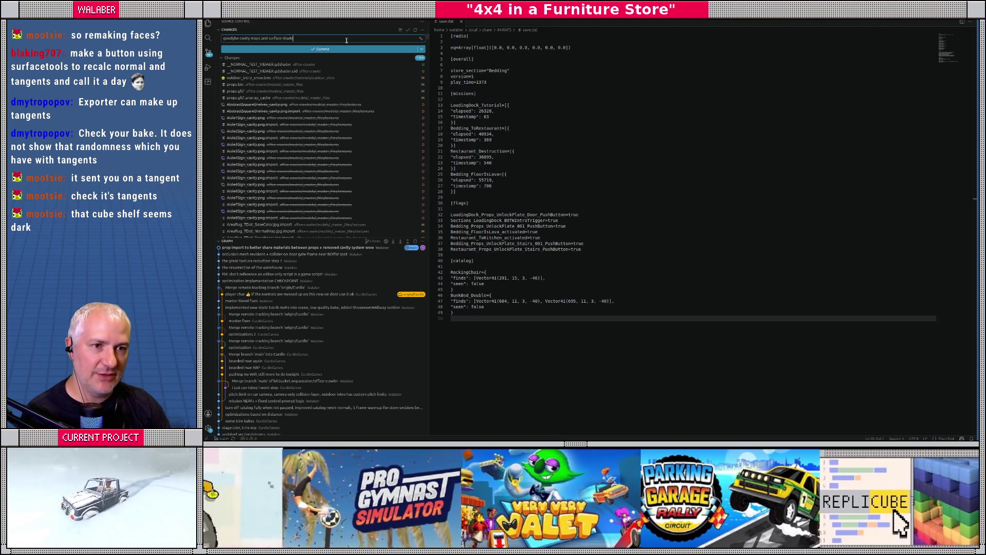
{"action": "type", "text": "r, back to Standar"}
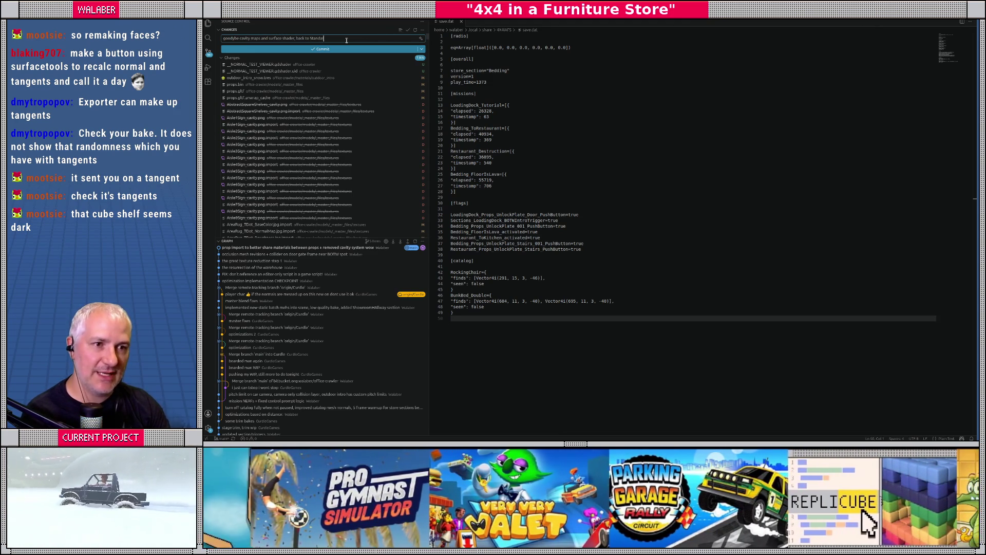
{"action": "type", "text": "dMaterial3D ba"}
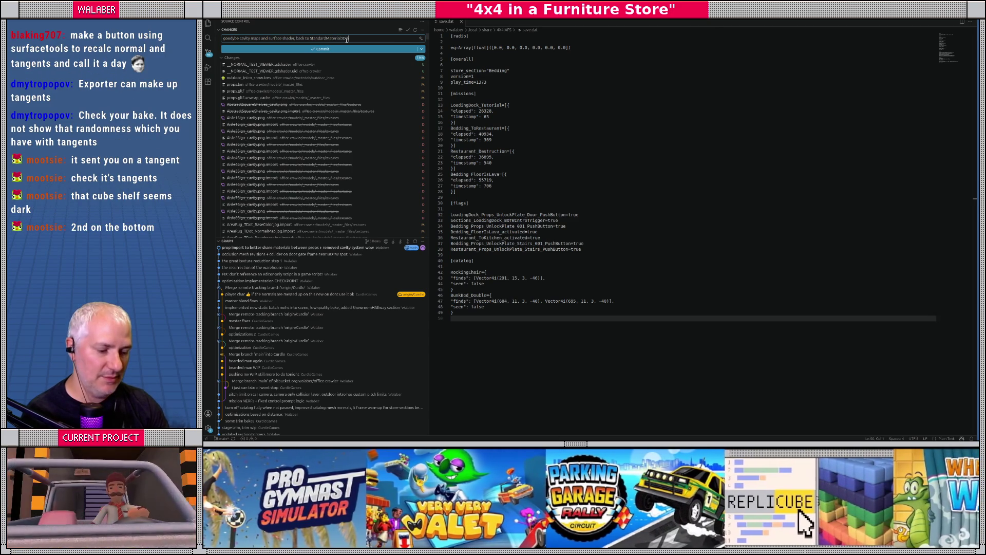
{"action": "type", "text": "byyyyy"}
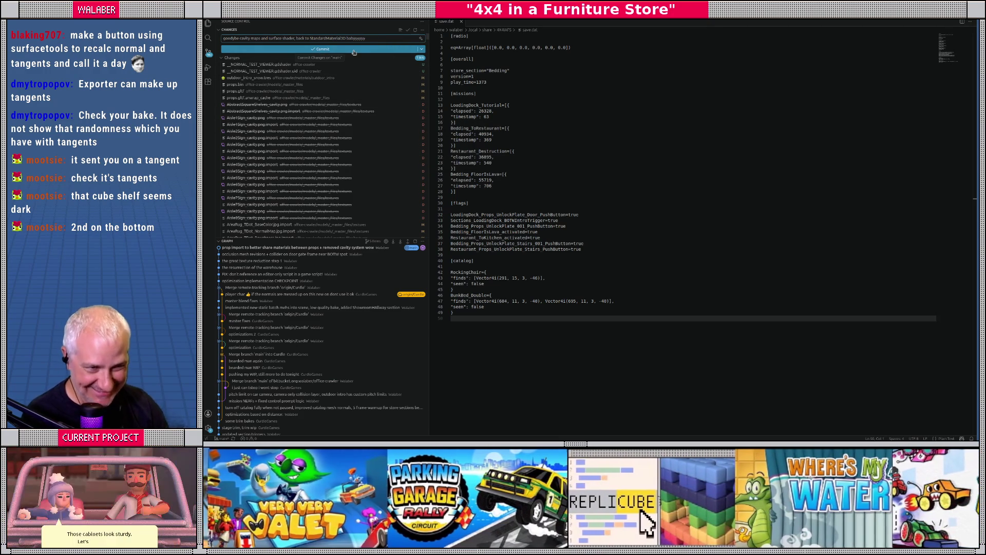
{"action": "left_click", "coordinate": [353, 49]}
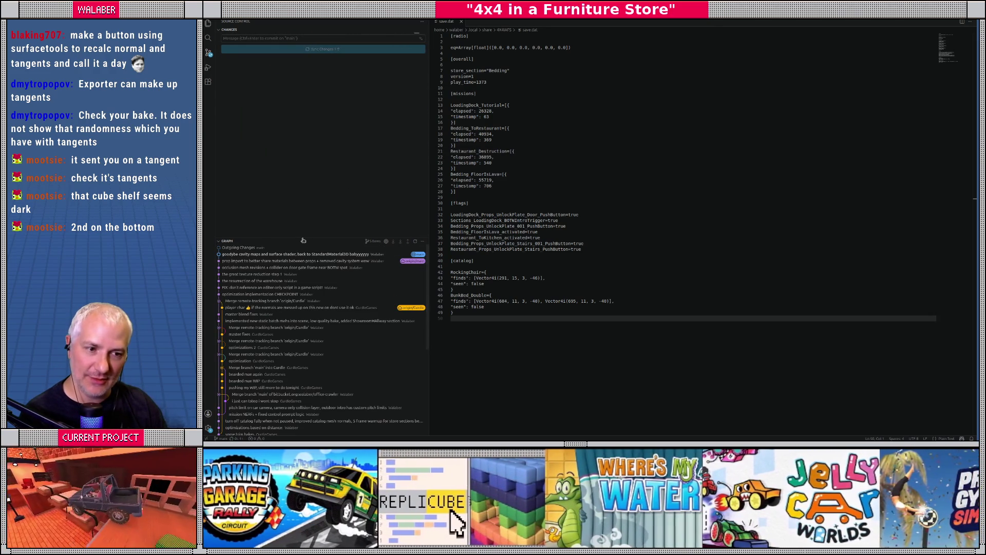
{"action": "mouse_move", "coordinate": [302, 237]}
{"action": "left_mouse_down"}
{"action": "mouse_move", "coordinate": [302, 249]}
{"action": "mouse_move", "coordinate": [302, 231]}
{"action": "left_mouse_up"}
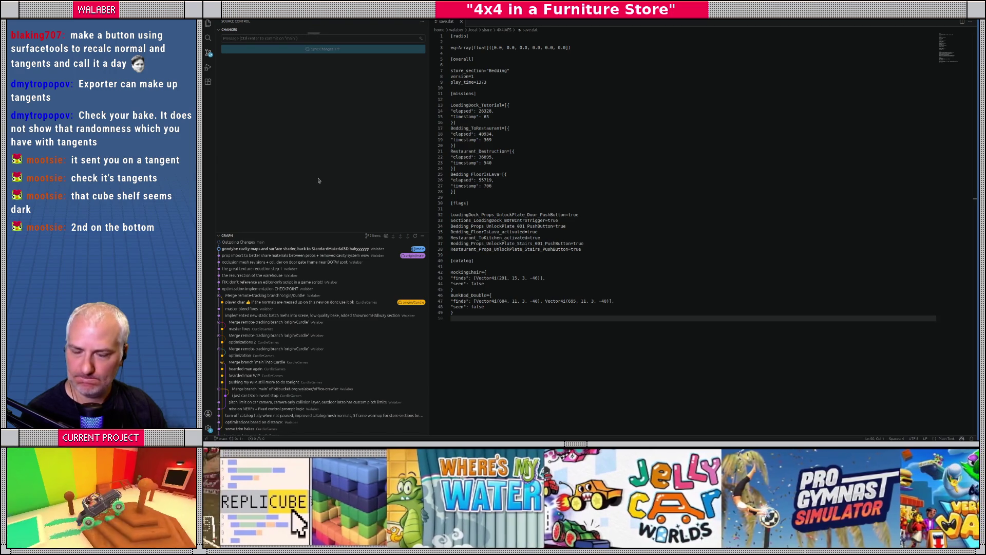
{"action": "key", "text": "alt+Tab"}
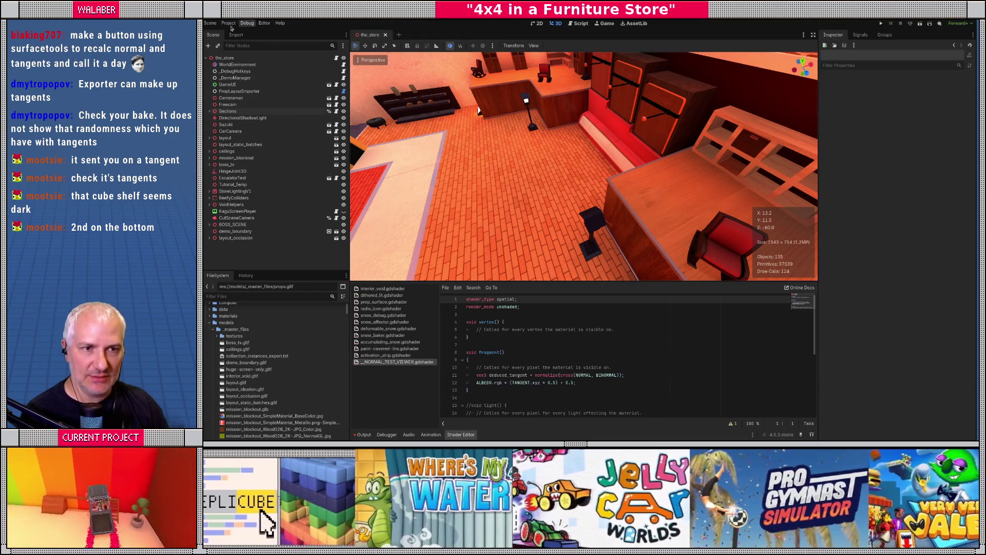
- Export the Linux (Runnable) preset as 4x4.x86_64 into builds/linux, overwriting the old build
{"action": "left_click", "coordinate": [229, 23]}
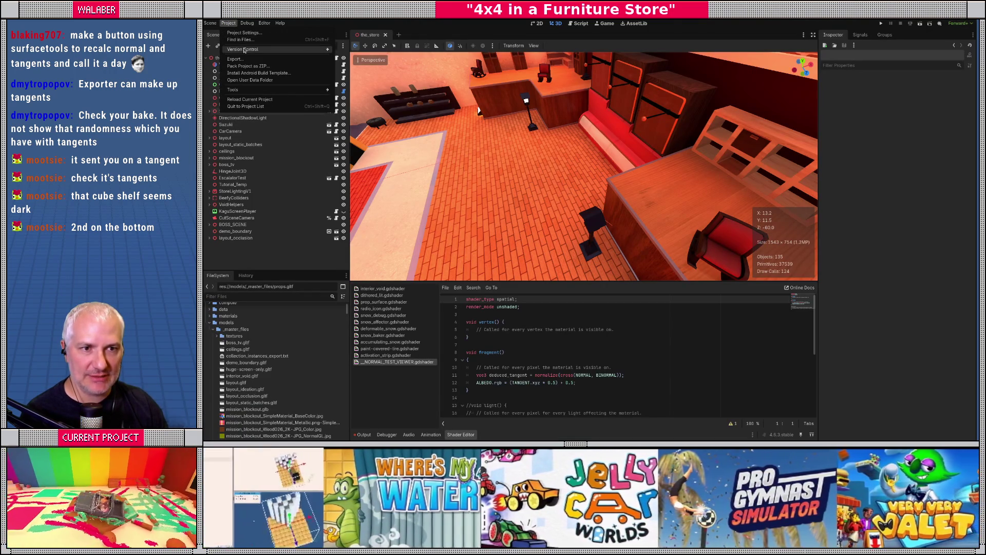
{"action": "left_click", "coordinate": [243, 59]}
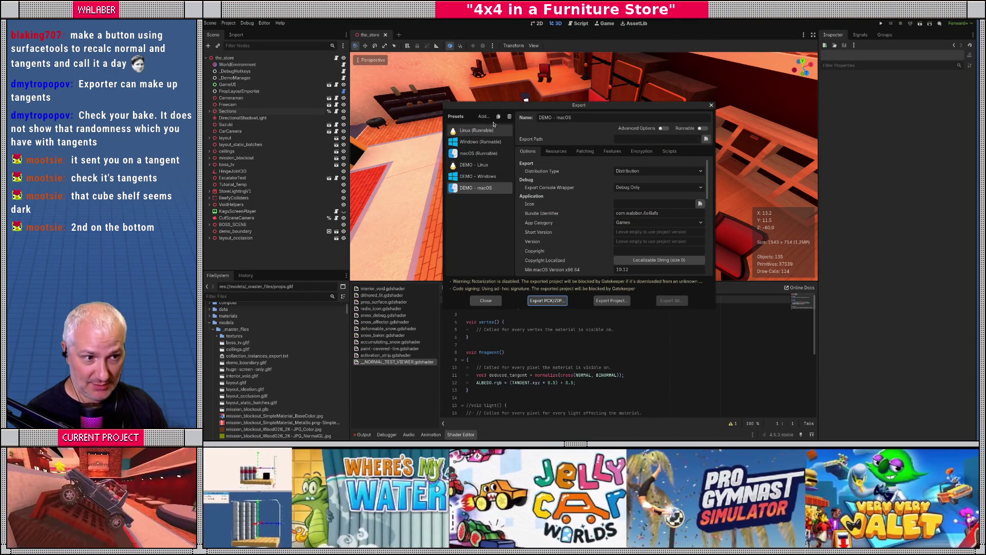
{"action": "left_click", "coordinate": [477, 130]}
{"action": "left_click", "coordinate": [611, 300]}
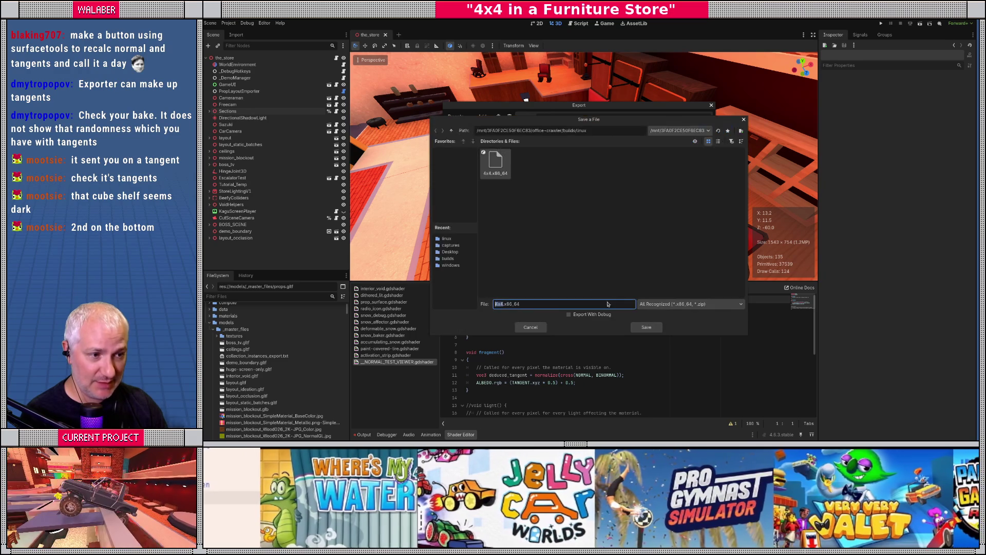
{"action": "left_click", "coordinate": [641, 332]}
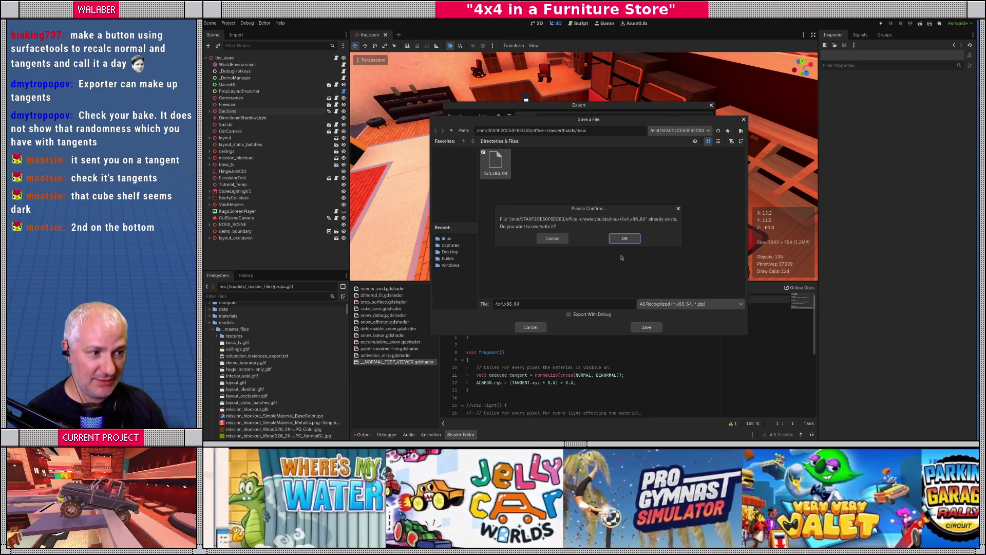
{"action": "left_click", "coordinate": [623, 239]}
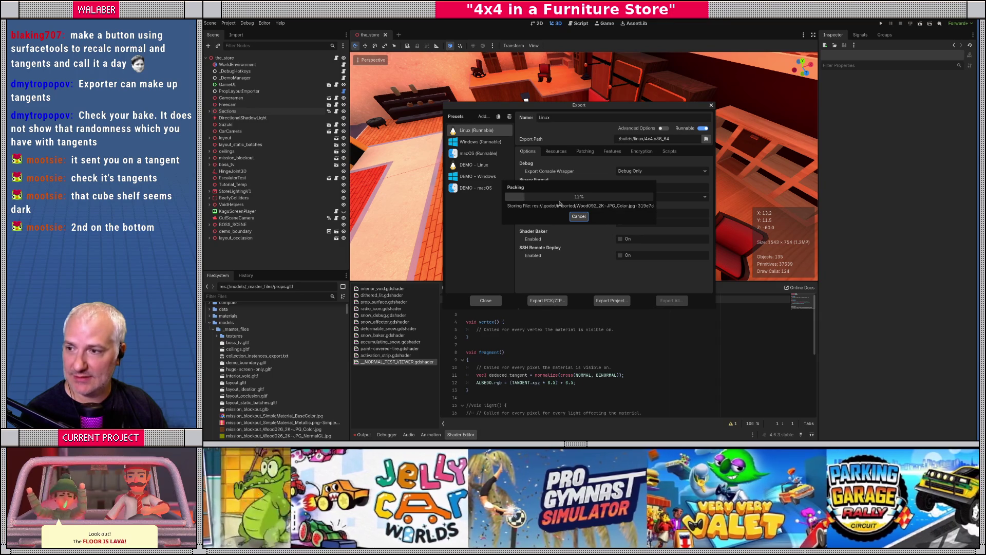
- Check VS Code's commit history during export, then close the Export dialog once finished
{"action": "key", "text": "alt+Tab"}
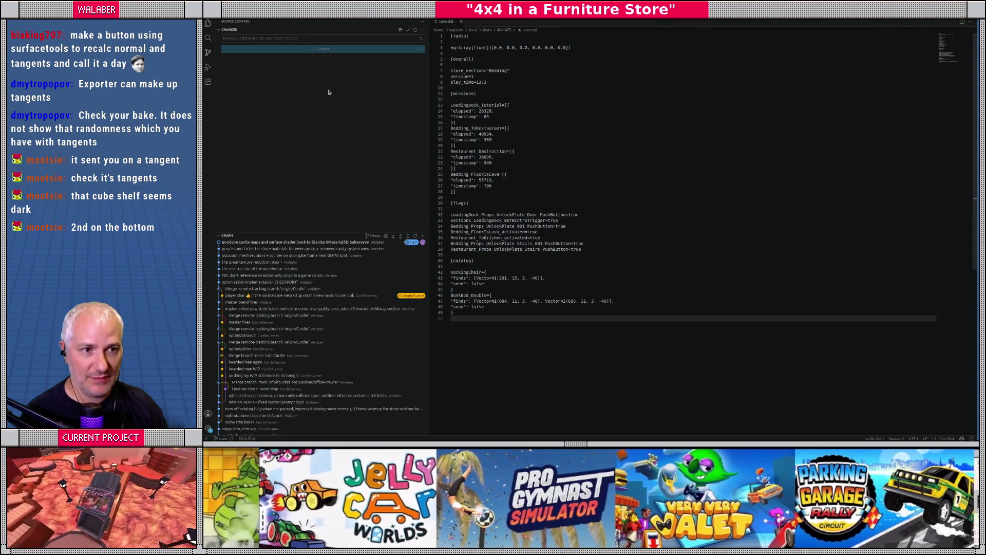
{"action": "mouse_move", "coordinate": [298, 232]}
{"action": "left_mouse_down"}
{"action": "mouse_move", "coordinate": [301, 188]}
{"action": "mouse_move", "coordinate": [302, 214]}
{"action": "left_mouse_up"}
{"action": "key", "text": "alt+Tab"}
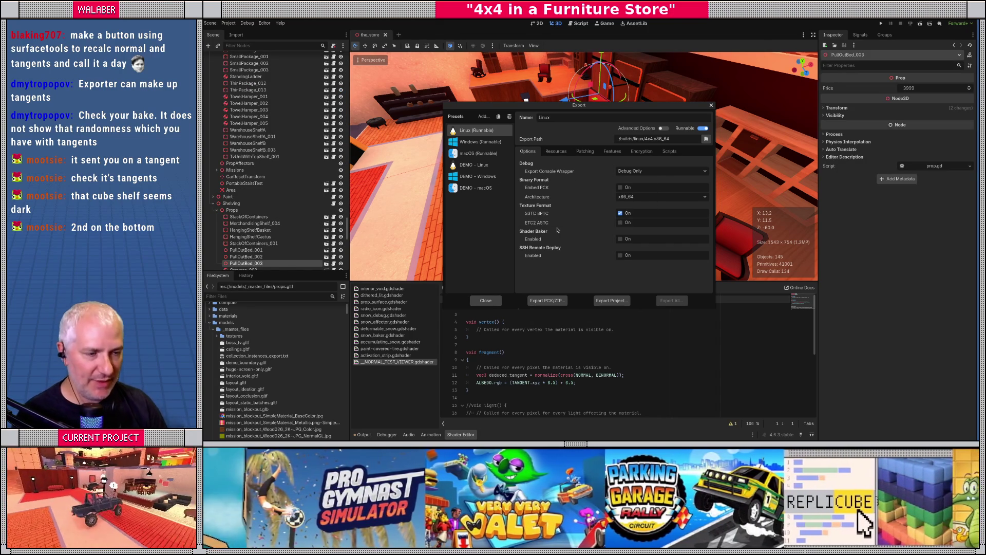
{"action": "left_click", "coordinate": [485, 301]}
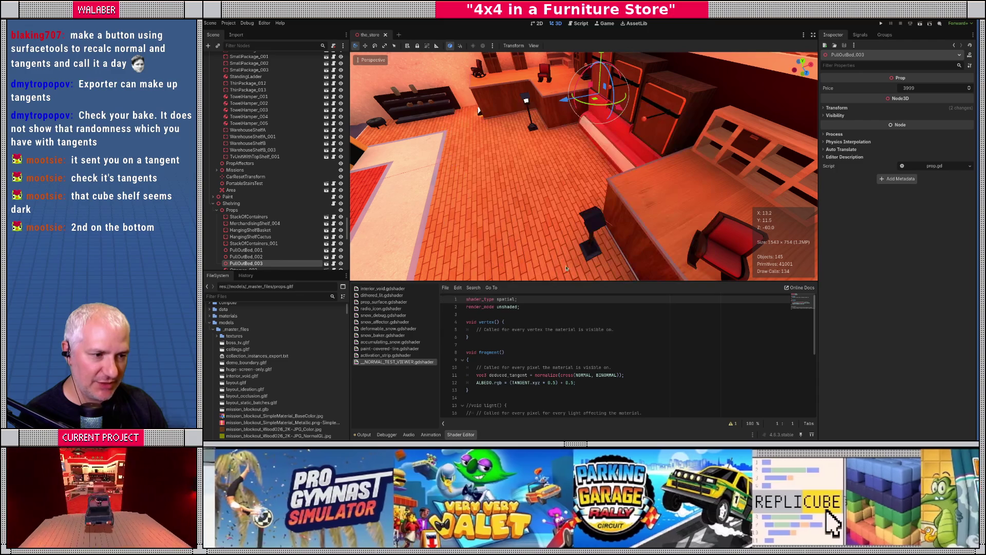
{"action": "left_click_drag", "start_coordinate": [567, 292], "coordinate": [567, 320]}
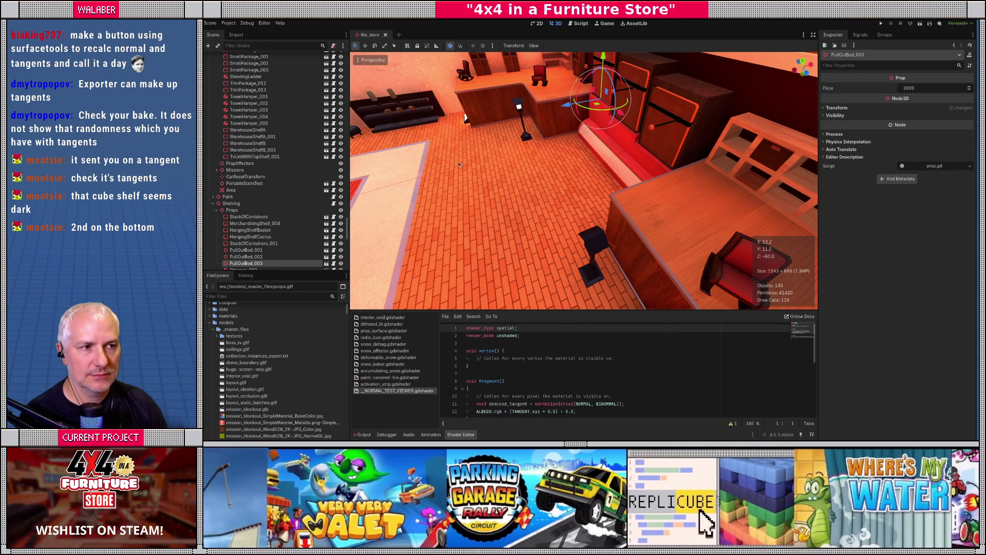
{"action": "key", "text": "alt+Tab"}
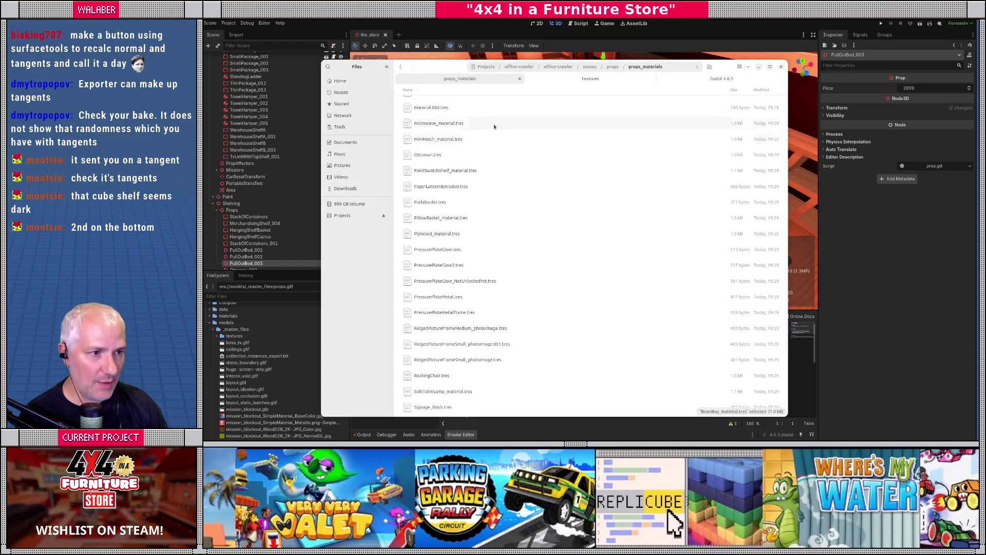
- Go up to office-crawler, open builds/linux, and select all seven exported files
{"action": "left_click", "coordinate": [596, 79]}
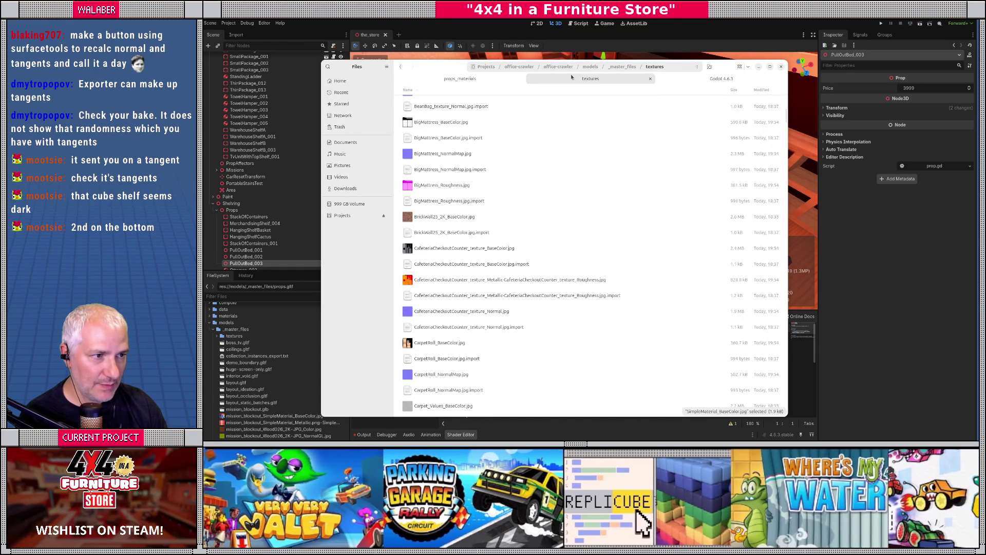
{"action": "left_click", "coordinate": [558, 67]}
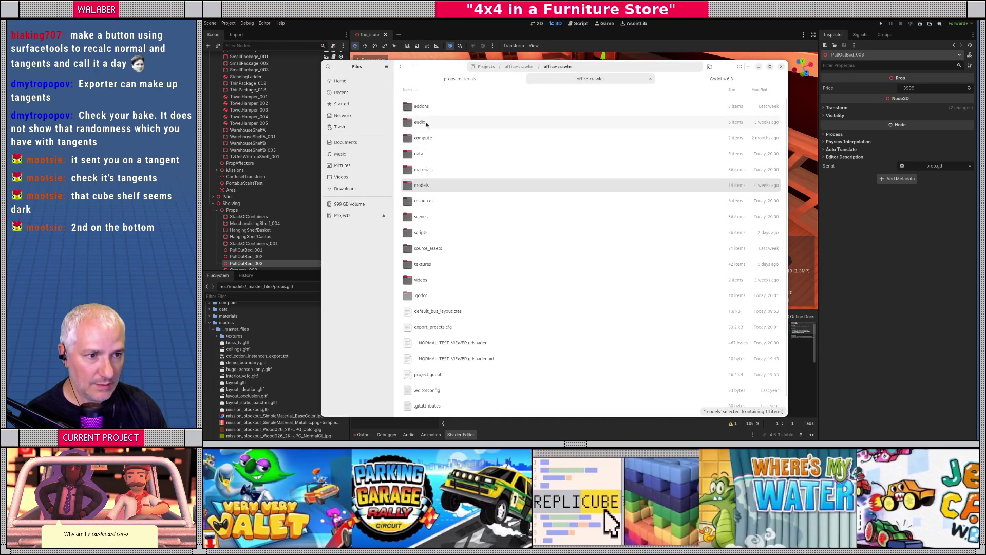
{"action": "left_click", "coordinate": [518, 67]}
{"action": "double_click", "coordinate": [418, 106]}
{"action": "double_click", "coordinate": [420, 155]}
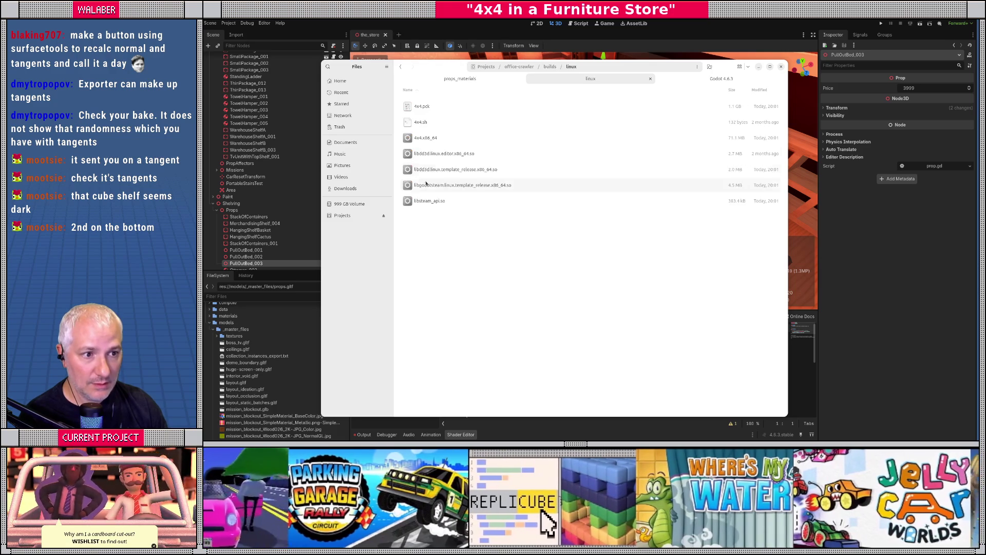
{"action": "left_click_drag", "start_coordinate": [473, 244], "coordinate": [414, 103]}
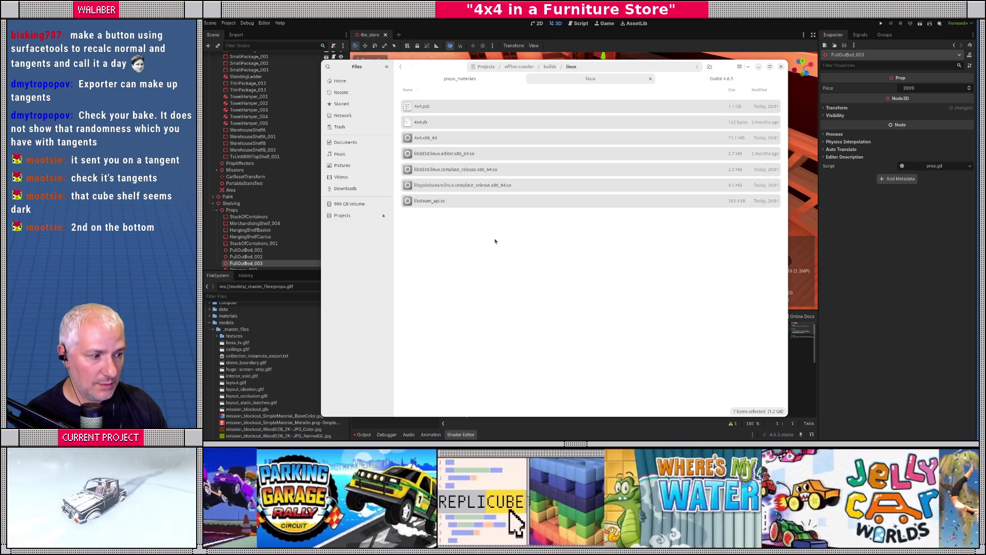
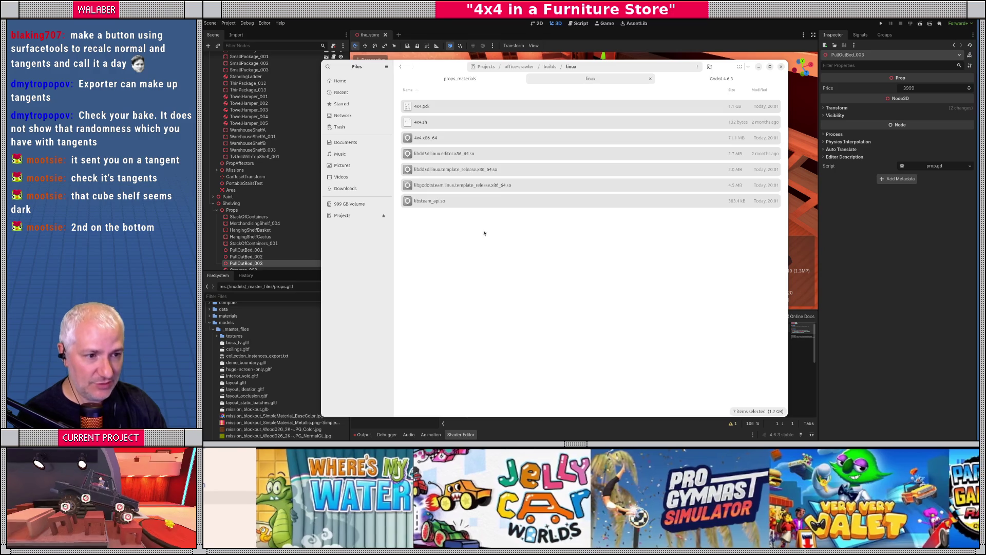
- Deselect the seven Linux build files and bring the Godot editor back to the front
{"action": "left_click", "coordinate": [443, 219]}
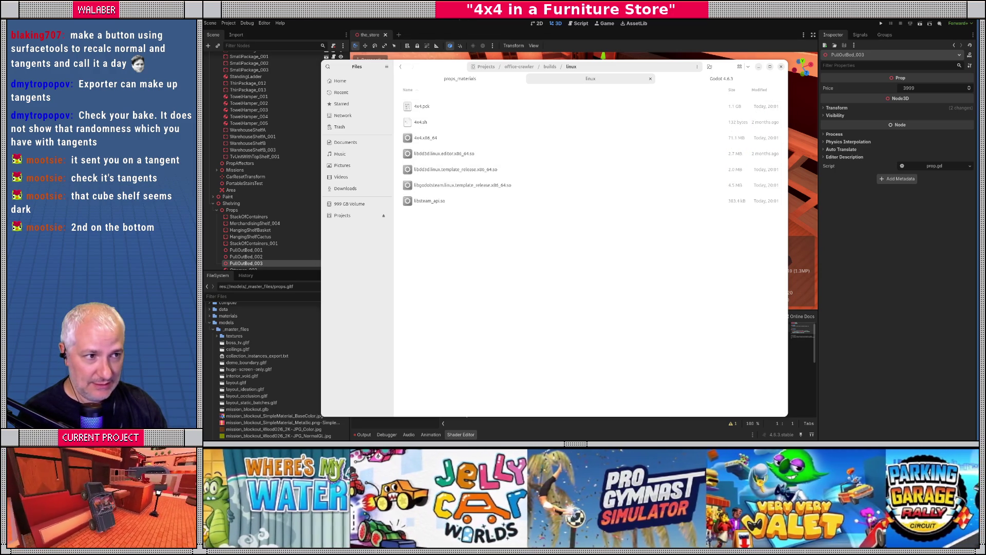
{"action": "left_click", "coordinate": [460, 29]}
- Fly the freelook camera through the store toward the brick-walled counter
{"action": "key", "text": "w"}
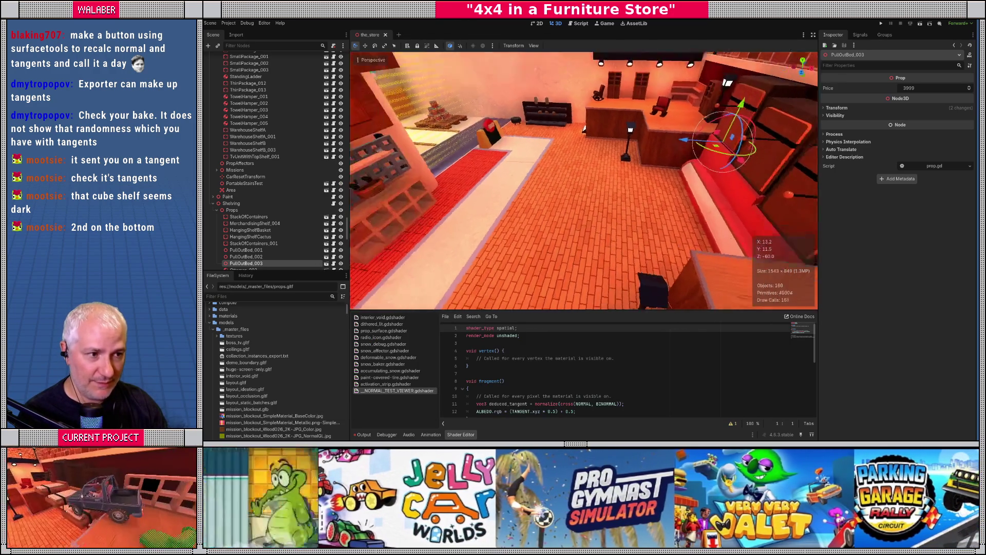
{"action": "key", "text": "w"}
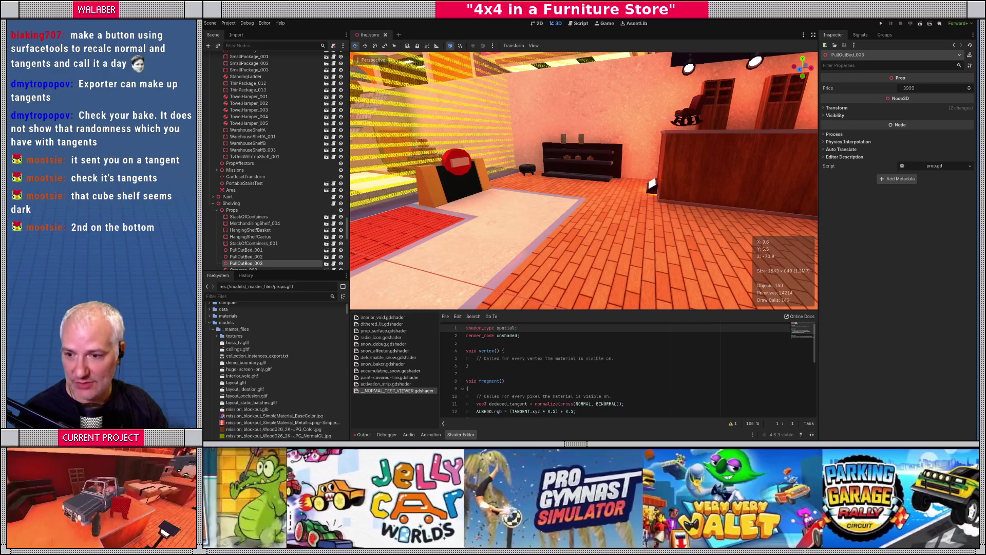
{"action": "key", "text": "w"}
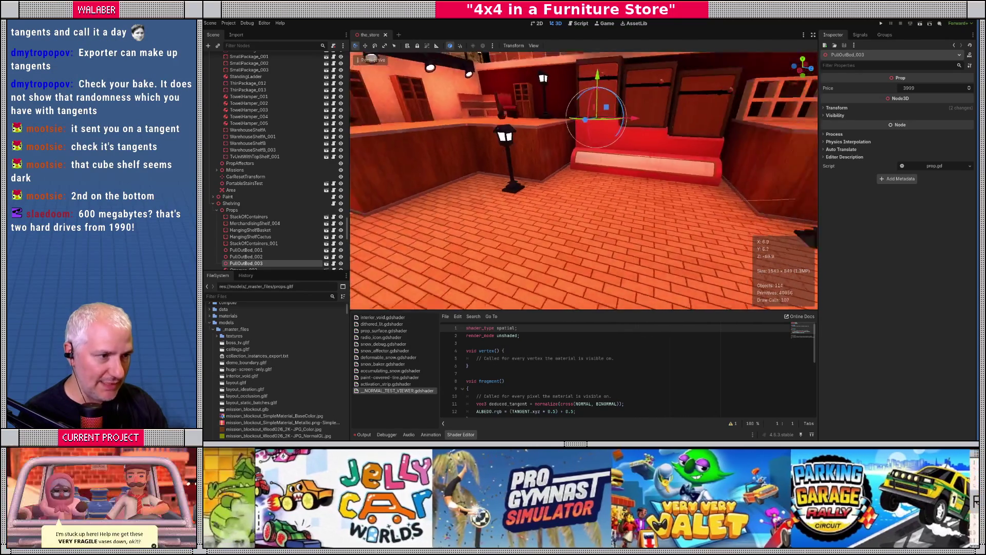
{"action": "key", "text": "w"}
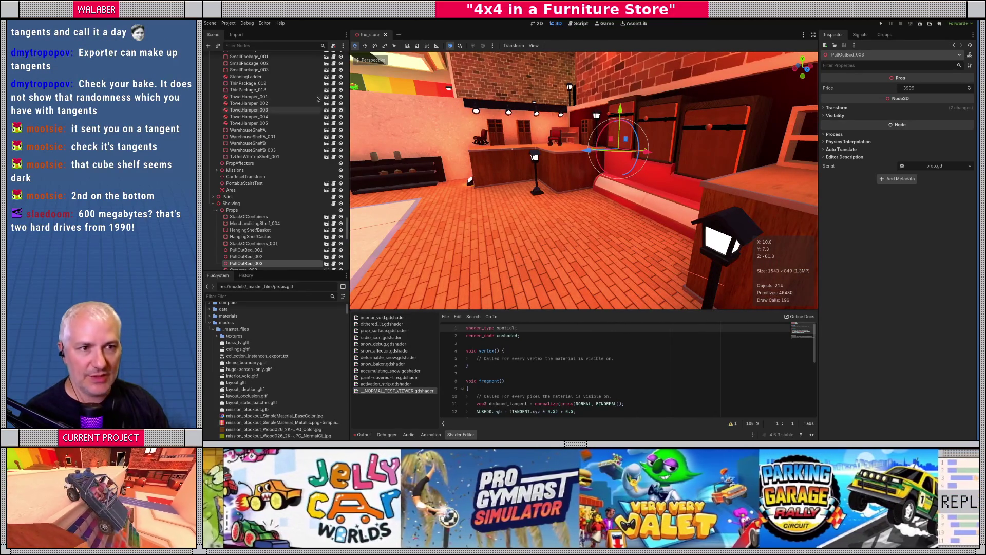
{"action": "scroll", "coordinate": [269, 91], "scroll_direction": "up", "scroll_amount": 5}
{"action": "left_click_drag", "start_coordinate": [346, 198], "coordinate": [347, 51]}
- Collapse the Sections node and the_store root in the Scene dock
{"action": "left_click", "coordinate": [209, 111]}
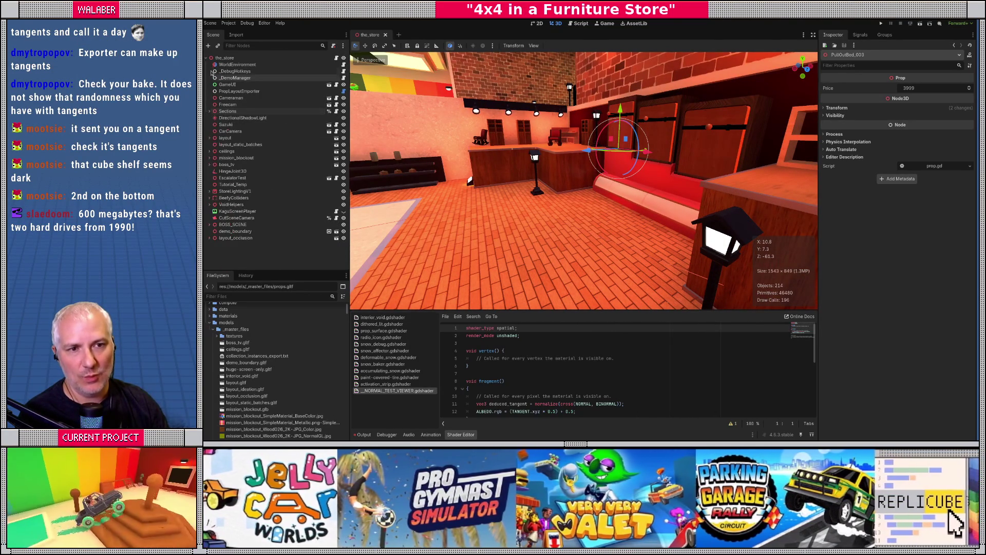
{"action": "left_click", "coordinate": [206, 58]}
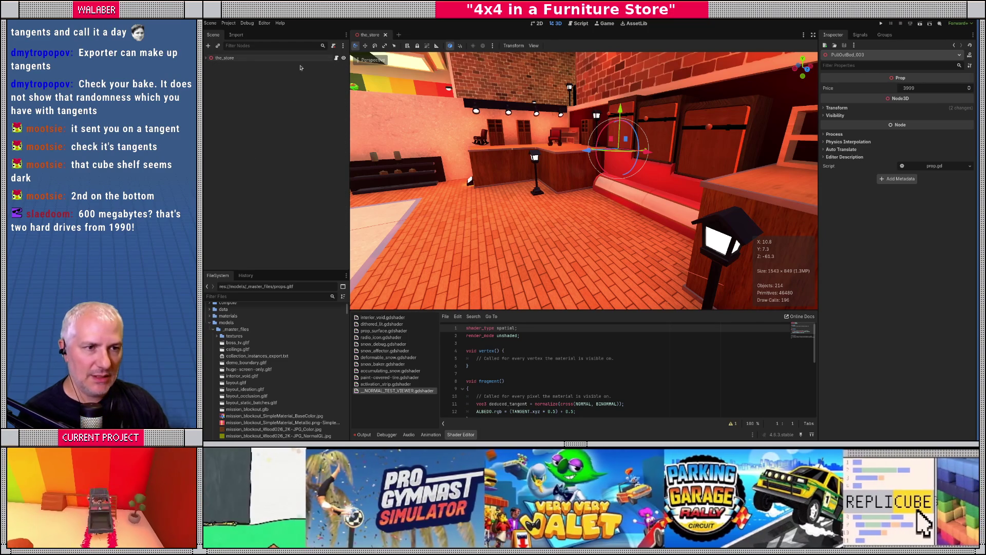
{"action": "left_click", "coordinate": [274, 298]}
- Filter the FileSystem for 'suzuki' and open suzuki.tscn
{"action": "type", "text": "suzuki"}
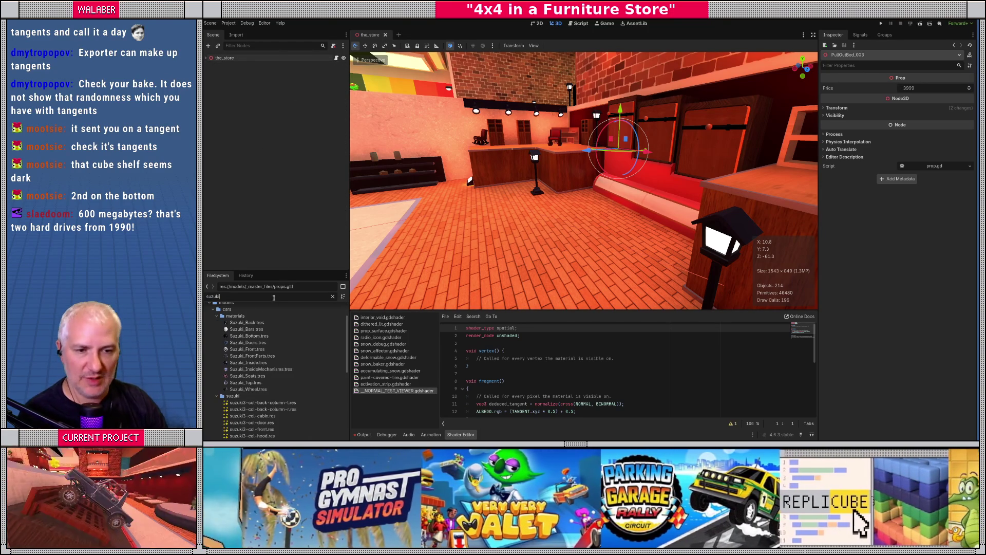
{"action": "scroll", "coordinate": [312, 346], "scroll_direction": "down", "scroll_amount": 10}
{"action": "left_click", "coordinate": [242, 408]}
{"action": "double_click", "coordinate": [243, 409]}
- Orbit to the Suzuki's rear bumper, select car_model and open its scene
{"action": "left_click_drag", "start_coordinate": [498, 227], "coordinate": [593, 172]}
{"action": "scroll", "coordinate": [557, 193], "scroll_direction": "down", "scroll_amount": 3}
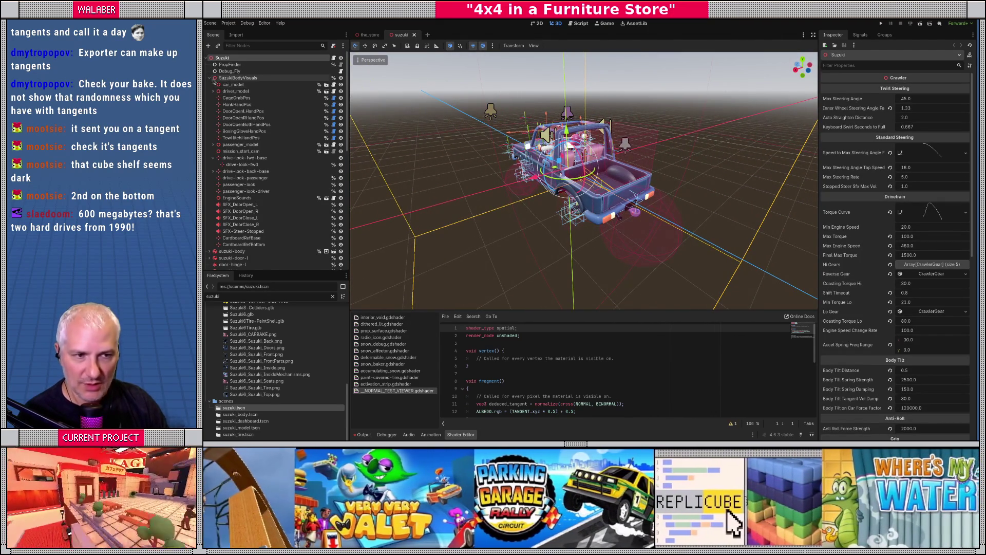
{"action": "scroll", "coordinate": [538, 170], "scroll_direction": "up", "scroll_amount": 3}
{"action": "scroll", "coordinate": [538, 169], "scroll_direction": "up", "scroll_amount": 3}
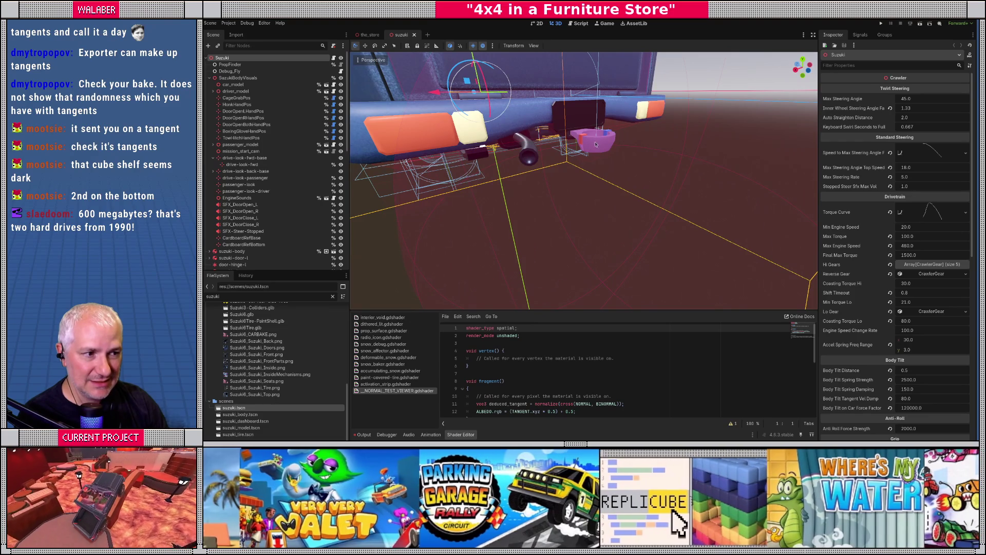
{"action": "left_click", "coordinate": [597, 147]}
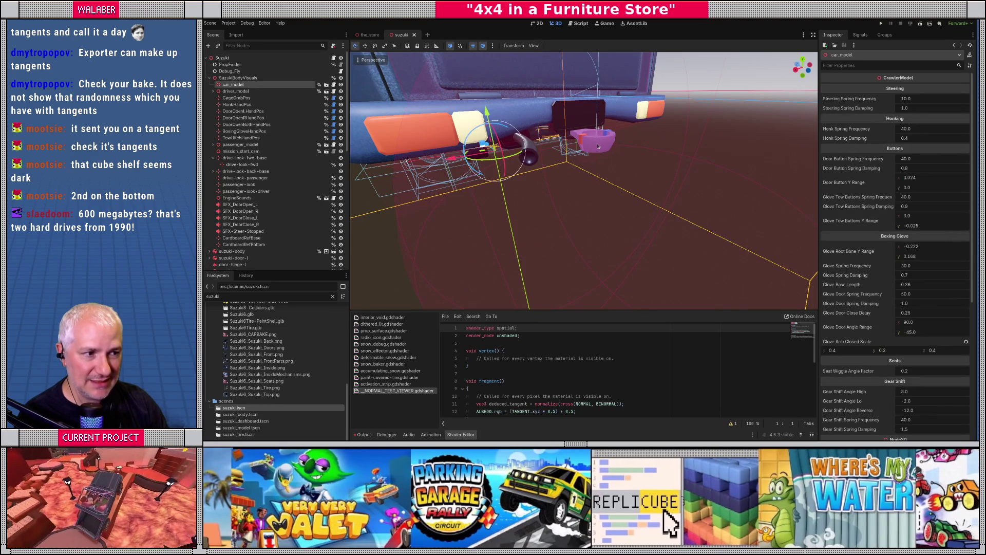
{"action": "left_click_drag", "start_coordinate": [598, 159], "coordinate": [411, 113]}
{"action": "left_click", "coordinate": [326, 84]}
- Select the pink tow-hitch mesh Cylinder_002, toggling its visibility to confirm it
{"action": "left_click_drag", "start_coordinate": [488, 195], "coordinate": [574, 234]}
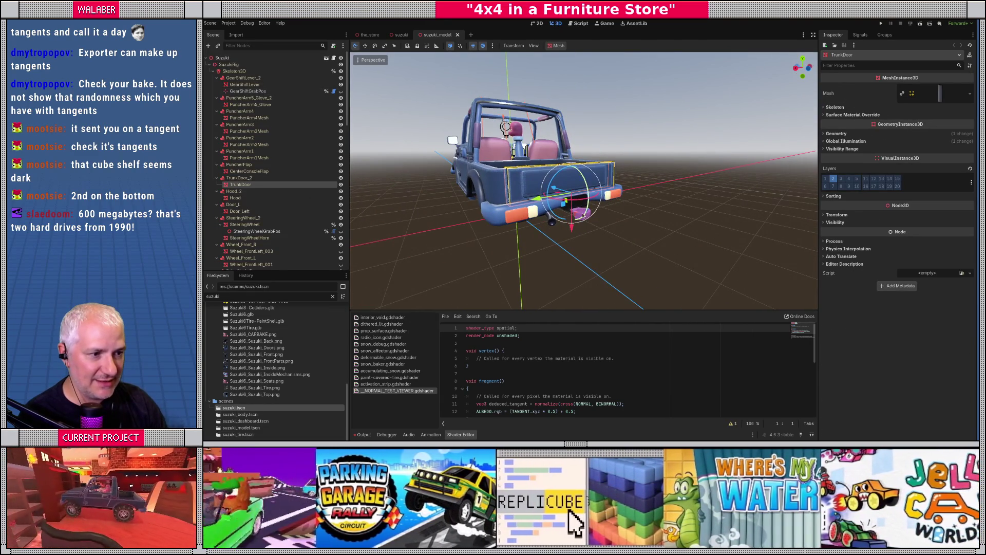
{"action": "left_click", "coordinate": [582, 216]}
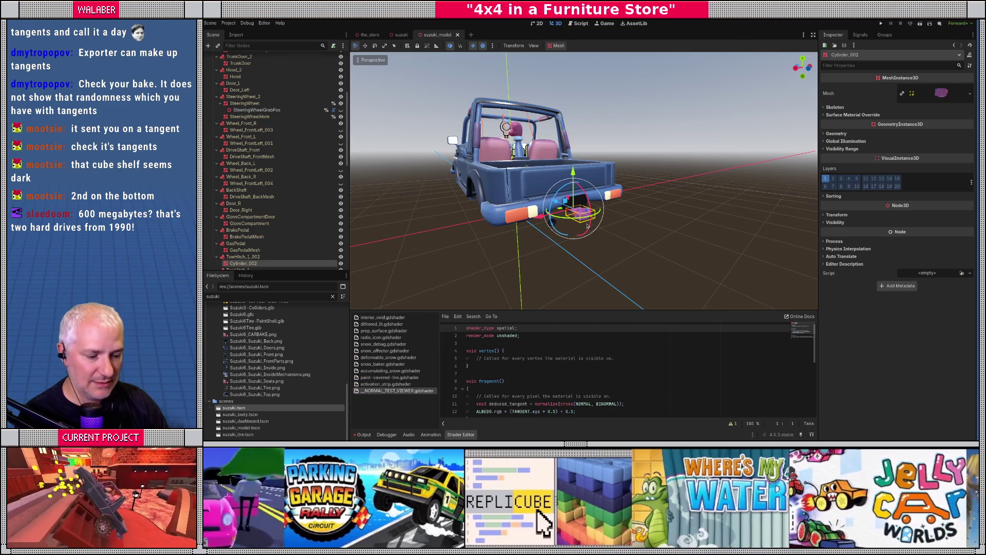
{"action": "scroll", "coordinate": [588, 225], "scroll_direction": "up", "scroll_amount": 6}
{"action": "left_click_drag", "start_coordinate": [557, 166], "coordinate": [472, 225]}
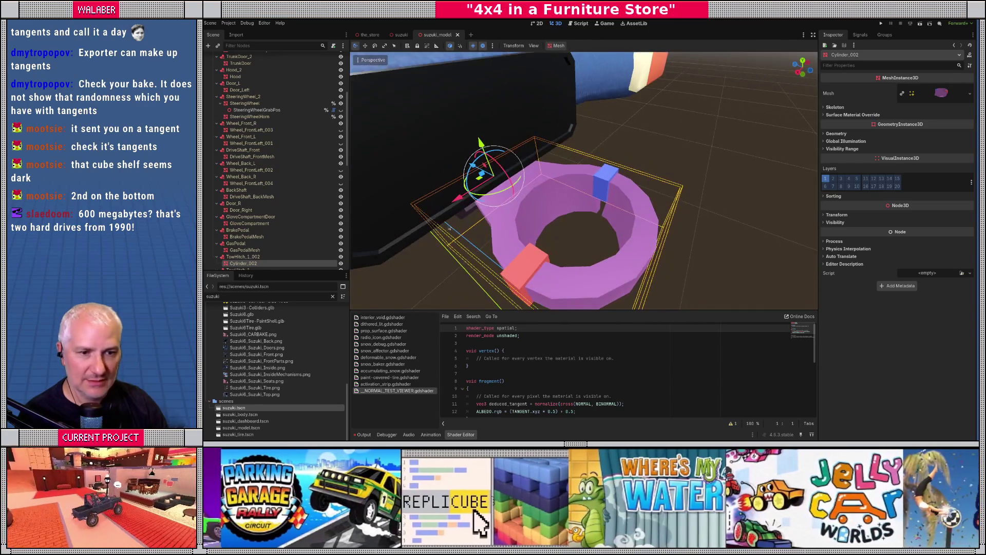
{"action": "scroll", "coordinate": [240, 190], "scroll_direction": "down", "scroll_amount": 3}
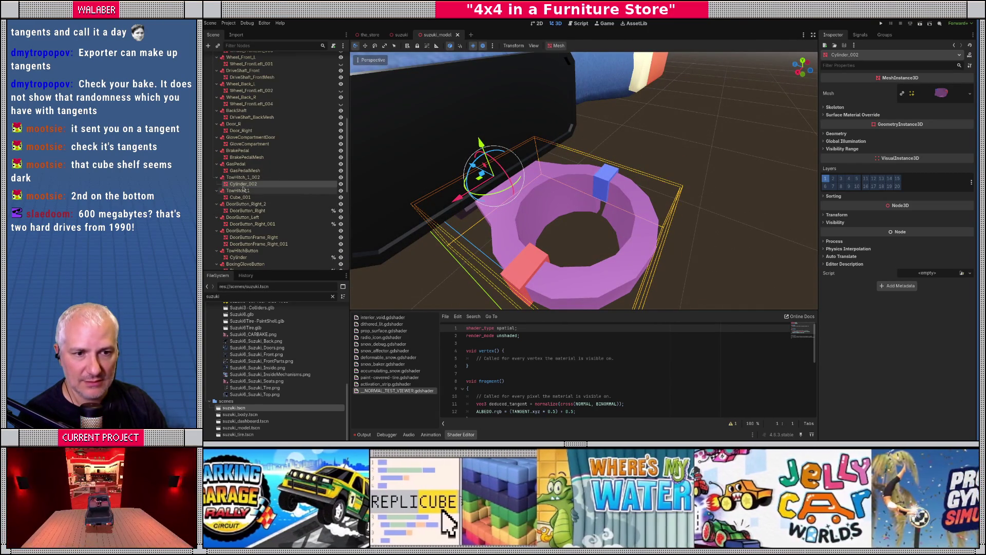
{"action": "left_click", "coordinate": [340, 183]}
{"action": "left_click", "coordinate": [340, 183]}
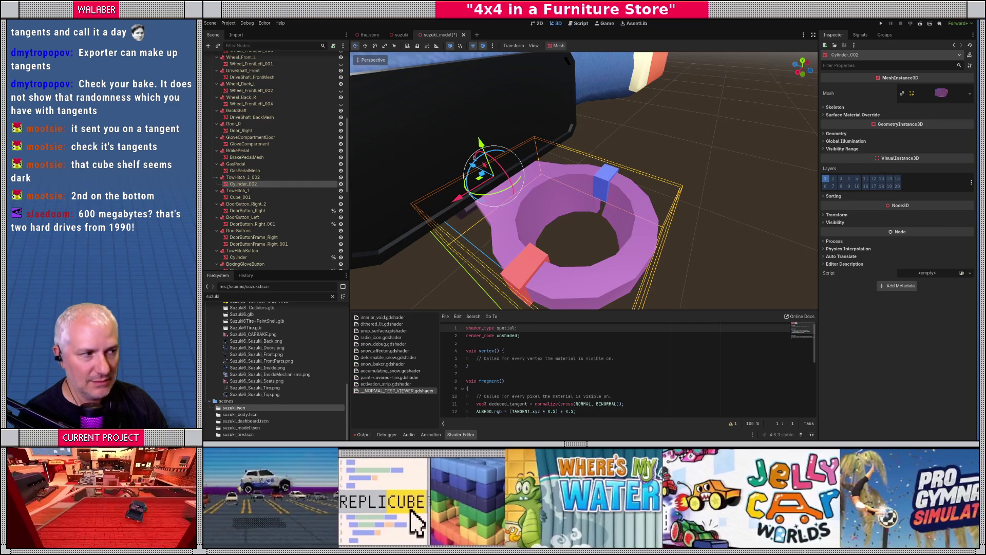
- Load the copper DrawerHandle material into Surface Material Override slot 0, then return to the_store
{"action": "left_click", "coordinate": [853, 115]}
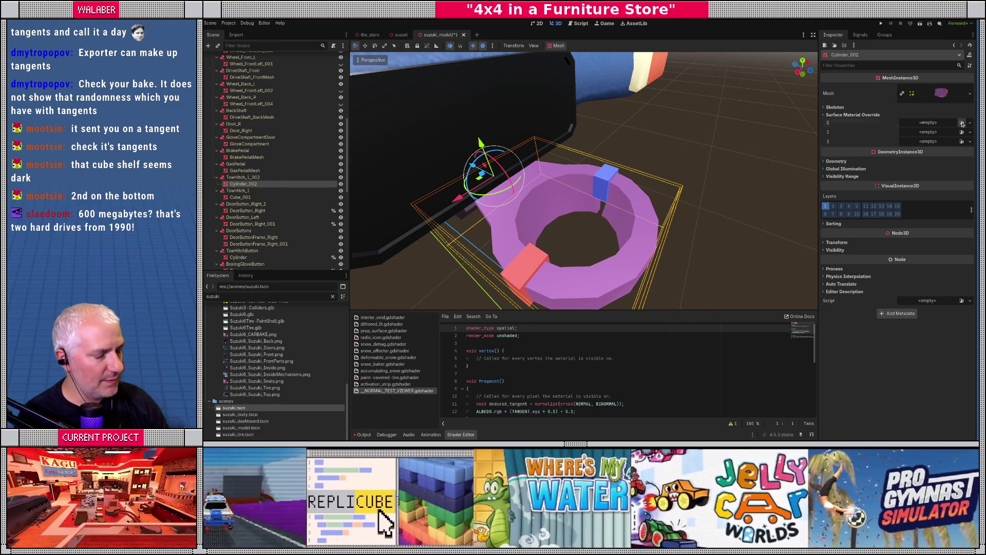
{"action": "left_click", "coordinate": [961, 124]}
{"action": "type", "text": "gold"}
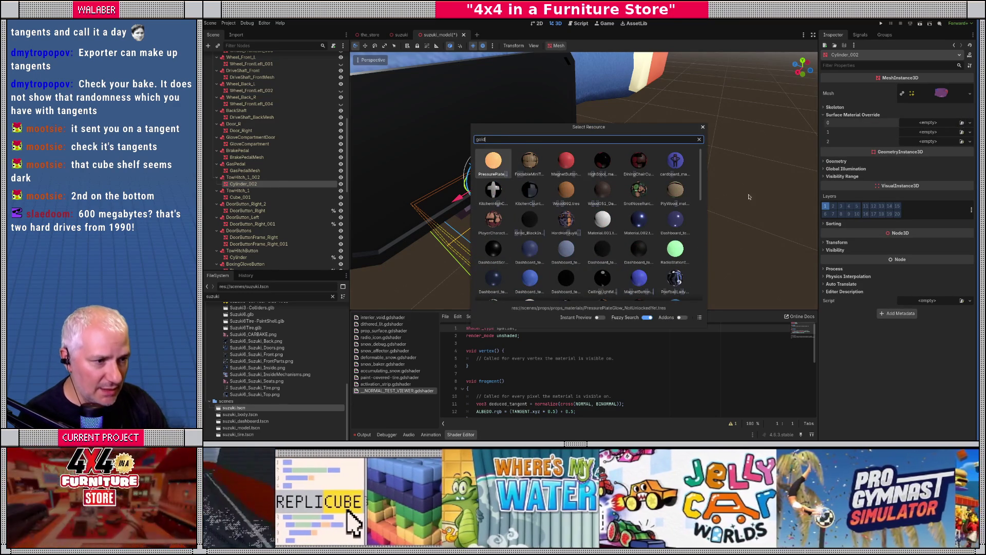
{"action": "scroll", "coordinate": [608, 215], "scroll_direction": "down", "scroll_amount": 3}
{"action": "scroll", "coordinate": [607, 215], "scroll_direction": "down", "scroll_amount": 1}
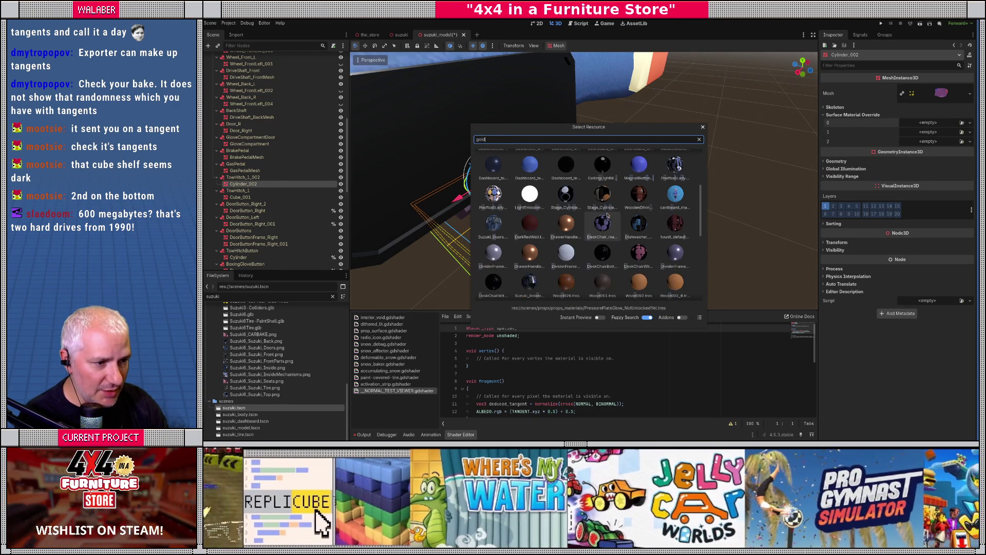
{"action": "double_click", "coordinate": [568, 229]}
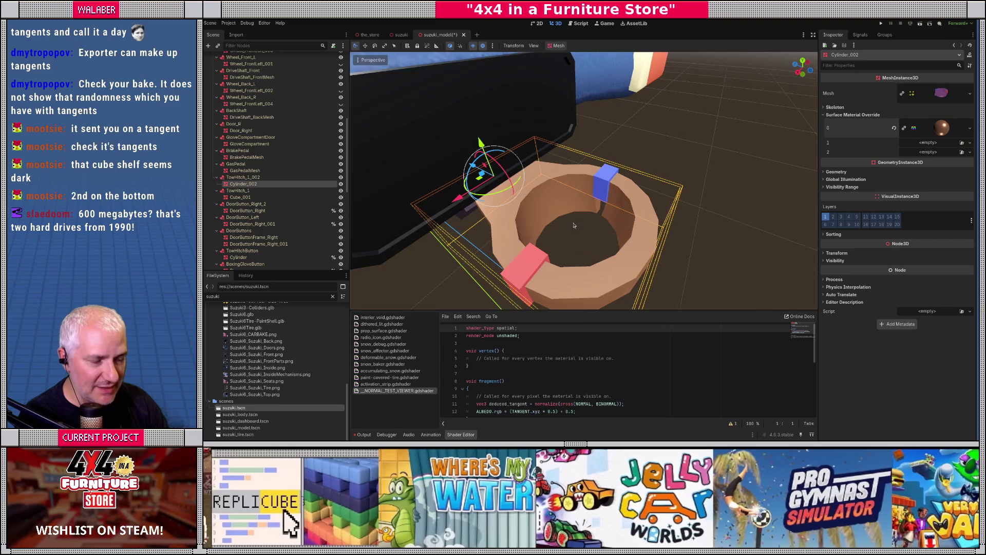
{"action": "scroll", "coordinate": [567, 229], "scroll_direction": "down", "scroll_amount": 3}
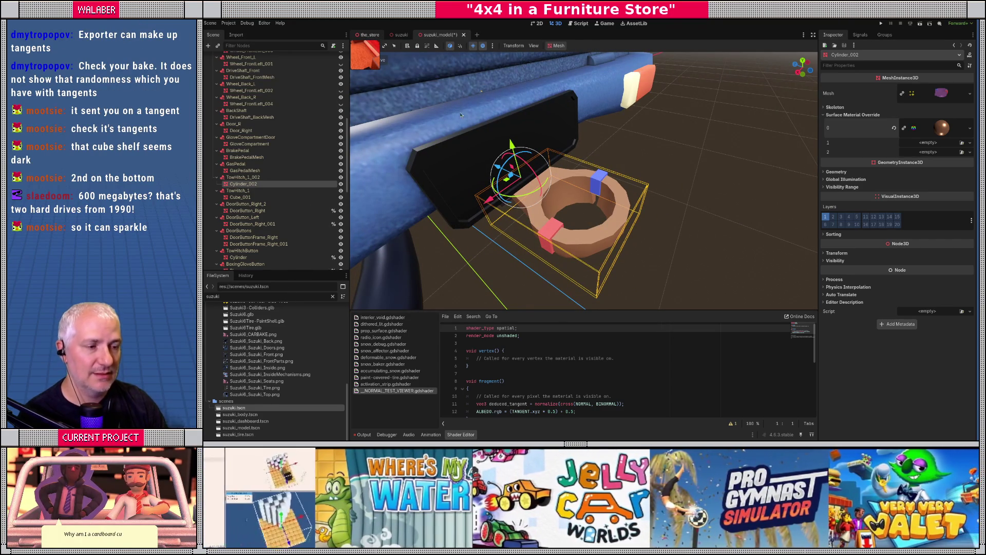
{"action": "key", "text": "ctrl+Tab"}
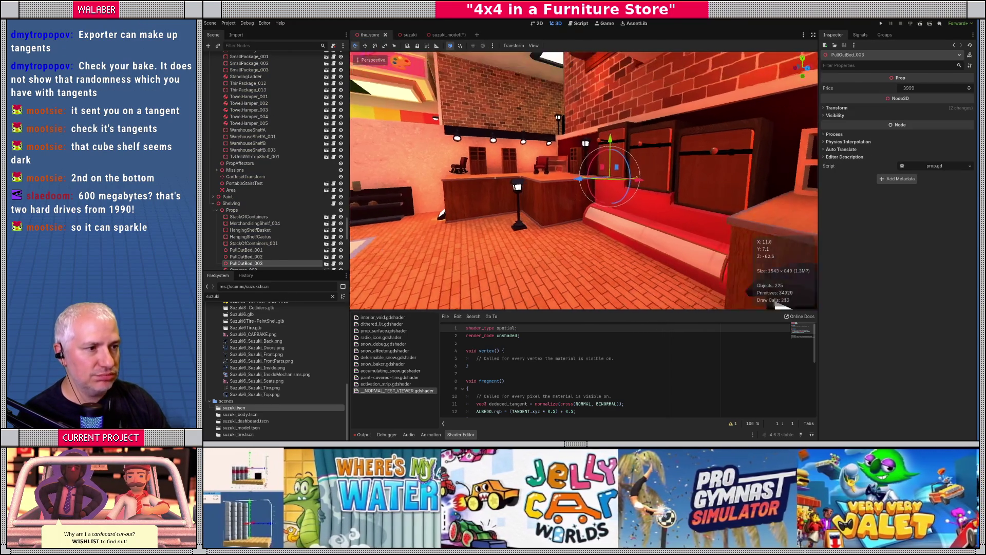
- Open PullOutBed, inspect PullOutBedBox-mesh_001's Surface 1 material, then close that scene
{"action": "key", "text": "w"}
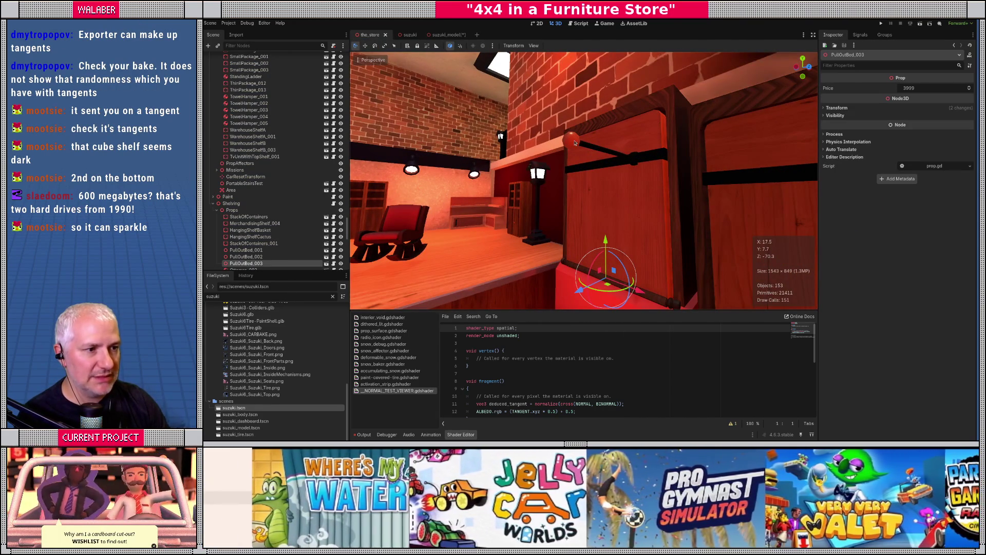
{"action": "left_click", "coordinate": [326, 263]}
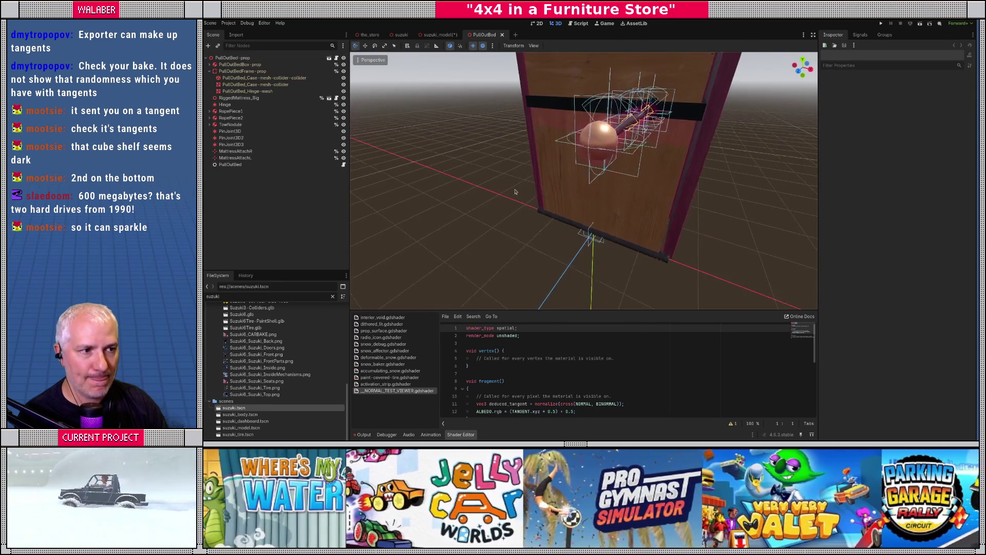
{"action": "left_click", "coordinate": [504, 159]}
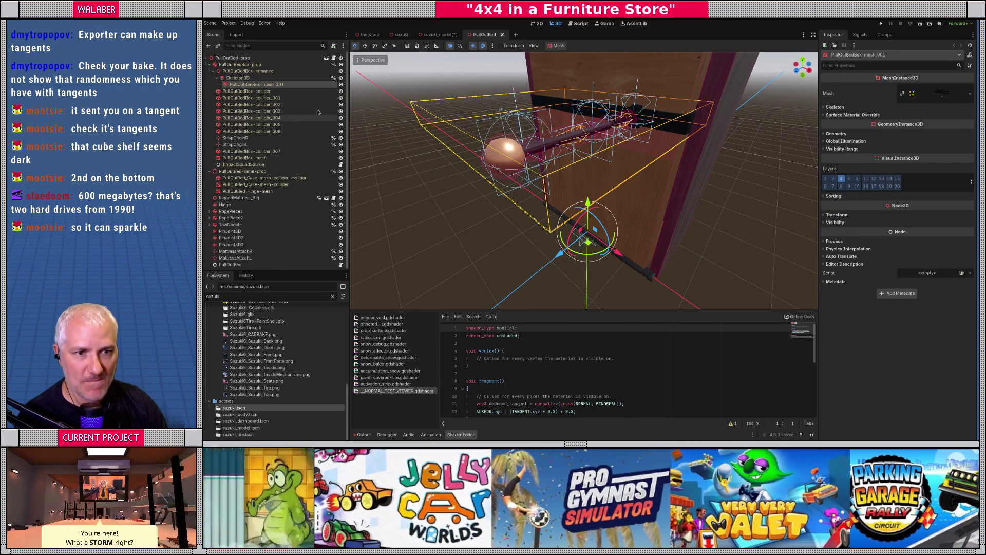
{"action": "left_click", "coordinate": [866, 115]}
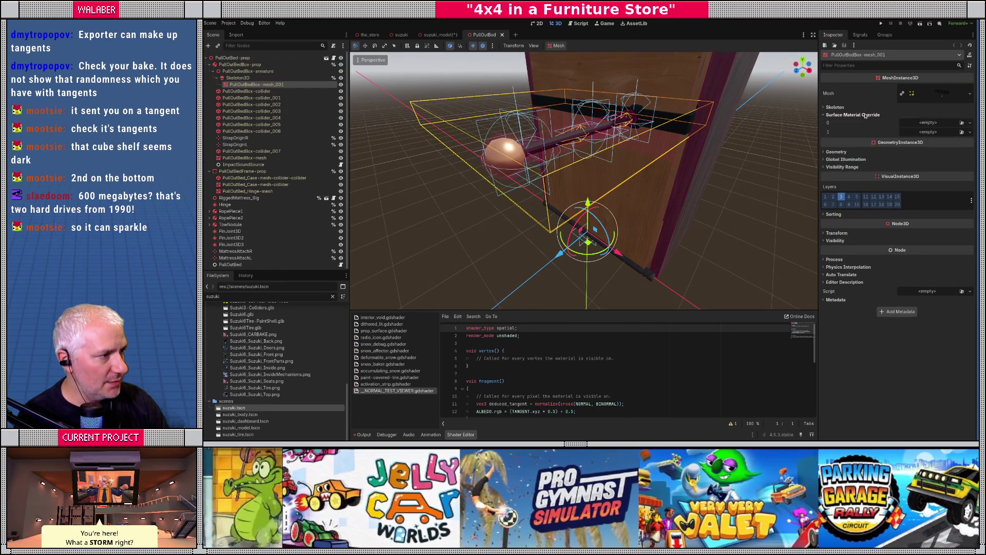
{"action": "left_click", "coordinate": [866, 115]}
{"action": "left_click", "coordinate": [938, 93]}
{"action": "left_click", "coordinate": [836, 208]}
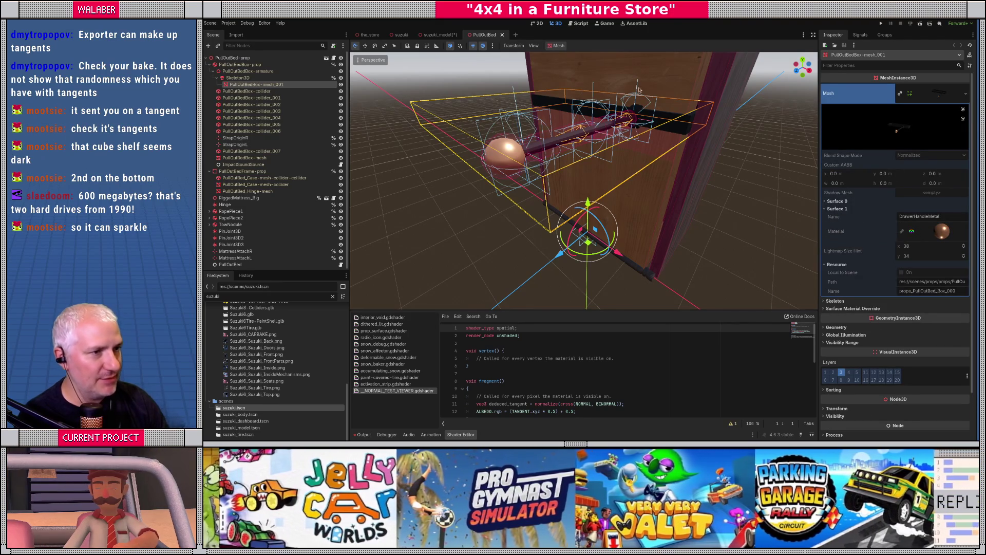
{"action": "left_click", "coordinate": [503, 35]}
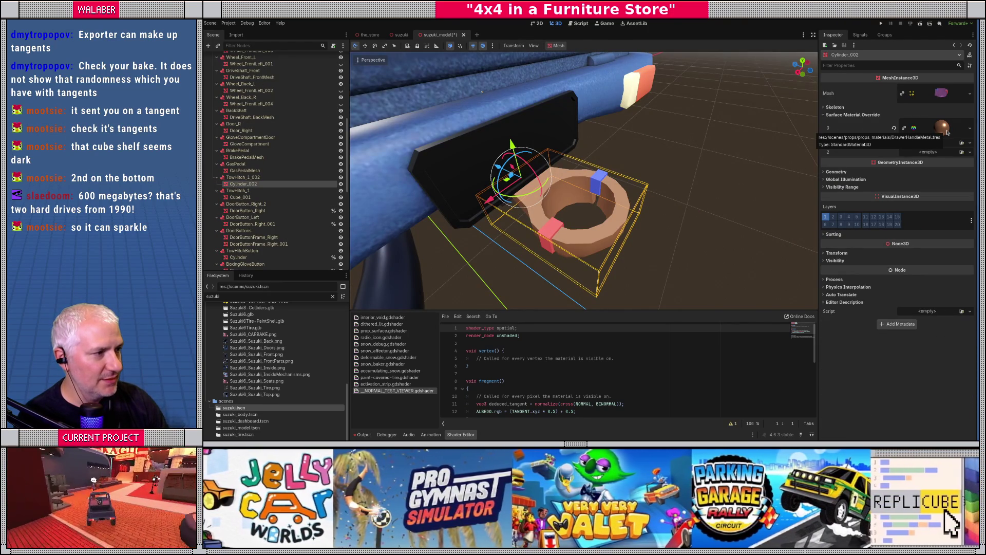
- Copy the copper slot 0 material into slot 1, then save and close suzuki_model
{"action": "left_click_drag", "start_coordinate": [947, 133], "coordinate": [941, 164]}
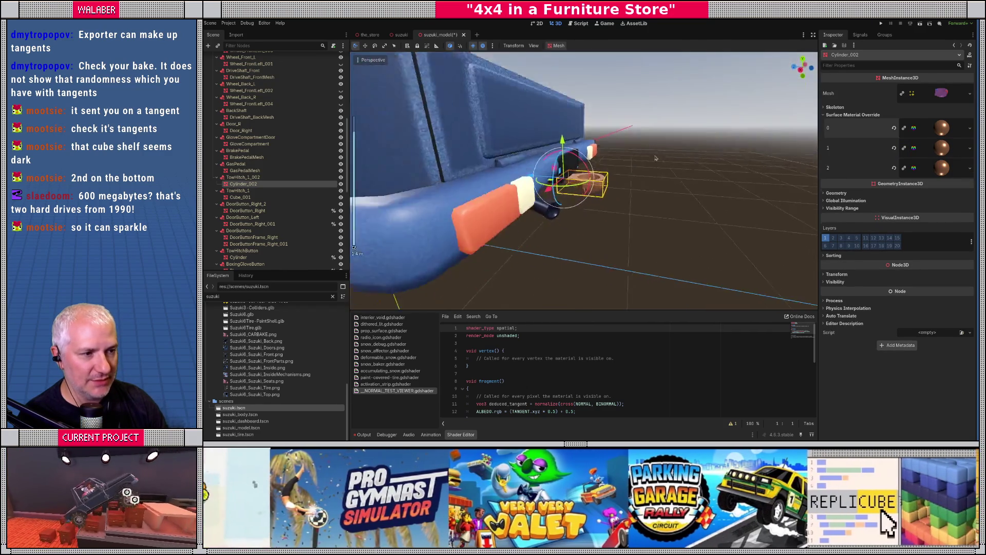
{"action": "left_click_drag", "start_coordinate": [650, 113], "coordinate": [620, 198]}
{"action": "scroll", "coordinate": [620, 198], "scroll_direction": "up", "scroll_amount": 8}
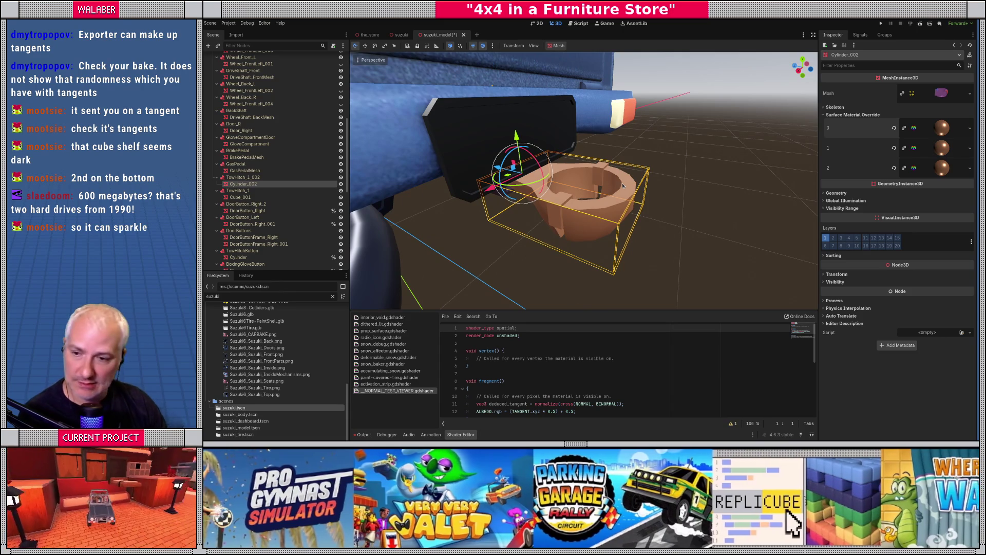
{"action": "scroll", "coordinate": [623, 186], "scroll_direction": "down", "scroll_amount": 8}
{"action": "left_click_drag", "start_coordinate": [623, 186], "coordinate": [584, 223]}
{"action": "scroll", "coordinate": [258, 148], "scroll_direction": "up", "scroll_amount": 6}
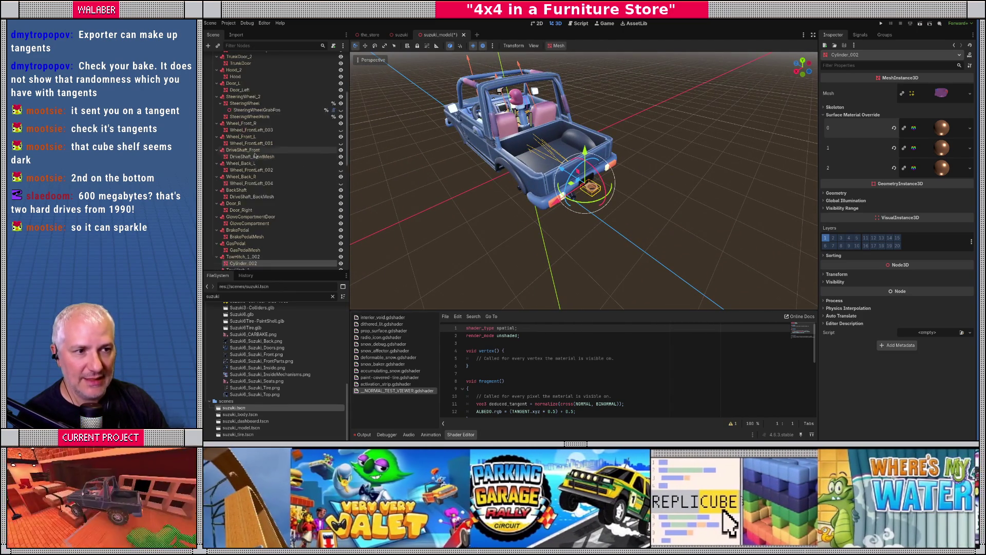
{"action": "key", "text": "ctrl+s"}
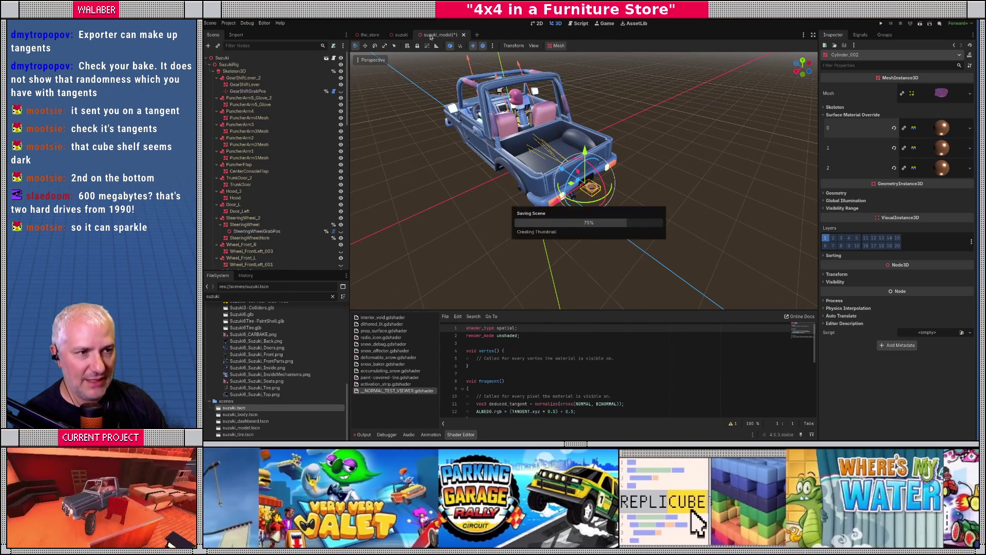
{"action": "left_click", "coordinate": [458, 35]}
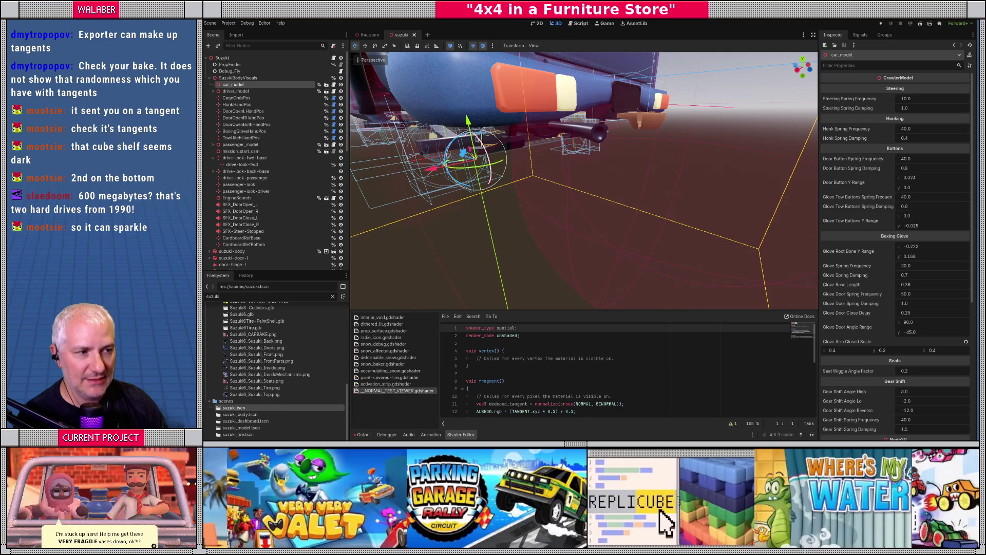
- Create a MeshInstance3D child under SuzukiBodyVisuals via the 'meshin' search, named TowIndicationLine
{"action": "scroll", "coordinate": [456, 150], "scroll_direction": "down", "scroll_amount": 5}
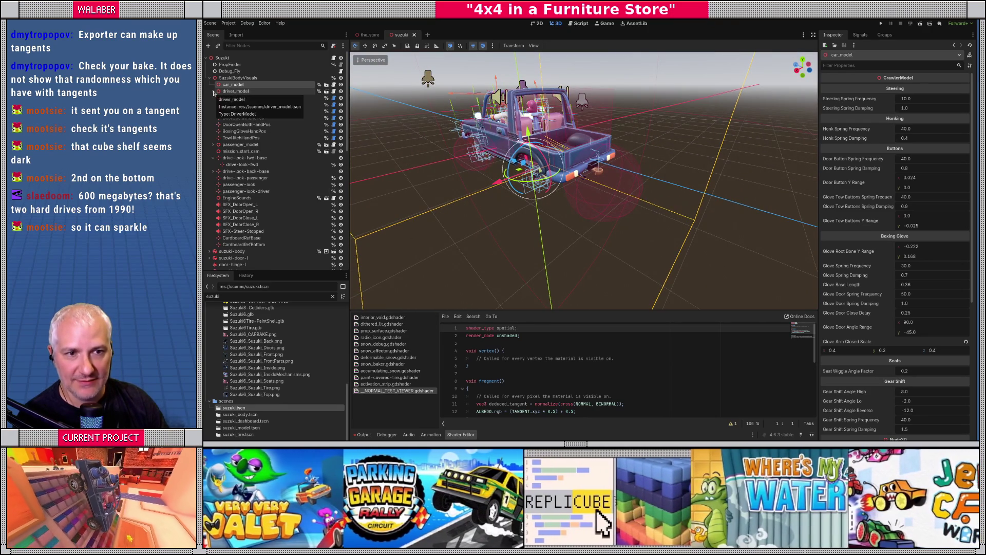
{"action": "left_click", "coordinate": [242, 138]}
{"action": "left_click", "coordinate": [238, 78]}
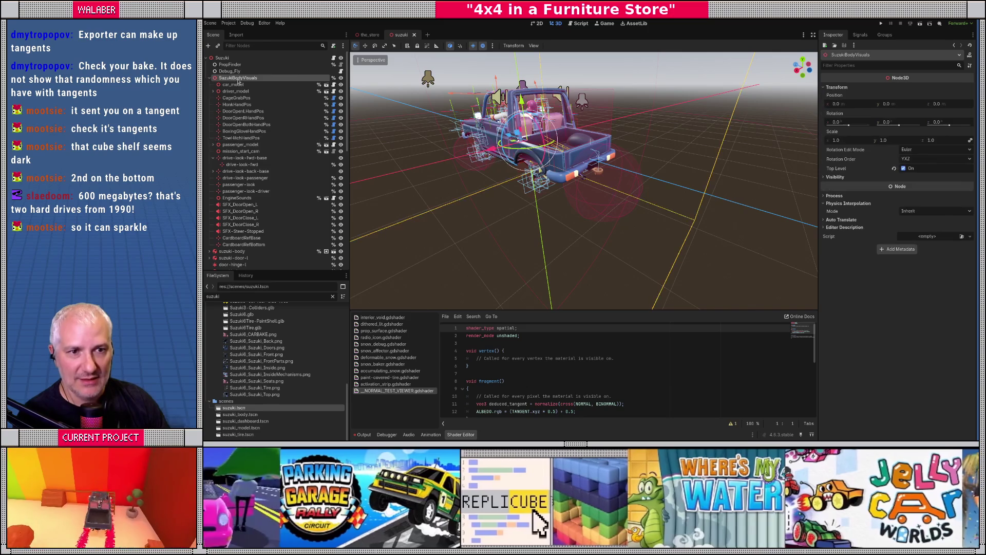
{"action": "right_click", "coordinate": [238, 81]}
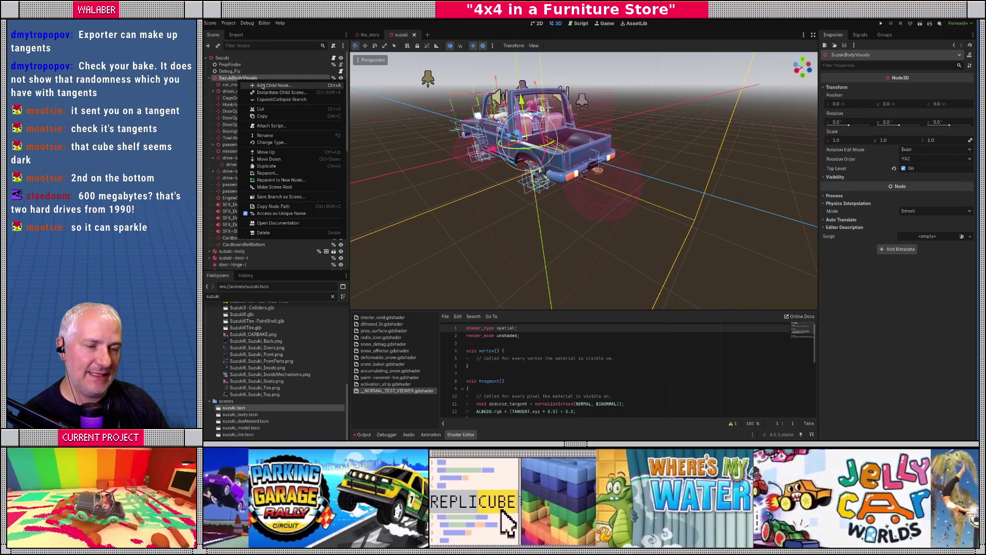
{"action": "left_click", "coordinate": [262, 86]}
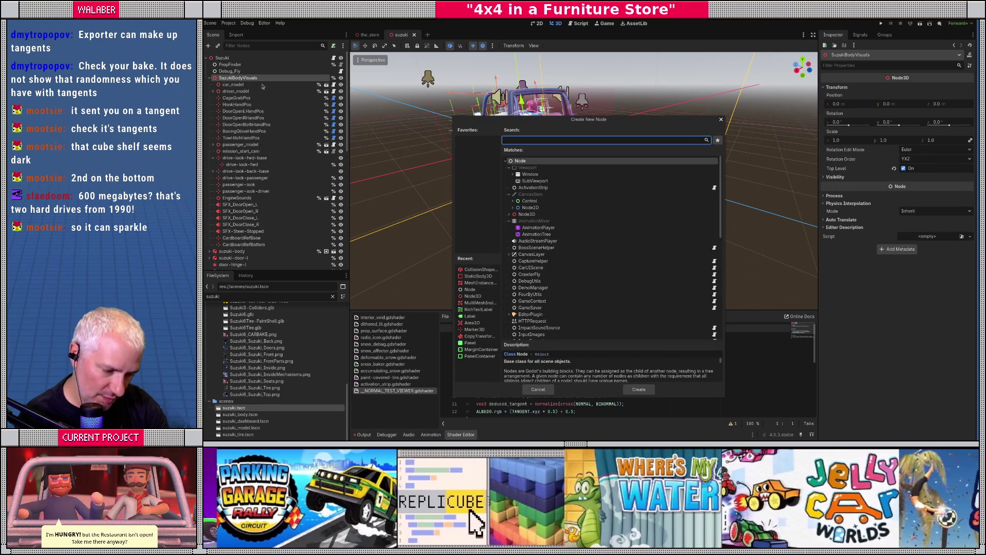
{"action": "type", "text": "meshin"}
{"action": "key", "text": "Return"}
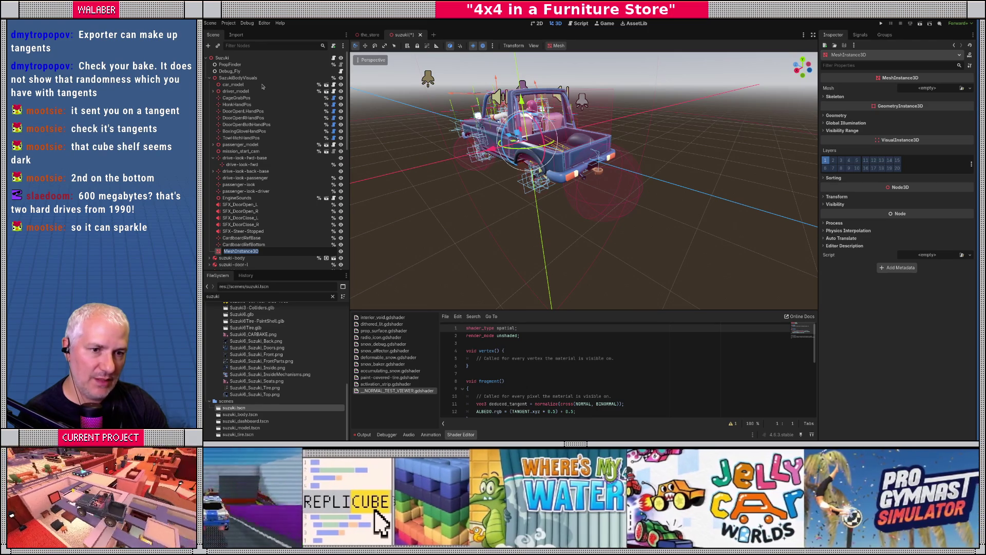
{"action": "type", "text": "l"}
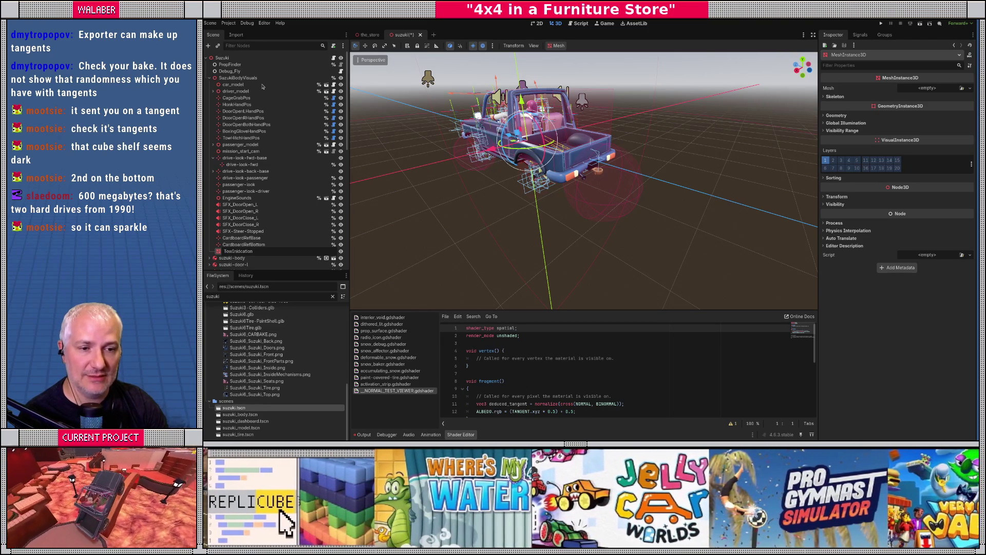
{"action": "key", "text": "Return"}
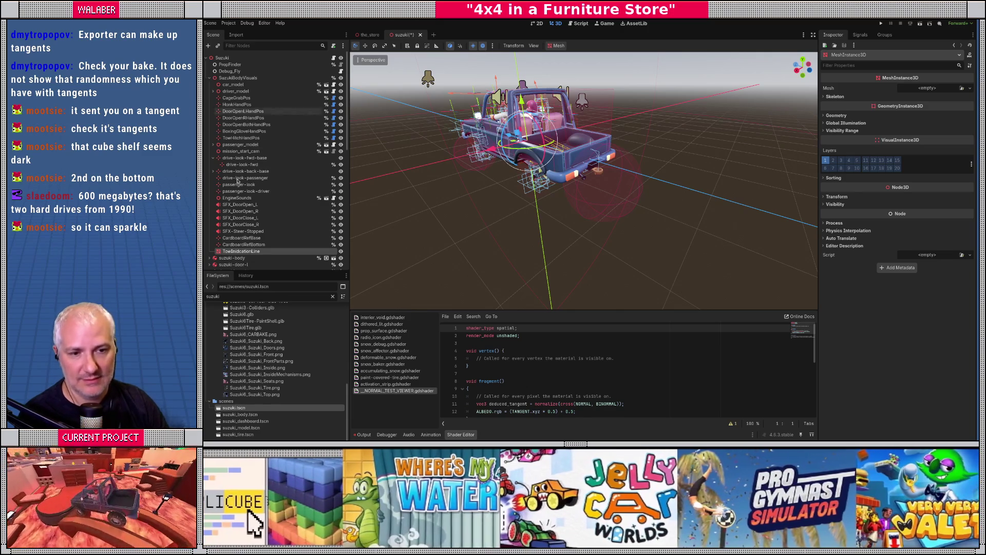
{"action": "double_click", "coordinate": [246, 251]}
{"action": "key", "text": "Escape"}
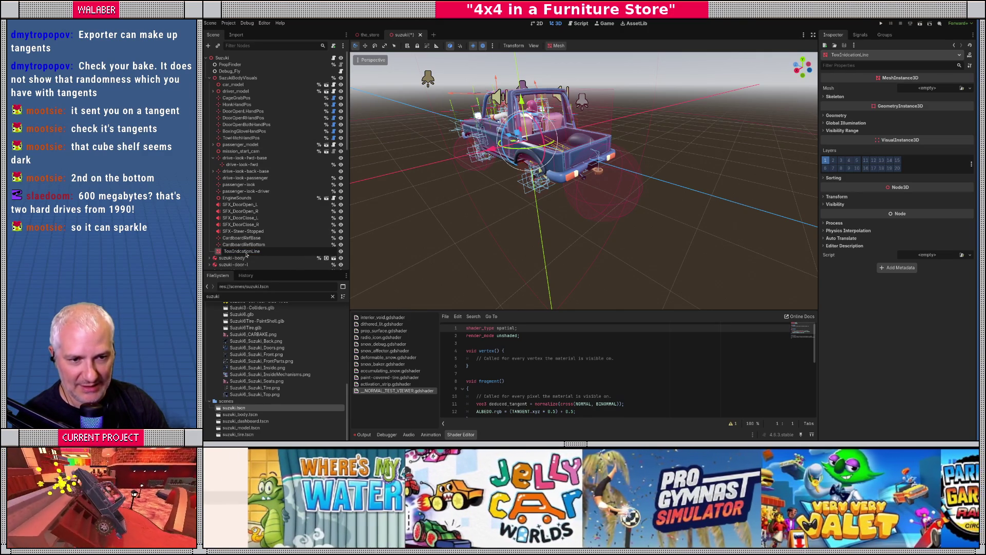
- Make TowIndicationLine accessible as a unique name and open the root's crawler.gd script
{"action": "right_click", "coordinate": [246, 253]}
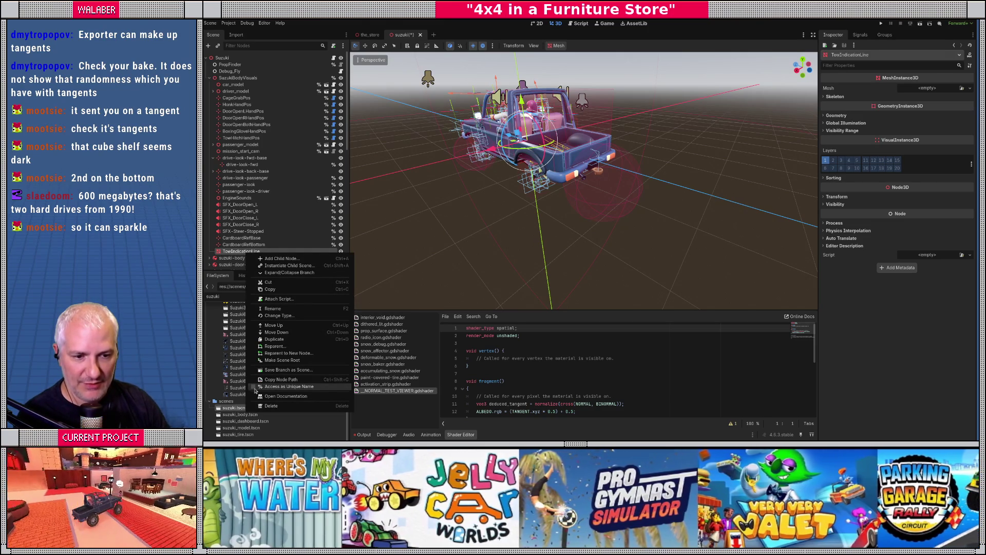
{"action": "left_click", "coordinate": [254, 386]}
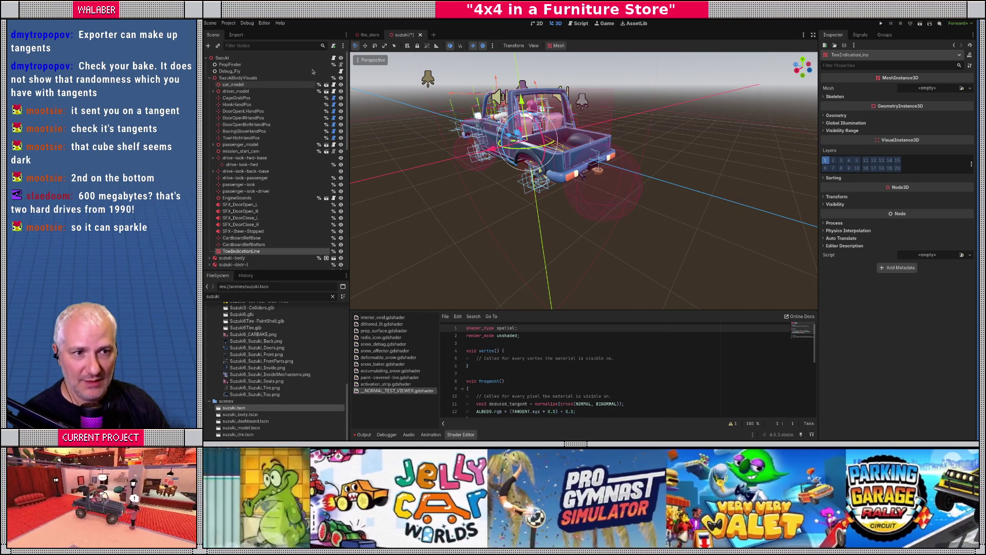
{"action": "left_click", "coordinate": [334, 58]}
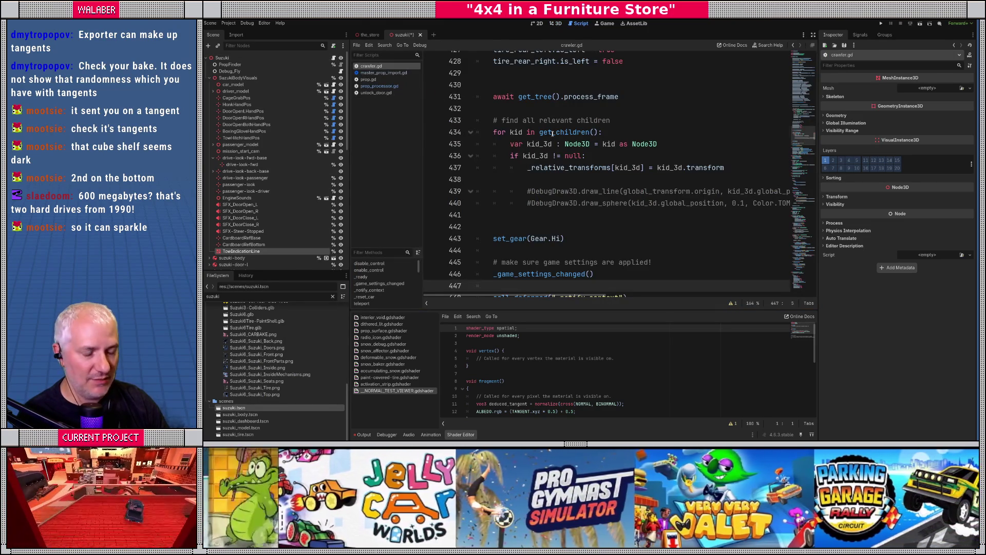
- Search crawler.gd for 'tow' to locate the tow detector variables around line 133
{"action": "left_click", "coordinate": [552, 132]}
{"action": "key", "text": "ctrl+f"}
{"action": "type", "text": "tow"}
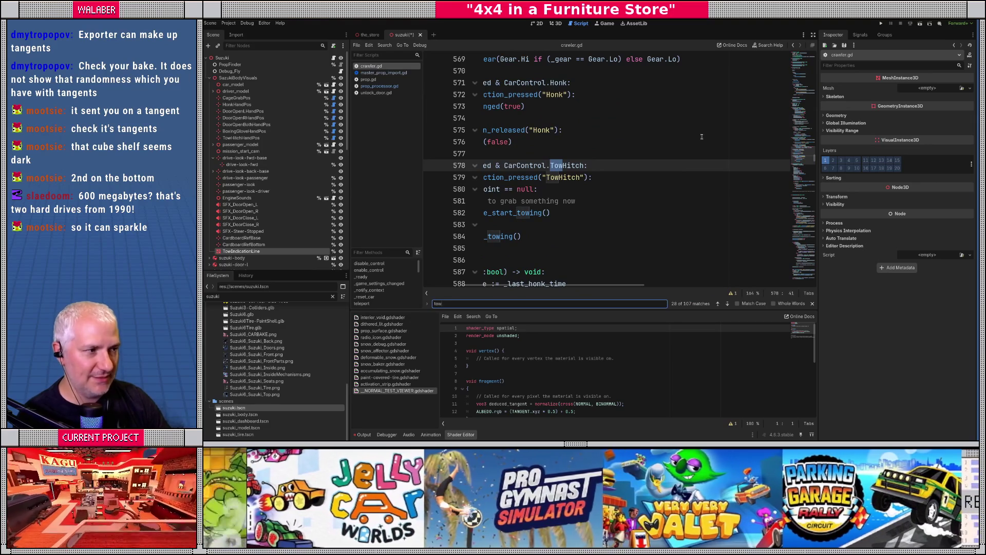
{"action": "scroll", "coordinate": [642, 108], "scroll_direction": "up", "scroll_amount": 20}
{"action": "left_click", "coordinate": [613, 81]}
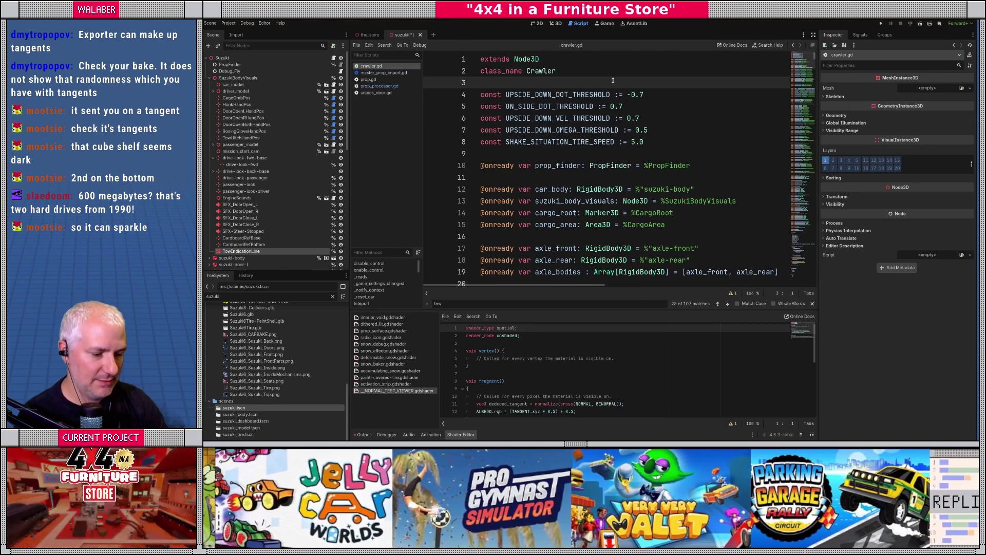
{"action": "key", "text": "ctrl+f"}
{"action": "key", "text": "Return"}
{"action": "key", "text": "Escape"}
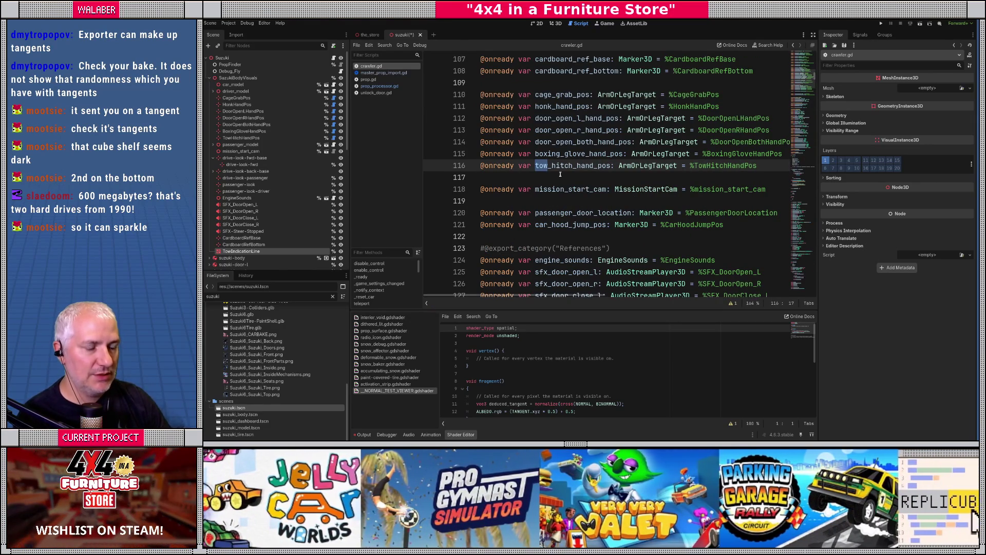
{"action": "double_click", "coordinate": [561, 165]}
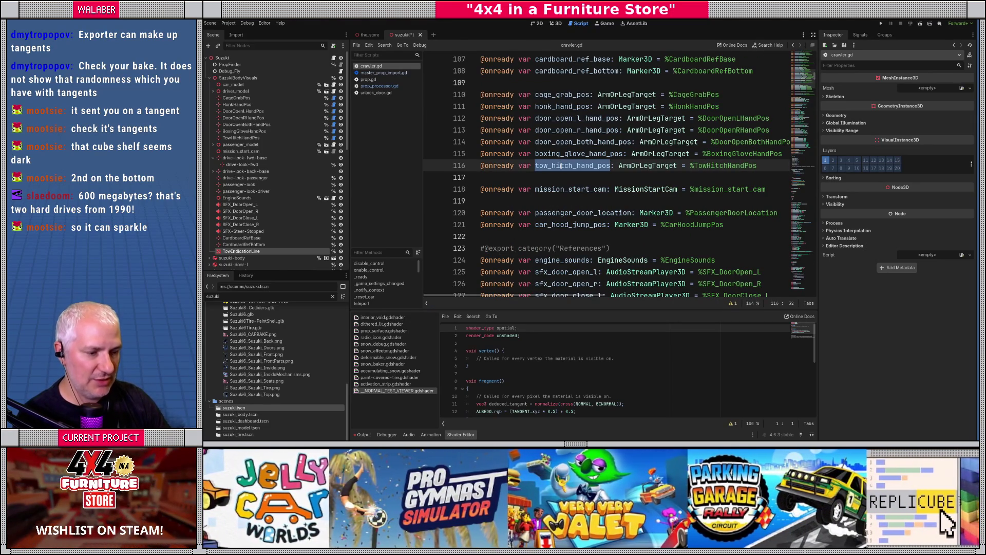
{"action": "key", "text": "ctrl+f"}
{"action": "type", "text": "tow"}
{"action": "key", "text": "Return"}
{"action": "key", "text": "Return"}
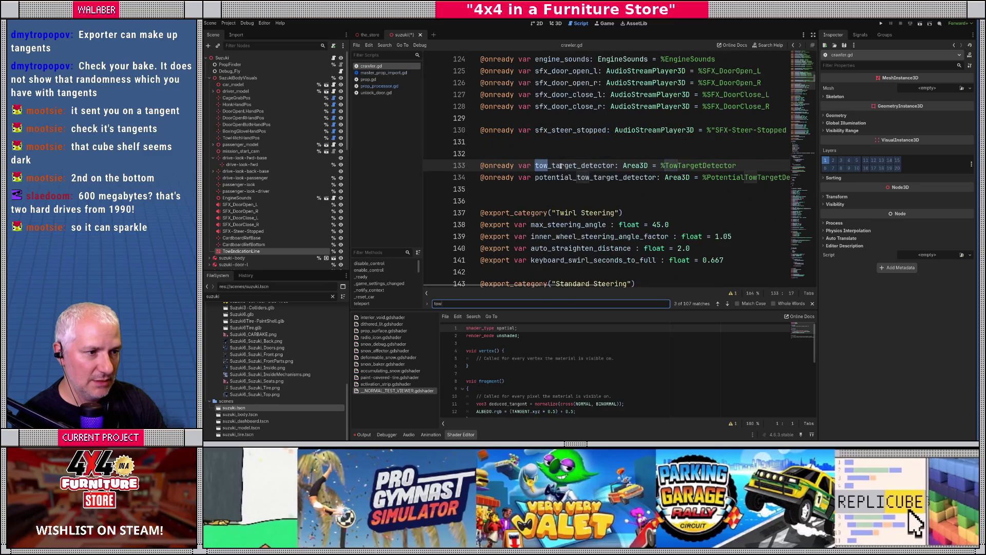
{"action": "key", "text": "Escape"}
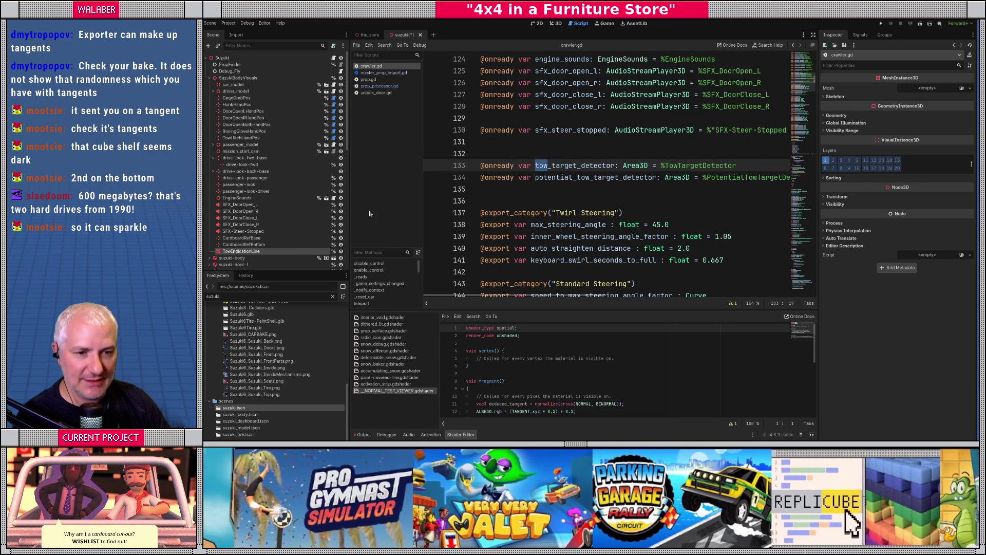
{"action": "left_click_drag", "start_coordinate": [241, 251], "coordinate": [488, 189]}
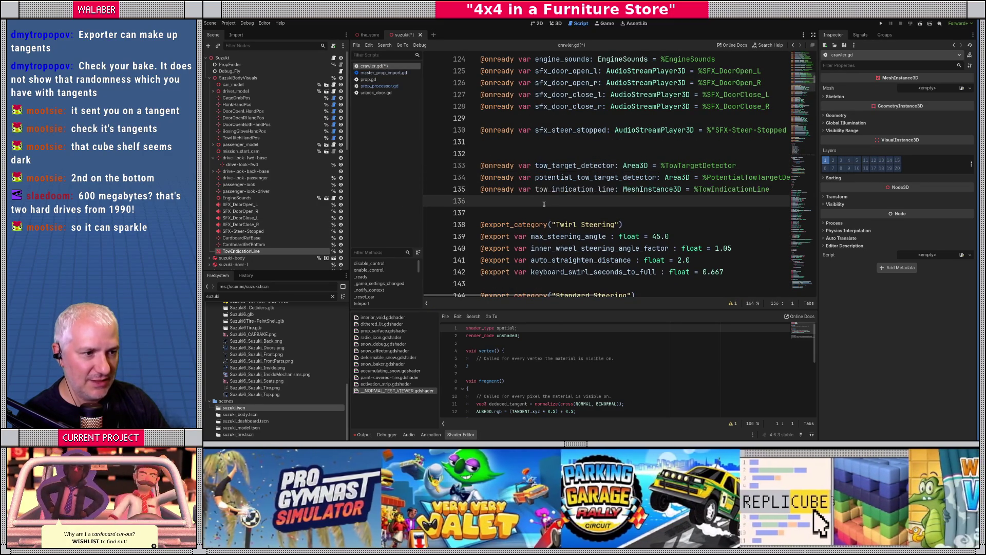
{"action": "double_click", "coordinate": [561, 190]}
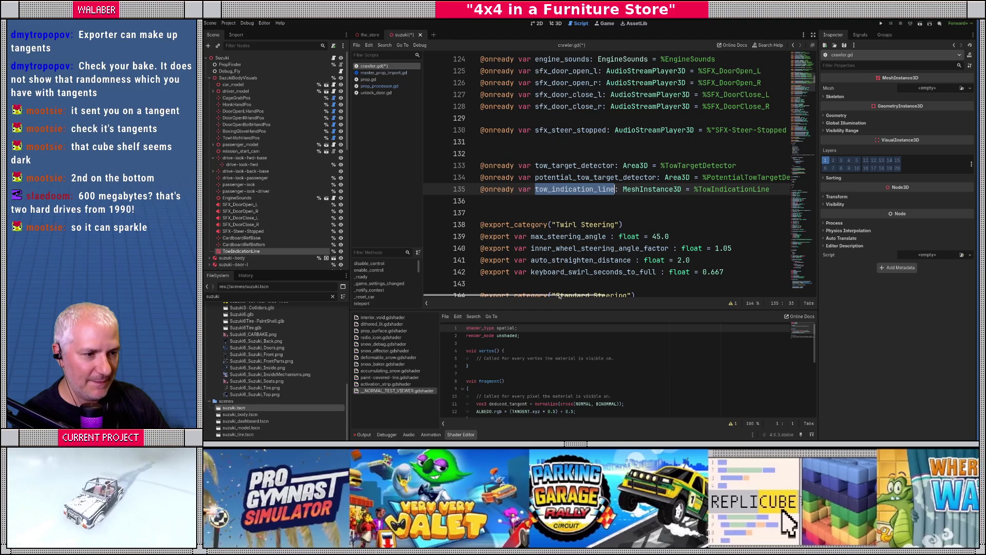
{"action": "left_click", "coordinate": [564, 201]}
{"action": "scroll", "coordinate": [689, 55], "scroll_direction": "down", "scroll_amount": 3}
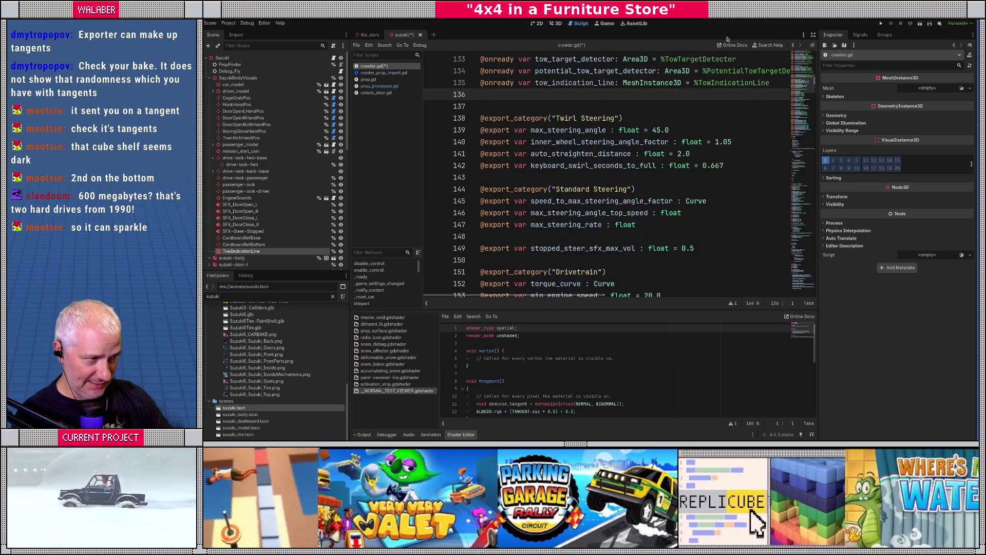
{"action": "left_click", "coordinate": [812, 35]}
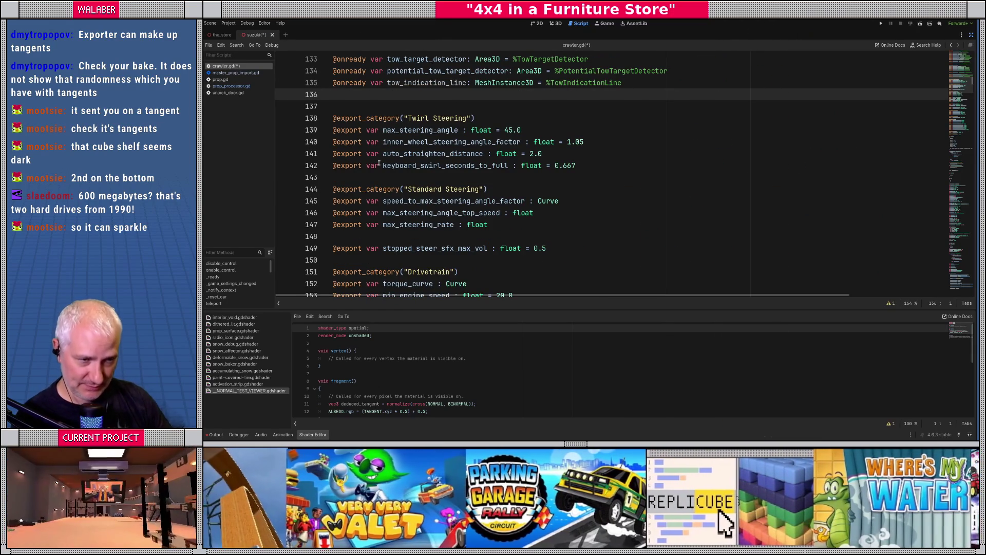
{"action": "mouse_move", "coordinate": [591, 310]}
{"action": "left_mouse_down"}
{"action": "mouse_move", "coordinate": [597, 346]}
{"action": "mouse_move", "coordinate": [594, 318]}
{"action": "left_mouse_up"}
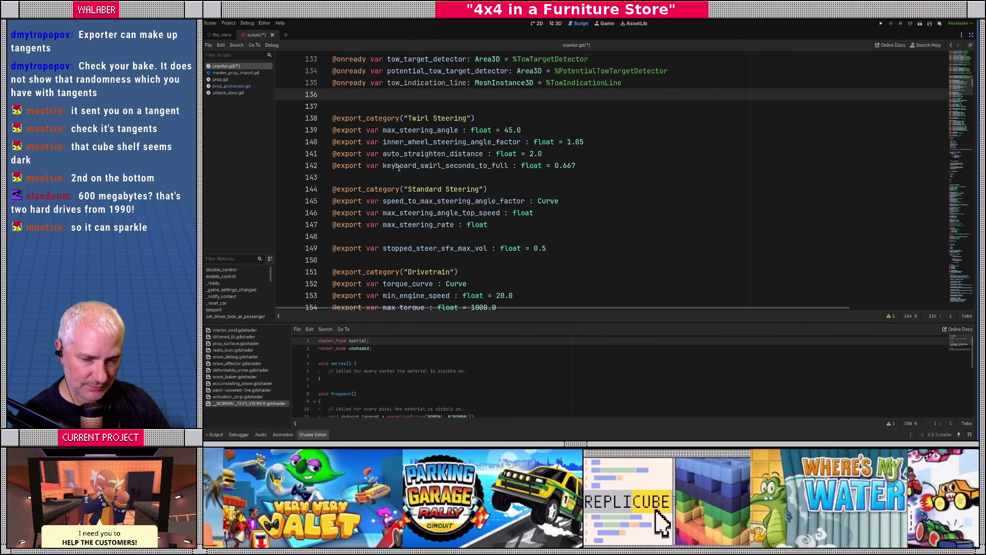
{"action": "left_click", "coordinate": [374, 102]}
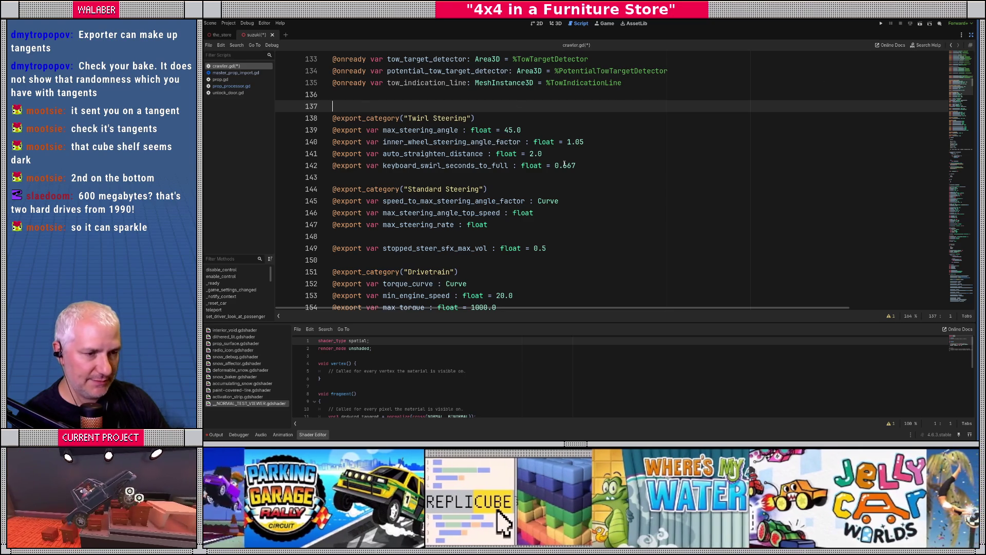
{"action": "double_click", "coordinate": [401, 84]}
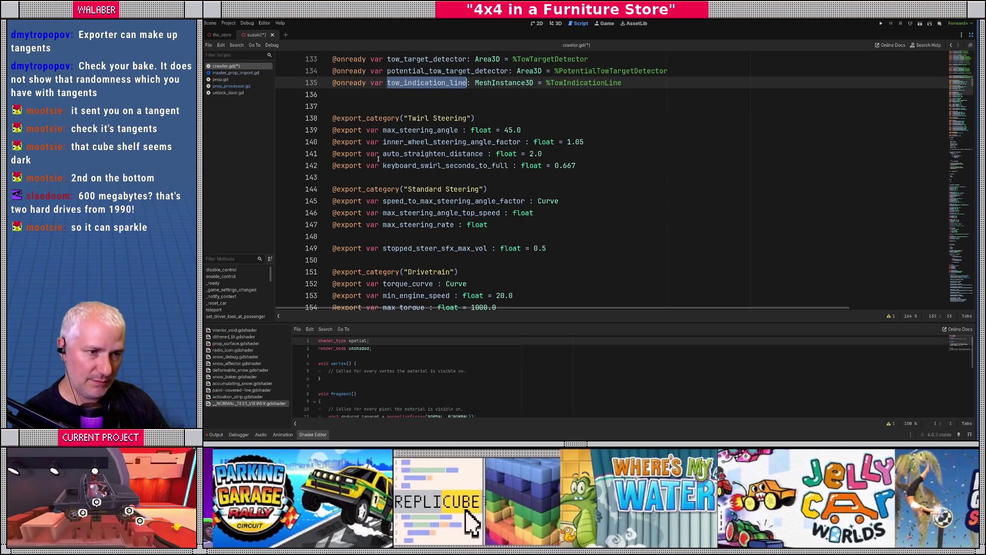
{"action": "scroll", "coordinate": [381, 158], "scroll_direction": "down", "scroll_amount": 15}
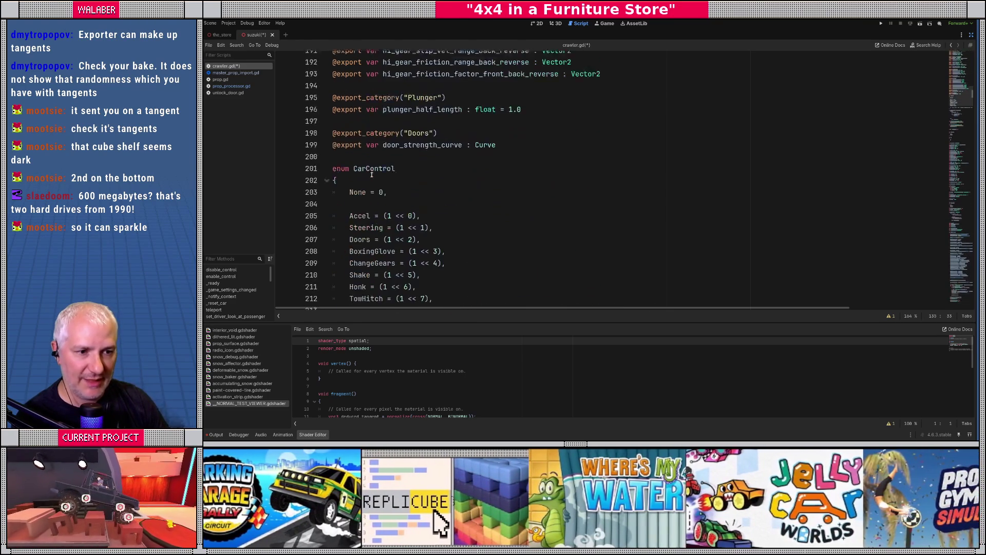
{"action": "scroll", "coordinate": [372, 175], "scroll_direction": "down", "scroll_amount": 13}
{"action": "scroll", "coordinate": [361, 177], "scroll_direction": "down", "scroll_amount": 11}
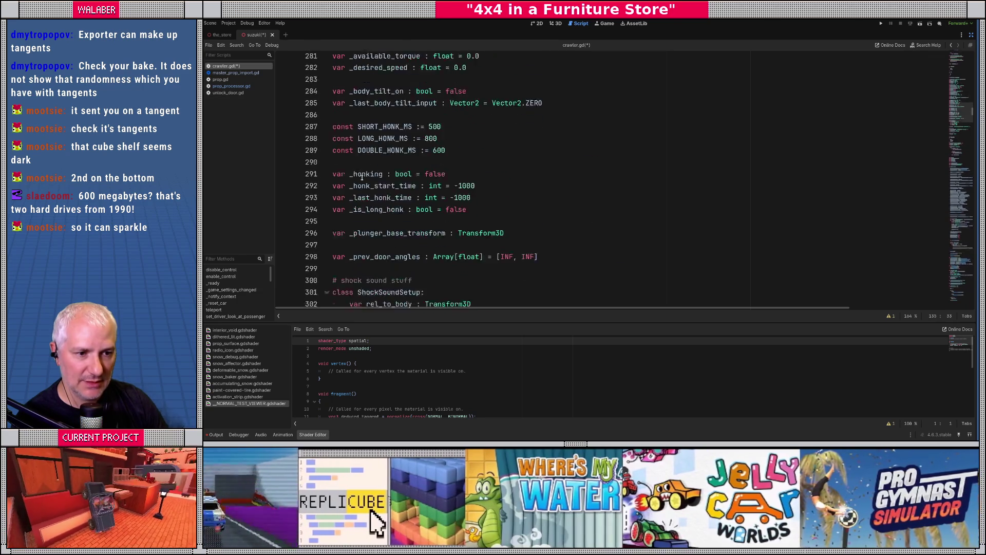
{"action": "scroll", "coordinate": [362, 178], "scroll_direction": "down", "scroll_amount": 10}
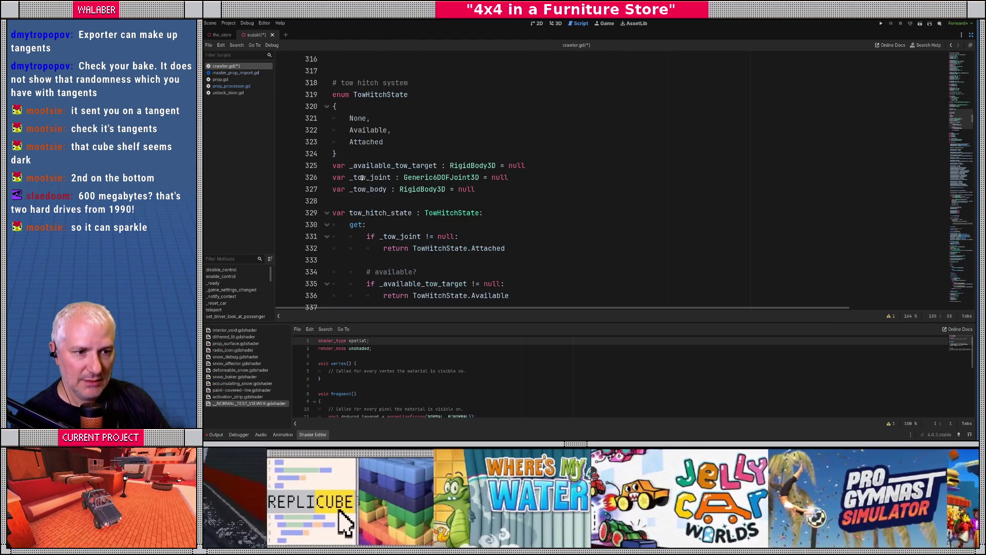
- Declare var _tow_line_mesh : ImmediateMesh = ImmediateMesh.new() below the _tow_body declaration
{"action": "left_click", "coordinate": [490, 188]}
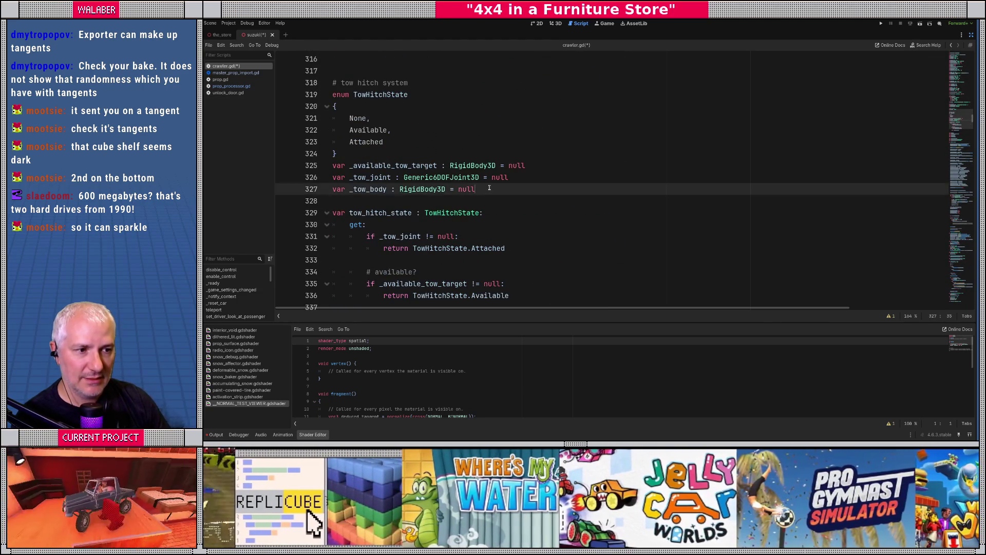
{"action": "key", "text": "Return"}
{"action": "type", "text": "var _to"}
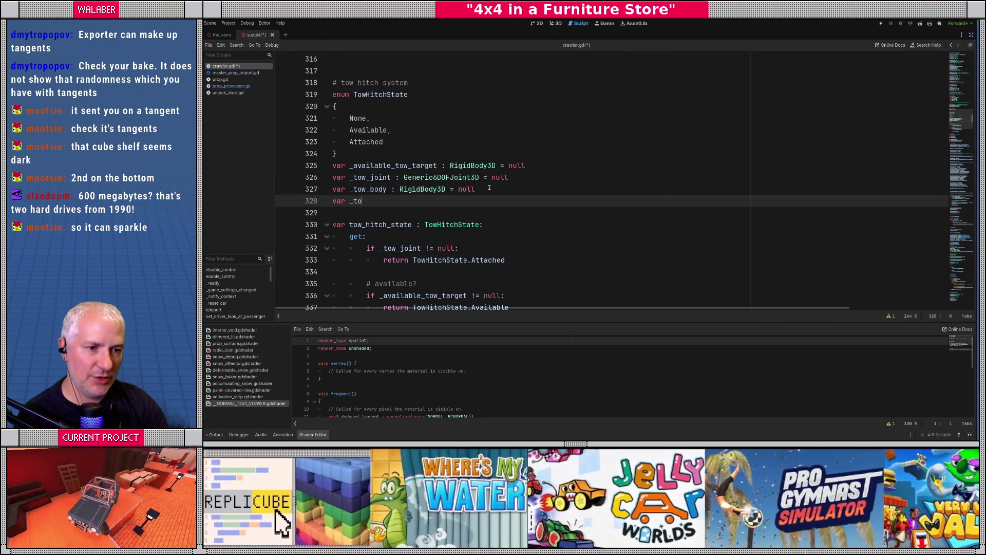
{"action": "type", "text": "w"}
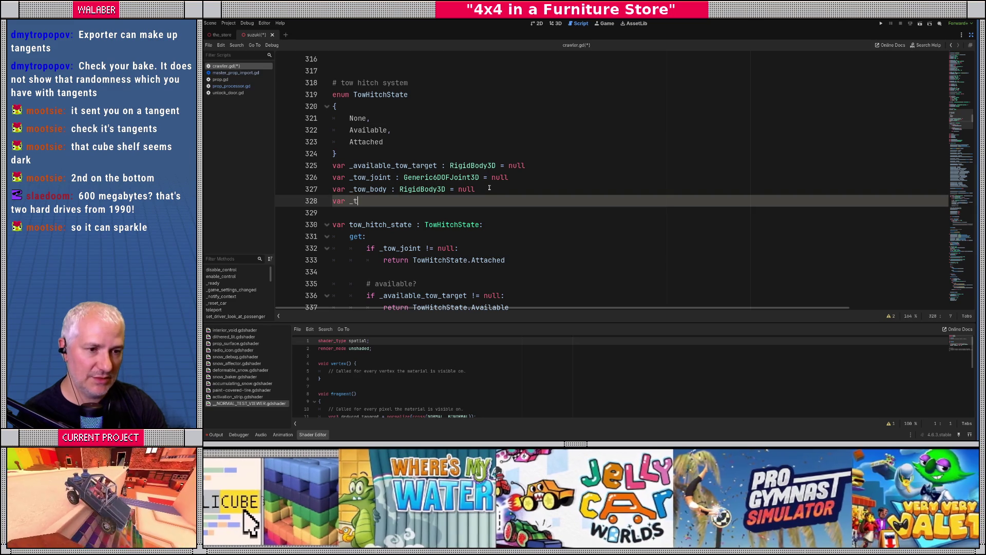
{"action": "type", "text": "_indication_line"}
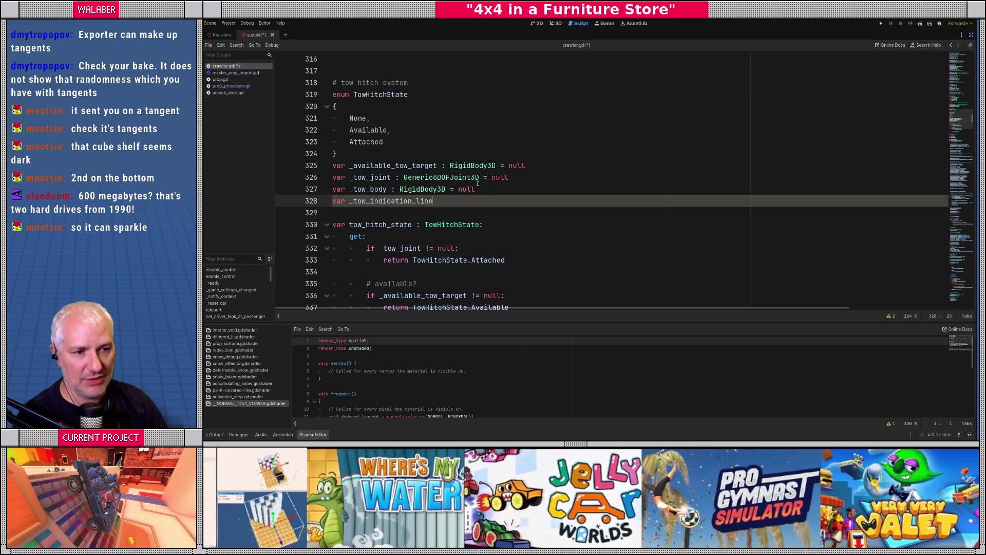
{"action": "left_click", "coordinate": [372, 201]}
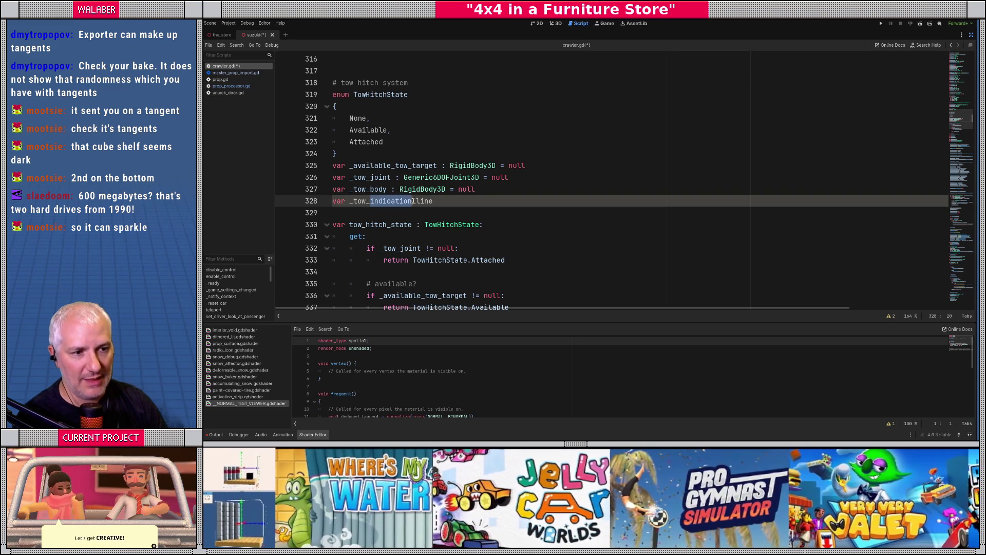
{"action": "left_click_drag", "start_coordinate": [414, 201], "coordinate": [416, 201]}
{"action": "key", "text": "BackSpace"}
{"action": "type", "text": "mesh : Imme"}
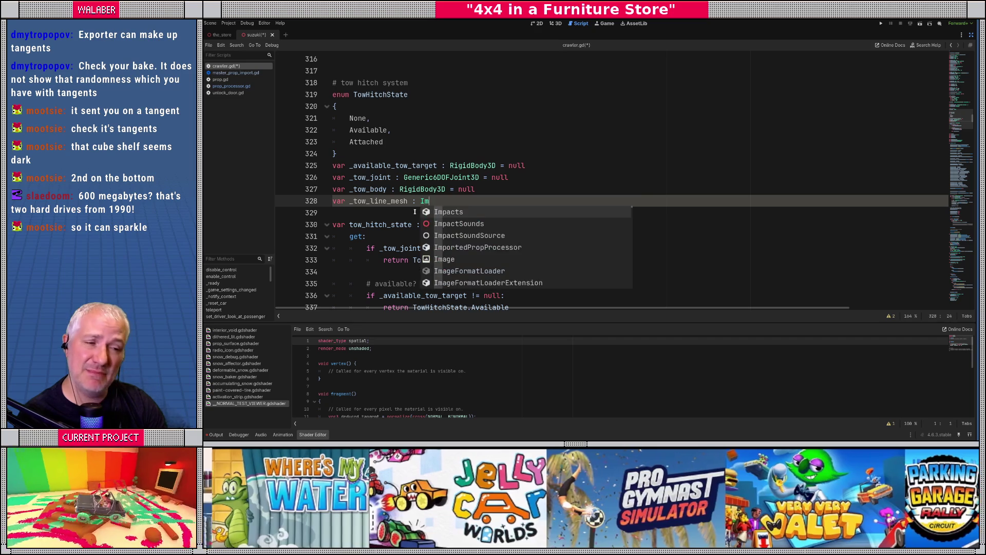
{"action": "key", "text": "Return"}
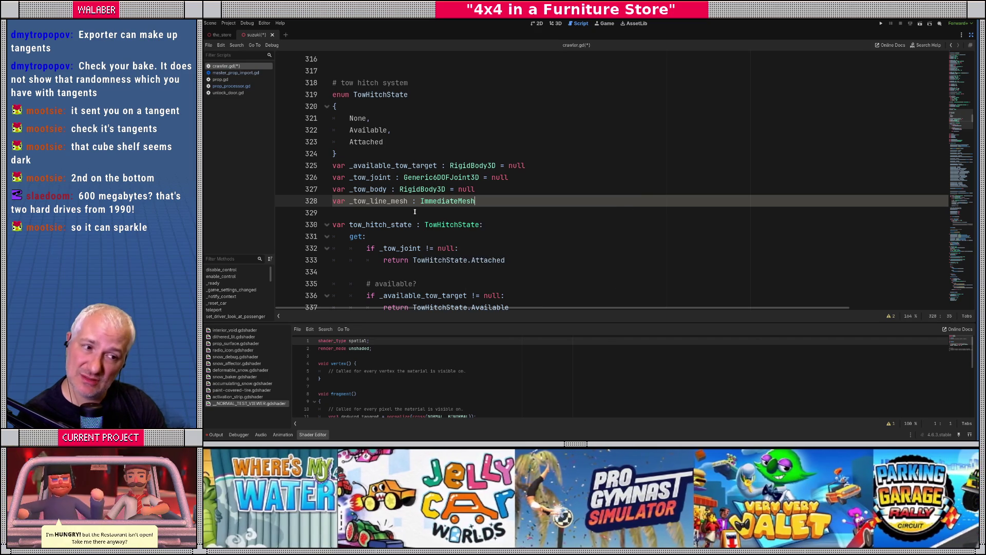
{"action": "type", "text": " = Imm"}
{"action": "key", "text": "Return"}
{"action": "type", "text": ".ne"}
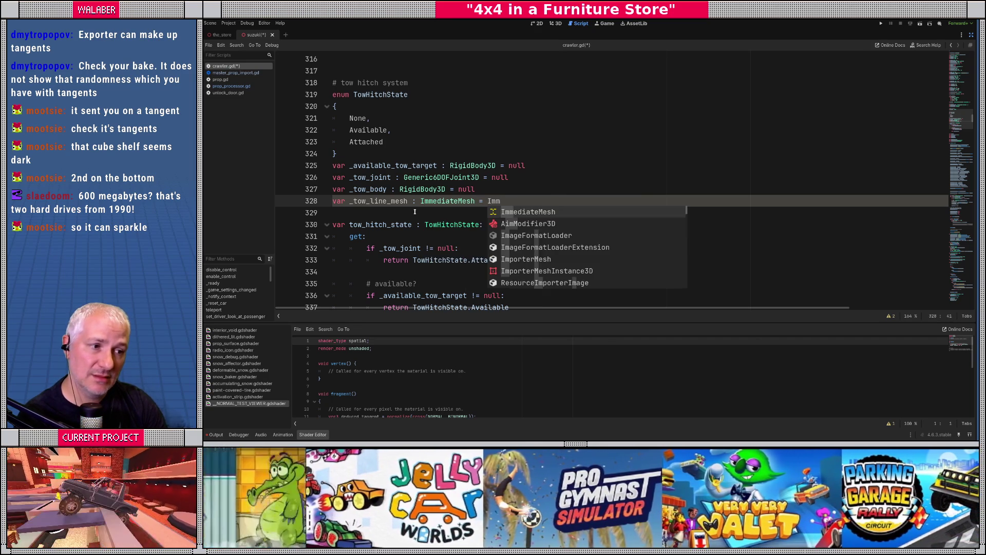
{"action": "type", "text": "w()"}
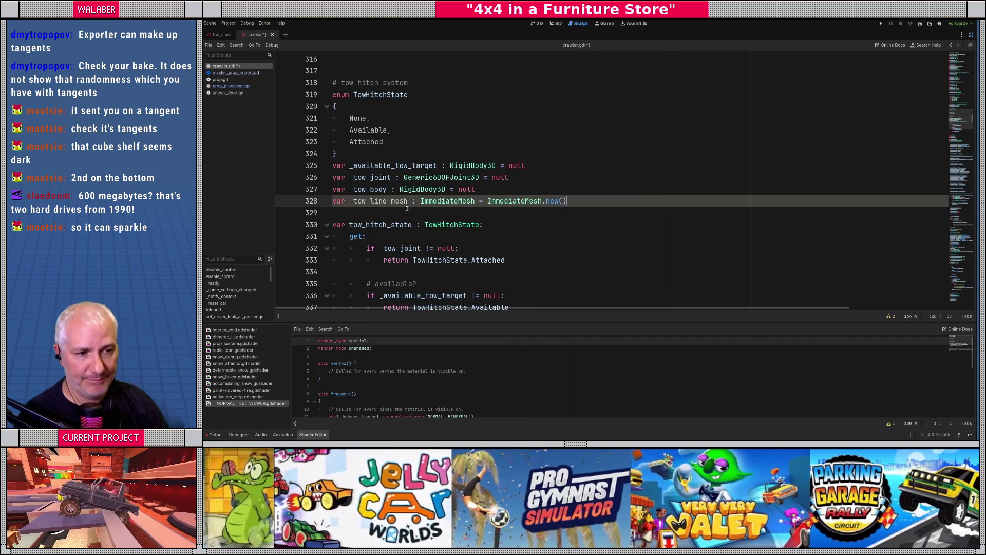
{"action": "double_click", "coordinate": [385, 202]}
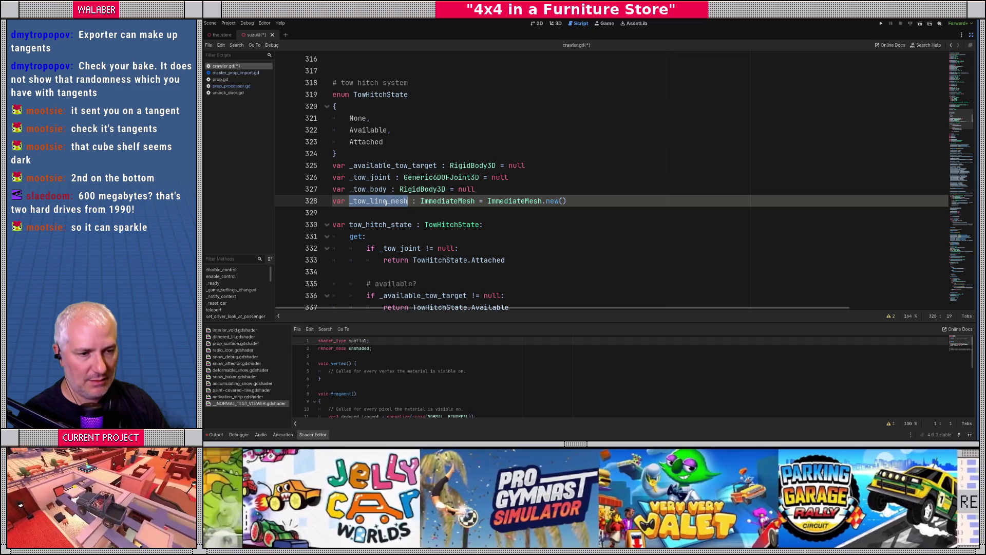
{"action": "left_click", "coordinate": [406, 209]}
- Search the script for 'tow' and select the _available_tow_target variable name
{"action": "scroll", "coordinate": [407, 210], "scroll_direction": "down", "scroll_amount": 5}
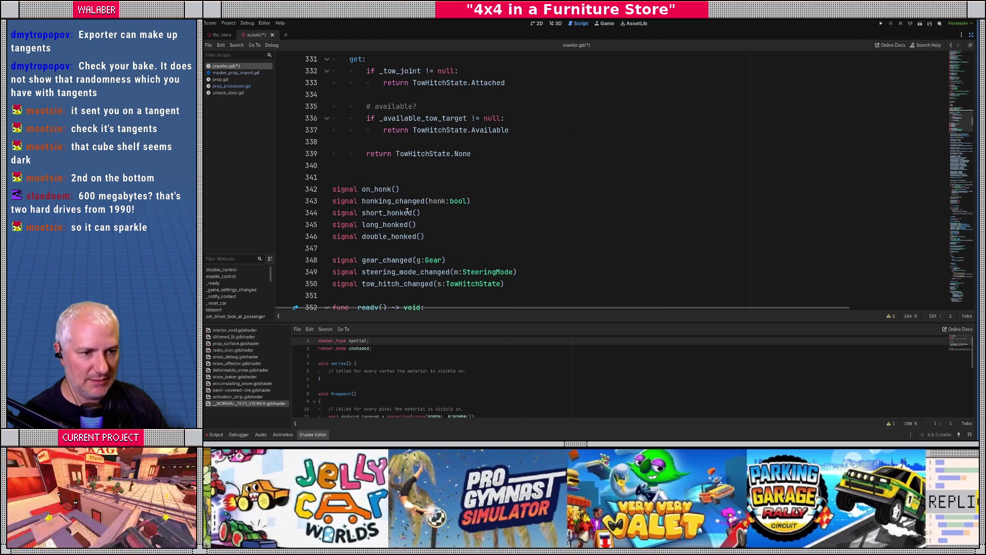
{"action": "key", "text": "ctrl+f"}
{"action": "type", "text": "tow"}
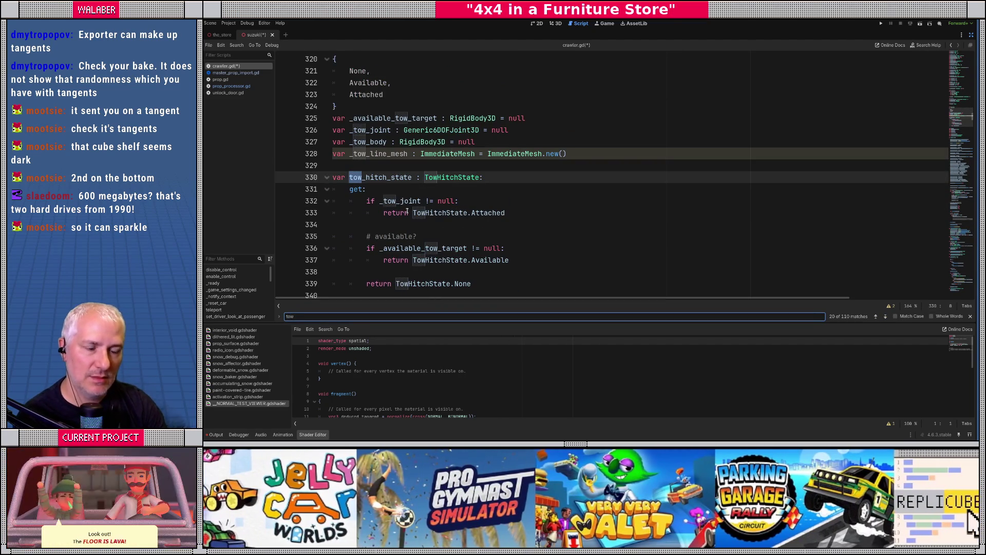
{"action": "key", "text": "Escape"}
{"action": "scroll", "coordinate": [403, 223], "scroll_direction": "down", "scroll_amount": 1}
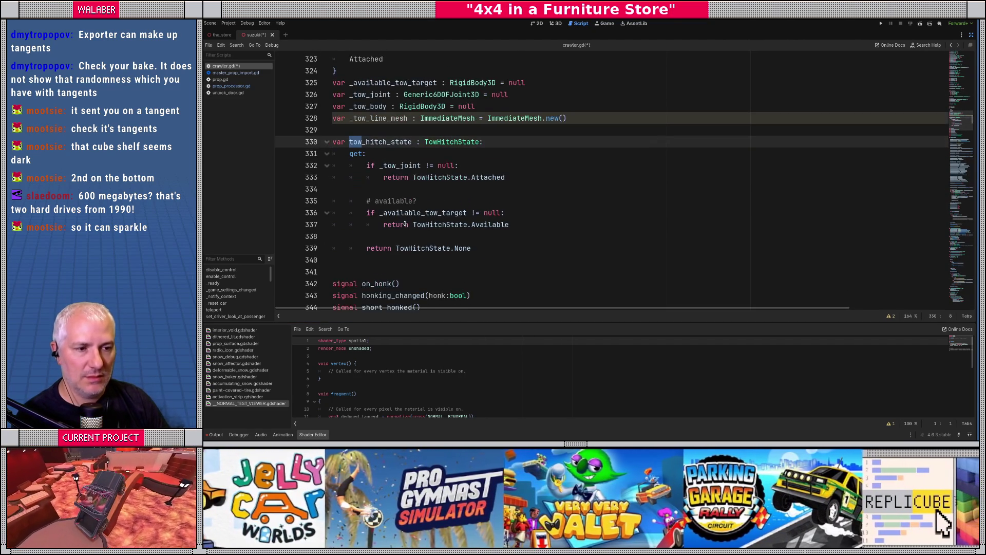
{"action": "double_click", "coordinate": [411, 212]}
- Jump to where _available_tow_target is assigned and review nearby code in a taller script editor
{"action": "key", "text": "ctrl+f"}
{"action": "key", "text": "Return"}
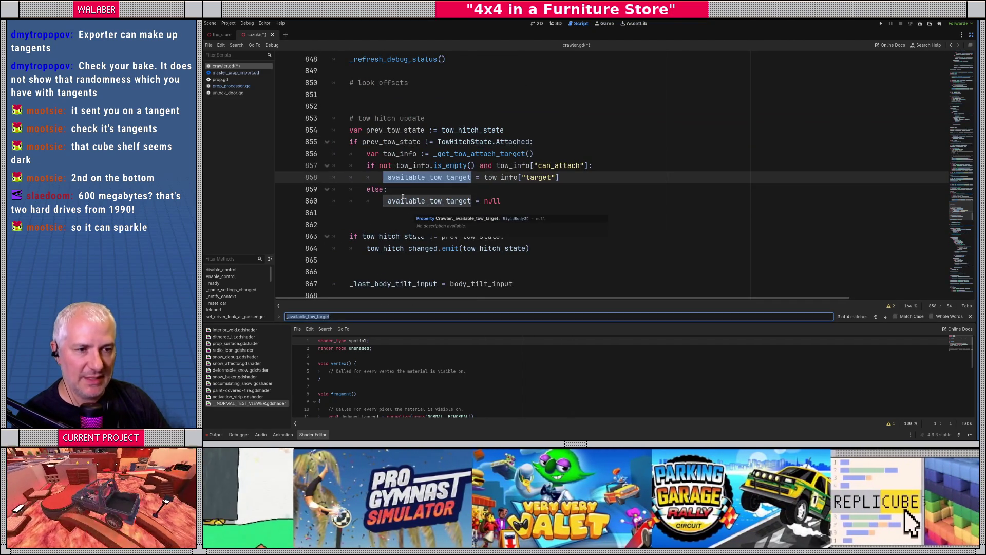
{"action": "scroll", "coordinate": [349, 135], "scroll_direction": "up", "scroll_amount": 4}
{"action": "scroll", "coordinate": [347, 134], "scroll_direction": "up", "scroll_amount": 15}
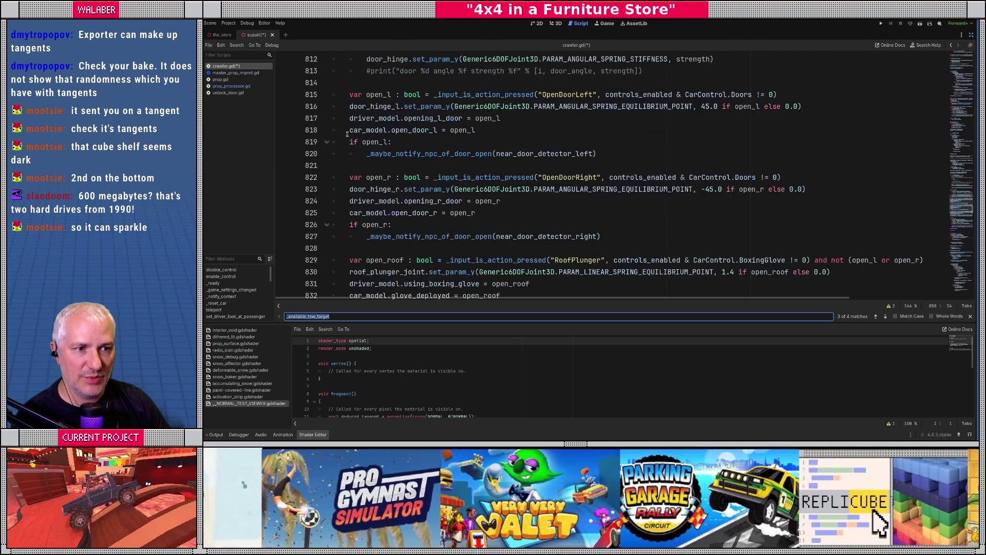
{"action": "scroll", "coordinate": [347, 134], "scroll_direction": "up", "scroll_amount": 15}
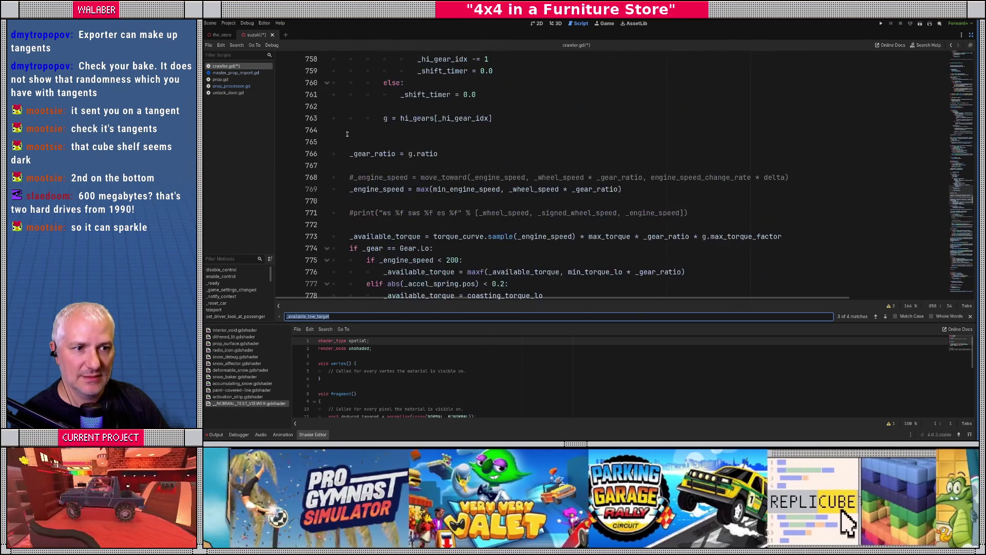
{"action": "scroll", "coordinate": [348, 134], "scroll_direction": "up", "scroll_amount": 20}
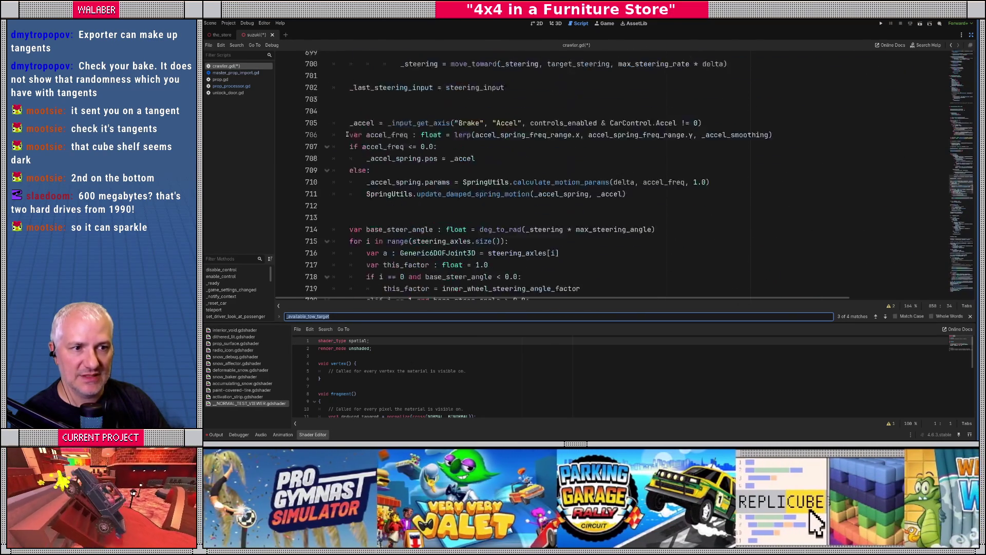
{"action": "scroll", "coordinate": [347, 134], "scroll_direction": "up", "scroll_amount": 15}
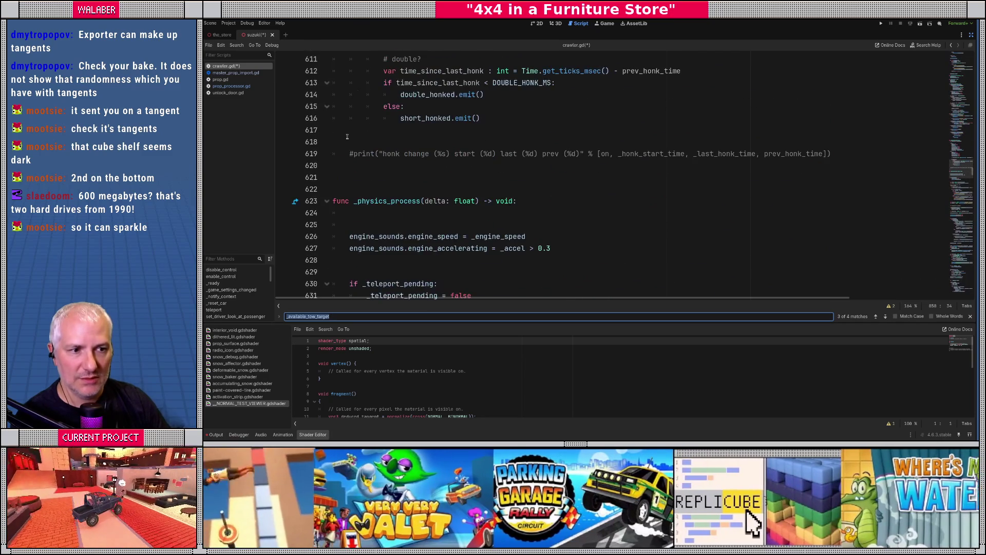
{"action": "scroll", "coordinate": [347, 134], "scroll_direction": "down", "scroll_amount": 20}
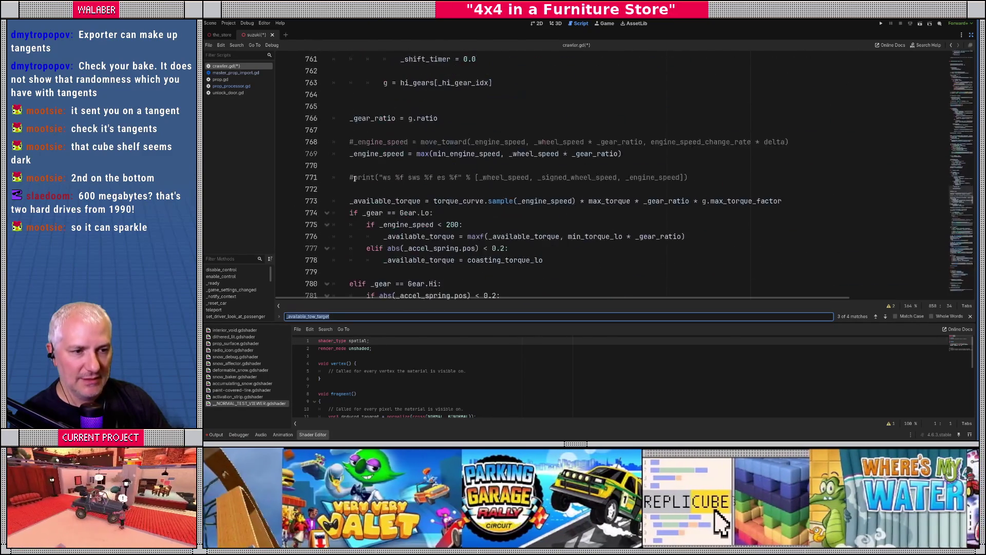
{"action": "scroll", "coordinate": [355, 178], "scroll_direction": "down", "scroll_amount": 5}
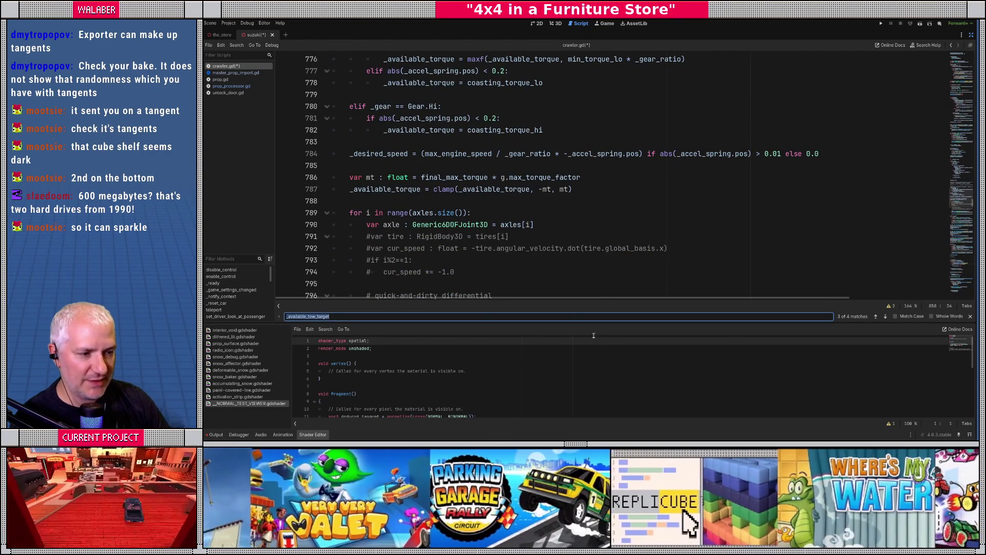
{"action": "left_click_drag", "start_coordinate": [594, 322], "coordinate": [597, 347]}
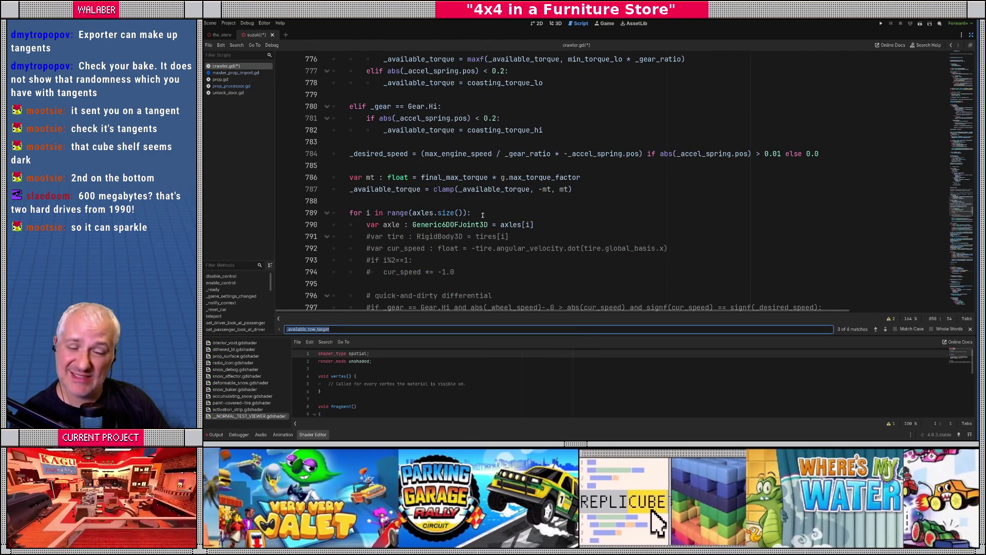
{"action": "scroll", "coordinate": [422, 189], "scroll_direction": "down", "scroll_amount": 12}
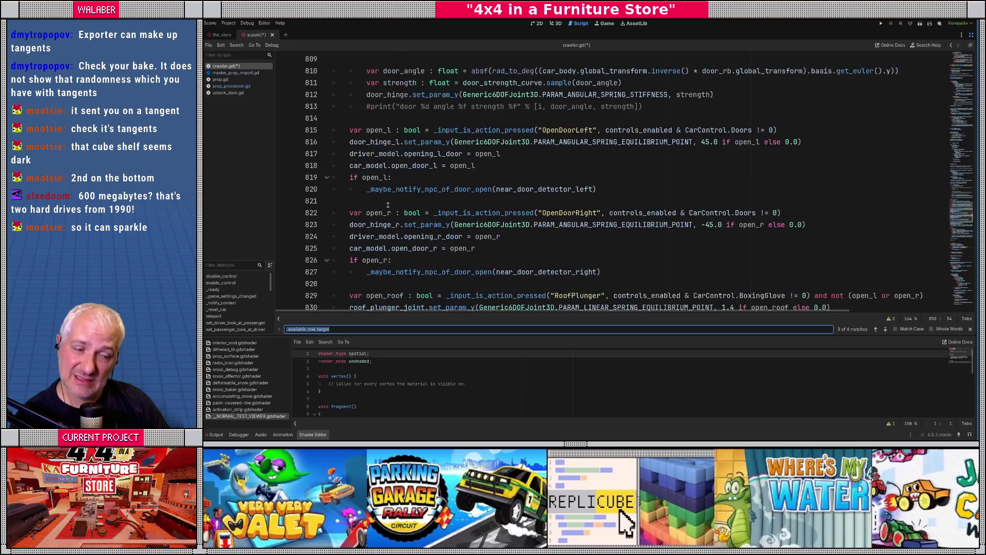
{"action": "scroll", "coordinate": [386, 205], "scroll_direction": "down", "scroll_amount": 9}
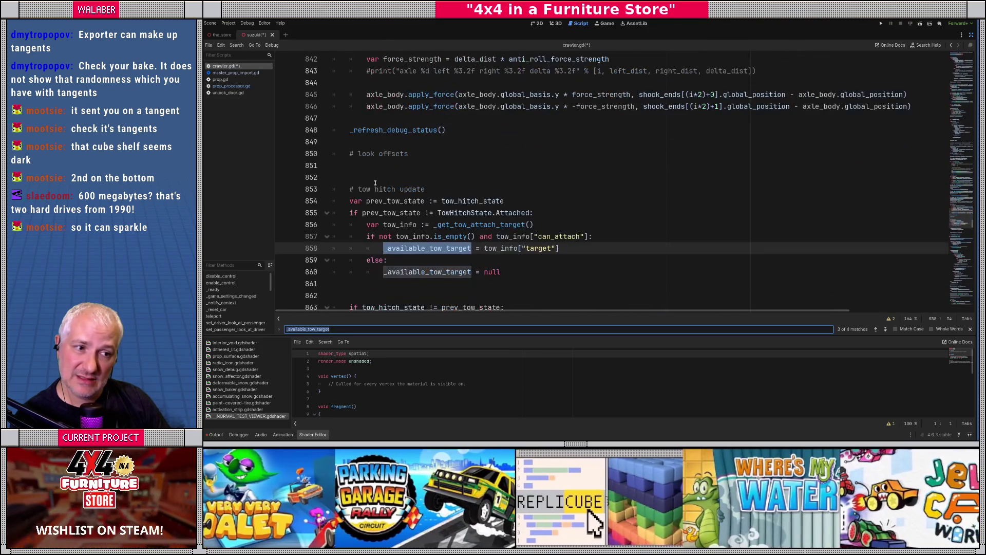
- Open the _get_tow_attach_target definition, then find func _process around line 872
{"action": "left_click", "coordinate": [373, 174]}
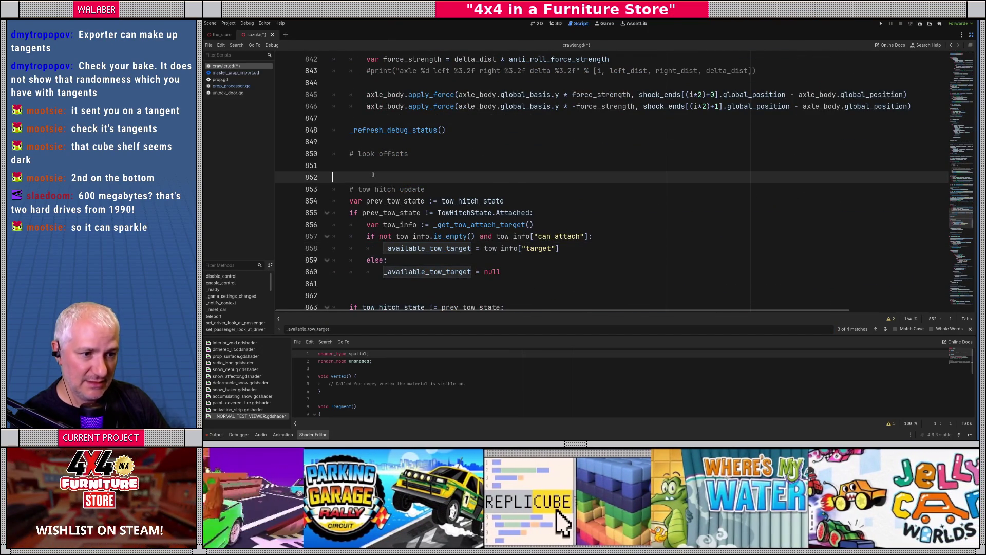
{"action": "scroll", "coordinate": [373, 175], "scroll_direction": "down", "scroll_amount": 1}
{"action": "left_click", "coordinate": [472, 190], "text": "ctrl"}
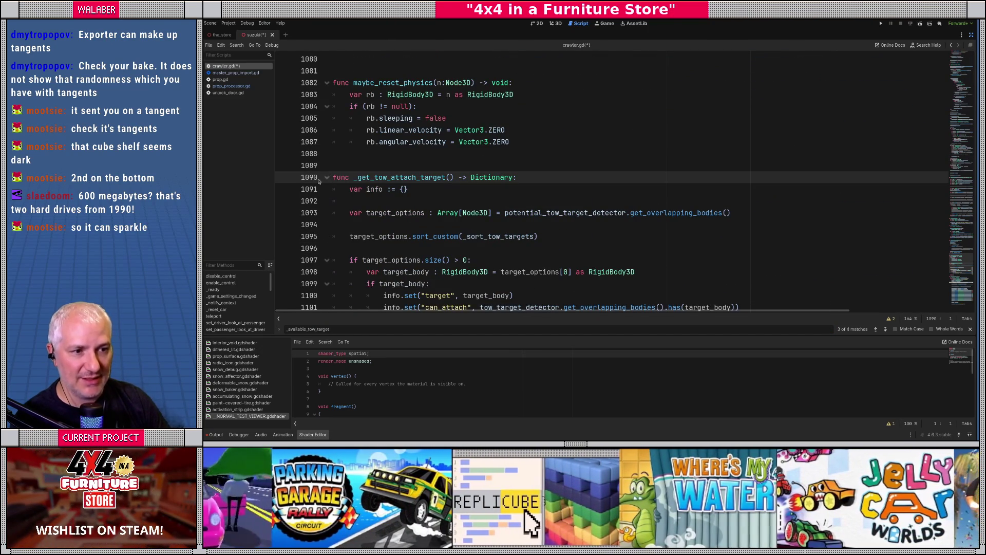
{"action": "key", "text": "ctrl+f"}
{"action": "type", "text": "_p"}
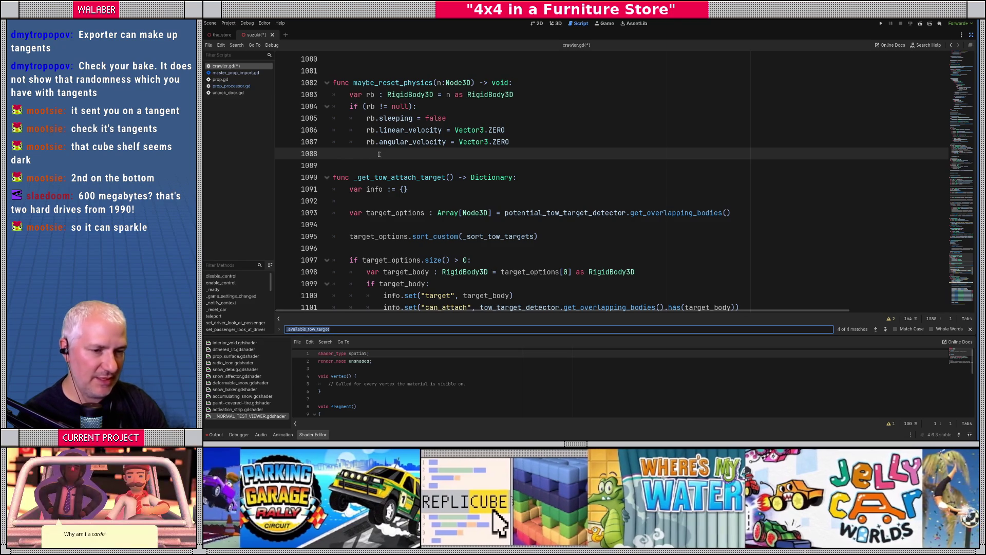
{"action": "type", "text": "rocess("}
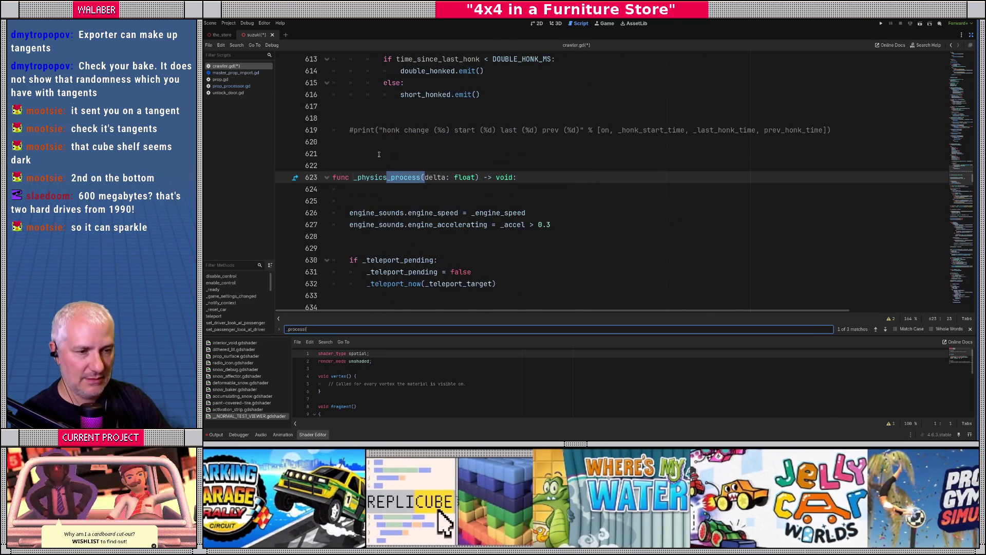
{"action": "key", "text": "Return"}
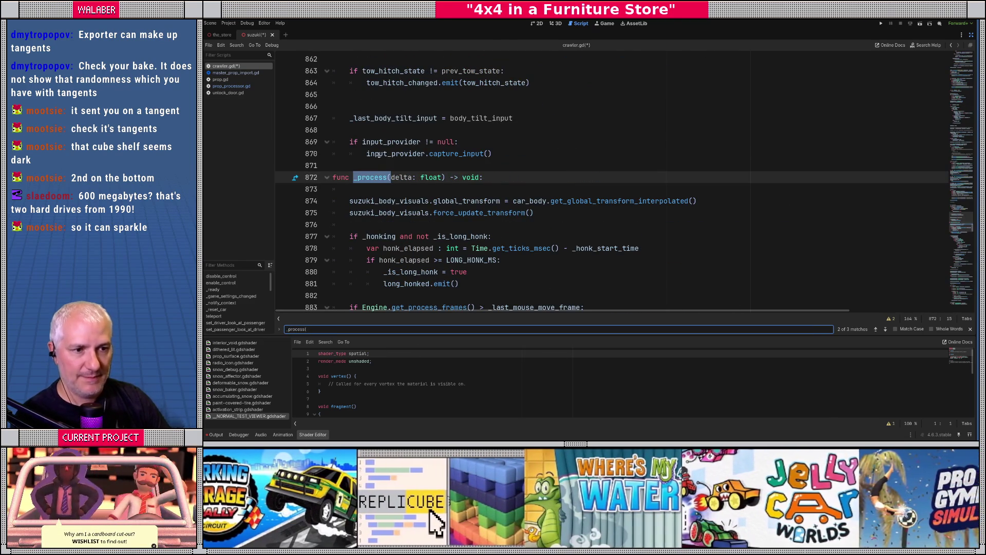
{"action": "left_click", "coordinate": [376, 197]}
{"action": "scroll", "coordinate": [365, 198], "scroll_direction": "down", "scroll_amount": 2}
{"action": "scroll", "coordinate": [353, 197], "scroll_direction": "down", "scroll_amount": 4}
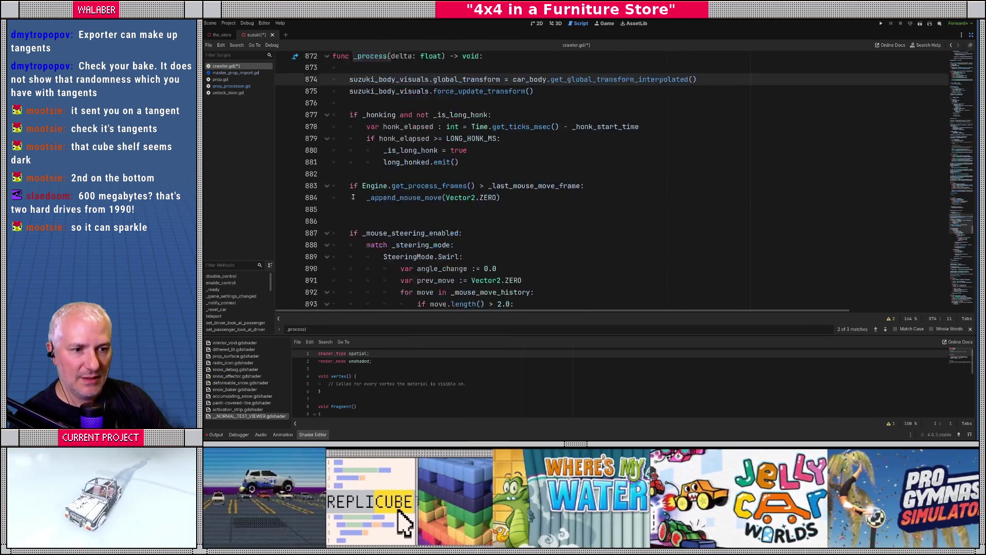
{"action": "scroll", "coordinate": [353, 197], "scroll_direction": "down", "scroll_amount": 16}
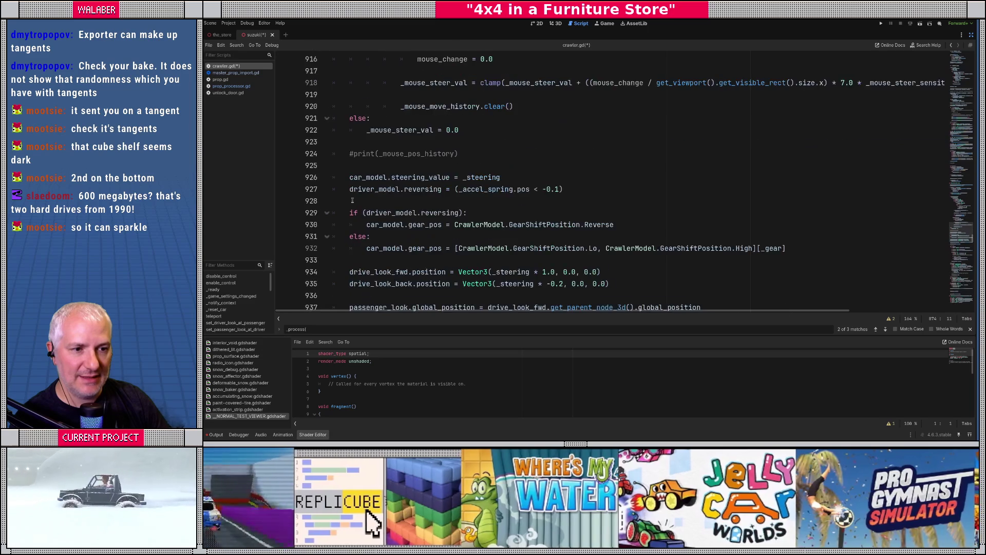
- Insert a _update_tow_line_mesh() call below the _prev_steering = _steering line
{"action": "scroll", "coordinate": [352, 201], "scroll_direction": "down", "scroll_amount": 14}
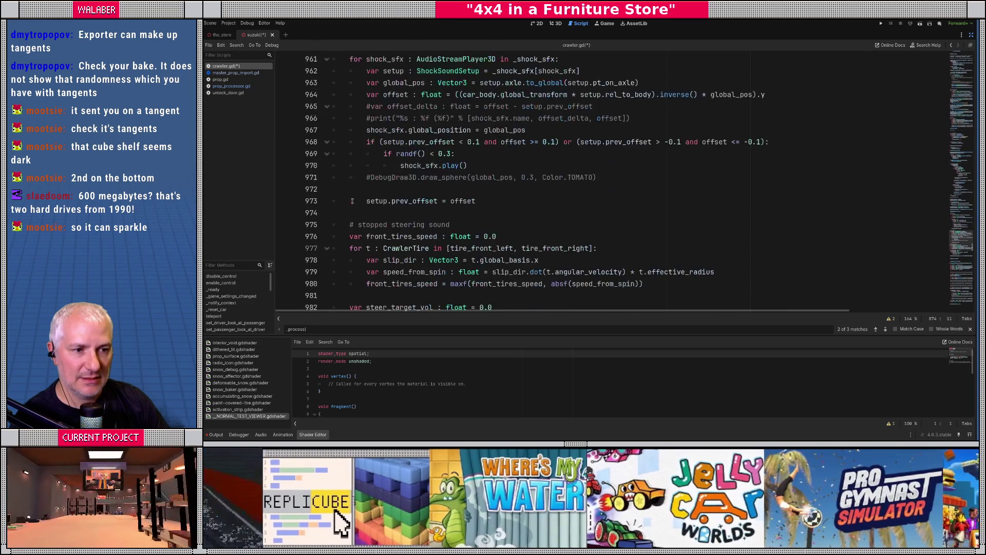
{"action": "scroll", "coordinate": [352, 201], "scroll_direction": "down", "scroll_amount": 3}
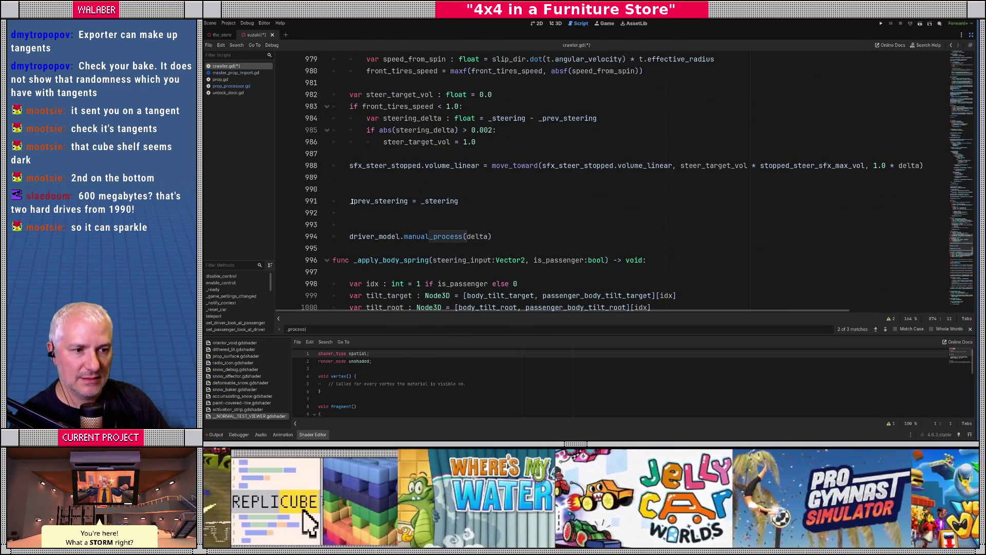
{"action": "scroll", "coordinate": [352, 201], "scroll_direction": "down", "scroll_amount": 1}
{"action": "left_click", "coordinate": [441, 178]}
{"action": "key", "text": "Return"}
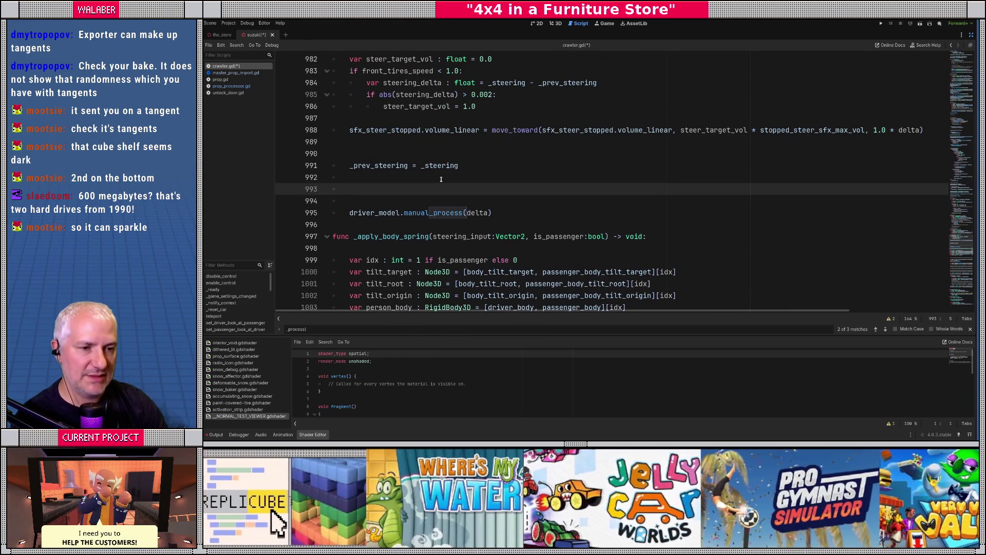
{"action": "key", "text": "Return"}
{"action": "type", "text": "_update_tow"}
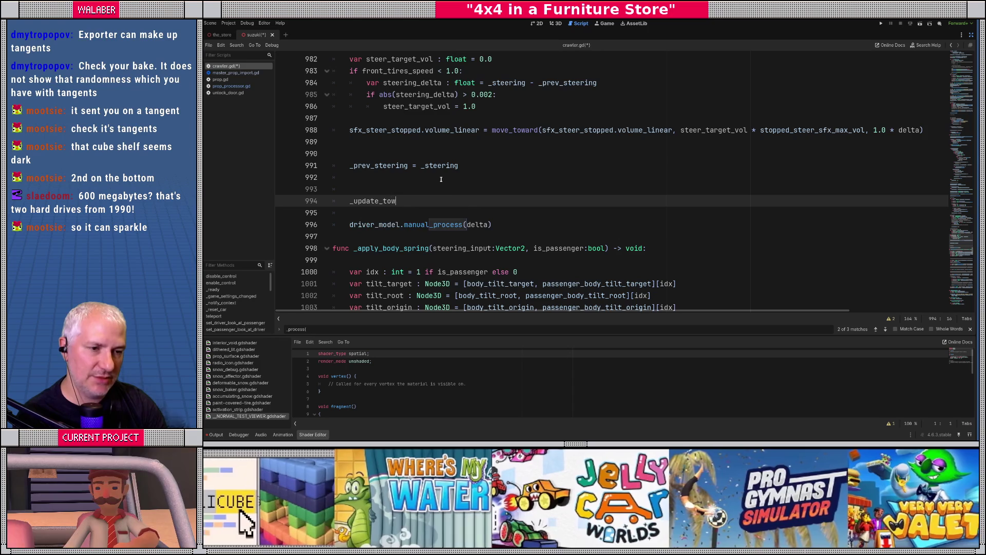
{"action": "type", "text": "_line_mesh()"}
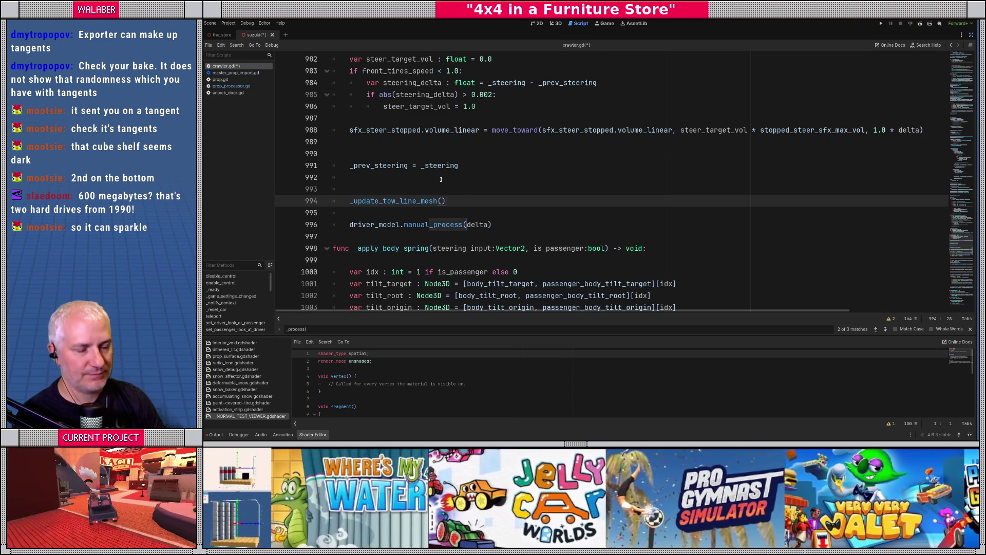
- At the file's end, declare func _update_tow_line_mesh() -> void: and begin an 'if _tow_st' condition
{"action": "double_click", "coordinate": [422, 201]}
{"action": "key", "text": "ctrl+c"}
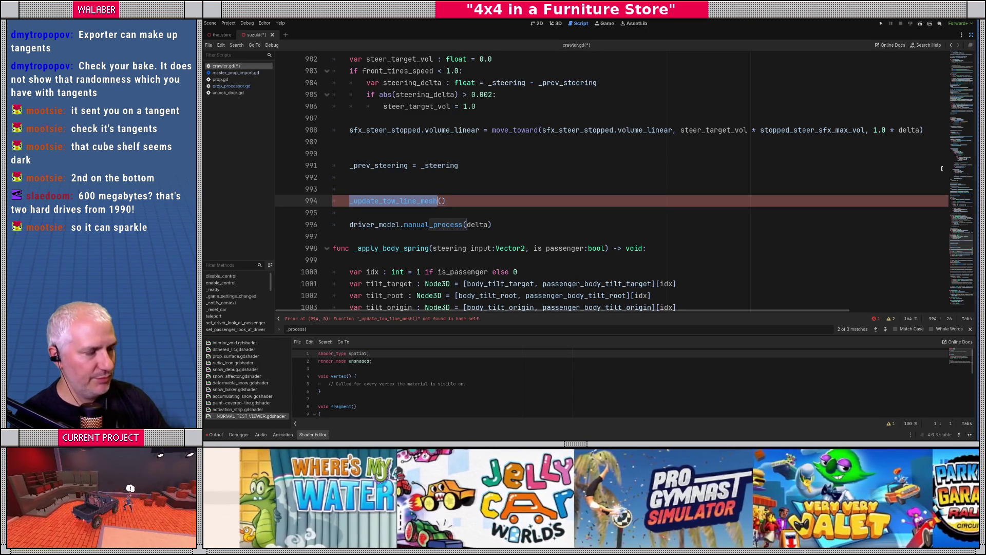
{"action": "scroll", "coordinate": [946, 260], "scroll_direction": "down", "scroll_amount": 20}
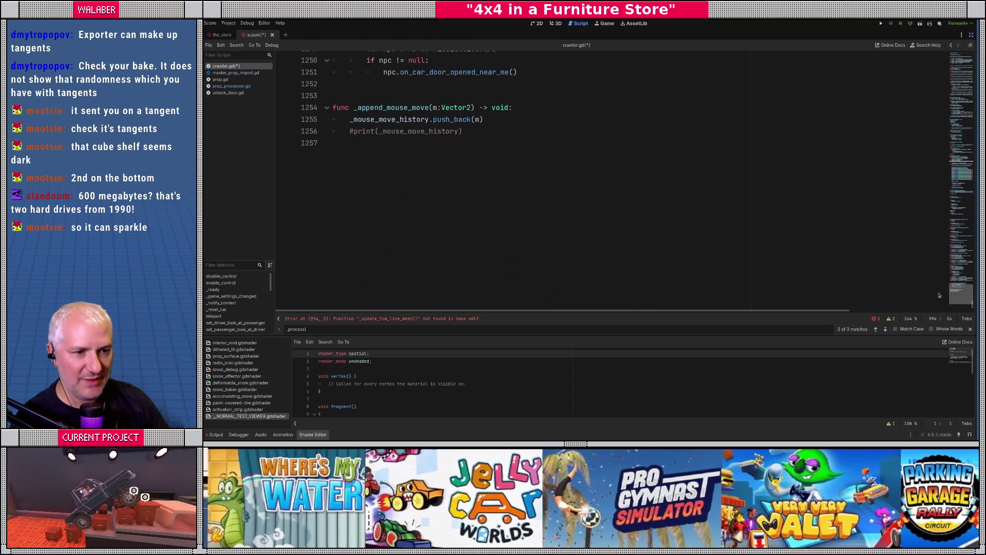
{"action": "left_click", "coordinate": [534, 181]}
{"action": "key", "text": "Return"}
{"action": "key", "text": "Return"}
{"action": "type", "text": "func"}
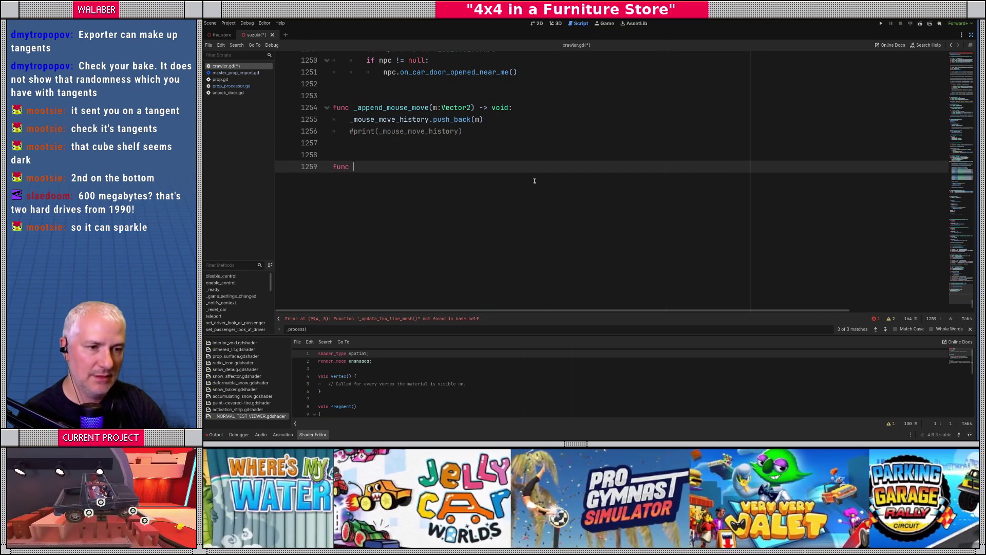
{"action": "key", "text": "ctrl+v"}
{"action": "type", "text": "() -> void:"}
{"action": "key", "text": "Return"}
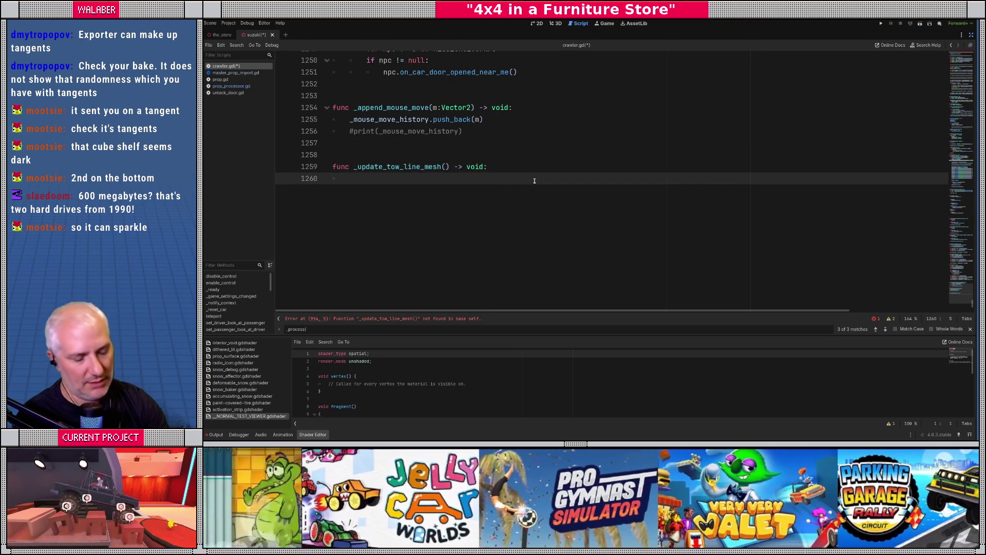
{"action": "type", "text": "if"}
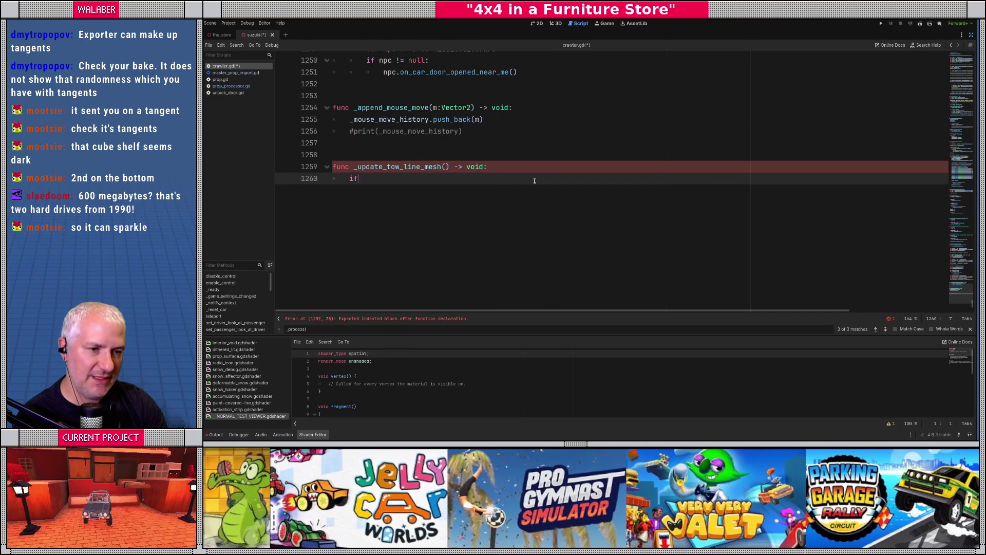
{"action": "type", "text": " _tow"}
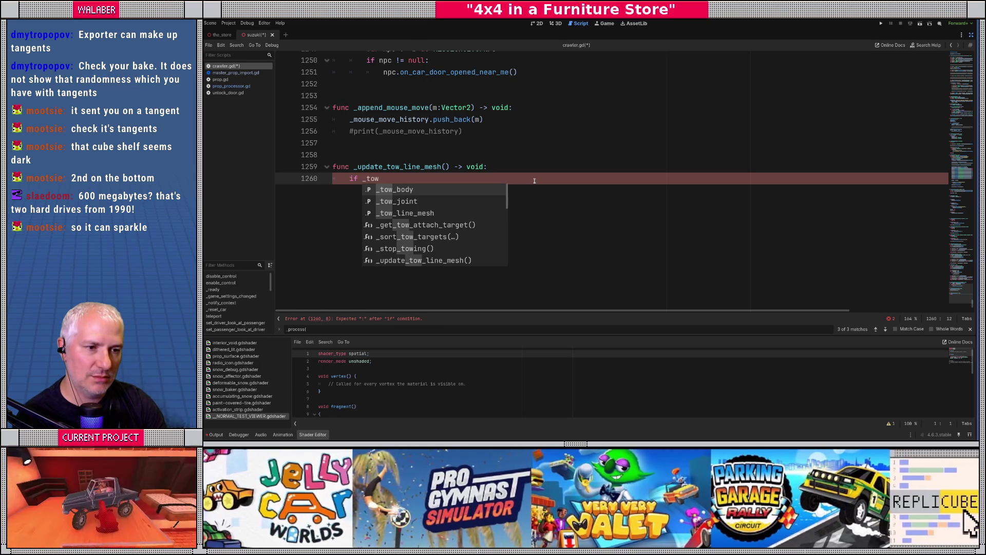
{"action": "type", "text": "_st"}
{"action": "key", "text": "Escape"}
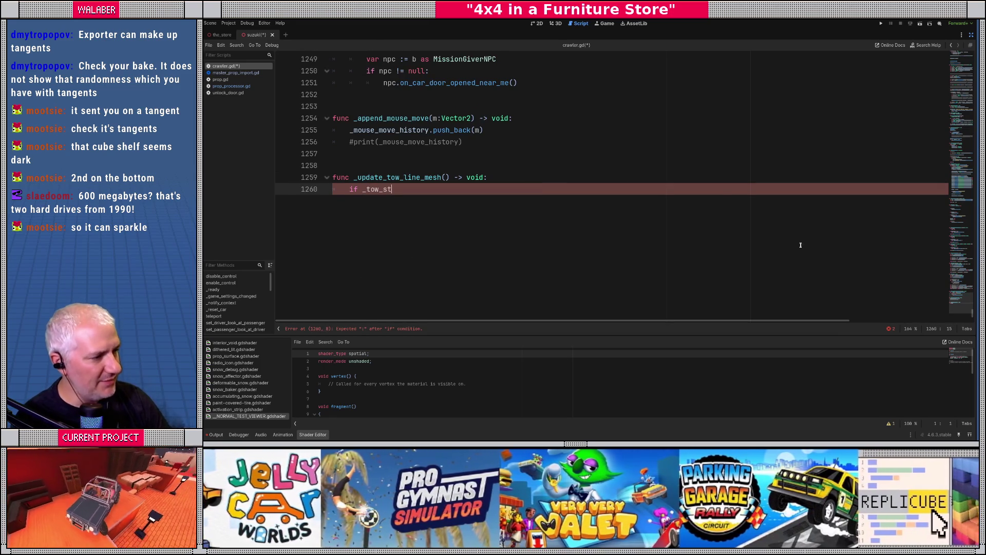
{"action": "left_click_drag", "start_coordinate": [963, 300], "coordinate": [959, 37]}
{"action": "scroll", "coordinate": [387, 189], "scroll_direction": "down", "scroll_amount": 15}
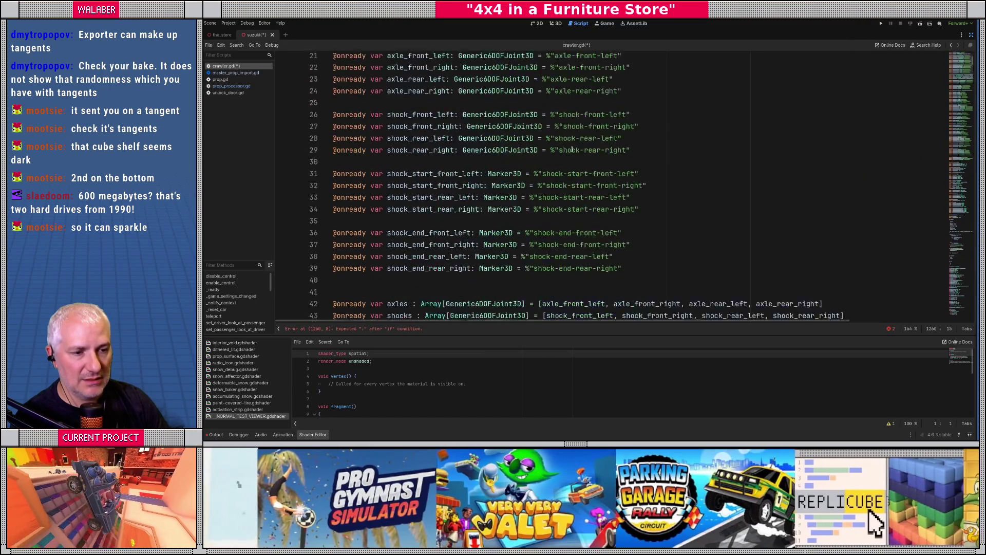
{"action": "scroll", "coordinate": [391, 158], "scroll_direction": "down", "scroll_amount": 20}
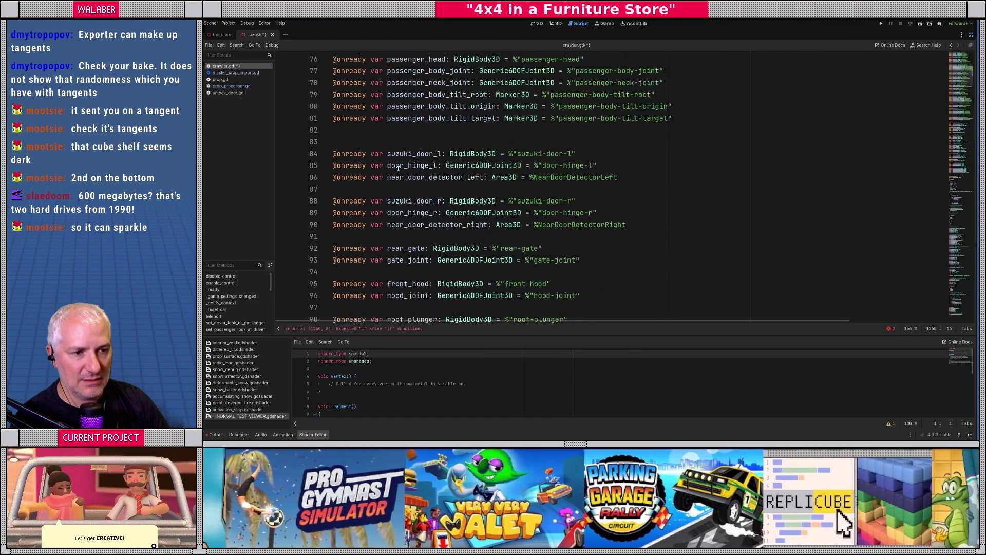
{"action": "scroll", "coordinate": [400, 171], "scroll_direction": "down", "scroll_amount": 4}
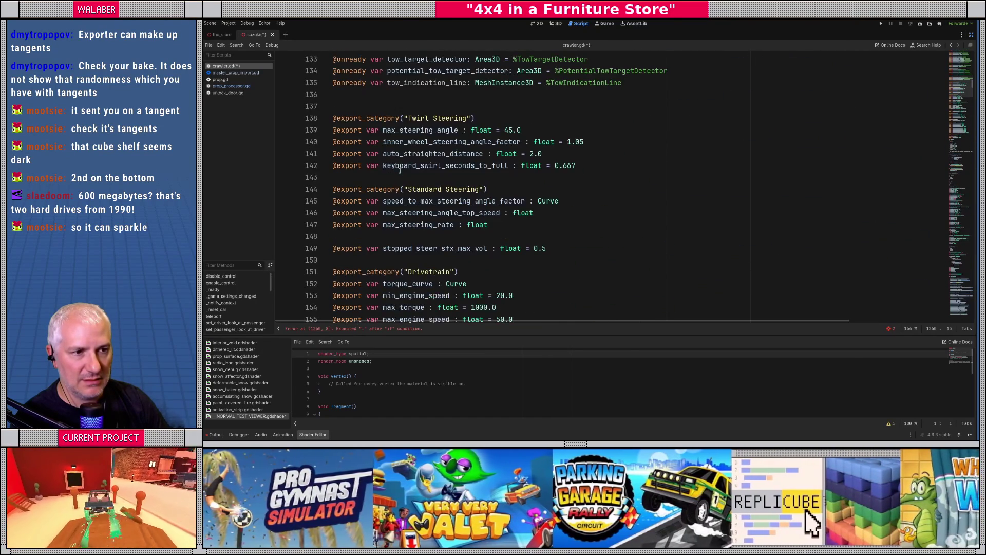
{"action": "scroll", "coordinate": [401, 167], "scroll_direction": "up", "scroll_amount": 4}
{"action": "scroll", "coordinate": [419, 141], "scroll_direction": "down", "scroll_amount": 2}
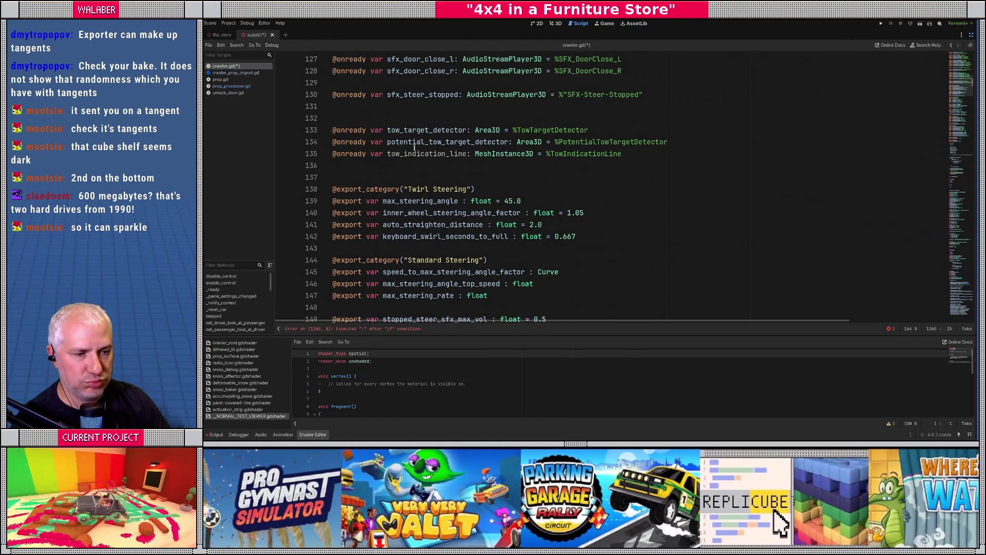
{"action": "scroll", "coordinate": [415, 145], "scroll_direction": "down", "scroll_amount": 12}
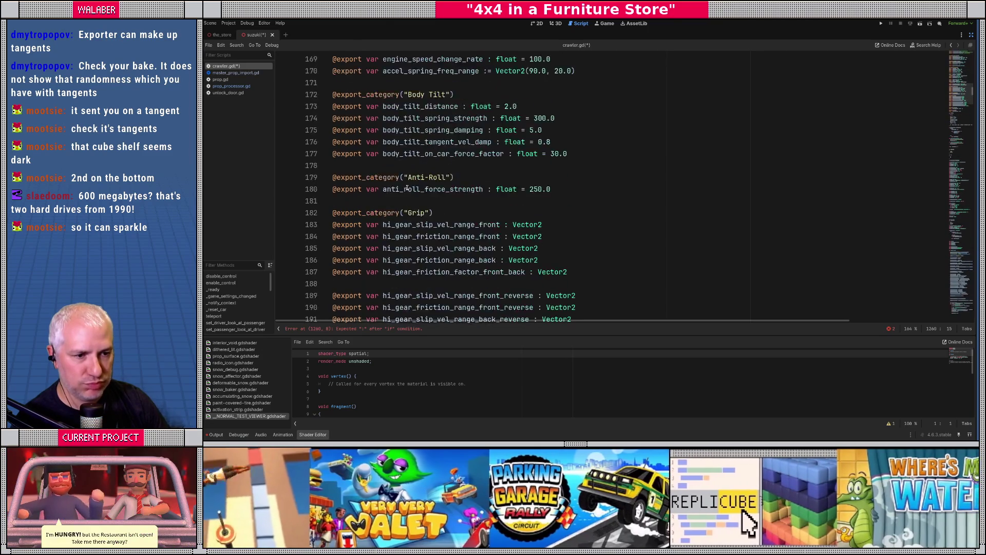
{"action": "scroll", "coordinate": [407, 188], "scroll_direction": "down", "scroll_amount": 18}
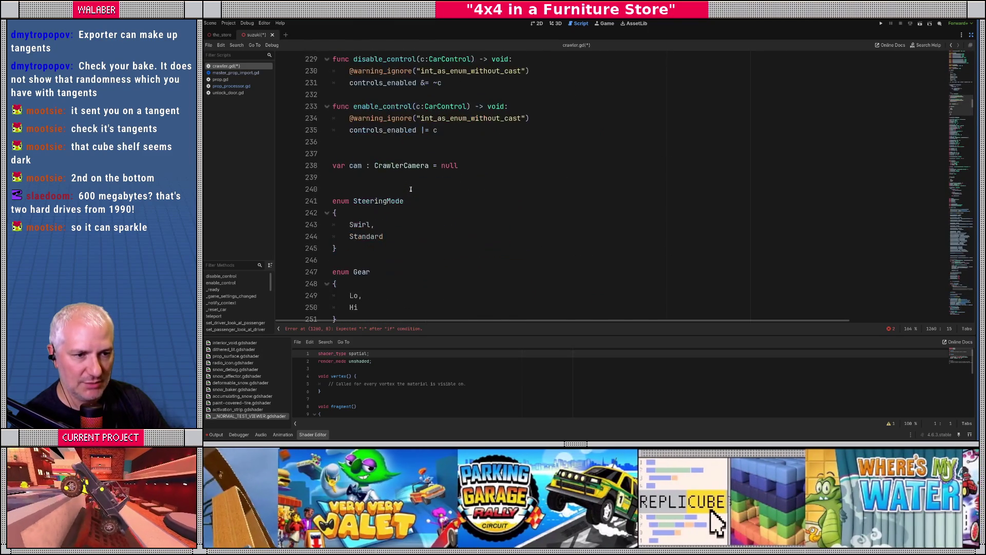
{"action": "scroll", "coordinate": [411, 189], "scroll_direction": "down", "scroll_amount": 15}
{"action": "scroll", "coordinate": [410, 192], "scroll_direction": "down", "scroll_amount": 8}
{"action": "left_click", "coordinate": [409, 189]}
{"action": "scroll", "coordinate": [407, 189], "scroll_direction": "down", "scroll_amount": 3}
{"action": "scroll", "coordinate": [406, 189], "scroll_direction": "down", "scroll_amount": 3}
{"action": "double_click", "coordinate": [391, 166]}
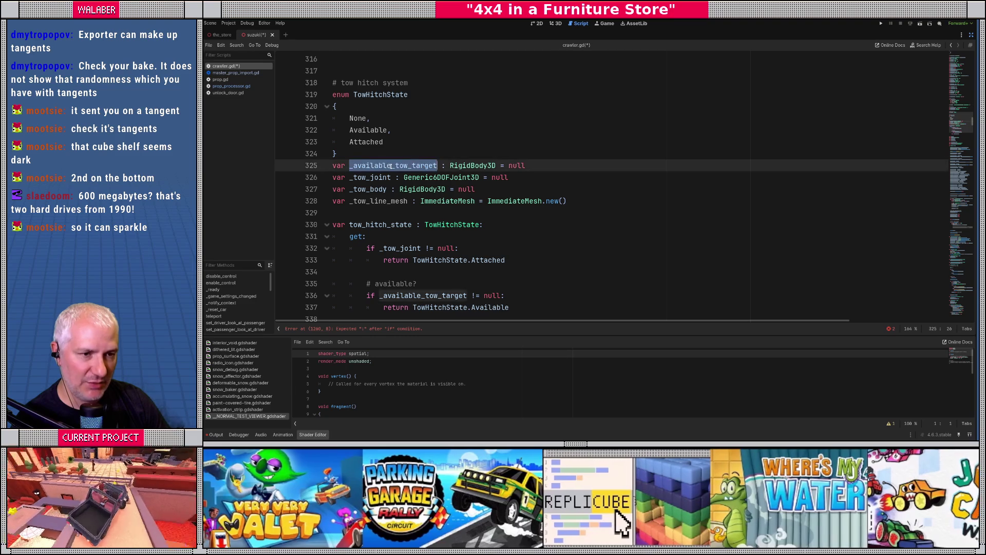
{"action": "scroll", "coordinate": [383, 182], "scroll_direction": "down", "scroll_amount": 2}
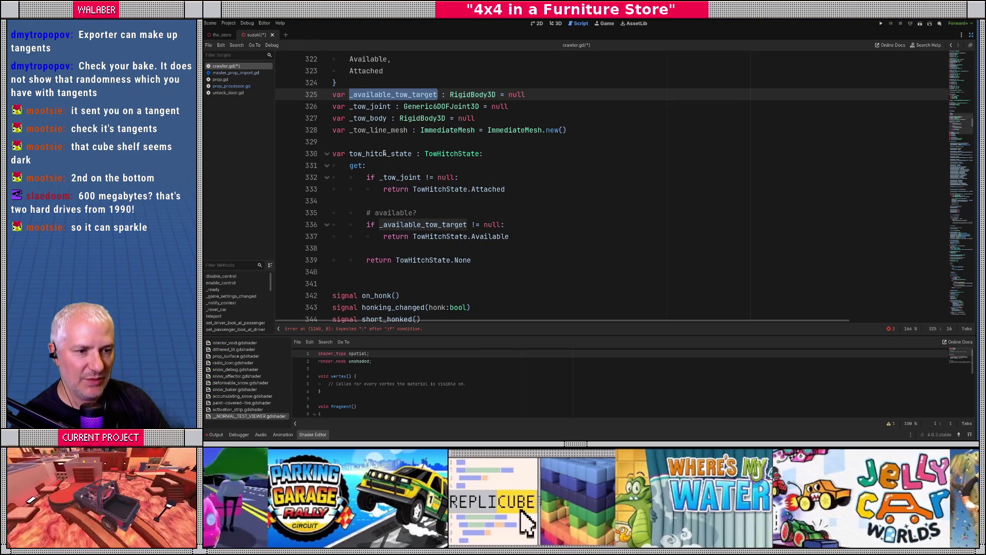
{"action": "left_click_drag", "start_coordinate": [960, 123], "coordinate": [960, 316]}
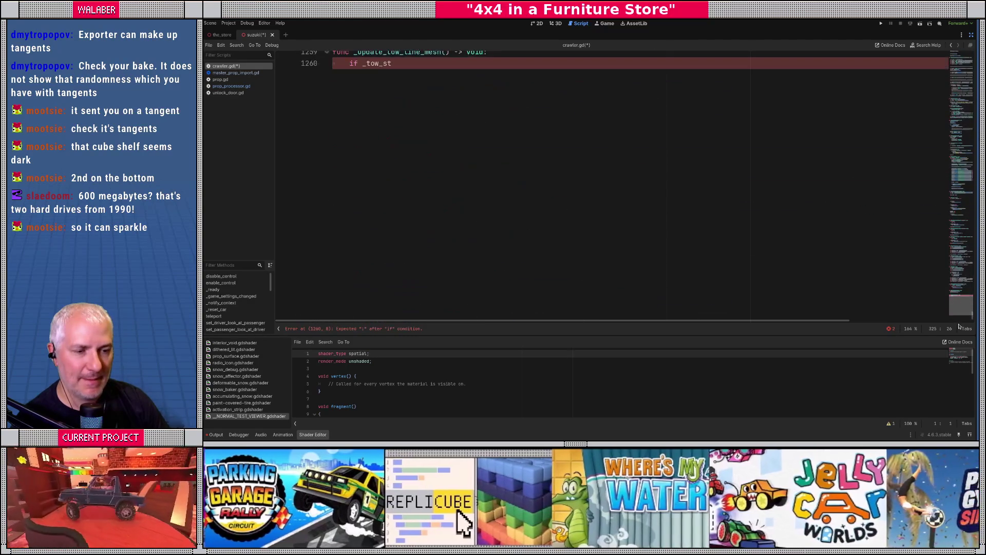
{"action": "scroll", "coordinate": [497, 204], "scroll_direction": "up", "scroll_amount": 3}
- Rewrite the unfinished if line as 'var ths := tow_hitch_state'
{"action": "left_click", "coordinate": [374, 170]}
{"action": "double_click", "coordinate": [374, 170]}
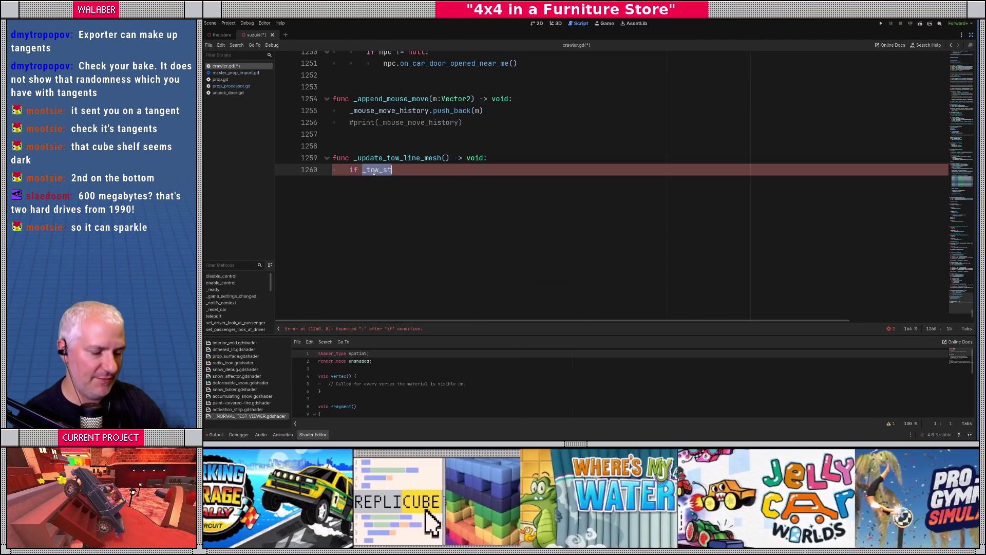
{"action": "type", "text": "tow_h"}
{"action": "key", "text": "Down"}
{"action": "key", "text": "Down"}
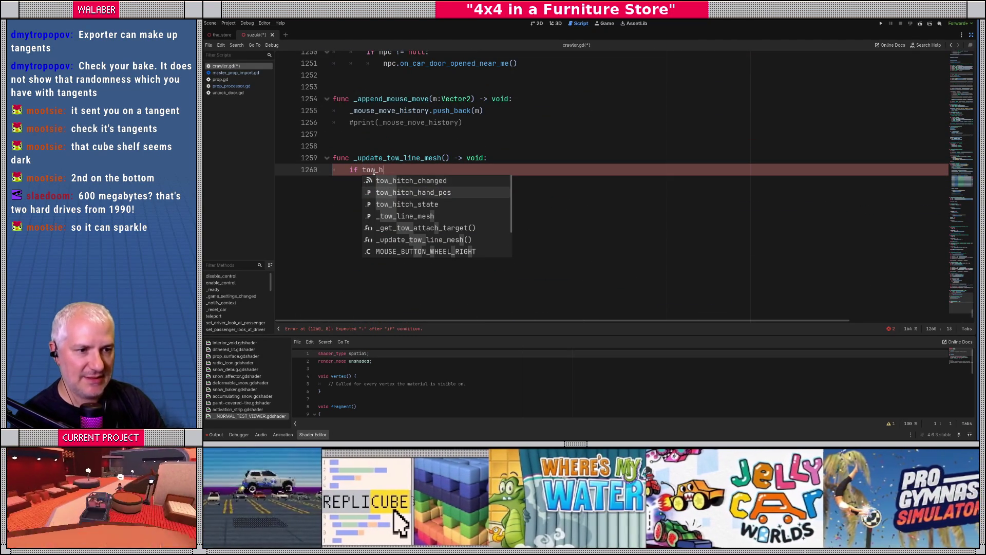
{"action": "key", "text": "Return"}
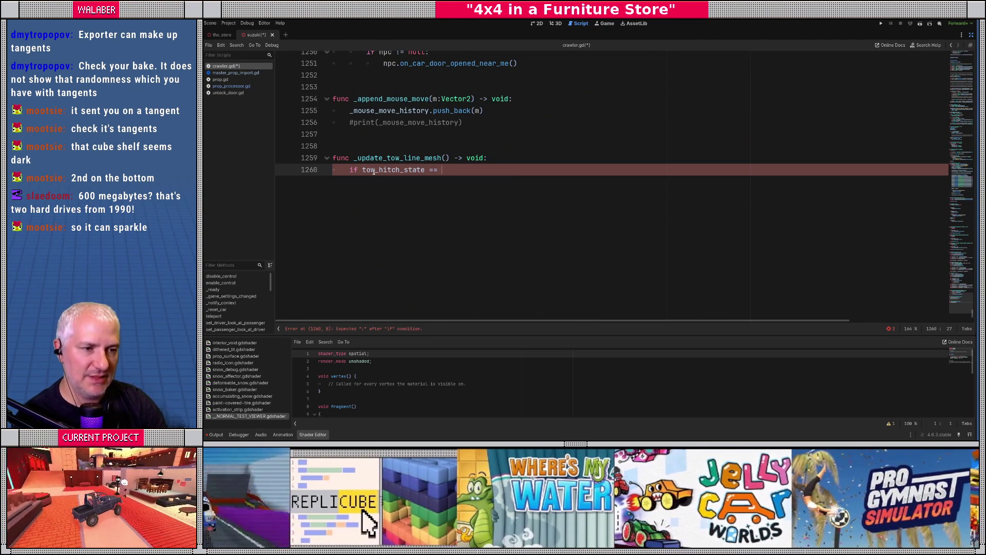
{"action": "key", "text": "Home"}
{"action": "key", "text": "shift+ctrl+Right"}
{"action": "type", "text": "v"}
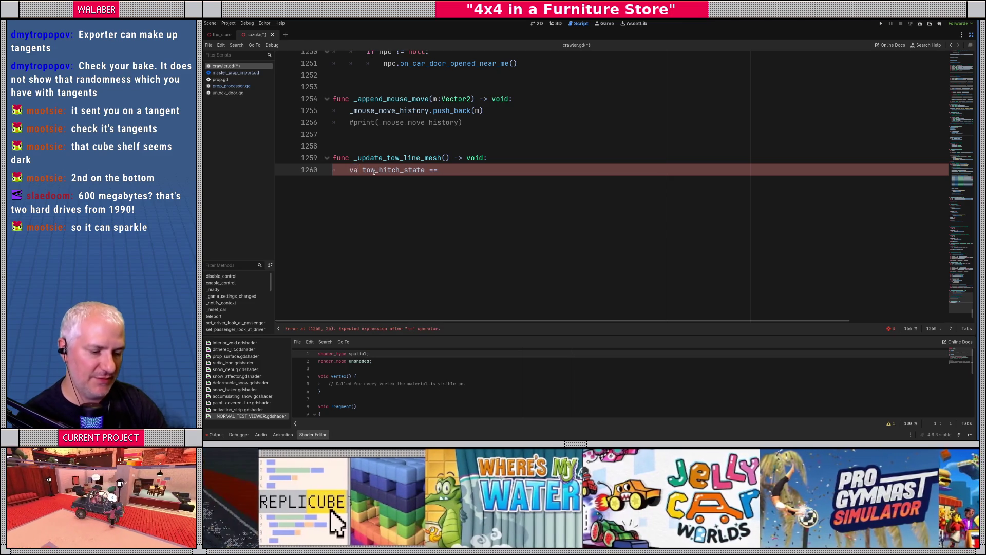
{"action": "type", "text": "ar ths :="}
{"action": "key", "text": "Delete"}
{"action": "key", "text": "End"}
- Add the condition 'if ths in [TowHitchState.Attached, TowHitchState.None]:'
{"action": "key", "text": "Return"}
{"action": "key", "text": "Return"}
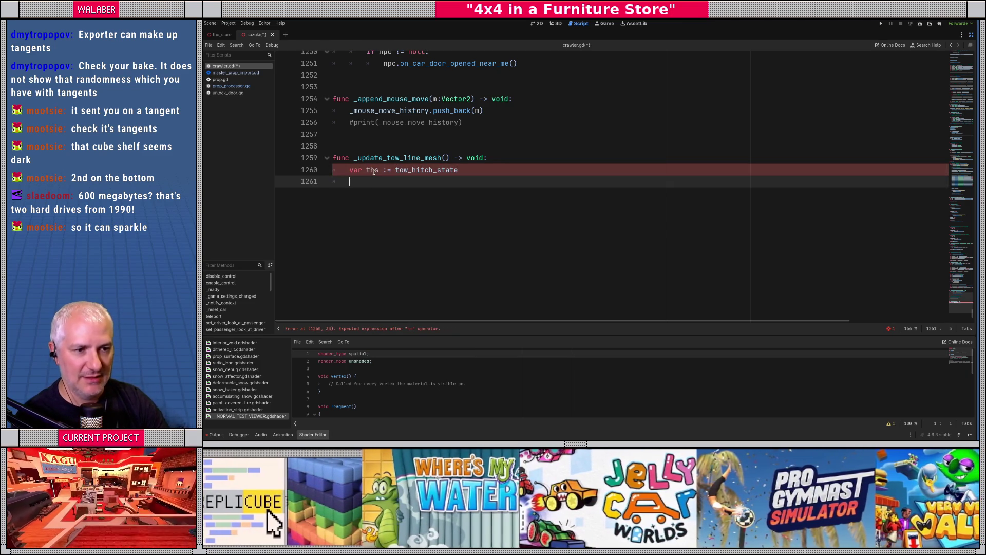
{"action": "type", "text": "if ths =="}
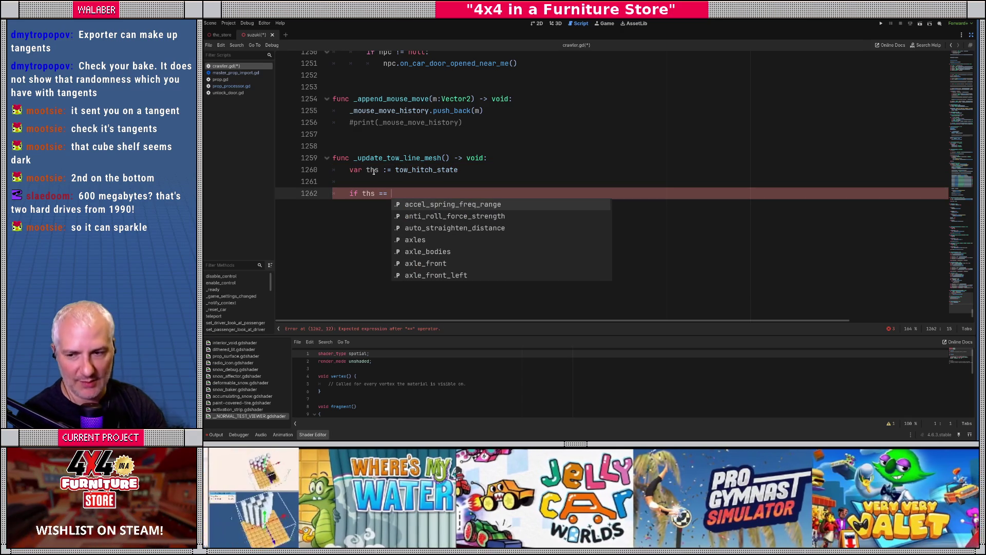
{"action": "type", "text": "TowH"}
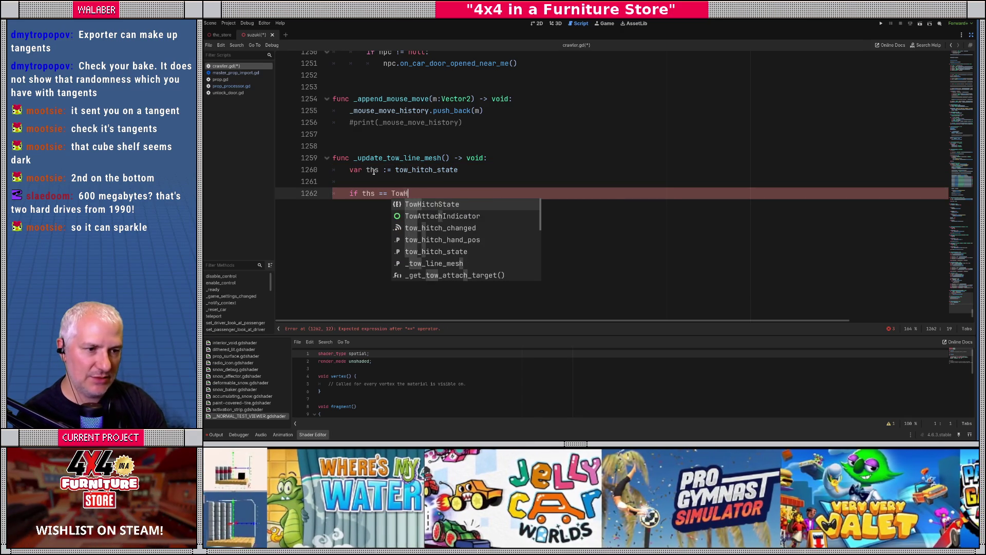
{"action": "type", "text": "itchState.att"}
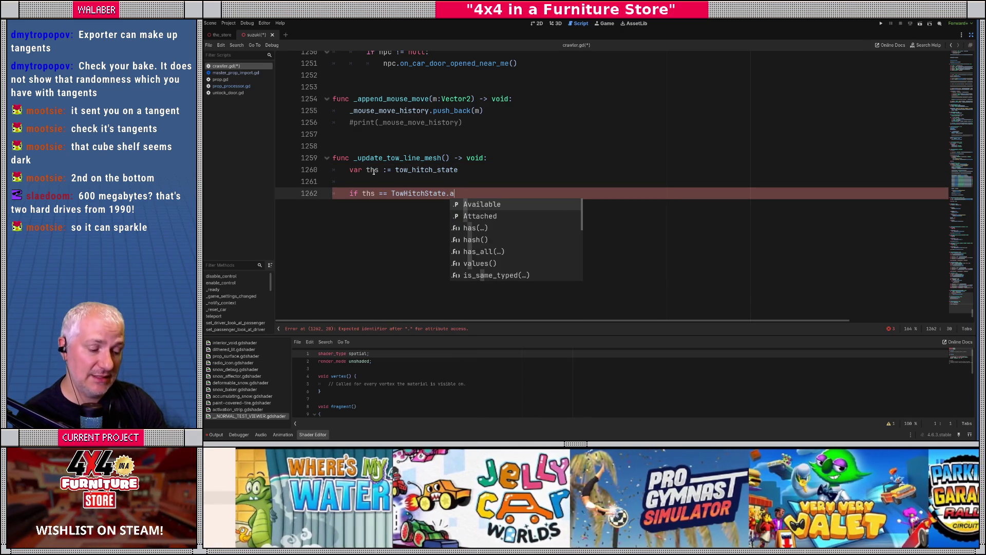
{"action": "key", "text": "Return"}
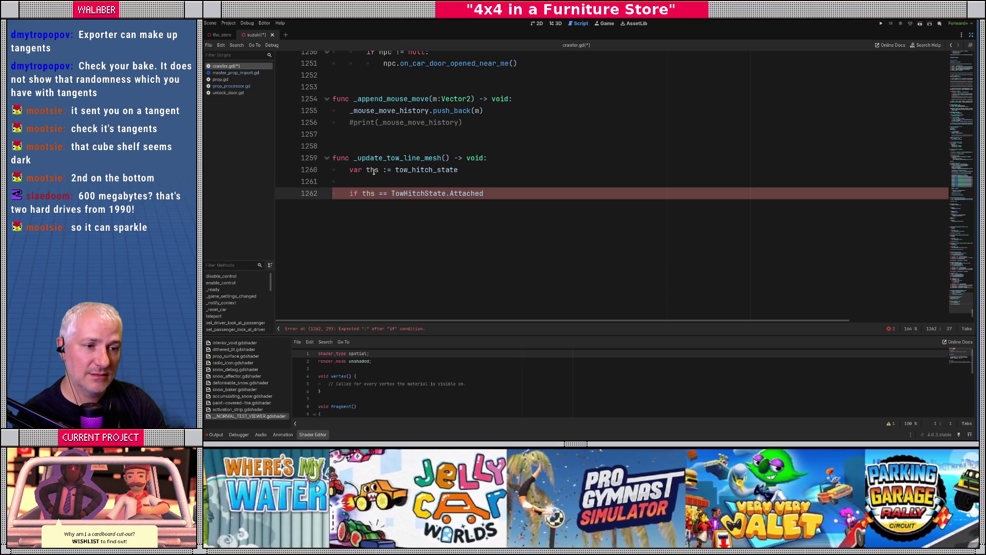
{"action": "double_click", "coordinate": [383, 194]}
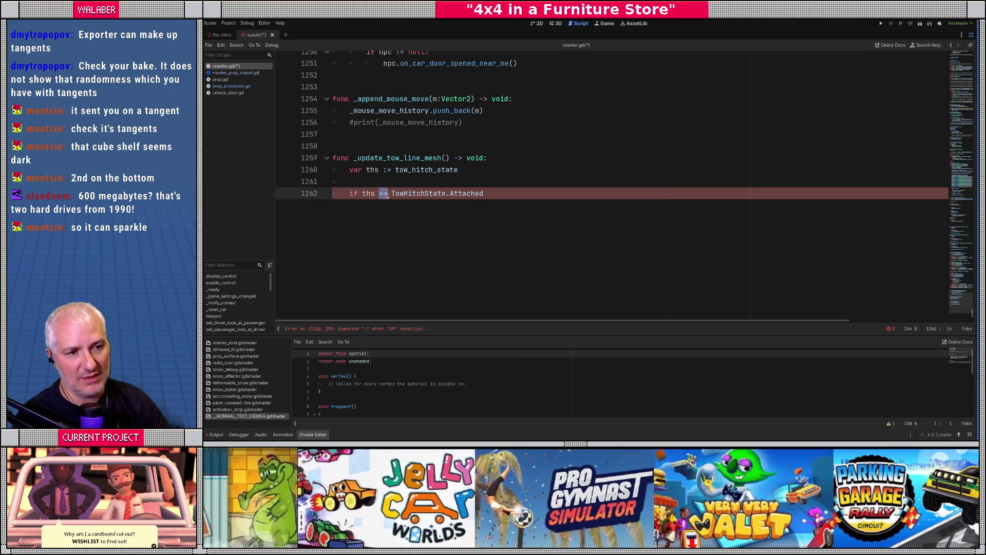
{"action": "type", "text": "in"}
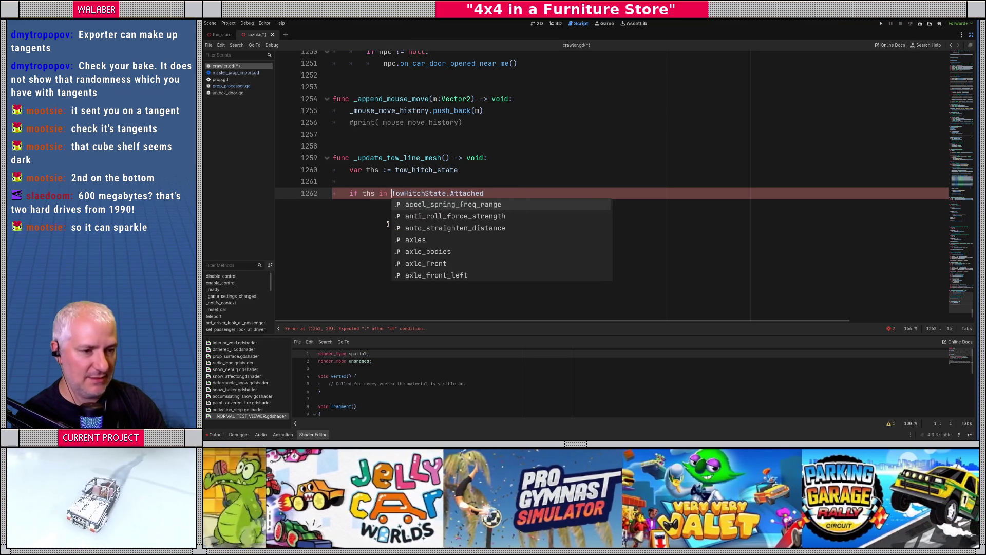
{"action": "key", "text": "Right"}
{"action": "type", "text": "[Tow"}
{"action": "key", "text": "Return"}
{"action": "type", "text": "."}
{"action": "key", "text": "Return"}
{"action": "type", "text": "]:"}
- Call tow_indication_line.hide() in the if branch and tow_indication_line.show() in an else branch
{"action": "key", "text": "Return"}
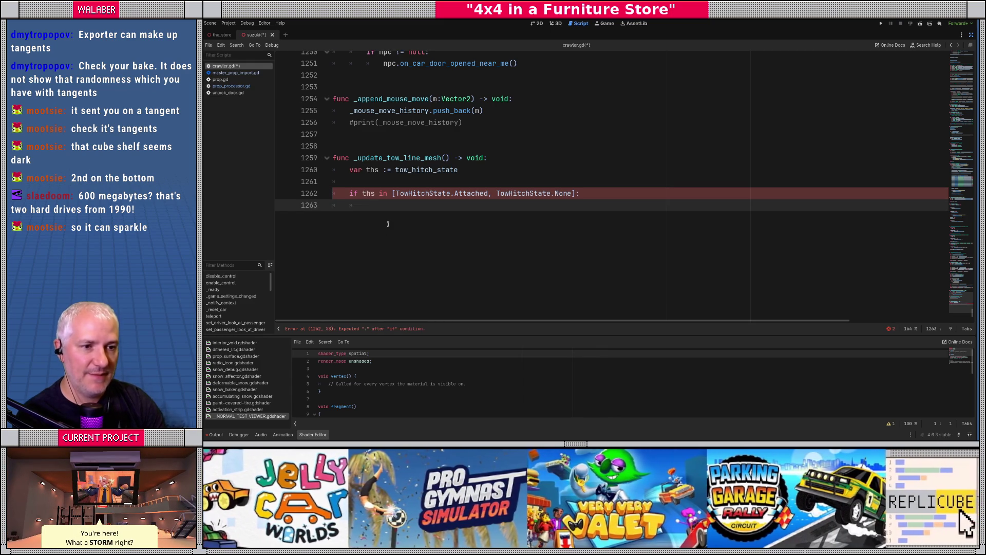
{"action": "type", "text": "tow_li"}
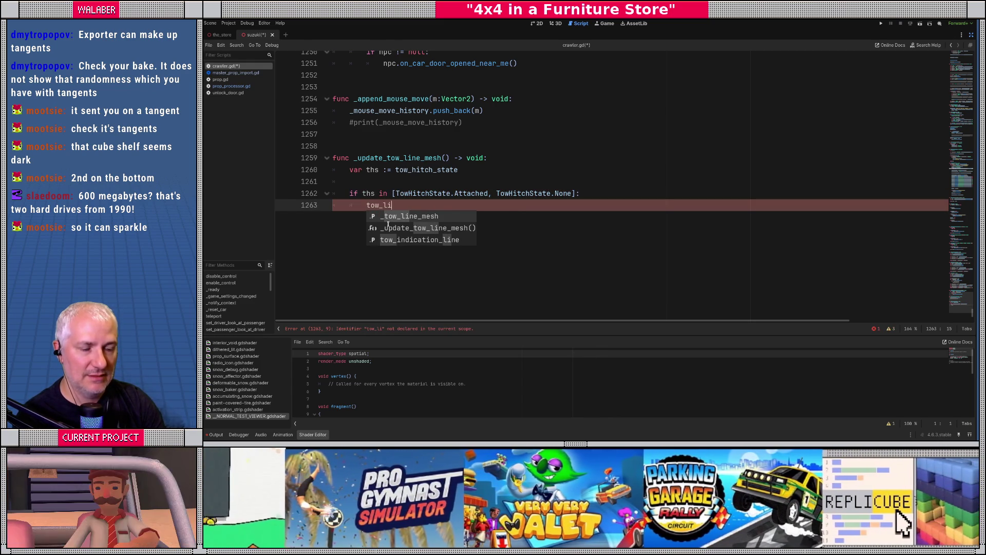
{"action": "key", "text": "Down"}
{"action": "key", "text": "Down"}
{"action": "key", "text": "Return"}
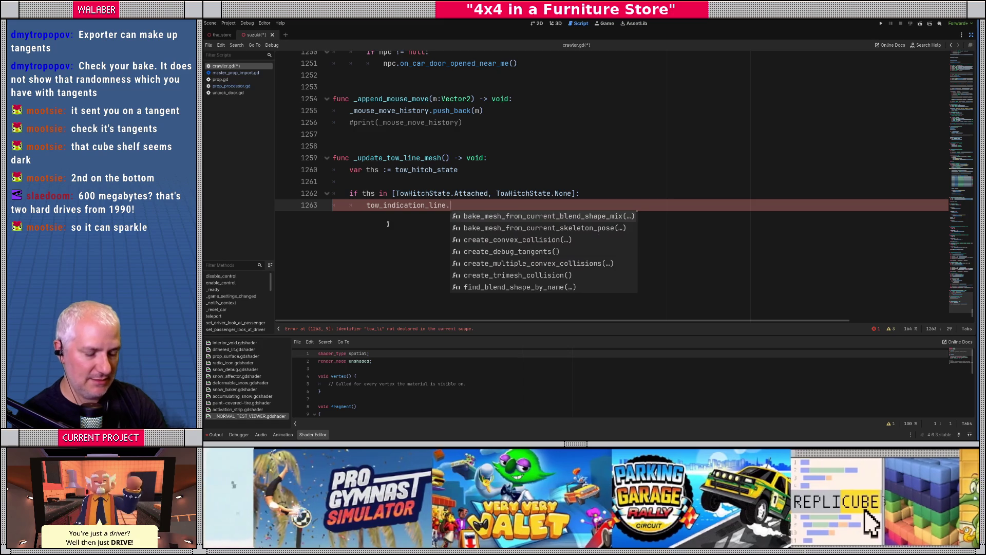
{"action": "type", "text": "hide()"}
{"action": "key", "text": "Return"}
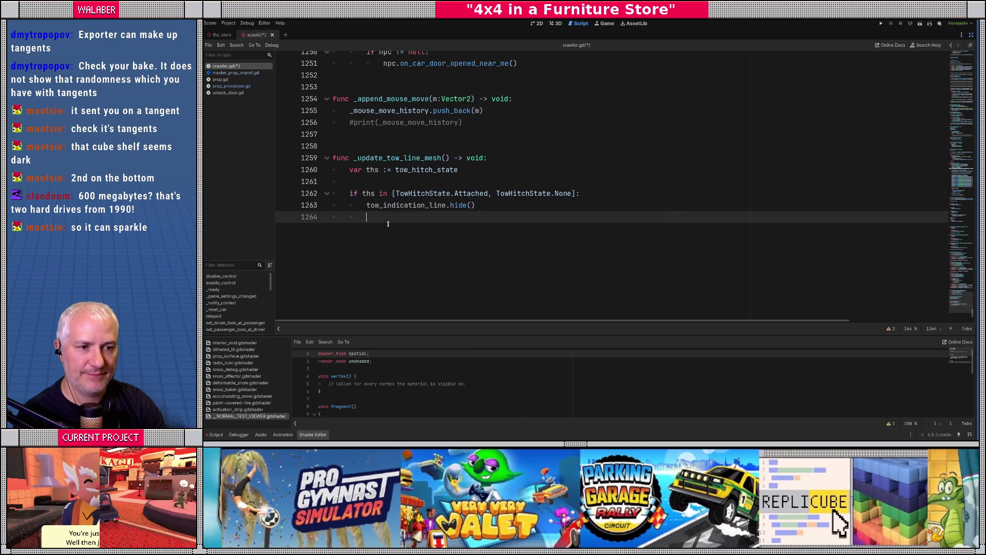
{"action": "type", "text": "else:"}
{"action": "key", "text": "Return"}
{"action": "type", "text": "tow_io"}
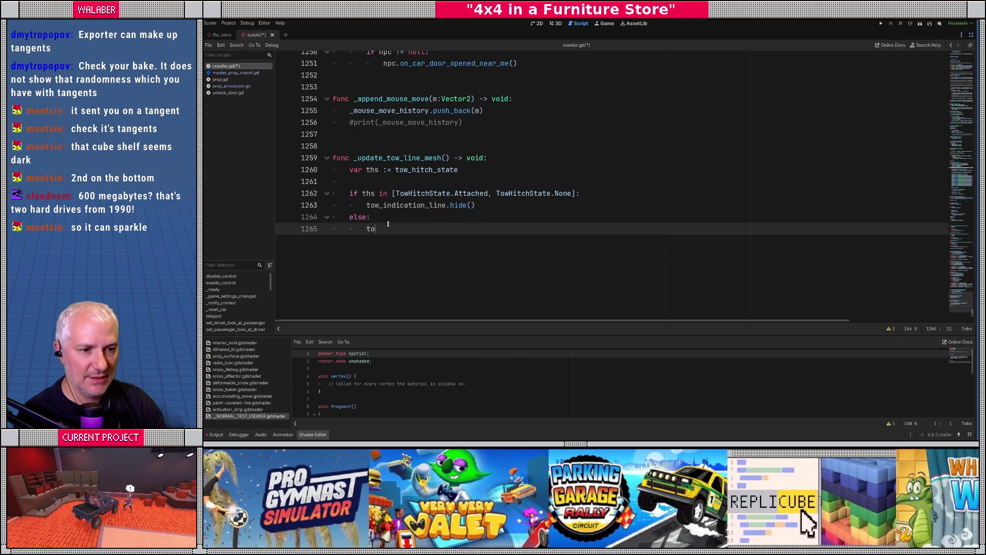
{"action": "key", "text": "Return"}
{"action": "type", "text": ".show()"}
- Add a '# update the mesh!' comment, then begin typing DebugDraw3D.draw_line below it
{"action": "key", "text": "Return"}
{"action": "key", "text": "Return"}
{"action": "type", "text": "#"}
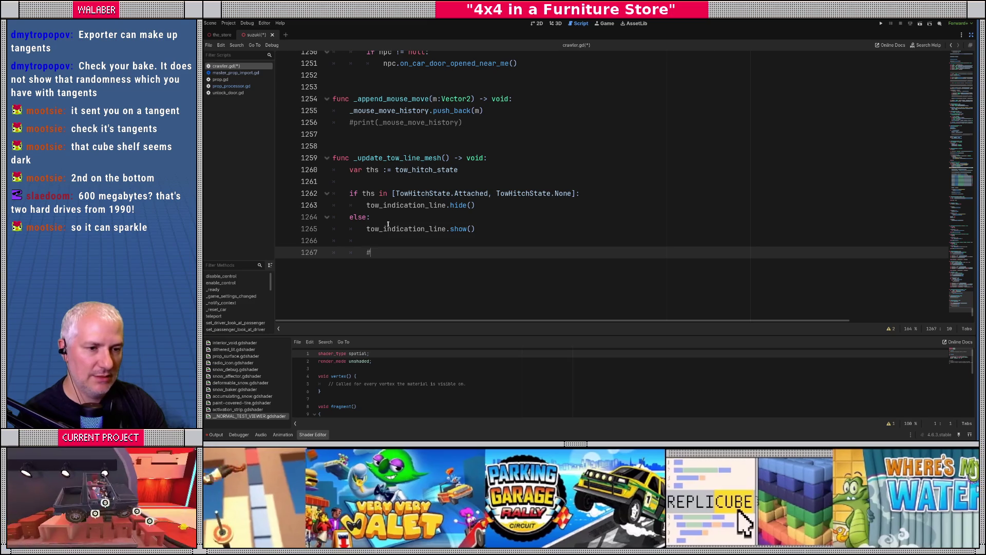
{"action": "type", "text": " update the mesh!"}
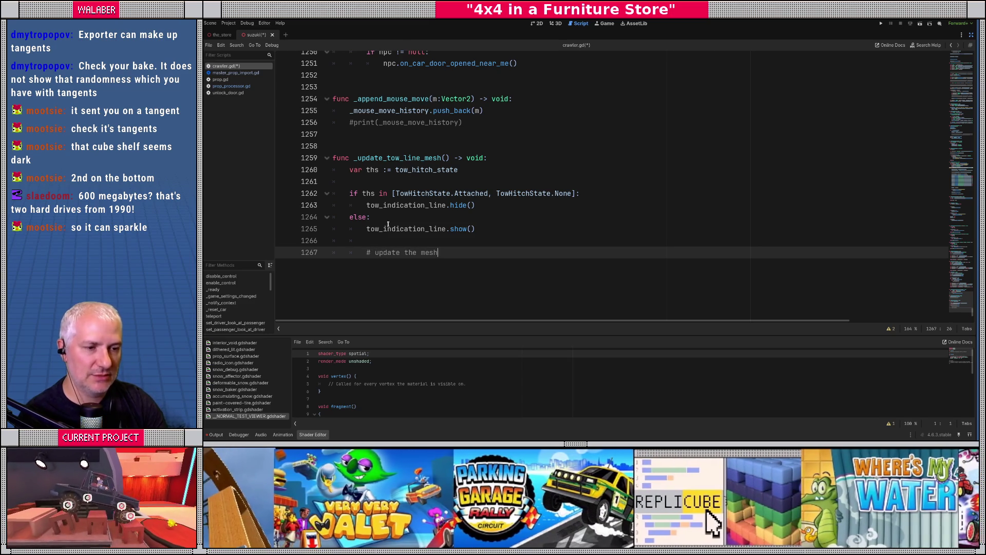
{"action": "key", "text": "Return"}
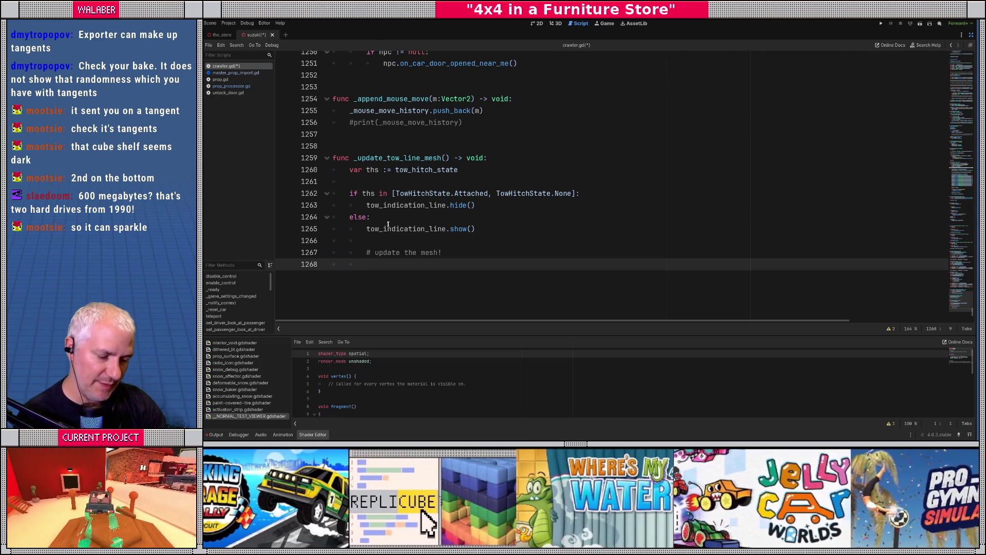
{"action": "type", "text": "bez"}
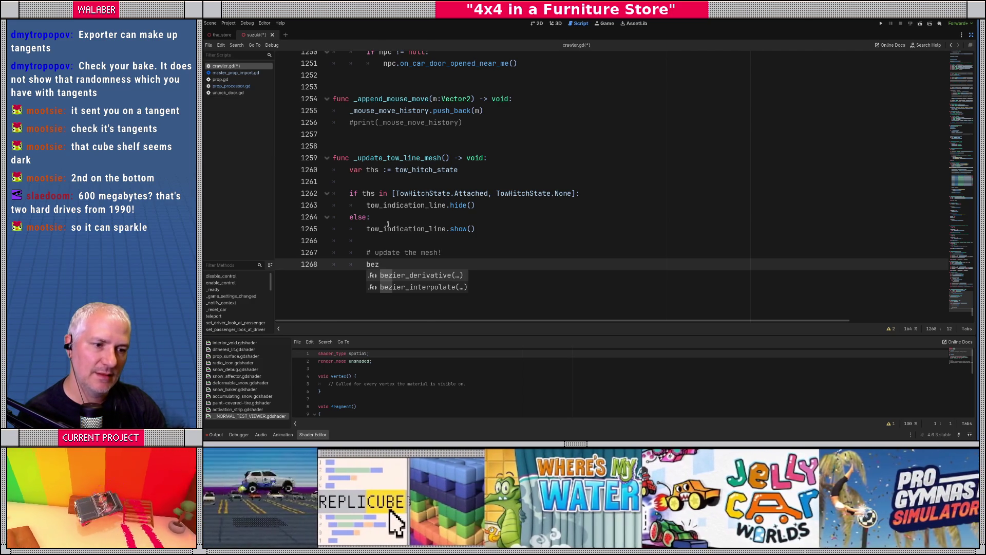
{"action": "key", "text": "Down"}
{"action": "key", "text": "Return"}
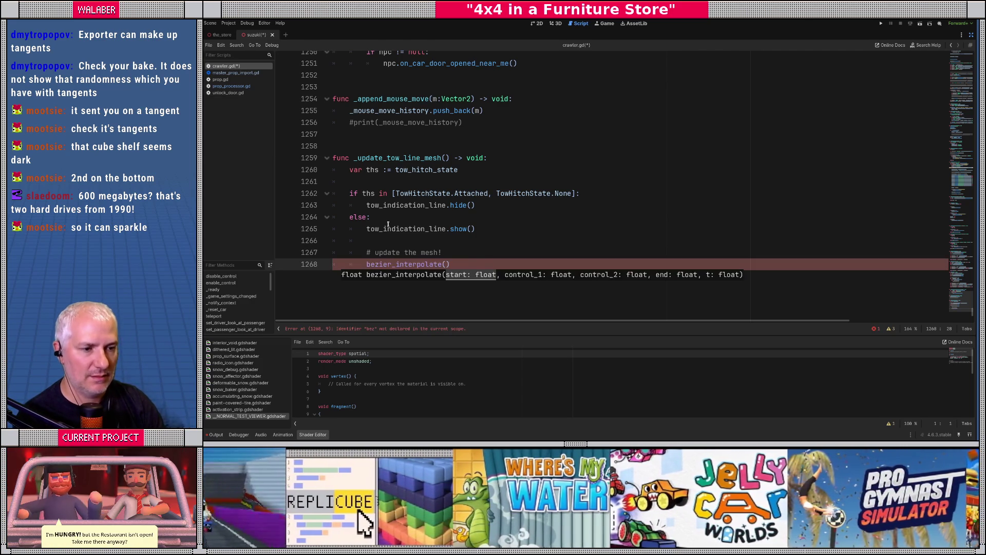
{"action": "key", "text": "ctrl+z"}
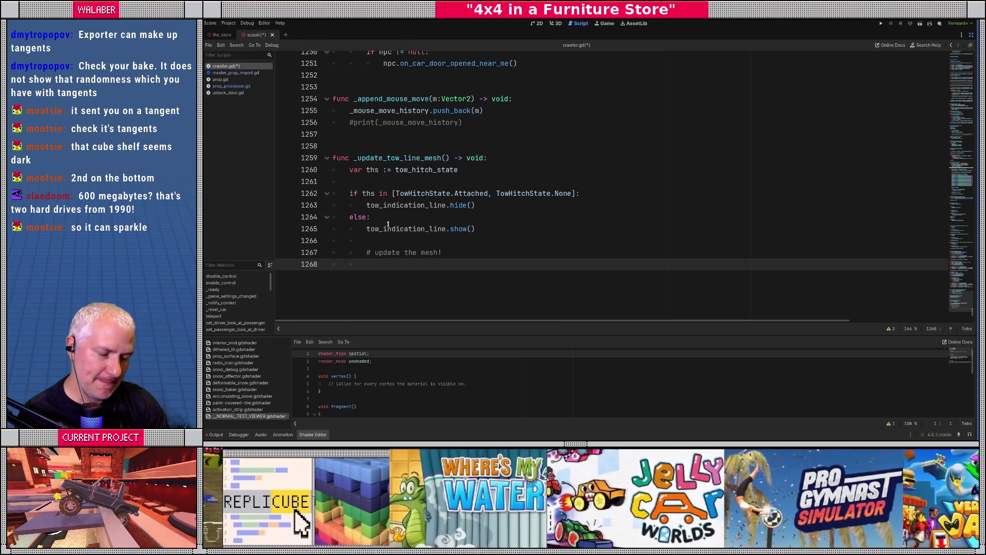
{"action": "type", "text": "DebugD"}
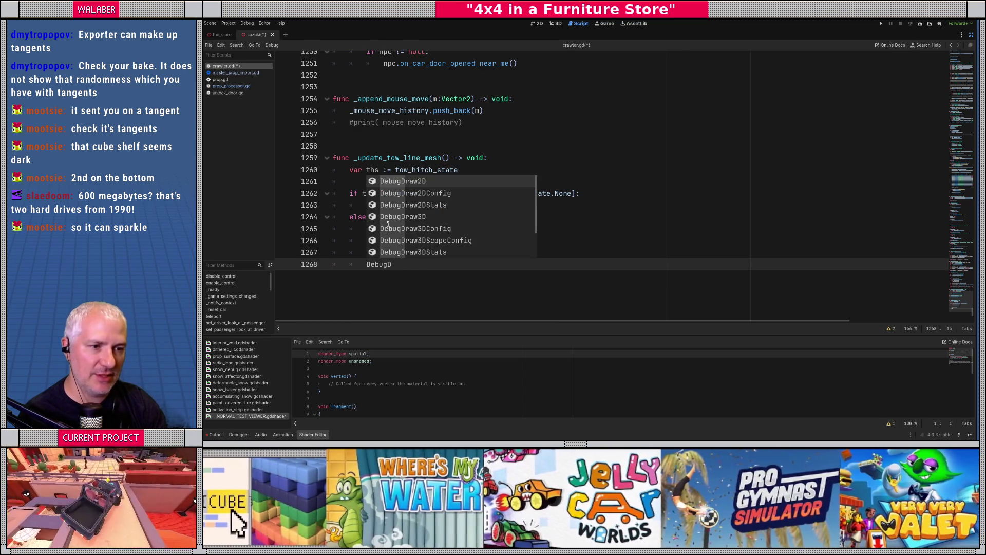
{"action": "type", "text": "raw3D."}
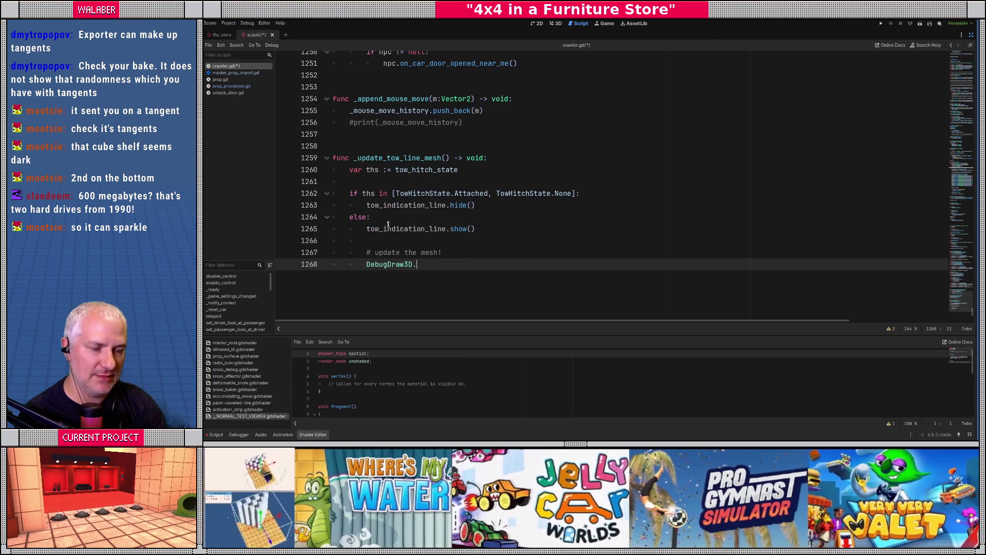
{"action": "type", "text": "draw_line("}
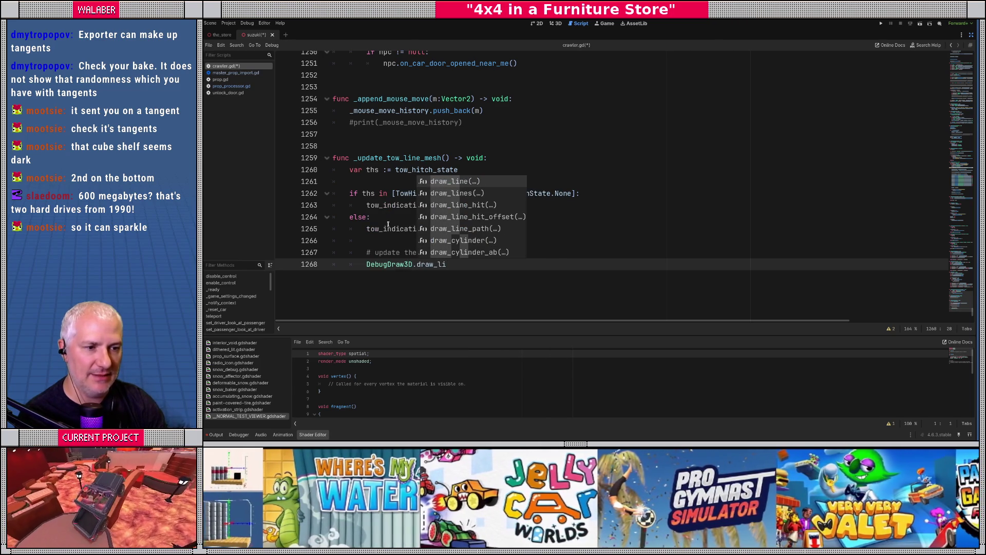
- Start the DebugDraw3D.draw_line call at _tow_body.global_position
{"action": "key", "text": "Return"}
{"action": "type", "text": "tow_"}
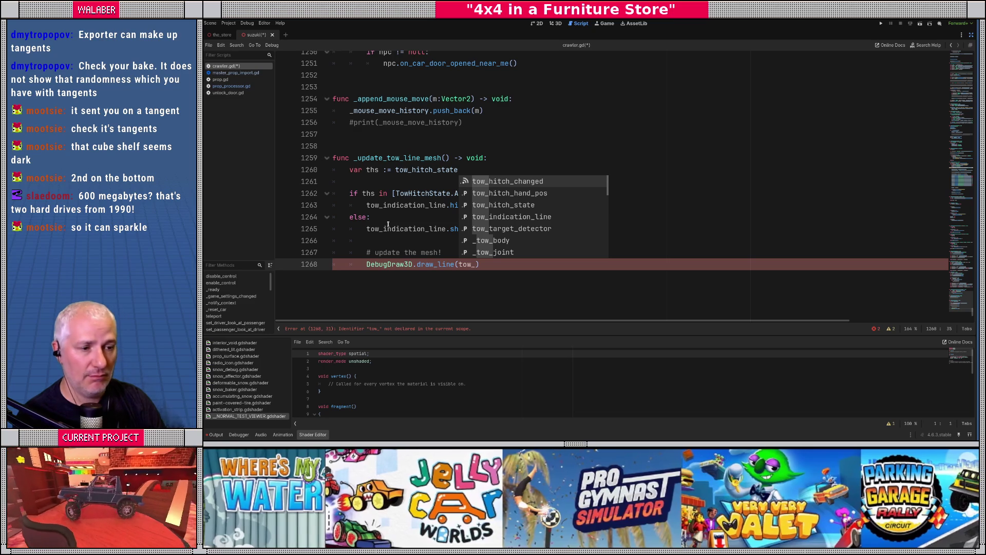
{"action": "key", "text": "Down"}
{"action": "key", "text": "Down"}
{"action": "key", "text": "Down"}
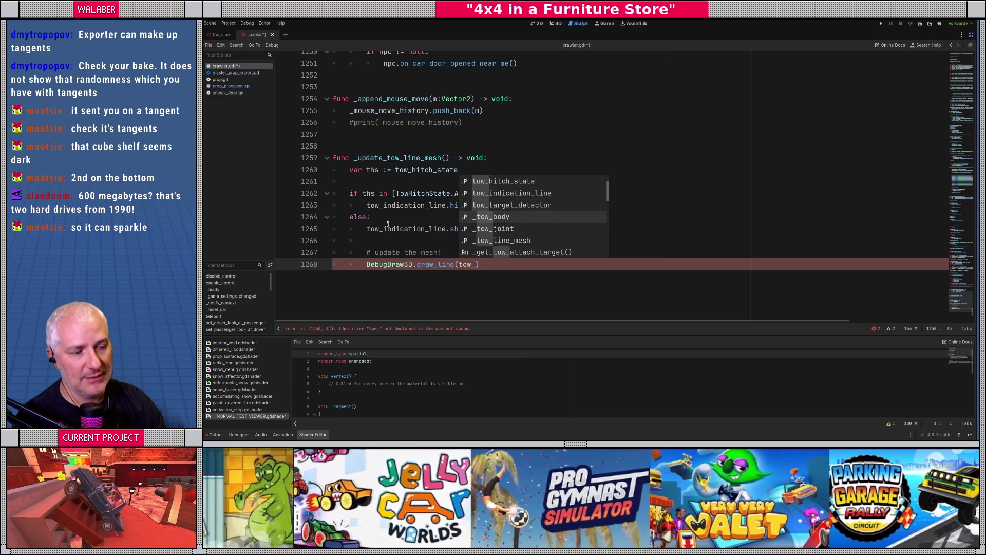
{"action": "key", "text": "Return"}
{"action": "type", "text": ".global"}
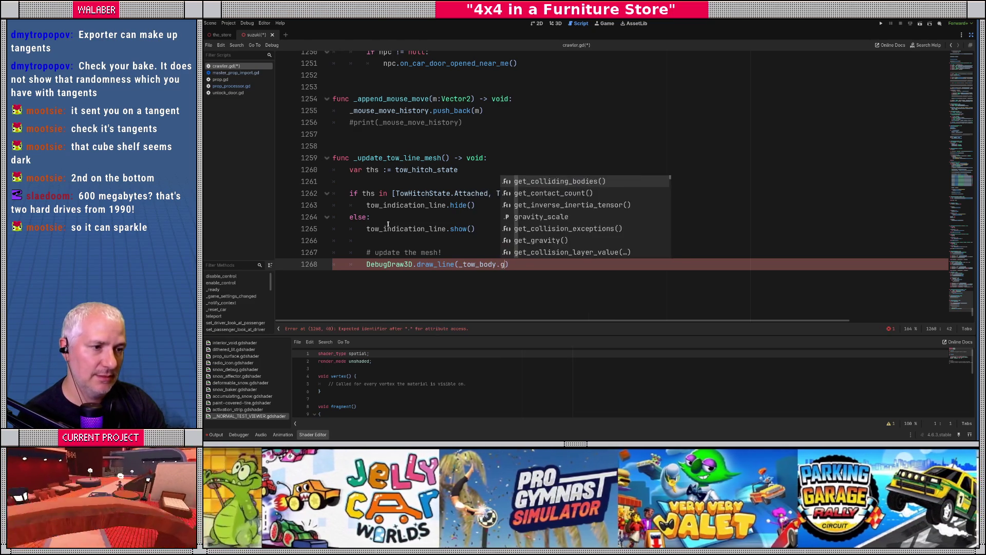
{"action": "type", "text": "_po"}
{"action": "key", "text": "Return"}
- End the line at _available_tow_target.global_position in Color.MAGENTA, save the script, and run the game
{"action": "type", "text": ", _ava"}
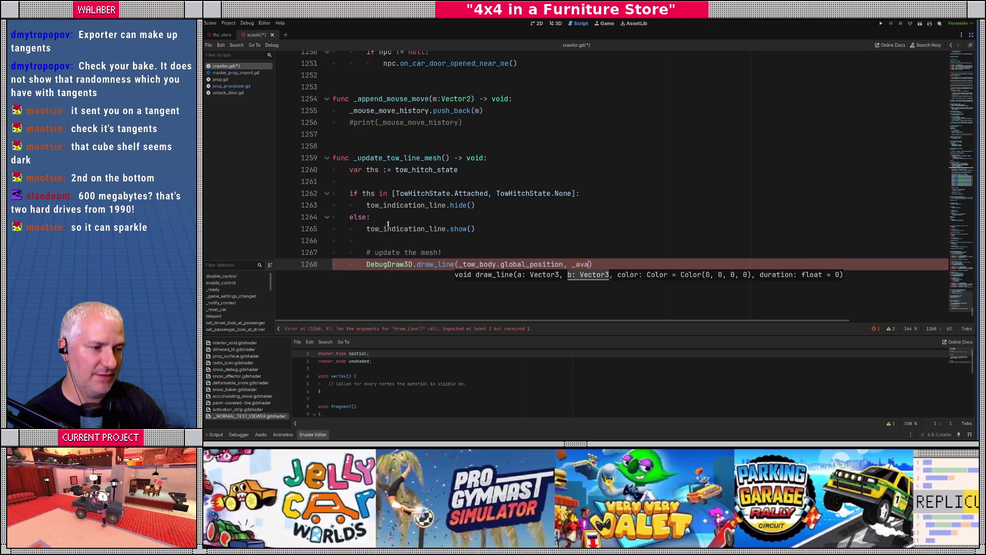
{"action": "key", "text": "Down"}
{"action": "key", "text": "Return"}
{"action": "type", "text": "."}
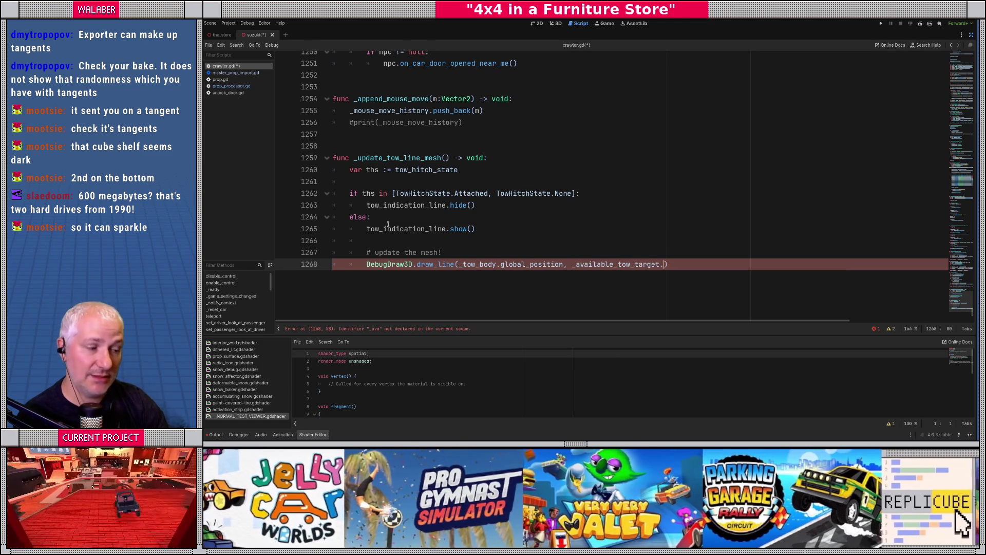
{"action": "type", "text": "global_p"}
{"action": "key", "text": "Return"}
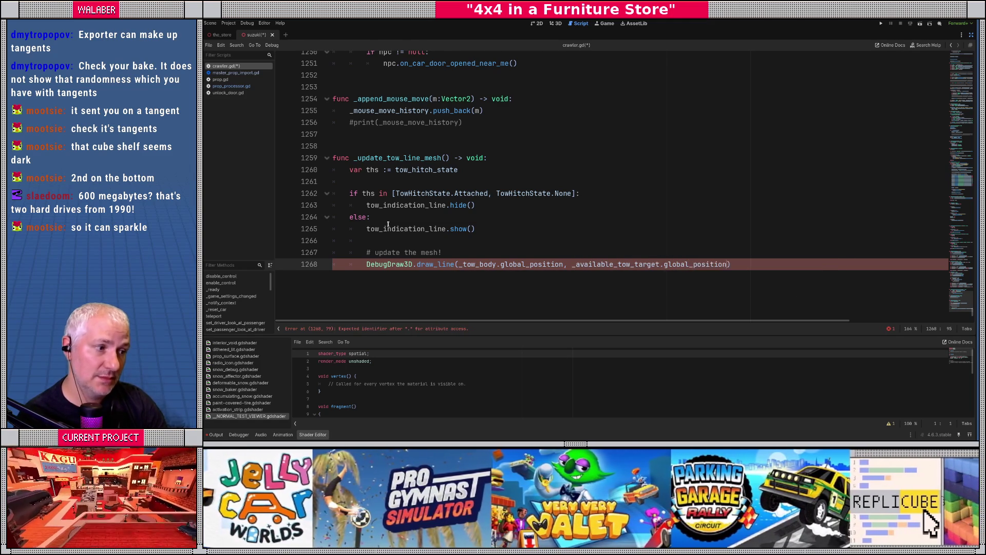
{"action": "type", "text": ", Color.mag"}
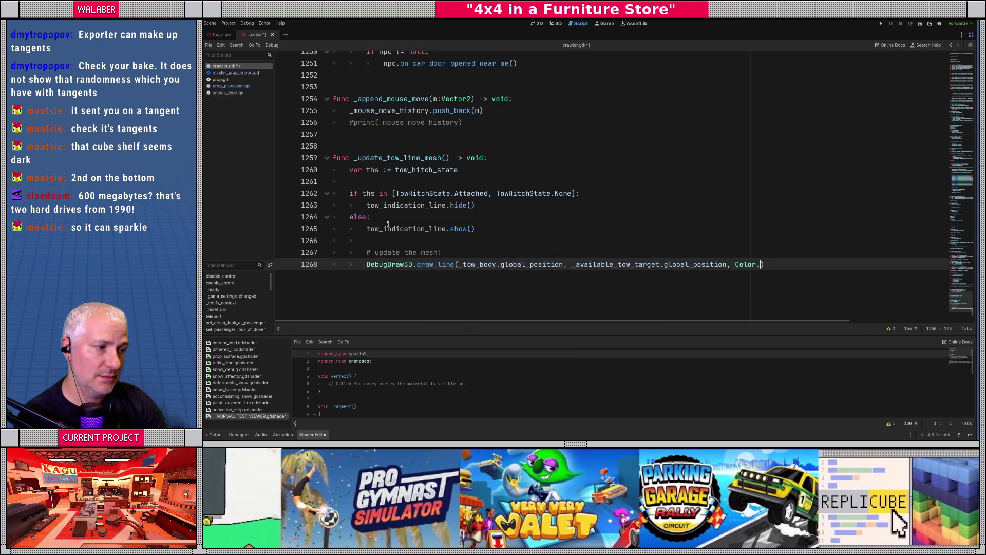
{"action": "key", "text": "Return"}
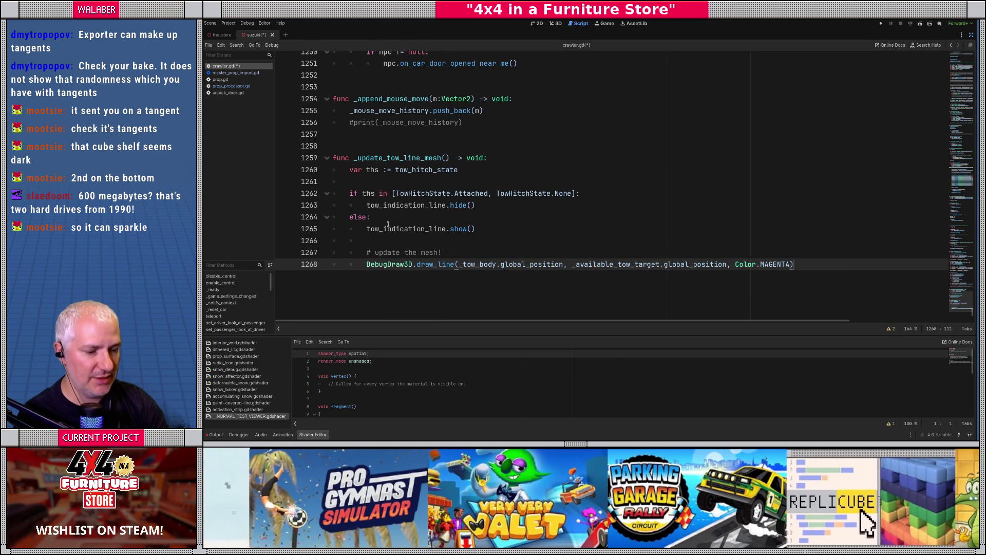
{"action": "key", "text": "ctrl+s"}
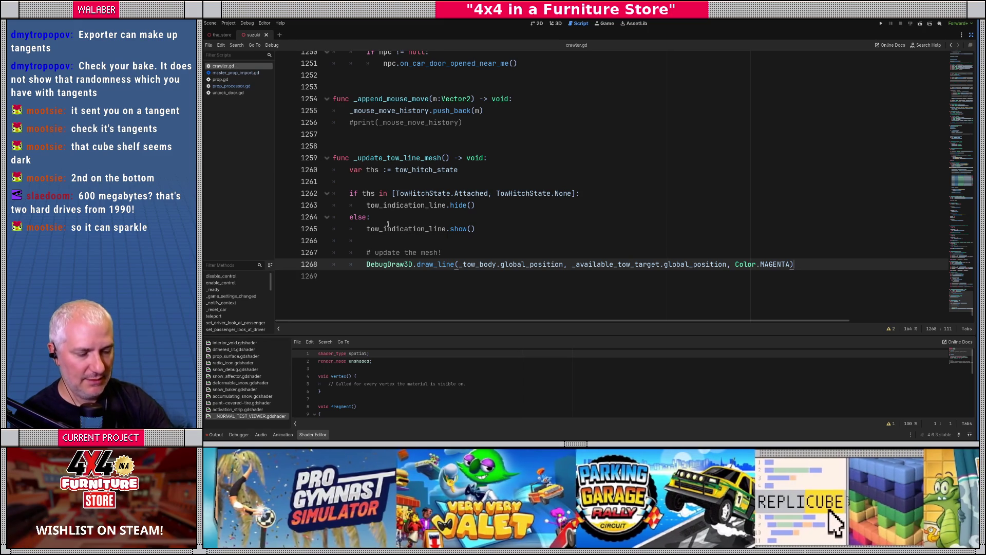
{"action": "key", "text": "F5"}
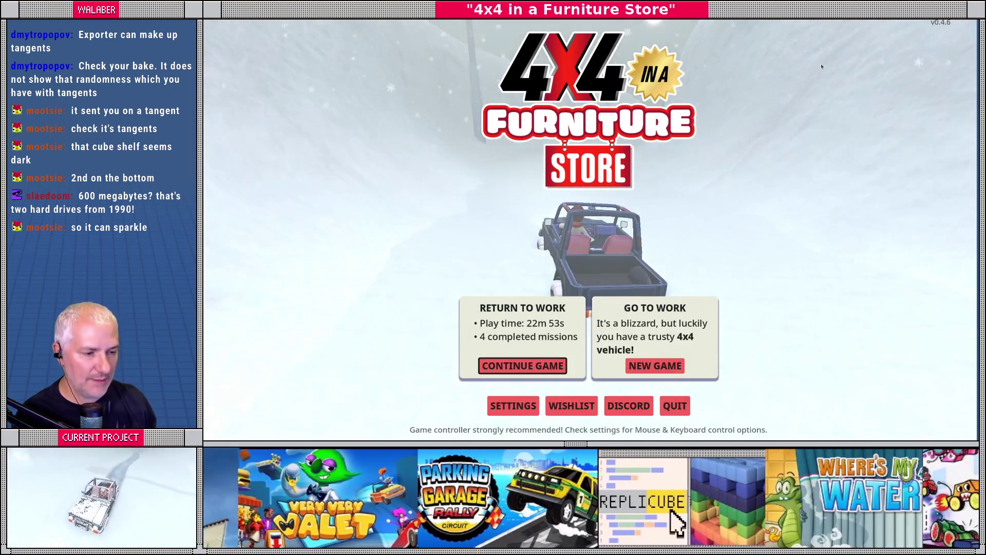
- Continue the saved game, drive the 4x4 to an attachable pole, then return to the editor
{"action": "key", "text": "Return"}
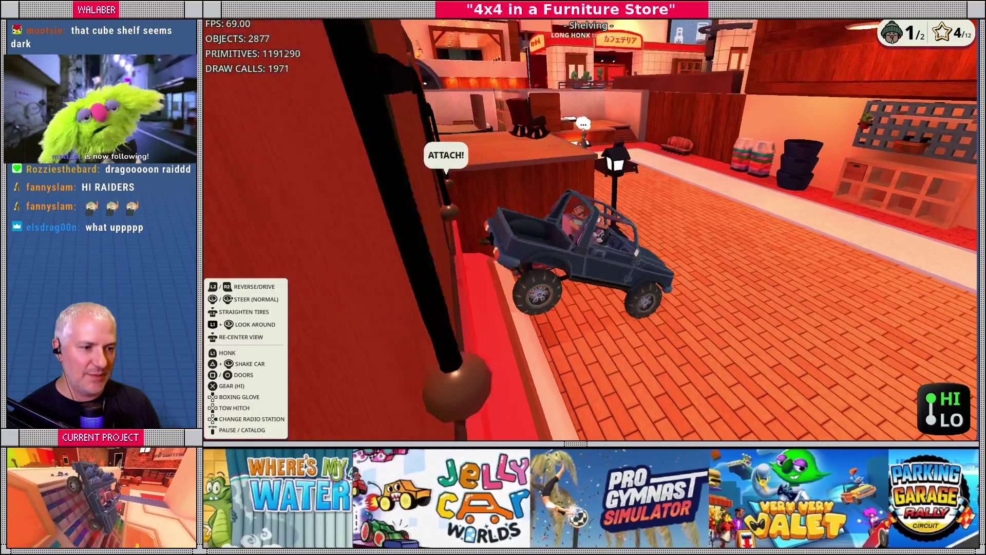
{"action": "key", "text": "alt+Tab"}
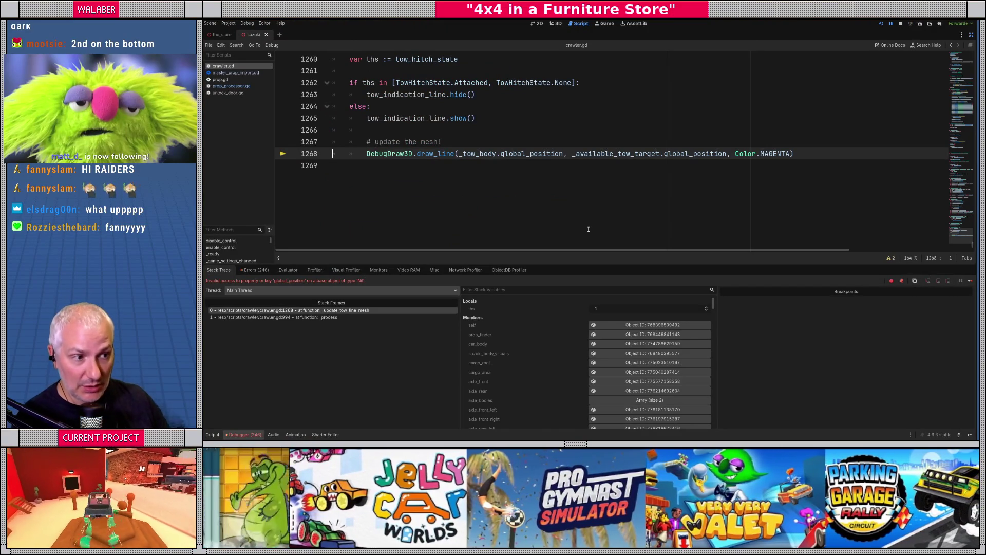
- Stop the debug session and search the script for _maybe_start_towing
{"action": "mouse_move", "coordinate": [606, 154]}
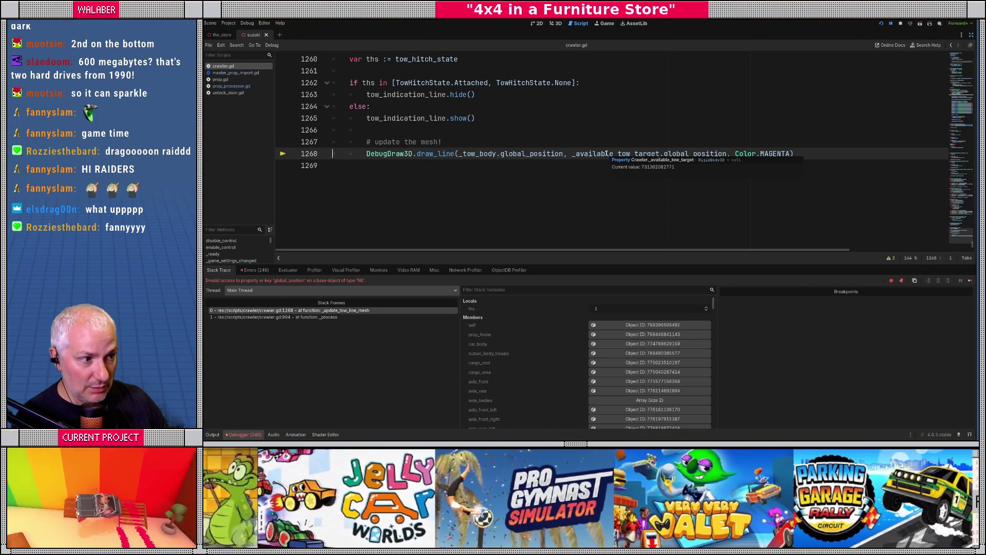
{"action": "left_click", "coordinate": [477, 153]}
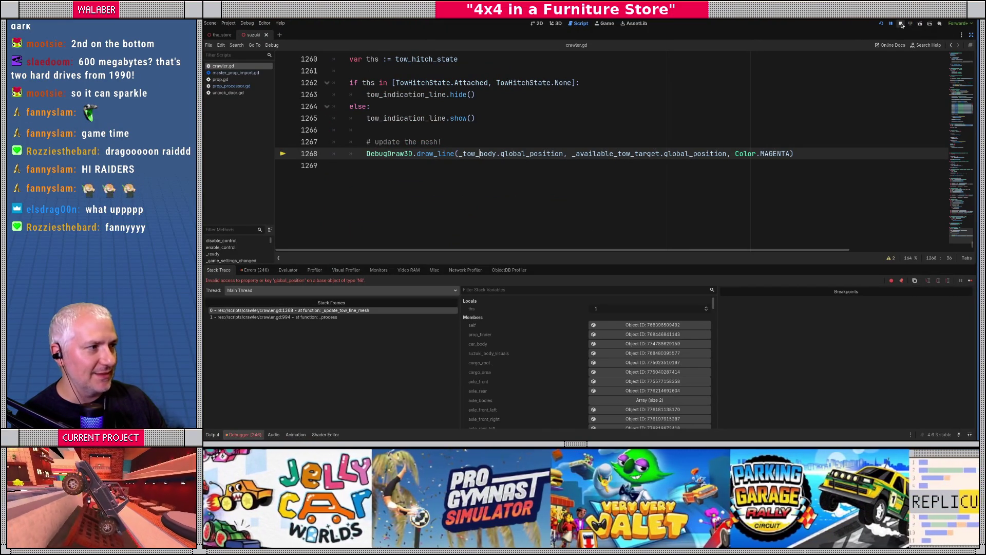
{"action": "key", "text": "F8"}
{"action": "key", "text": "ctrl+f"}
{"action": "type", "text": "_am"}
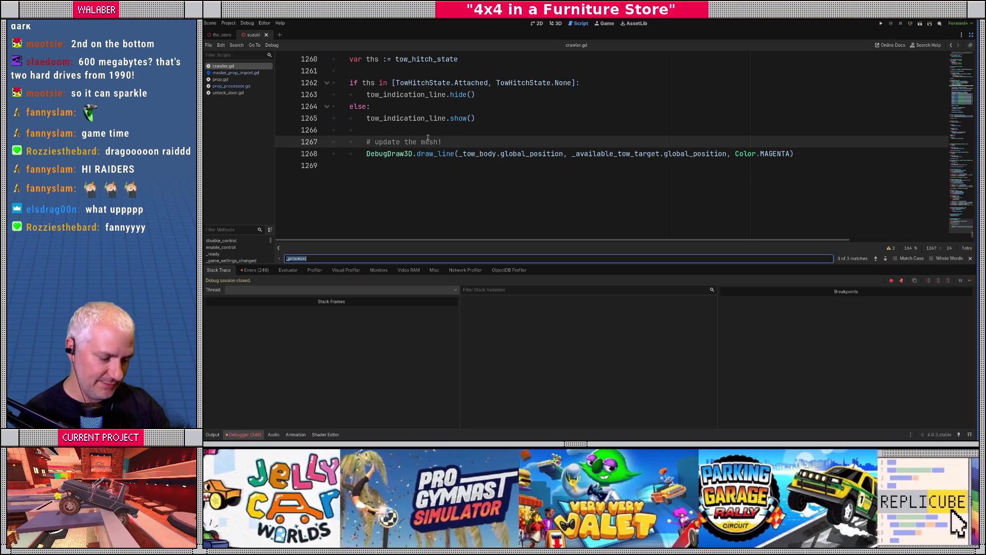
{"action": "type", "text": "ybe_st"}
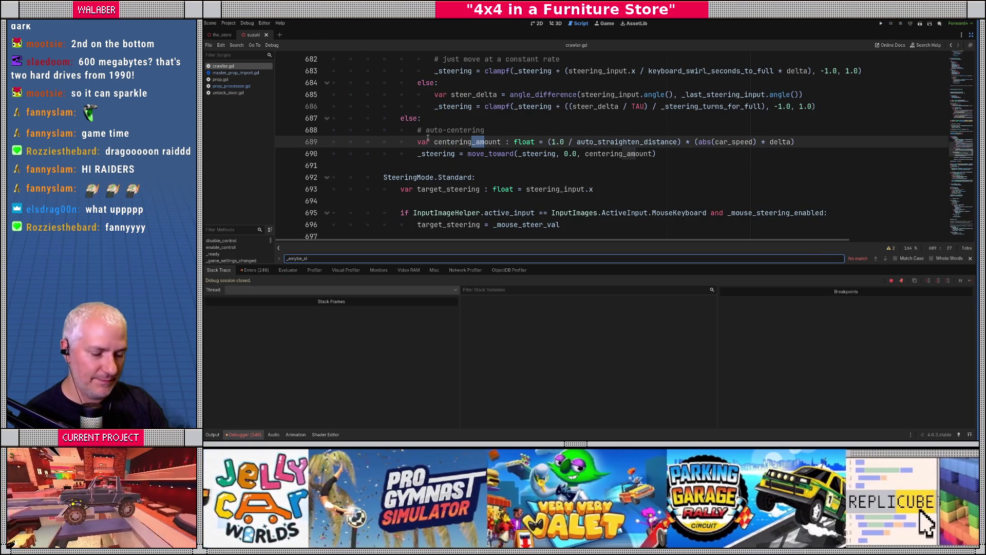
{"action": "key", "text": "BackSpace"}
{"action": "key", "text": "BackSpace"}
{"action": "key", "text": "BackSpace"}
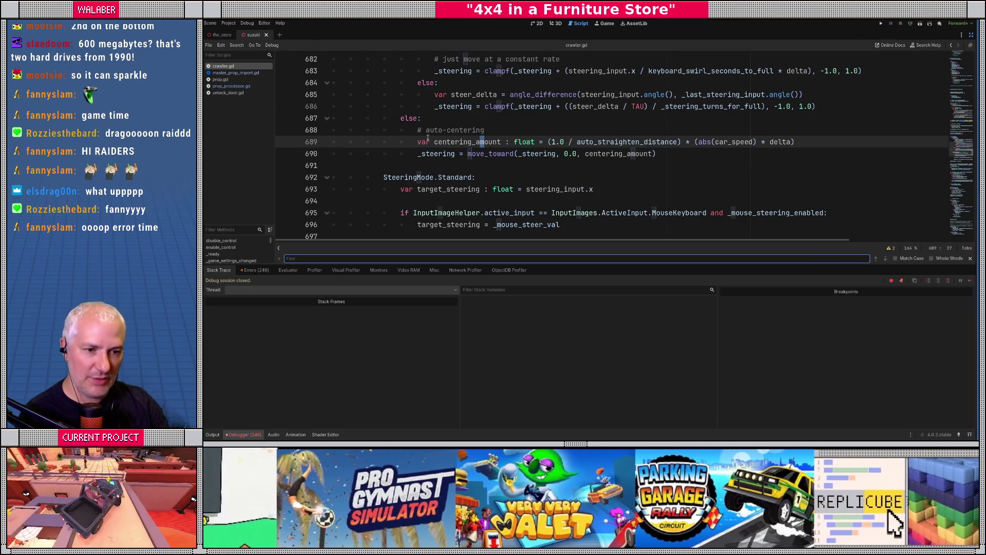
{"action": "type", "text": "ma"}
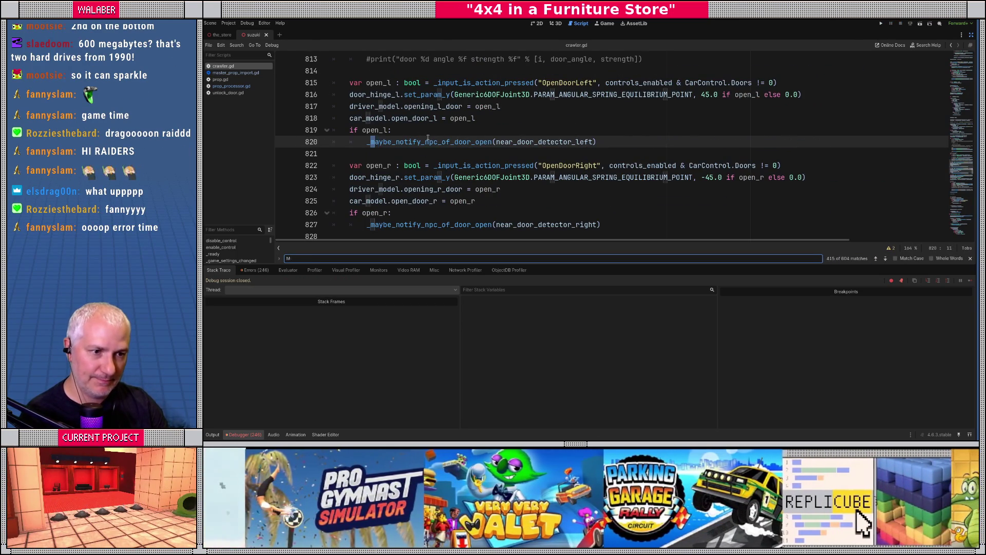
{"action": "type", "text": "ybe_start_"}
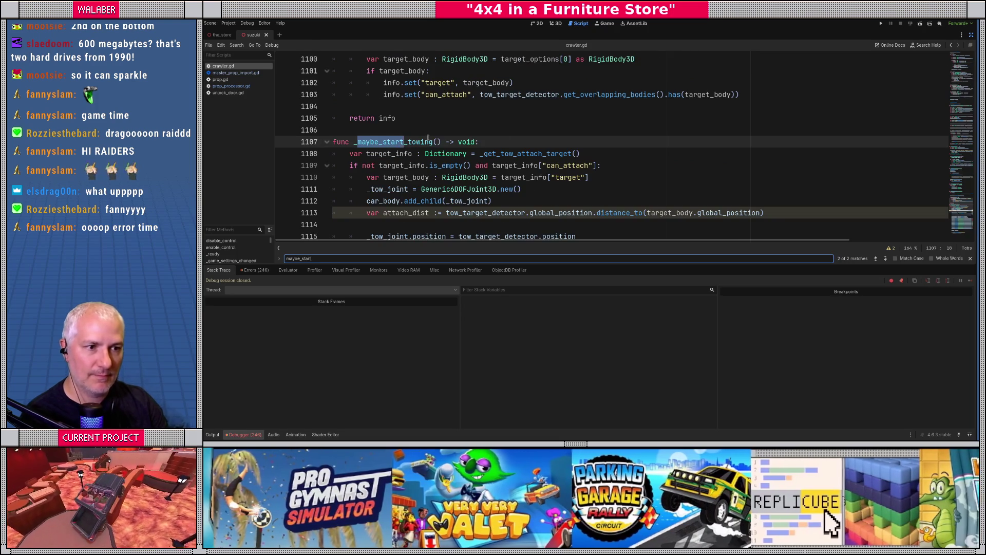
{"action": "key", "text": "Escape"}
- Replace _tow_body in the draw_line call with tow_target_detector
{"action": "scroll", "coordinate": [447, 154], "scroll_direction": "down", "scroll_amount": 1}
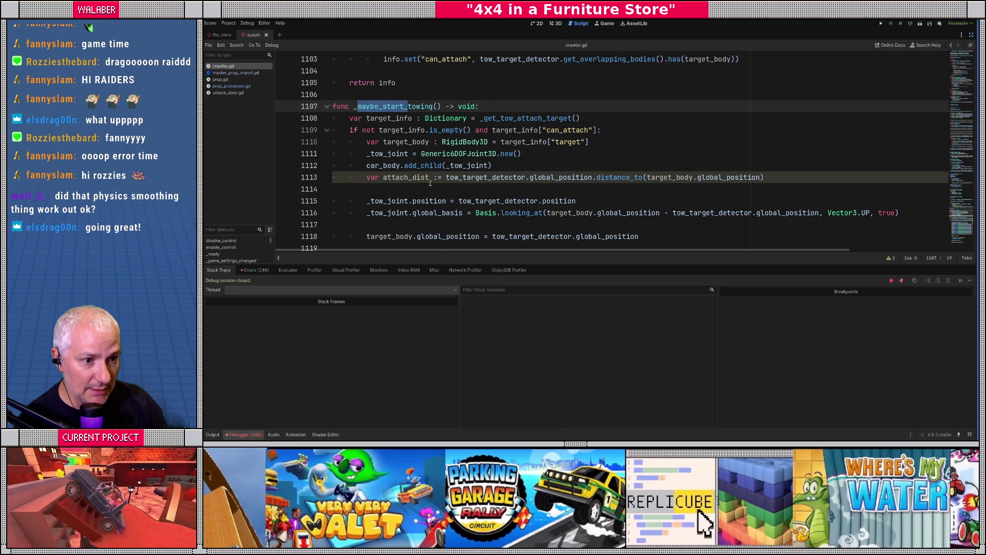
{"action": "scroll", "coordinate": [430, 183], "scroll_direction": "down", "scroll_amount": 1}
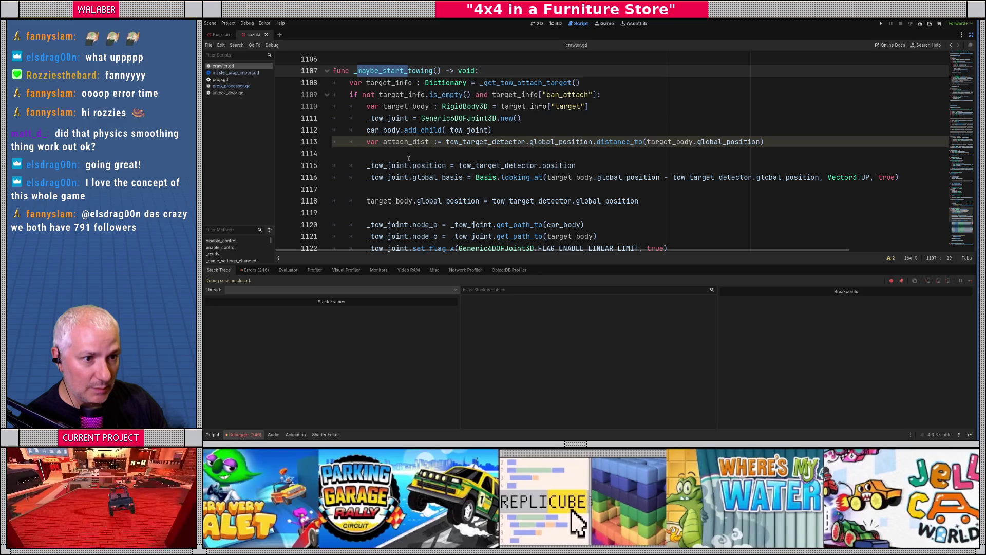
{"action": "double_click", "coordinate": [487, 165]}
{"action": "key", "text": "ctrl+c"}
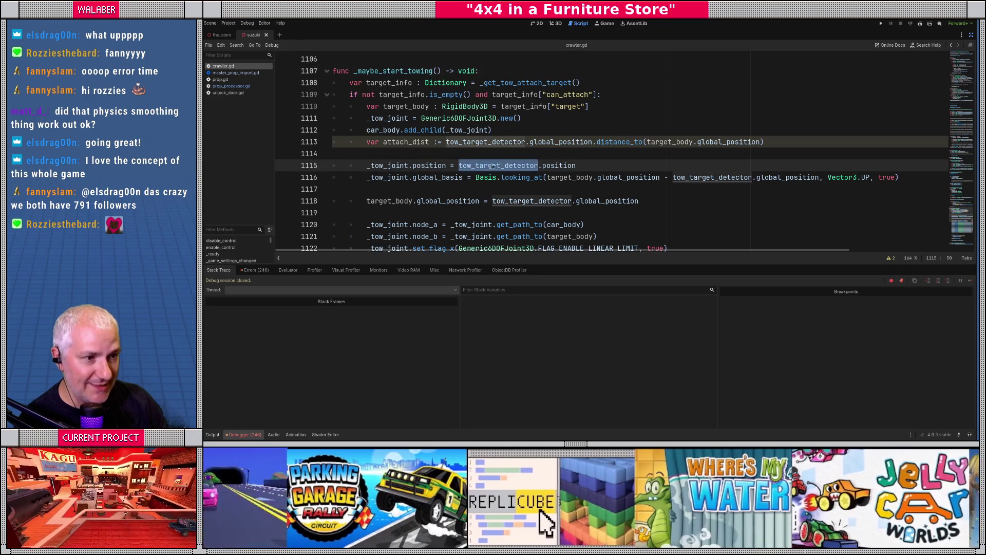
{"action": "scroll", "coordinate": [468, 149], "scroll_direction": "down", "scroll_amount": 20}
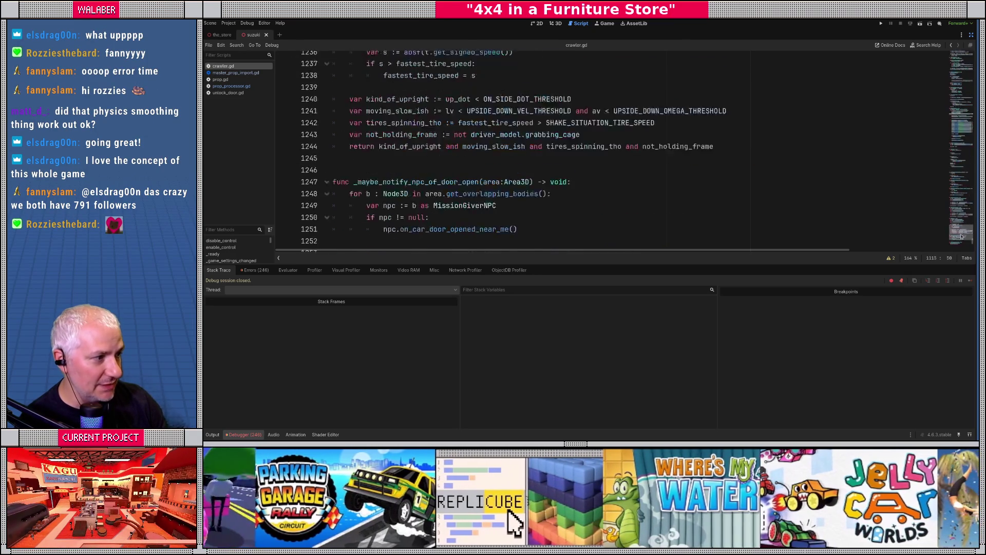
{"action": "double_click", "coordinate": [477, 134]}
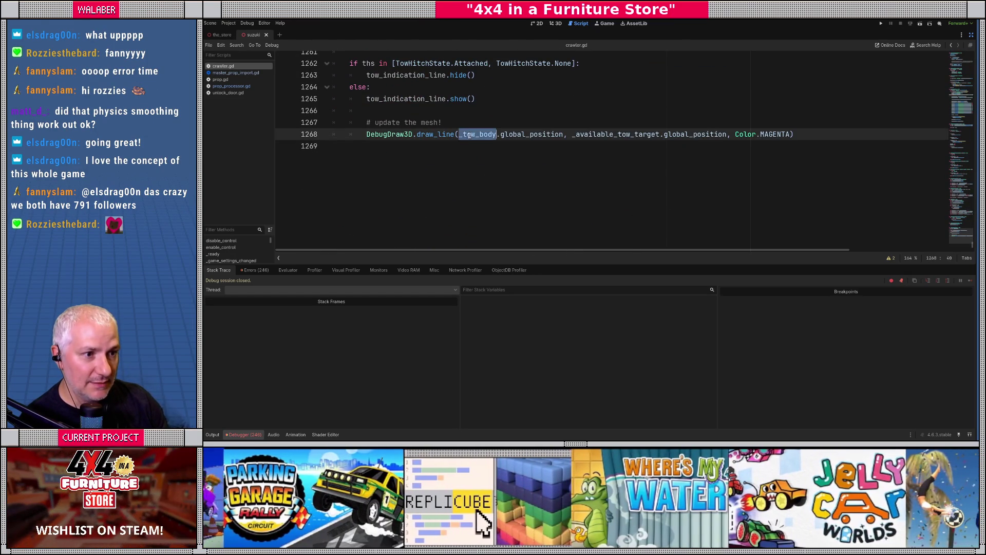
{"action": "key", "text": "ctrl+v"}
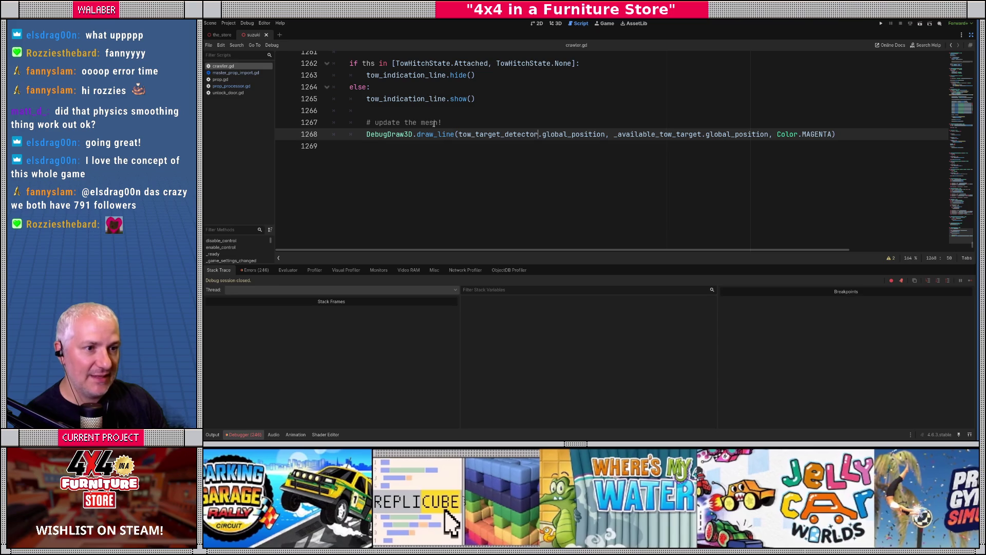
{"action": "scroll", "coordinate": [457, 112], "scroll_direction": "up", "scroll_amount": 1}
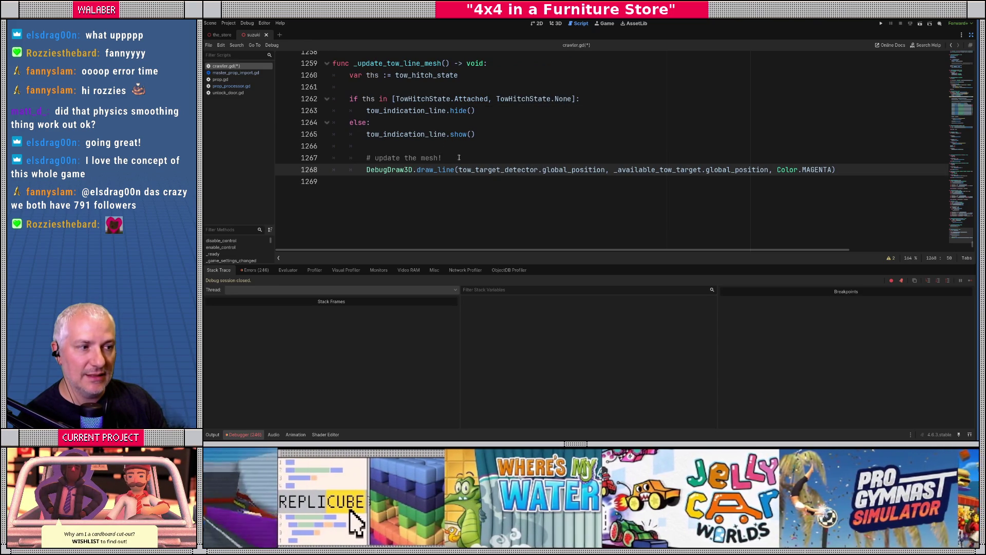
{"action": "left_click", "coordinate": [462, 159]}
- Add a new line under '# update the mesh!' and try several partial variable names
{"action": "key", "text": "Return"}
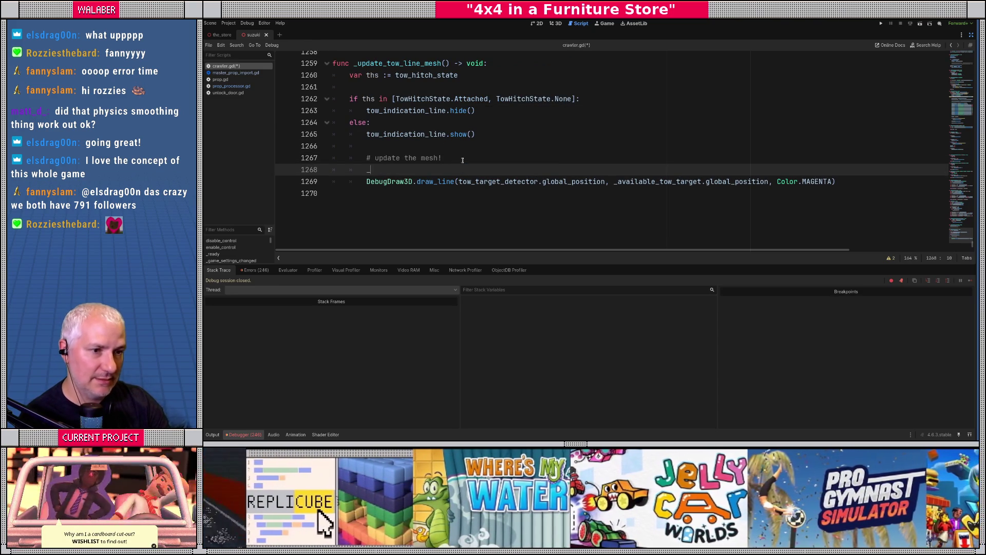
{"action": "type", "text": "_t"}
{"action": "key", "text": "BackSpace"}
{"action": "type", "text": "potent"}
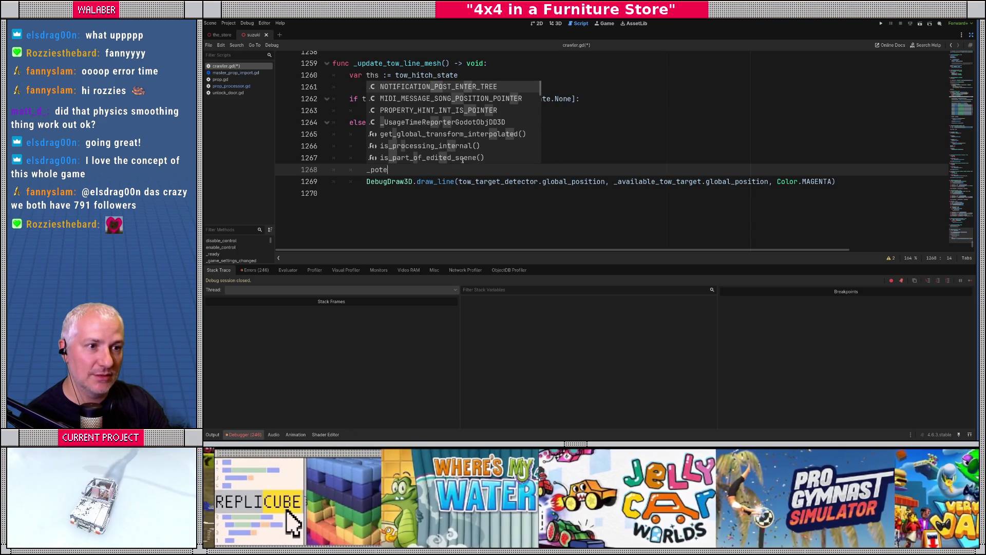
{"action": "key", "text": "Escape"}
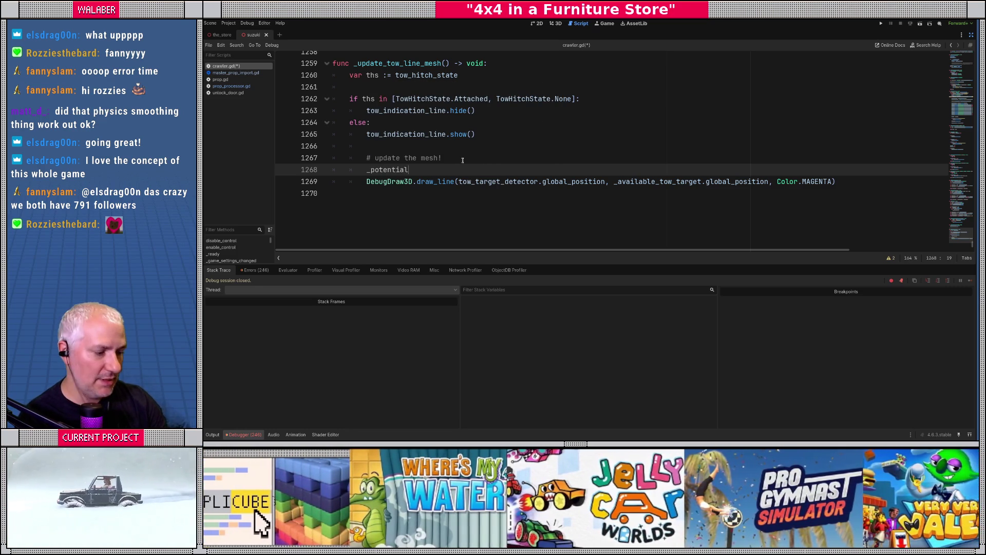
{"action": "key", "text": "shift+Home"}
{"action": "key", "text": "BackSpace"}
{"action": "type", "text": "t"}
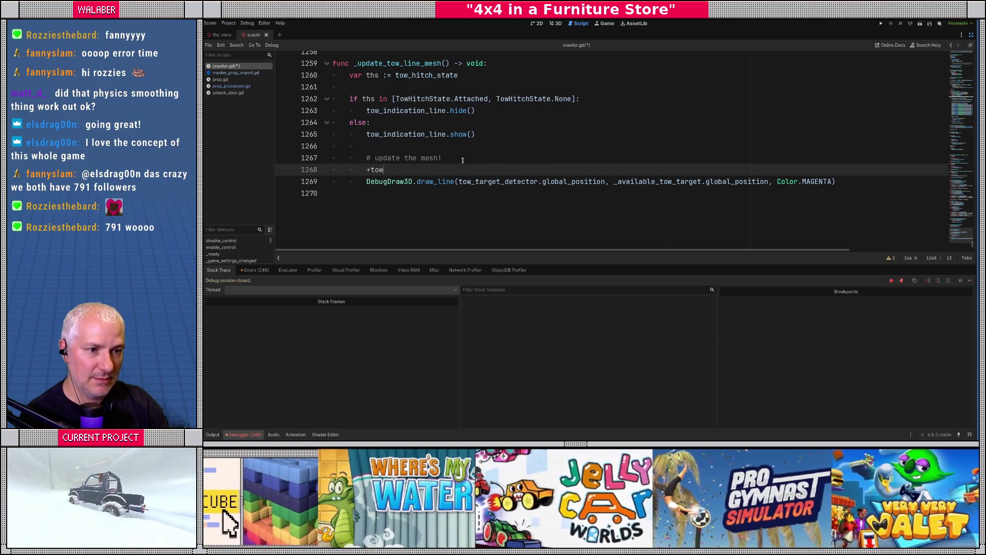
{"action": "key", "text": "BackSpace"}
{"action": "type", "text": "_tow_"}
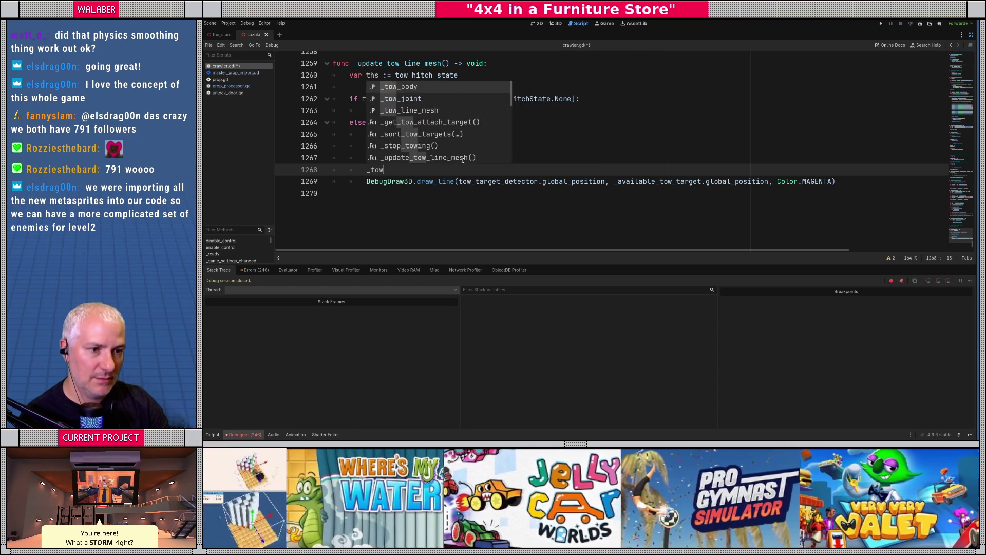
{"action": "key", "text": "BackSpace"}
{"action": "key", "text": "BackSpace"}
{"action": "key", "text": "BackSpace"}
{"action": "type", "text": "get_pote"}
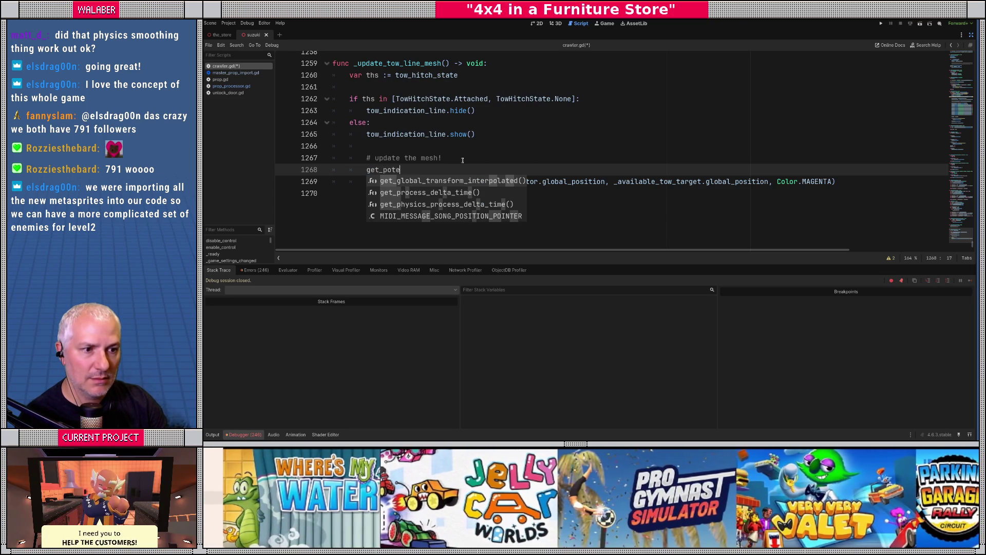
{"action": "key", "text": "ctrl+z"}
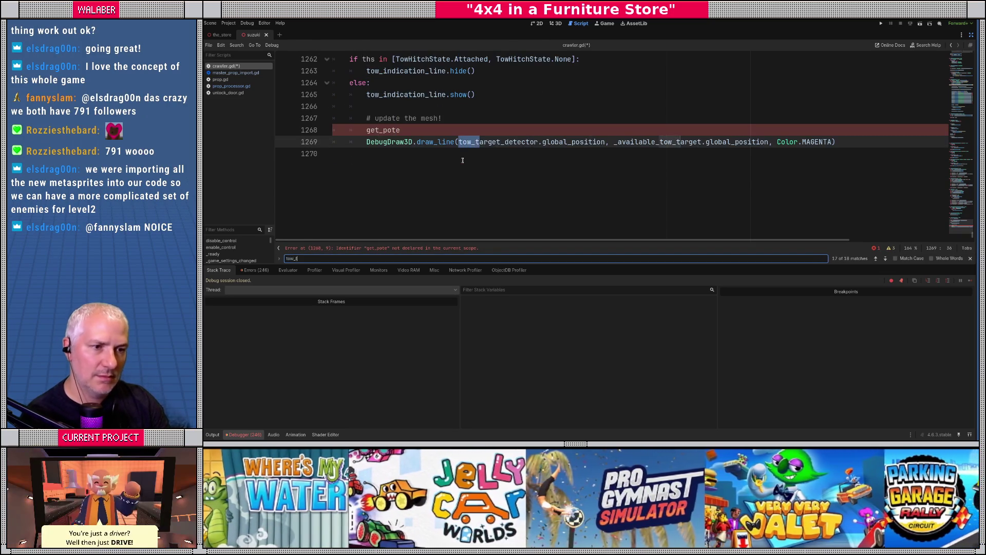
- Replace the attempt with potential_tow_target_detector and jump to its declaration
{"action": "double_click", "coordinate": [379, 129]}
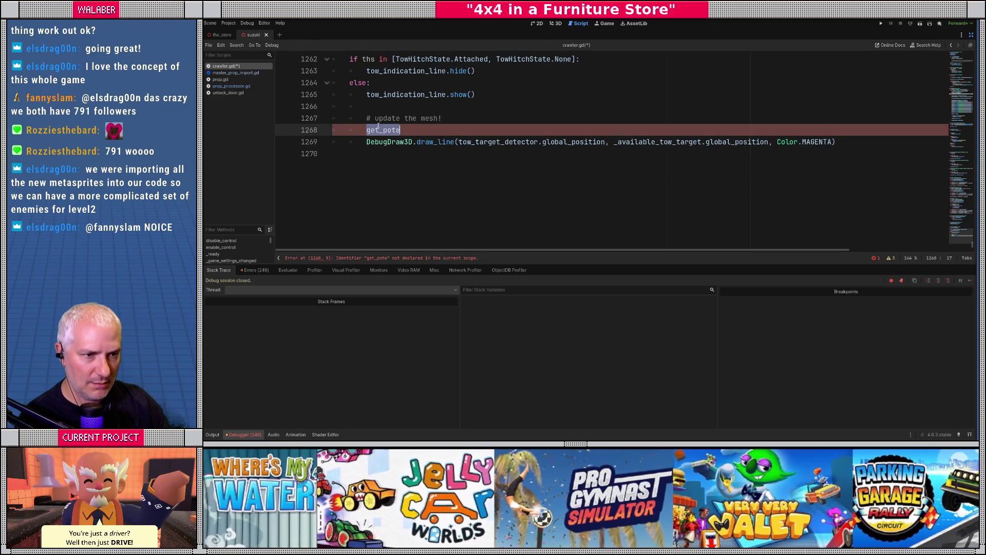
{"action": "type", "text": "tow_t"}
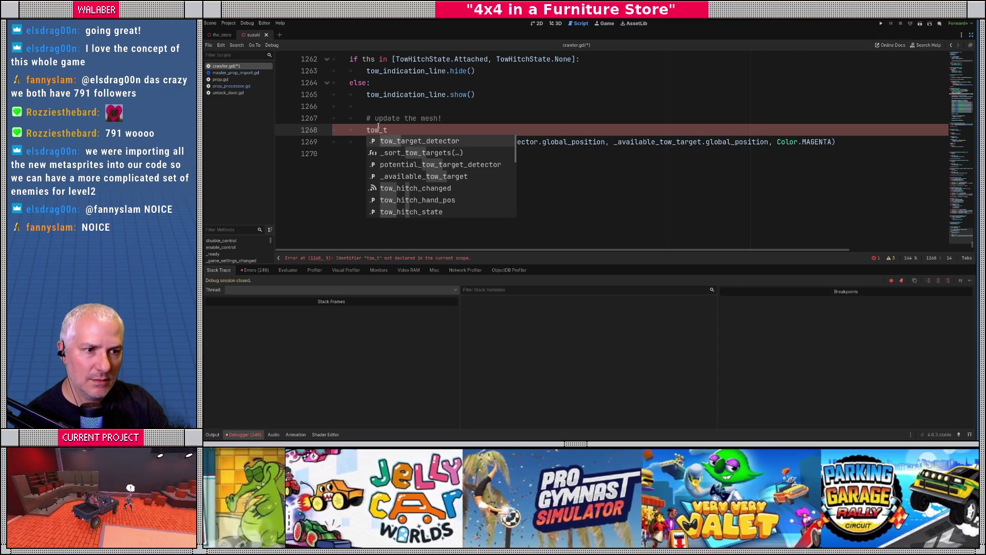
{"action": "key", "text": "Down"}
{"action": "key", "text": "Down"}
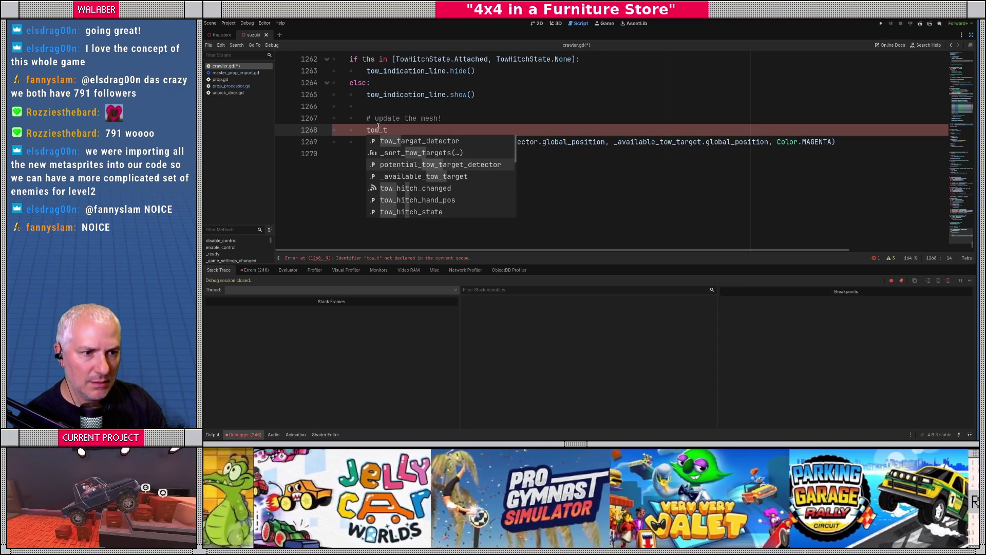
{"action": "key", "text": "Return"}
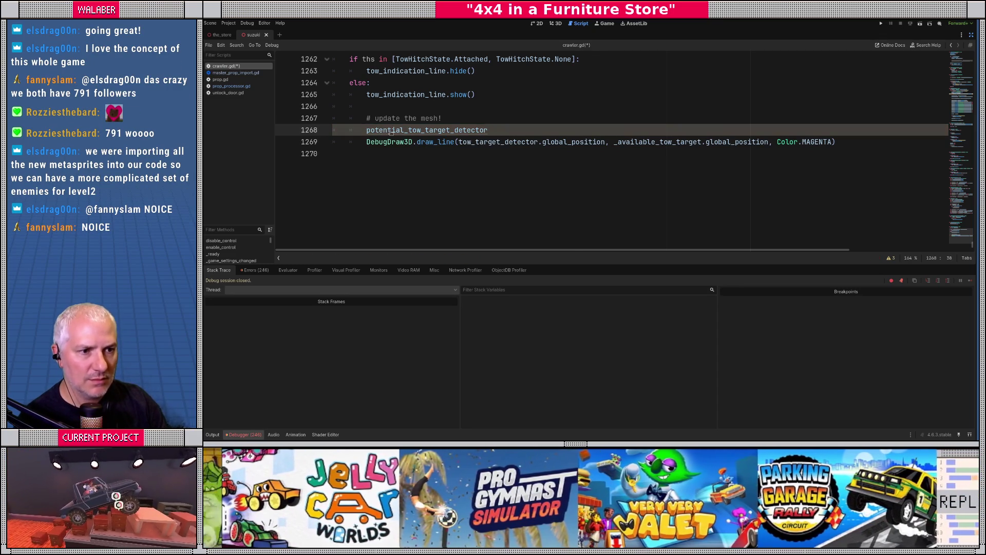
{"action": "left_click", "coordinate": [378, 130], "text": "ctrl"}
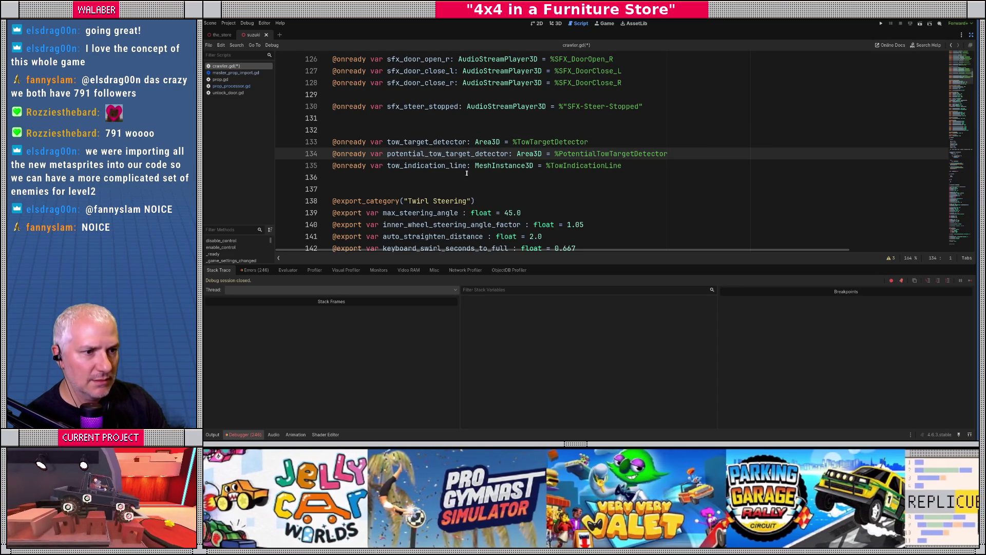
- Search for uses of potential_tow_target_detector, landing on line 1095
{"action": "double_click", "coordinate": [445, 155]}
{"action": "key", "text": "ctrl+f"}
{"action": "key", "text": "Return"}
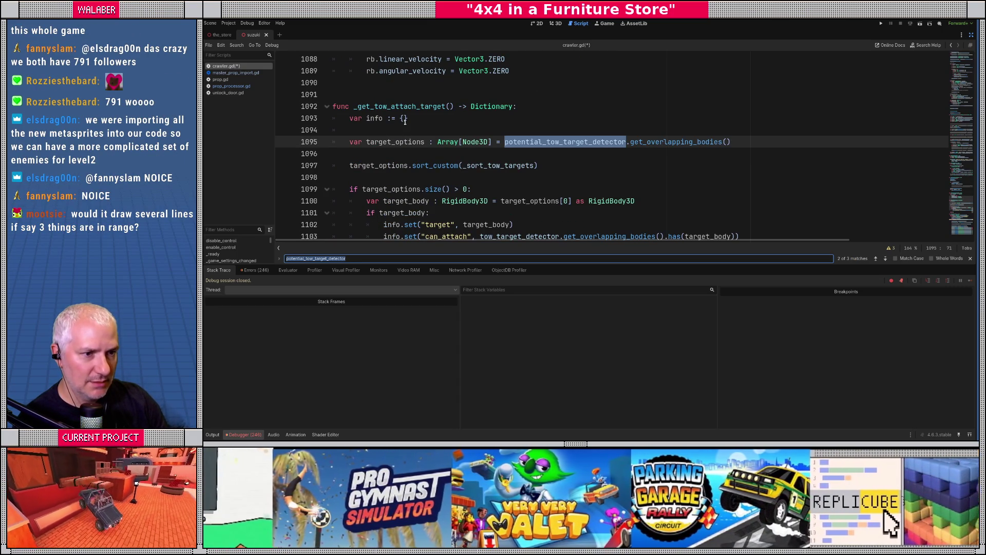
{"action": "scroll", "coordinate": [383, 132], "scroll_direction": "down", "scroll_amount": 1}
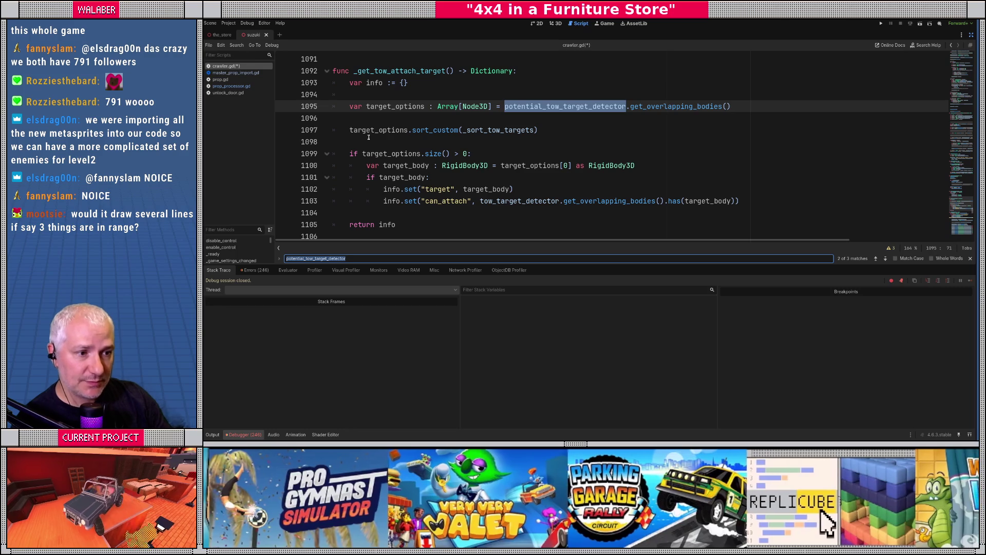
{"action": "scroll", "coordinate": [368, 137], "scroll_direction": "down", "scroll_amount": 1}
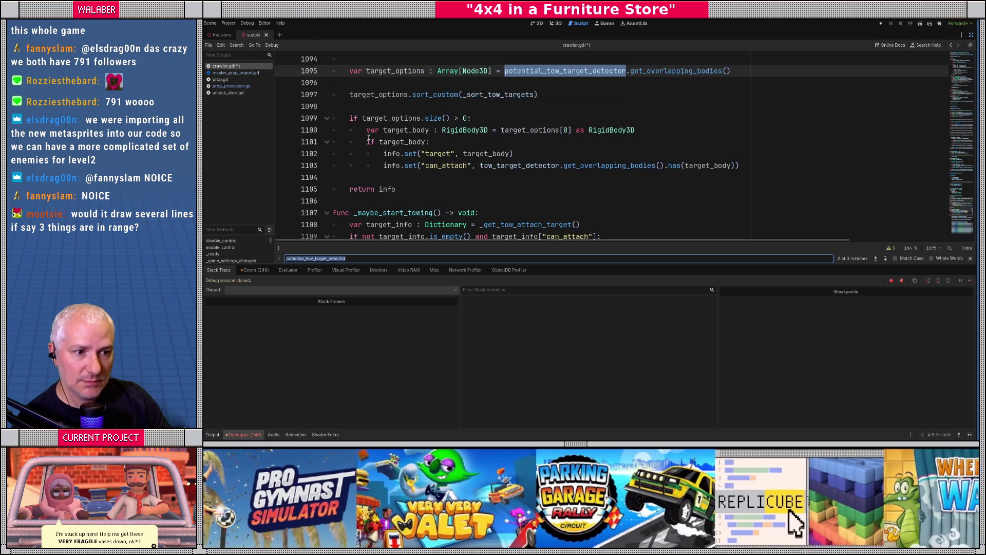
{"action": "scroll", "coordinate": [368, 137], "scroll_direction": "up", "scroll_amount": 1}
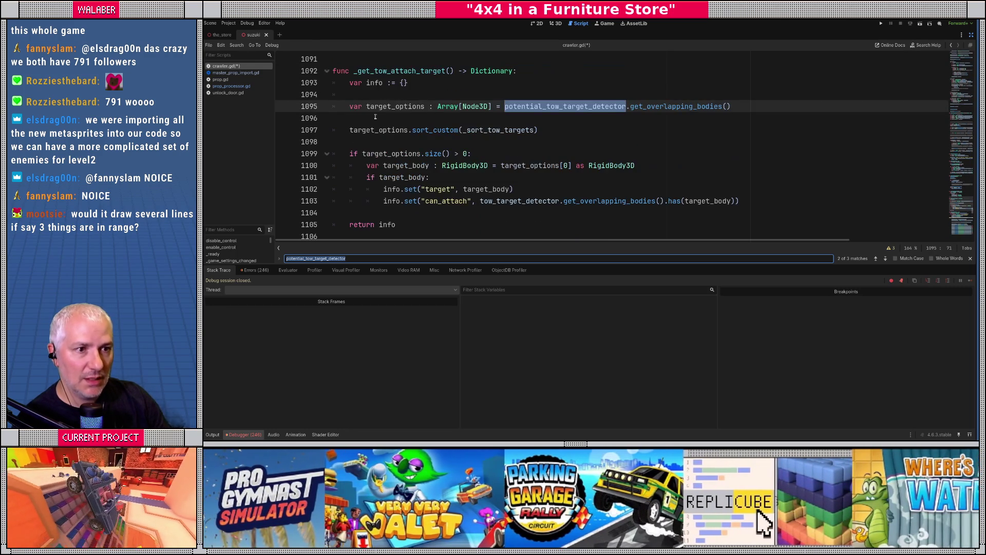
- Find the _get_tow_attach_target call in _maybe_start_towing and select lines 1108–1110
{"action": "double_click", "coordinate": [386, 71]}
{"action": "key", "text": "ctrl+f"}
{"action": "key", "text": "Return"}
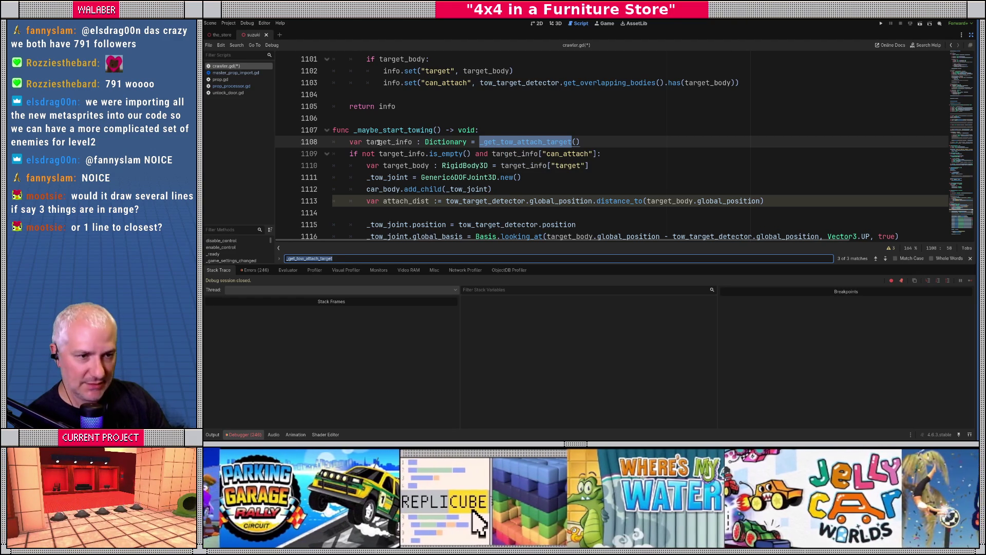
{"action": "left_click", "coordinate": [378, 143]}
{"action": "double_click", "coordinate": [500, 142]}
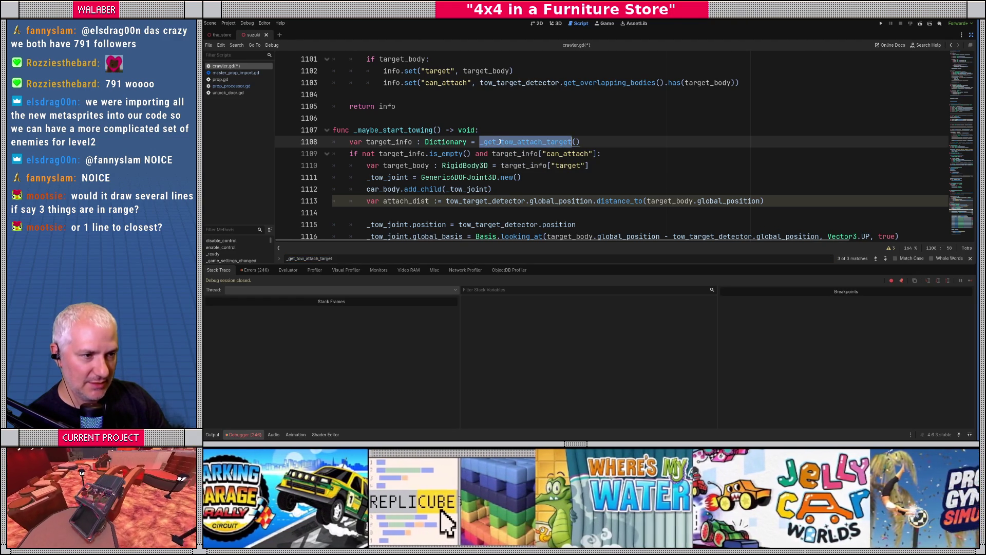
{"action": "mouse_move", "coordinate": [349, 142]}
{"action": "left_mouse_down"}
{"action": "mouse_move", "coordinate": [601, 154]}
{"action": "mouse_move", "coordinate": [505, 166]}
{"action": "mouse_move", "coordinate": [598, 166]}
{"action": "left_mouse_up"}
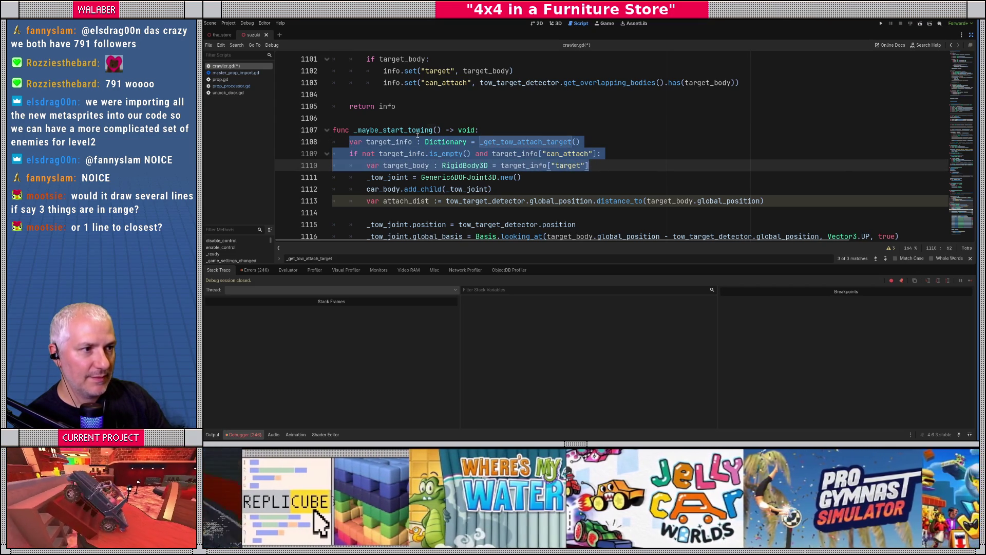
{"action": "left_click", "coordinate": [417, 134]}
- Jump via the minimap to _update_tow_line_mesh at the end of crawler.gd
{"action": "scroll", "coordinate": [419, 135], "scroll_direction": "up", "scroll_amount": 4}
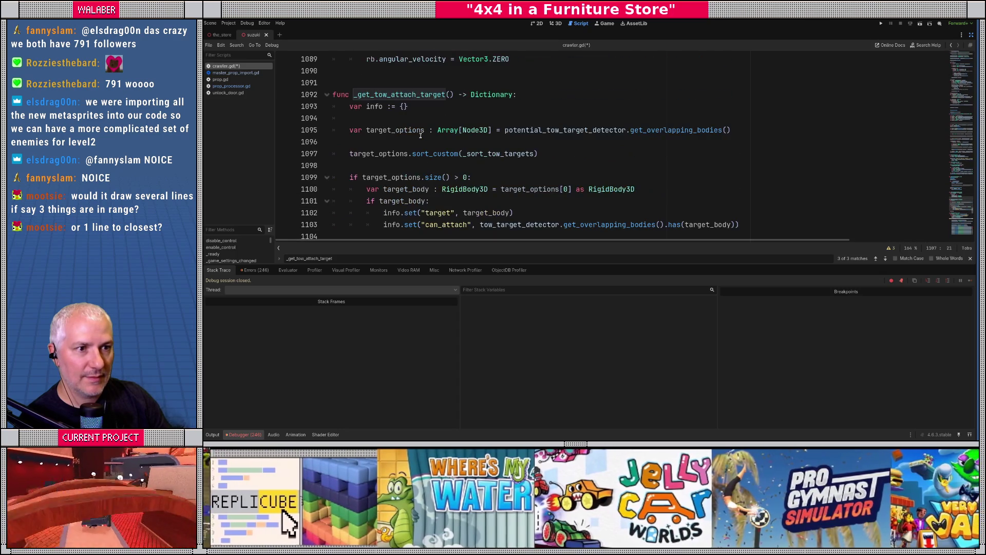
{"action": "scroll", "coordinate": [420, 135], "scroll_direction": "down", "scroll_amount": 1}
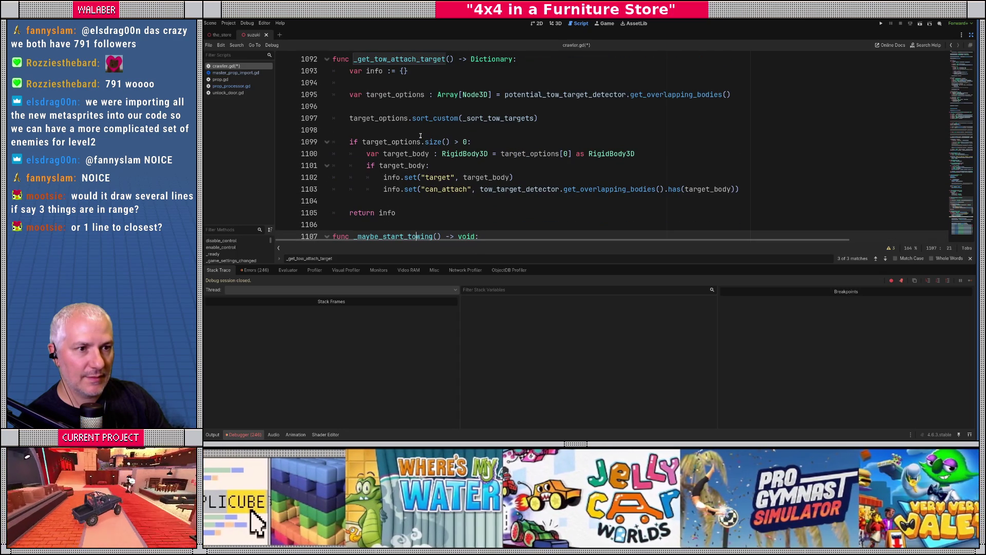
{"action": "left_click_drag", "start_coordinate": [950, 188], "coordinate": [958, 229]}
{"action": "scroll", "coordinate": [477, 149], "scroll_direction": "up", "scroll_amount": 2}
{"action": "scroll", "coordinate": [378, 126], "scroll_direction": "up", "scroll_amount": 1}
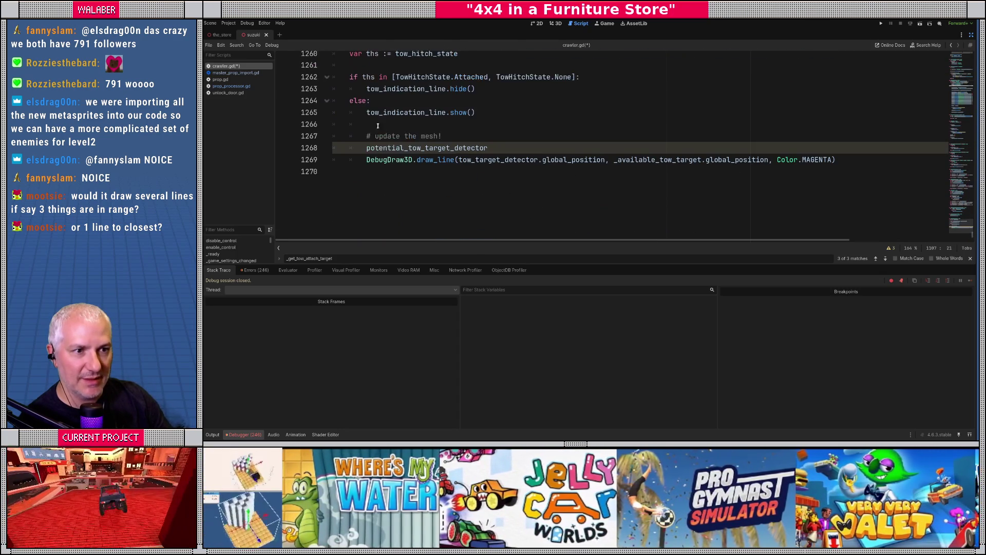
- Paste the target lookup under '# update the mesh!' and drop the can_attach condition
{"action": "left_click", "coordinate": [455, 134]}
{"action": "key", "text": "ctrl+v"}
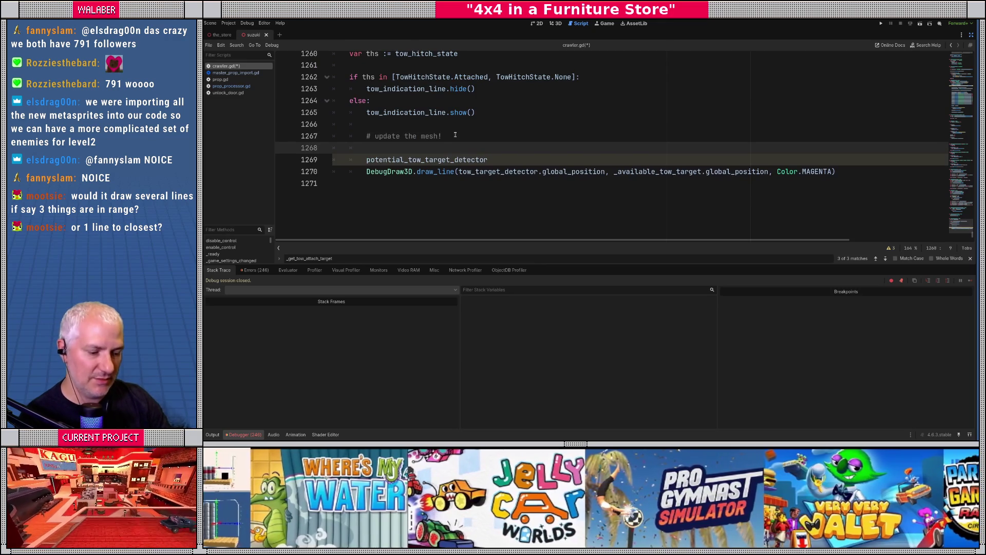
{"action": "key", "text": "Tab"}
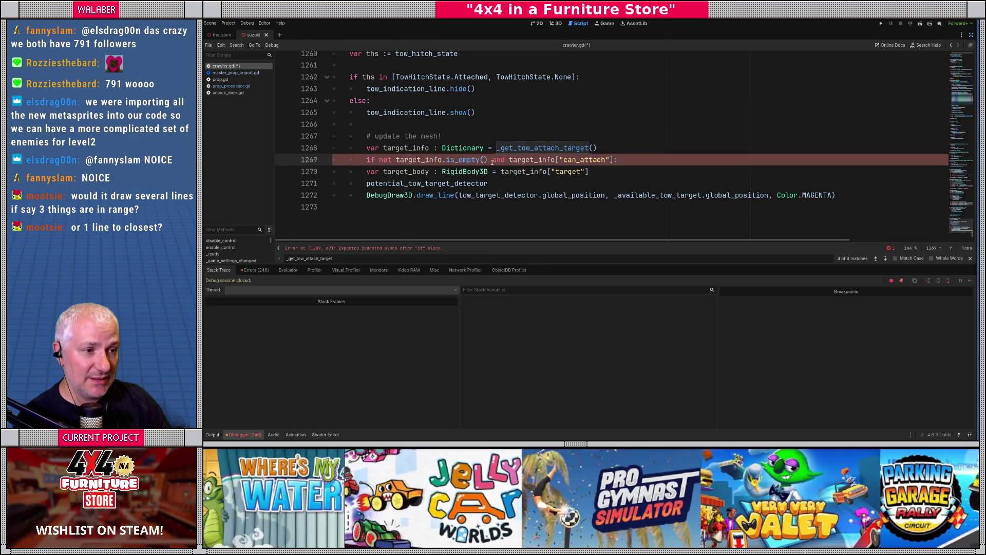
{"action": "left_click_drag", "start_coordinate": [492, 161], "coordinate": [652, 160]}
{"action": "key", "text": "BackSpace"}
{"action": "key", "text": "BackSpace"}
{"action": "type", "text": ":"}
- Indent the target_body and DebugDraw3D lines under the if and remove the leftover detector line
{"action": "key", "text": "Down"}
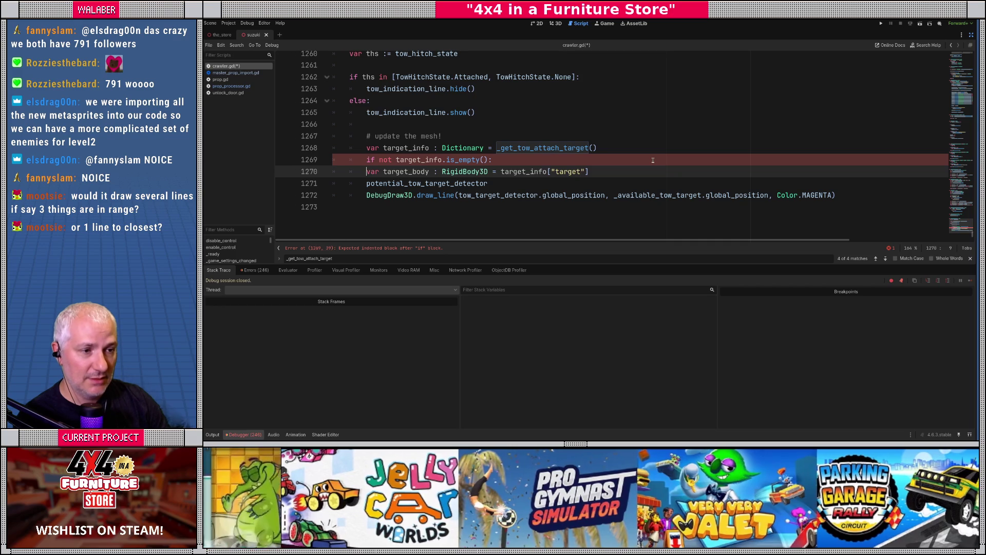
{"action": "key", "text": "Tab"}
{"action": "key", "text": "Down"}
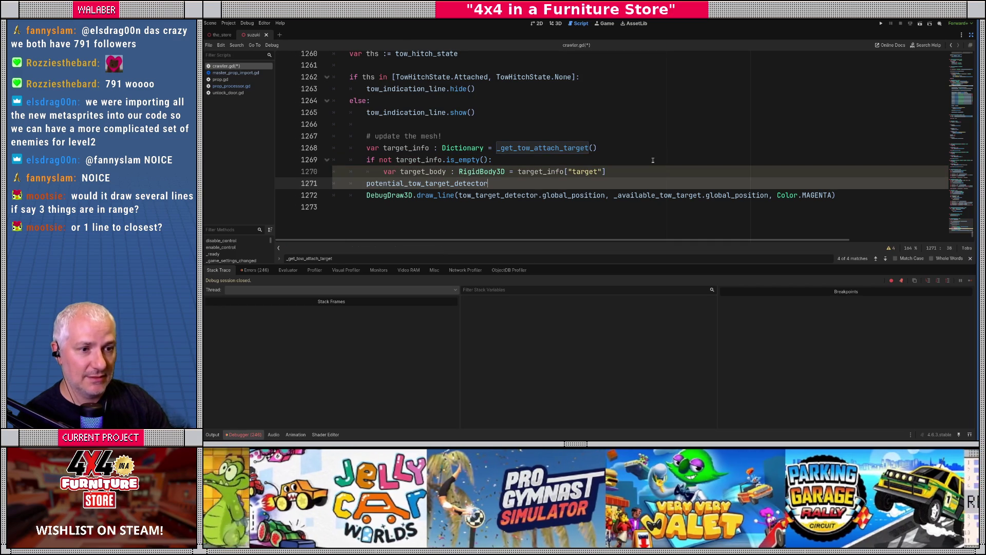
{"action": "key", "text": "shift+Home"}
{"action": "key", "text": "BackSpace"}
{"action": "key", "text": "Down"}
{"action": "key", "text": "Tab"}
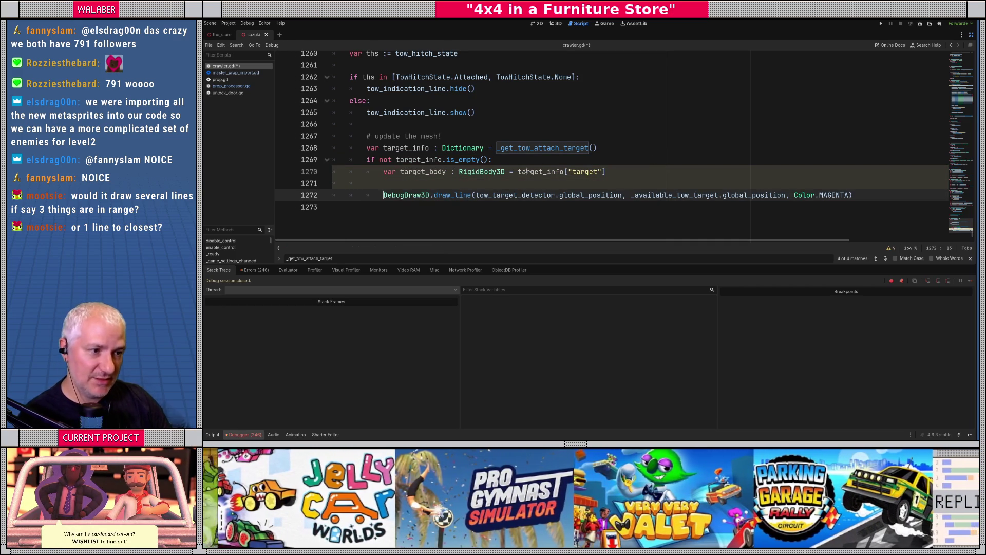
- Replace _available_tow_target with target_body in the draw_line call
{"action": "key", "text": "Up"}
{"action": "key", "text": "Up"}
{"action": "key", "text": "ctrl+Right"}
{"action": "key", "text": "ctrl+shift+Right"}
{"action": "key", "text": "ctrl+c"}
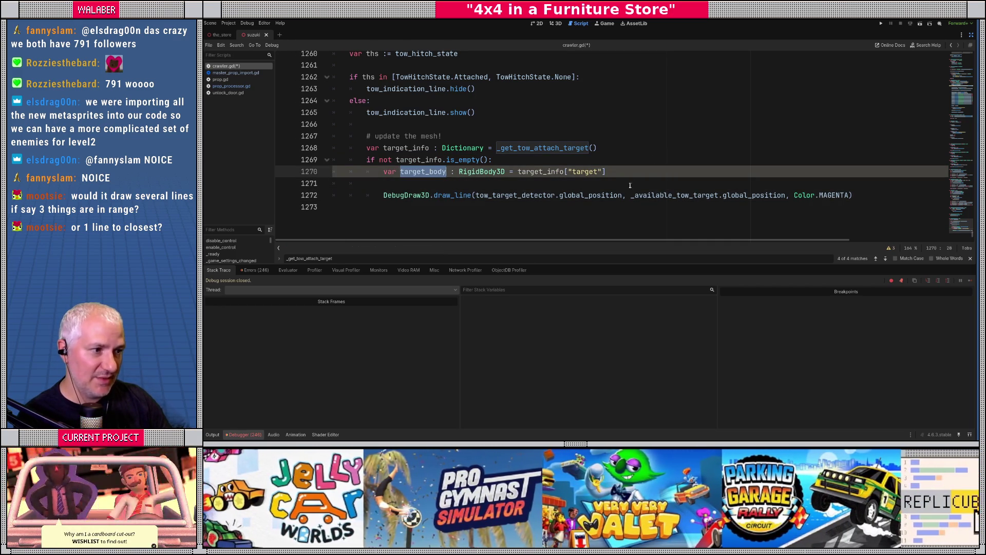
{"action": "double_click", "coordinate": [670, 195]}
{"action": "key", "text": "ctrl+v"}
- Save crawler.gd and launch the game with F5
{"action": "key", "text": "ctrl+s"}
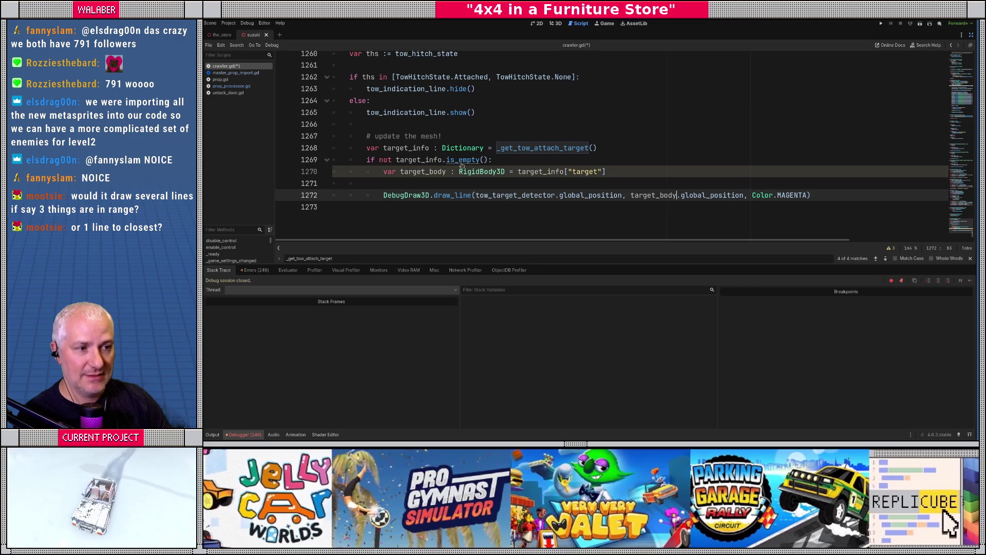
{"action": "left_click", "coordinate": [395, 125]}
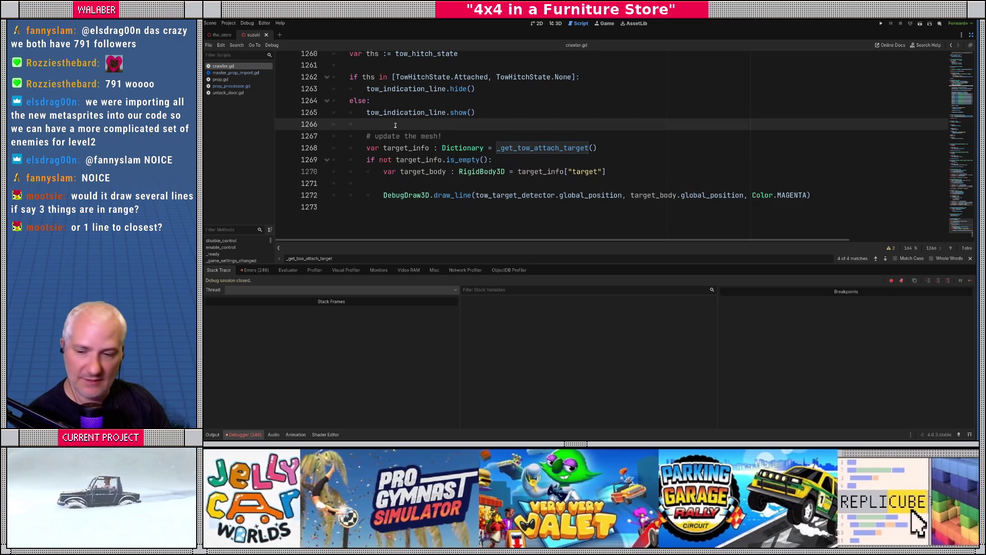
{"action": "key", "text": "F5"}
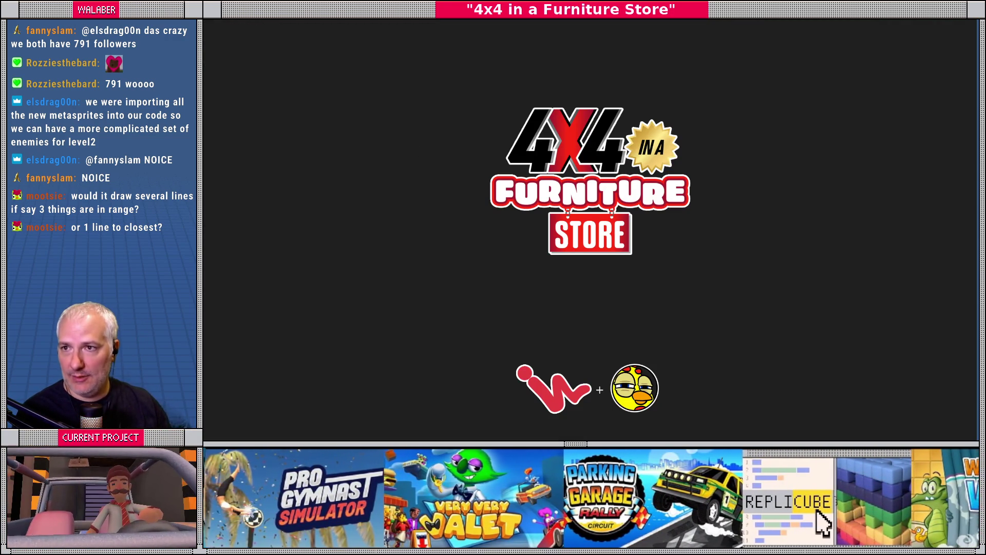
{"action": "key", "text": "F8"}
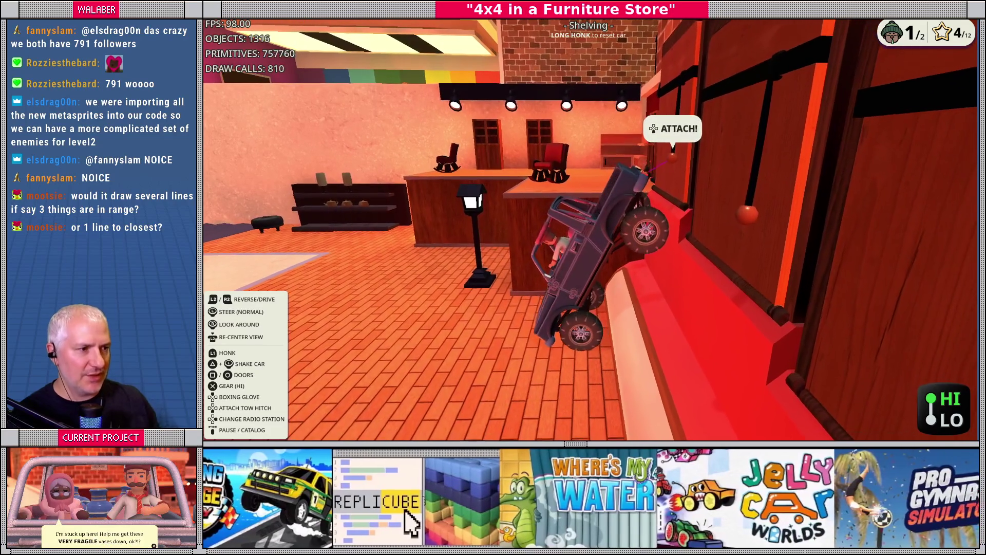
- After driving the truck near the shelving, switch back to the crawler.gd script editor
{"action": "key", "text": "alt+Tab"}
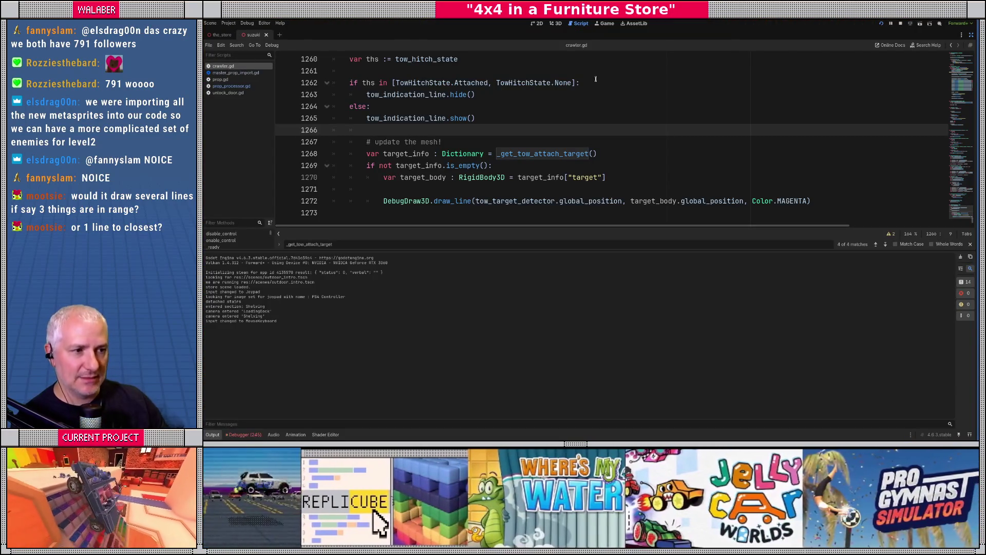
- Inspect _get_tow_attach_target's definition, shrink the output log, and scroll back to _update_tow_line_mesh
{"action": "left_click", "coordinate": [527, 157], "text": "ctrl"}
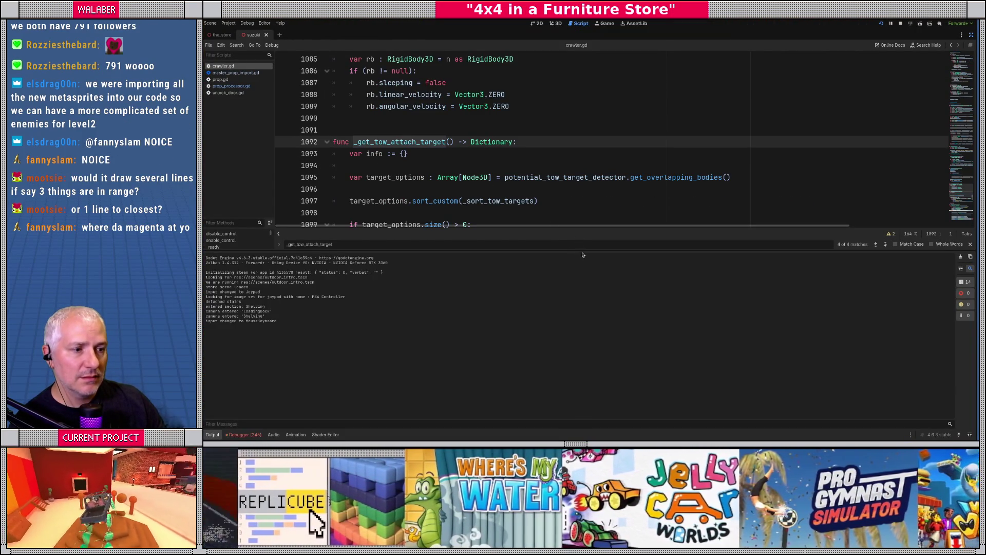
{"action": "left_click_drag", "start_coordinate": [590, 252], "coordinate": [592, 339]}
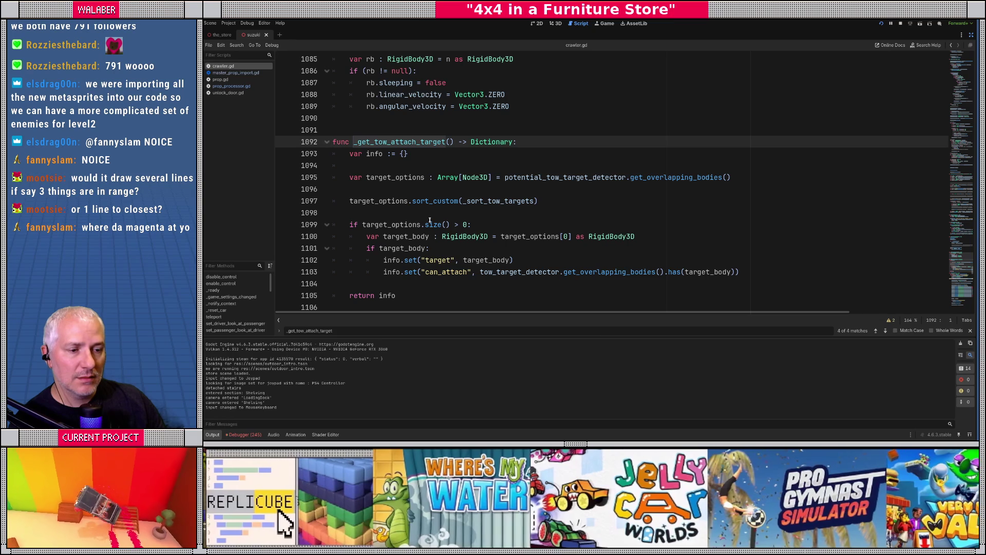
{"action": "scroll", "coordinate": [430, 220], "scroll_direction": "down", "scroll_amount": 1}
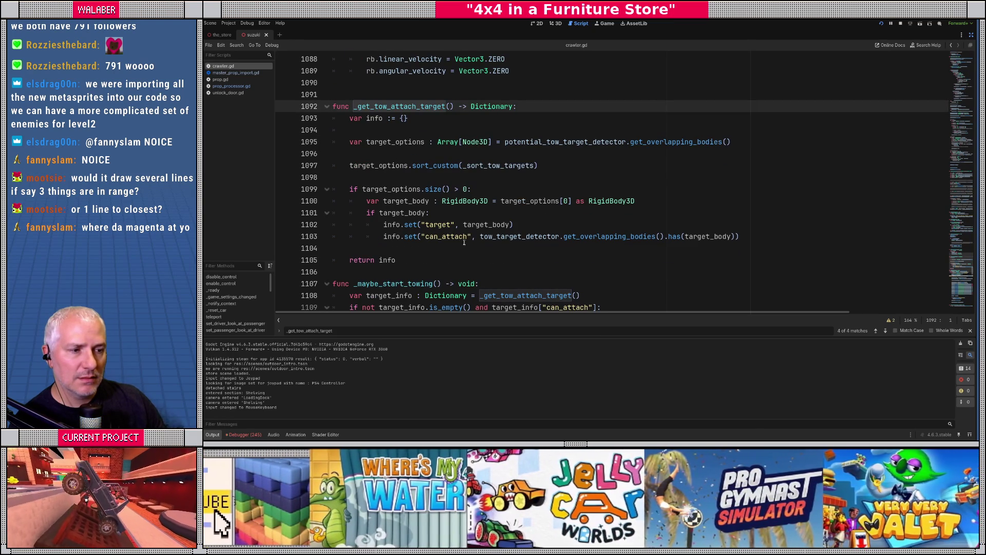
{"action": "left_click_drag", "start_coordinate": [386, 224], "coordinate": [513, 224]}
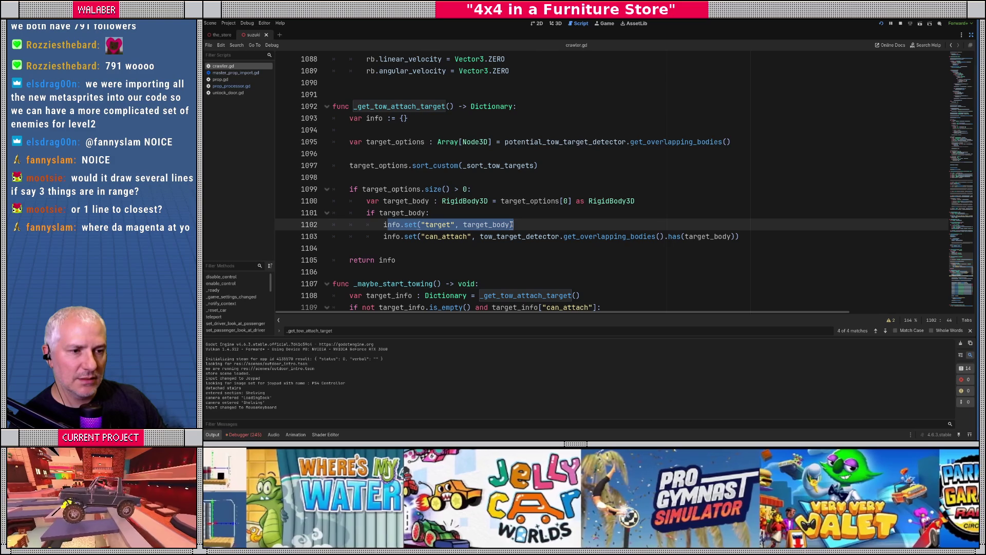
{"action": "left_click_drag", "start_coordinate": [404, 236], "coordinate": [543, 237]}
{"action": "scroll", "coordinate": [489, 225], "scroll_direction": "down", "scroll_amount": 20}
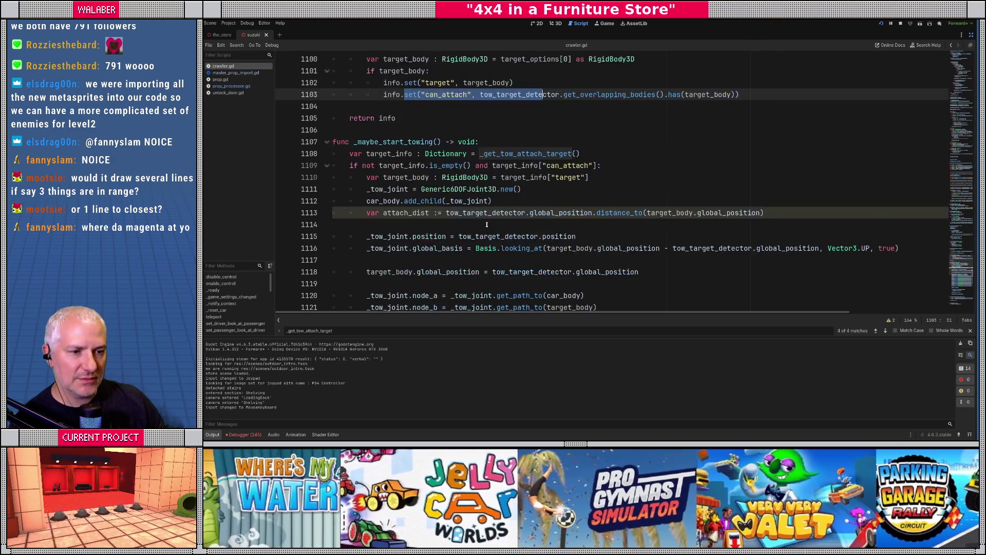
{"action": "scroll", "coordinate": [452, 227], "scroll_direction": "down", "scroll_amount": 20}
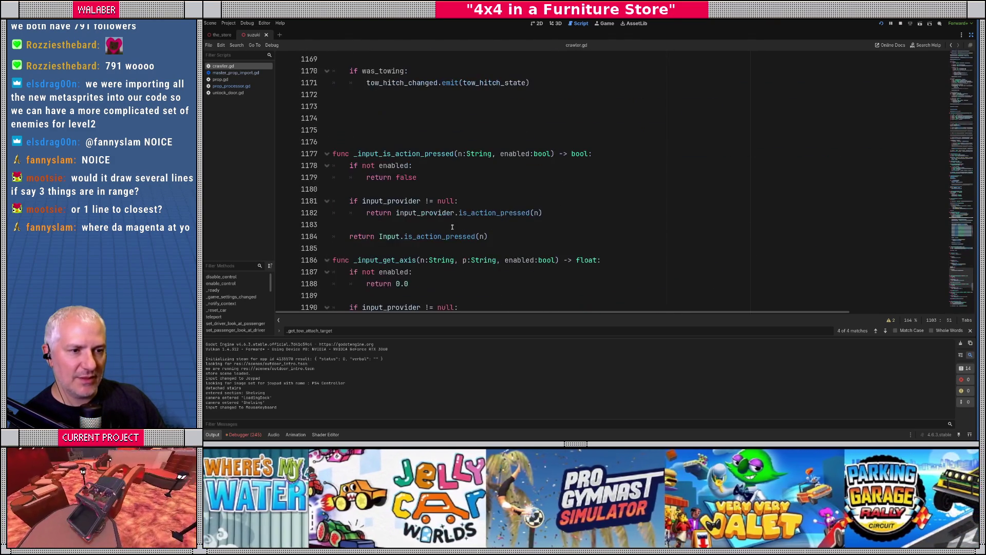
{"action": "scroll", "coordinate": [452, 226], "scroll_direction": "down", "scroll_amount": 11}
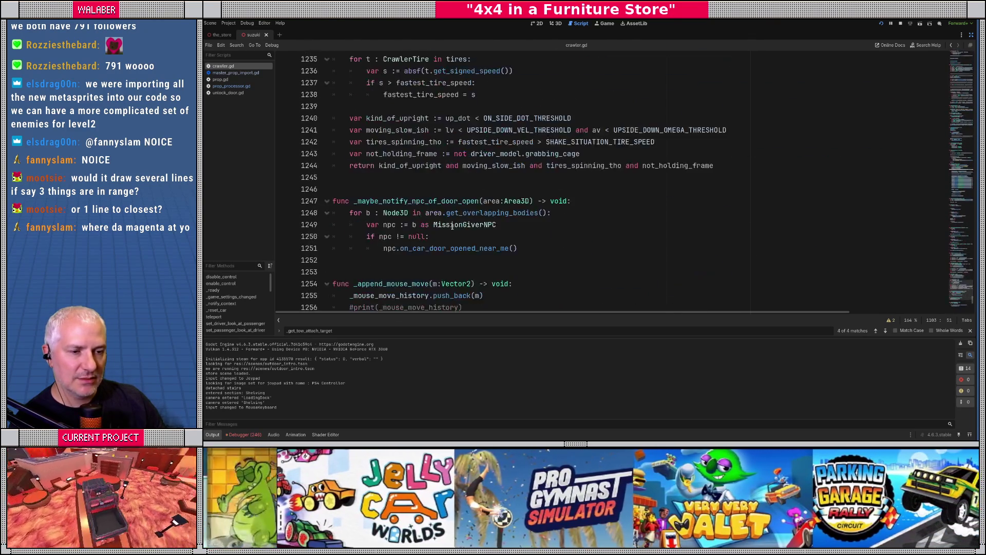
{"action": "scroll", "coordinate": [452, 226], "scroll_direction": "up", "scroll_amount": 1}
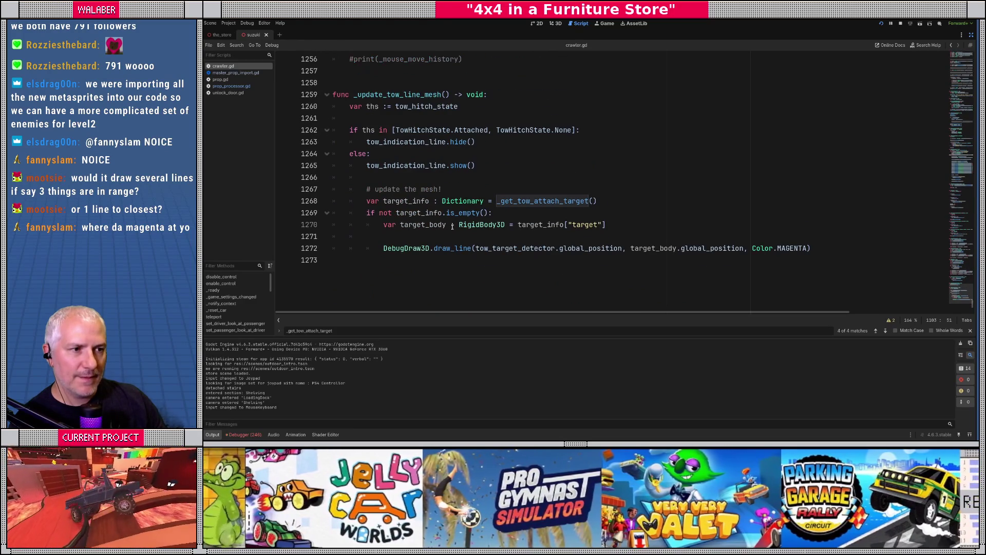
- Change the hitch condition to == TowHitchState.Attached, dropping the None option
{"action": "left_click_drag", "start_coordinate": [497, 130], "coordinate": [573, 130]}
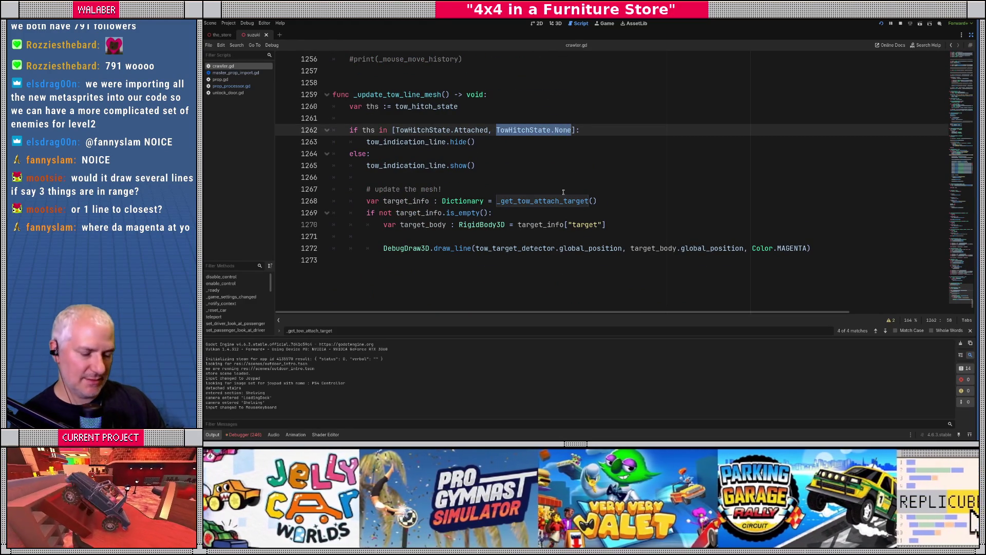
{"action": "left_click", "coordinate": [378, 130]}
{"action": "key", "text": "Delete"}
{"action": "key", "text": "Delete"}
{"action": "key", "text": "Delete"}
{"action": "key", "text": "Delete"}
{"action": "type", "text": "=="}
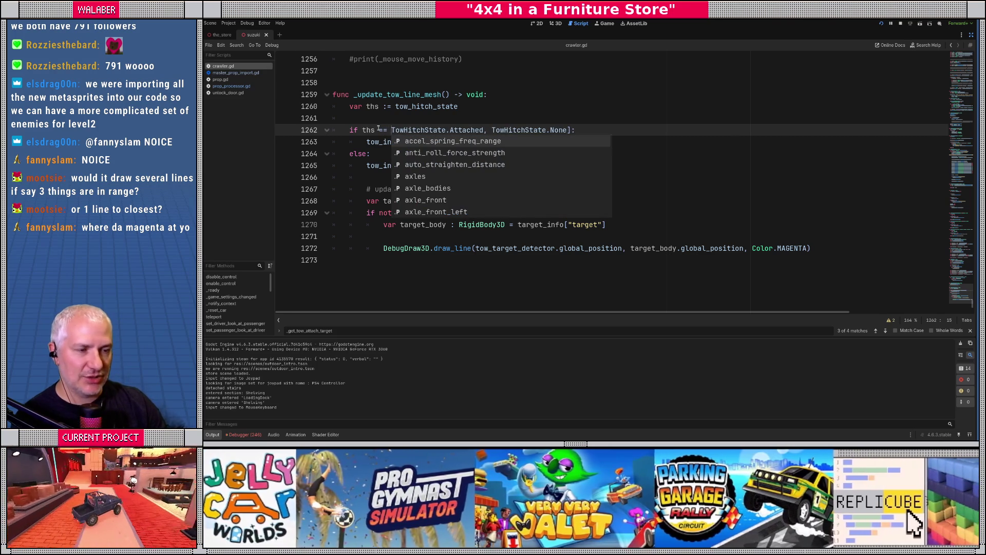
{"action": "key", "text": "ctrl+Right"}
{"action": "key", "text": "ctrl+Right"}
{"action": "key", "text": "shift+End"}
{"action": "key", "text": "Delete"}
{"action": "type", "text": ":"}
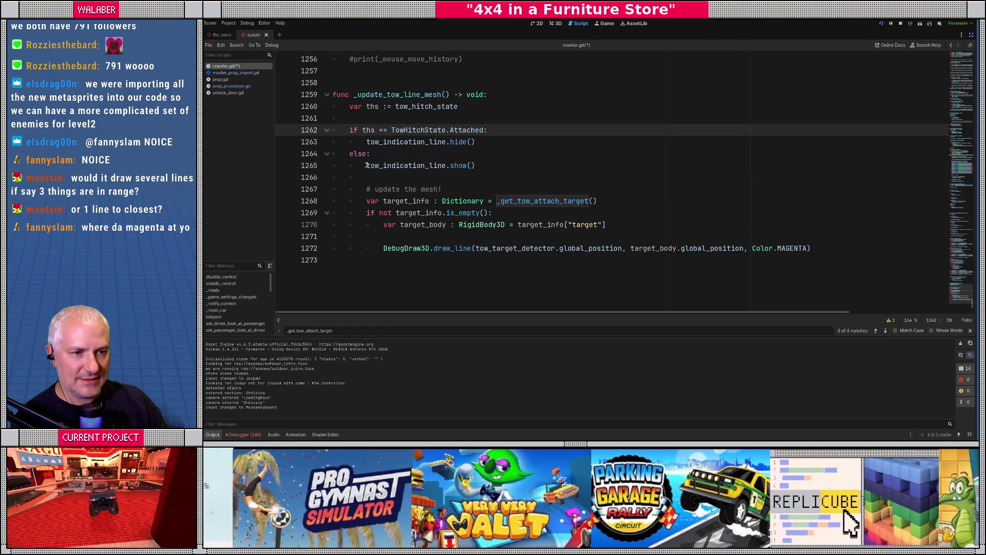
- Move the tow_indication_line show() call into the is_empty block
{"action": "left_click", "coordinate": [369, 162]}
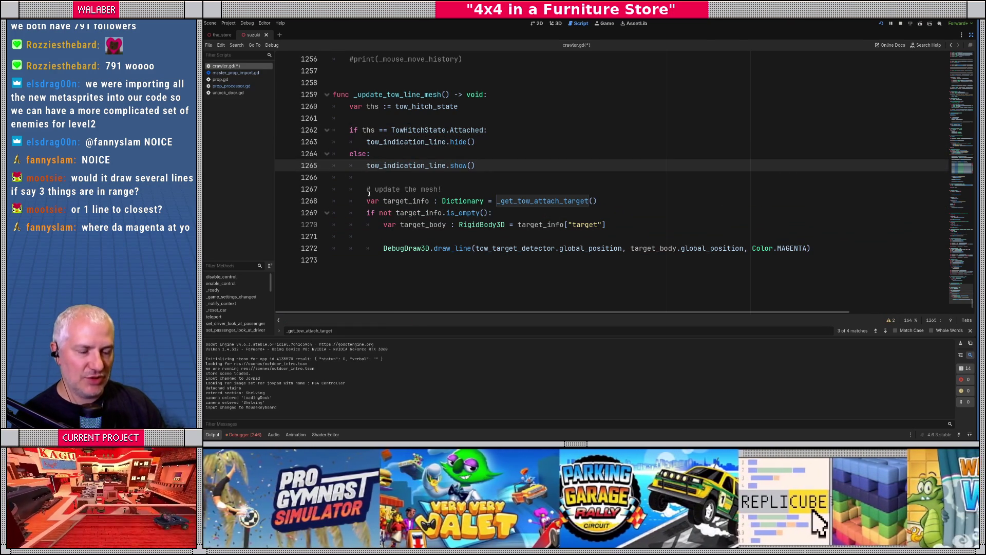
{"action": "key", "text": "alt+Down"}
{"action": "key", "text": "alt+Down"}
{"action": "key", "text": "alt+Down"}
{"action": "key", "text": "Tab"}
{"action": "key", "text": "Down"}
{"action": "key", "text": "Down"}
{"action": "key", "text": "Down"}
{"action": "key", "text": "End"}
- Add an else branch calling tow_indication_line.hide() and save crawler.gd
{"action": "key", "text": "Return"}
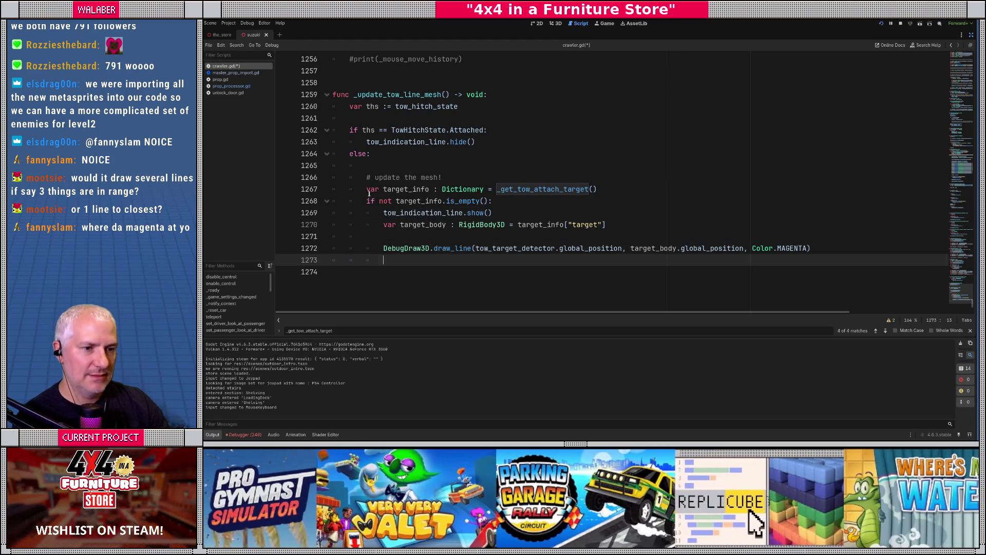
{"action": "key", "text": "BackSpace"}
{"action": "type", "text": "else:"}
{"action": "key", "text": "Return"}
{"action": "type", "text": "to"}
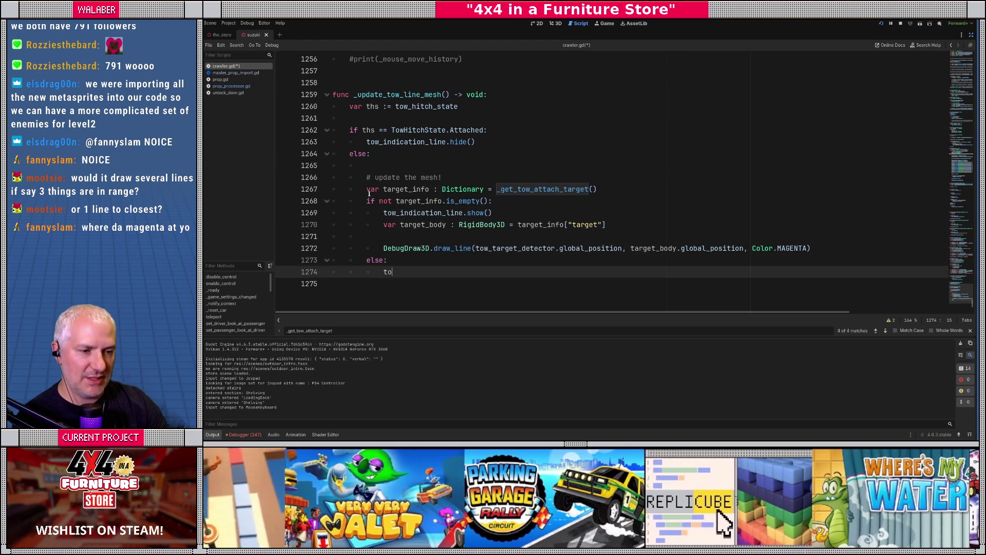
{"action": "type", "text": "w_indi"}
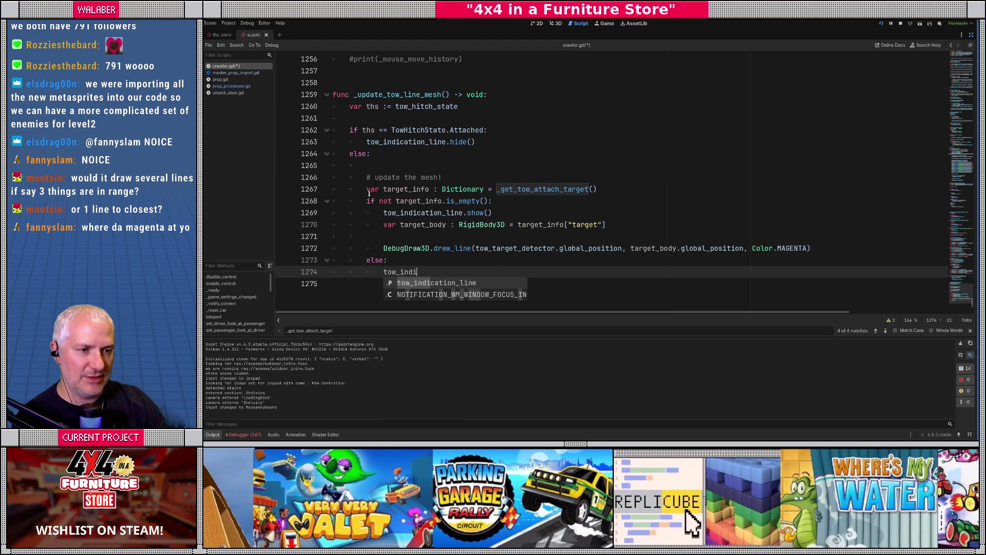
{"action": "key", "text": "Return"}
{"action": "type", "text": ".hid"}
{"action": "key", "text": "Return"}
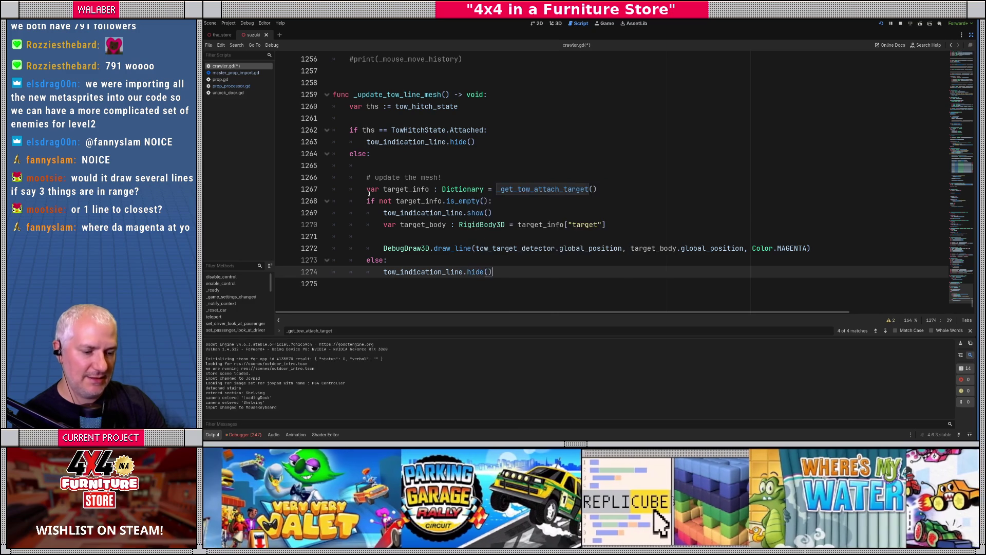
{"action": "key", "text": "ctrl+s"}
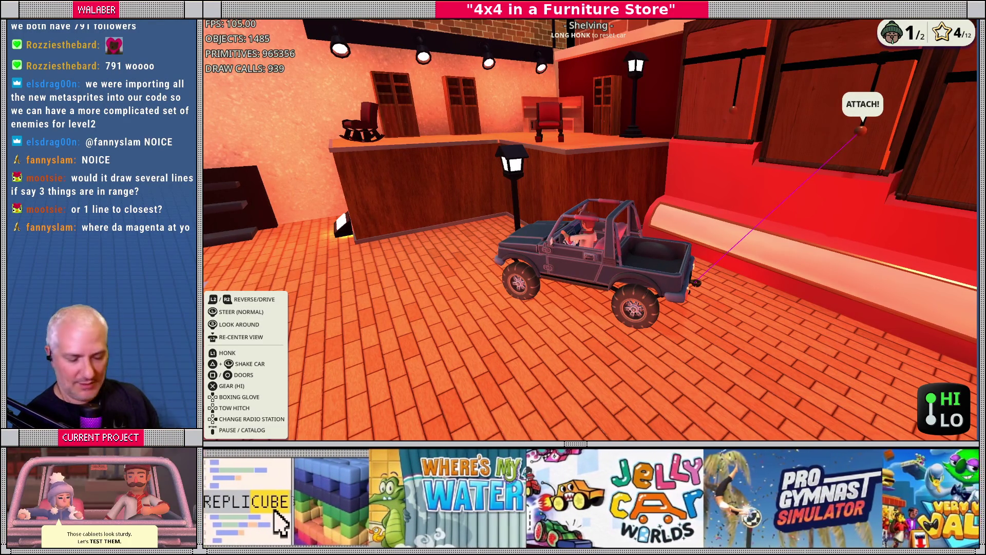
- After the test run shows the magenta line reaching an ATTACH! point, return to crawler.gd
{"action": "key", "text": "alt+Tab"}
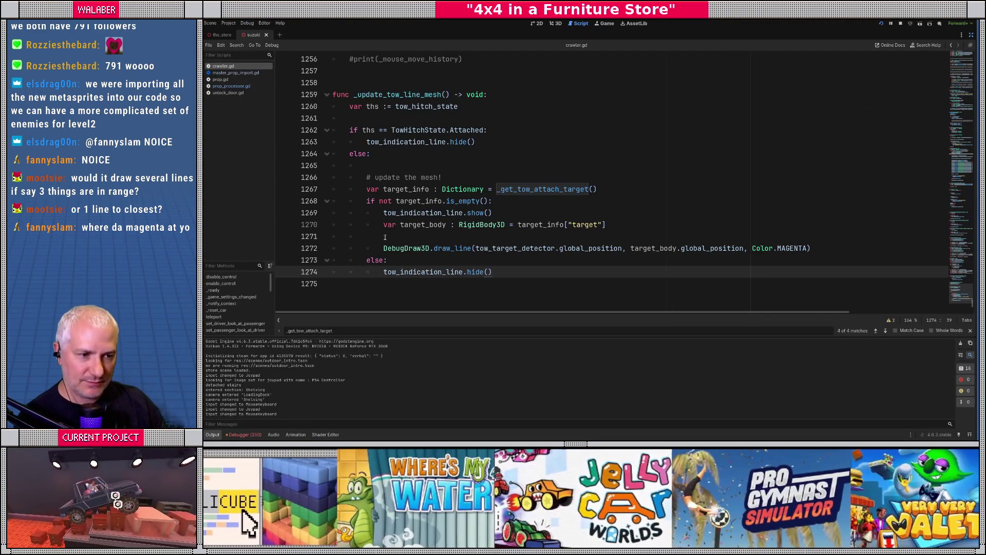
- Declare var target_pos := target_body.global_position below the target_body line
{"action": "left_click", "coordinate": [430, 237]}
{"action": "scroll", "coordinate": [430, 237], "scroll_direction": "down", "scroll_amount": 1}
{"action": "key", "text": "Return"}
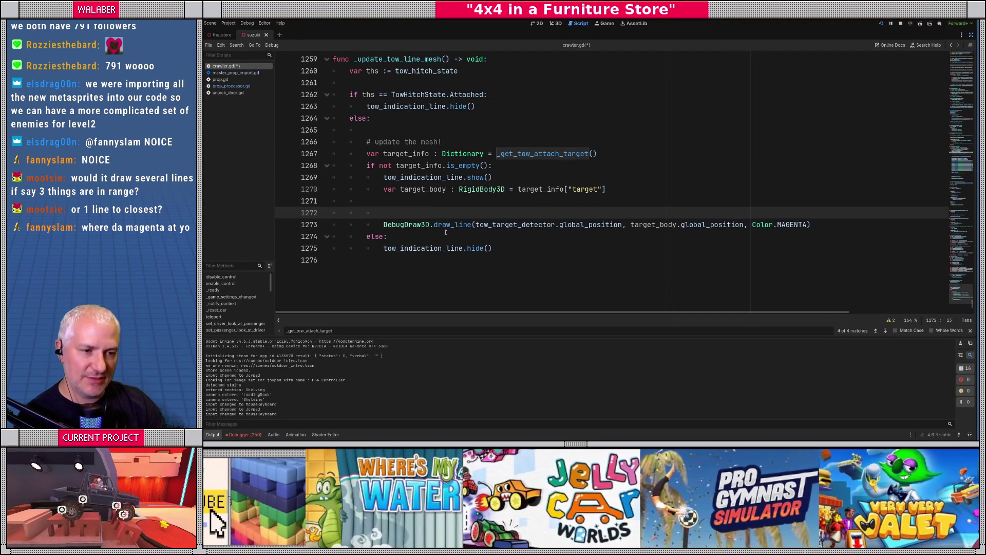
{"action": "type", "text": "var "}
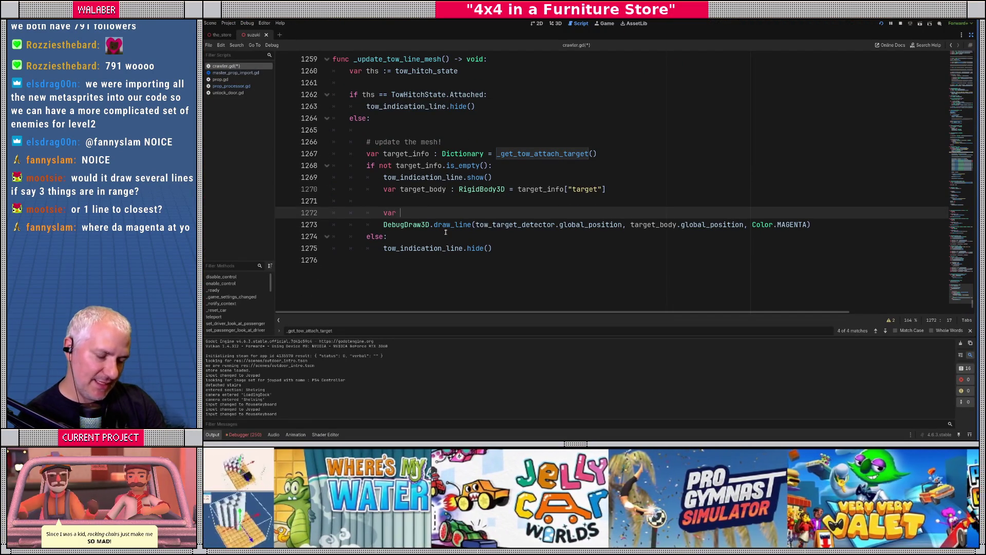
{"action": "type", "text": "to"}
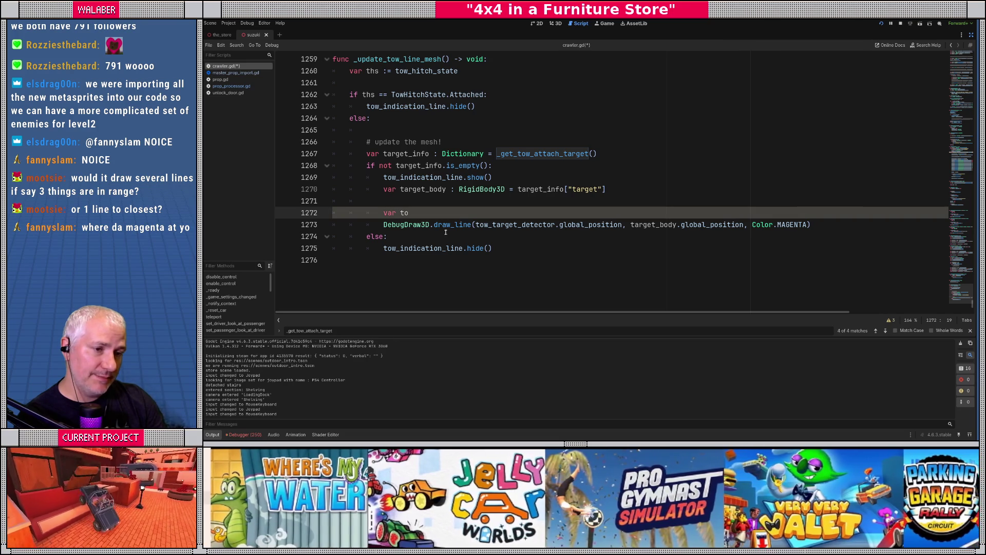
{"action": "type", "text": "_target :"}
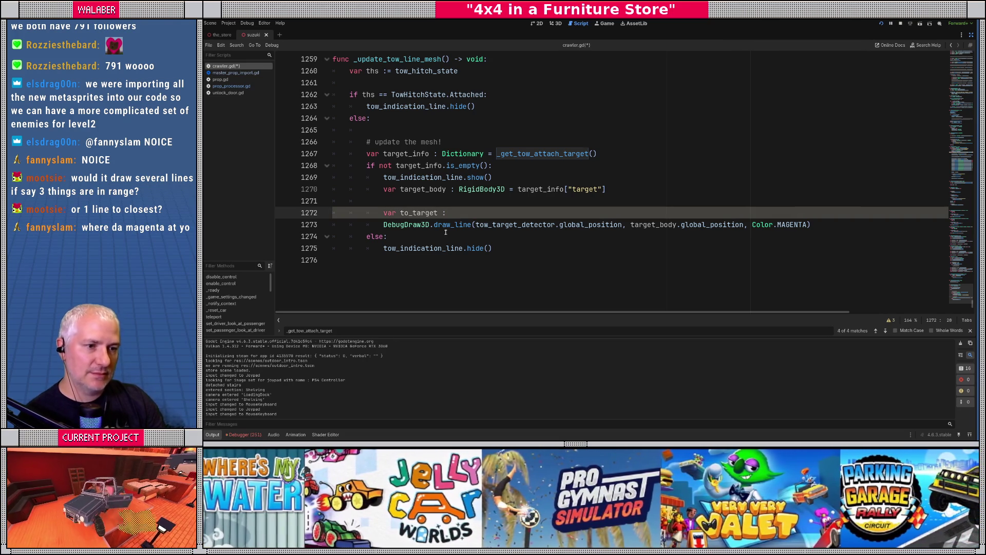
{"action": "key", "text": "Escape"}
{"action": "key", "text": "BackSpace"}
{"action": "key", "text": "BackSpace"}
{"action": "key", "text": "BackSpace"}
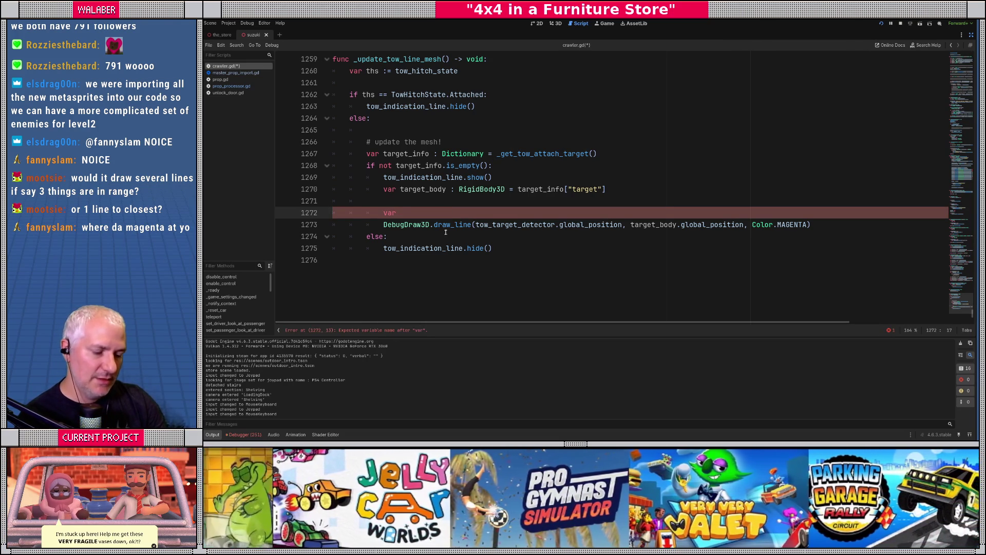
{"action": "type", "text": "target_pos :"}
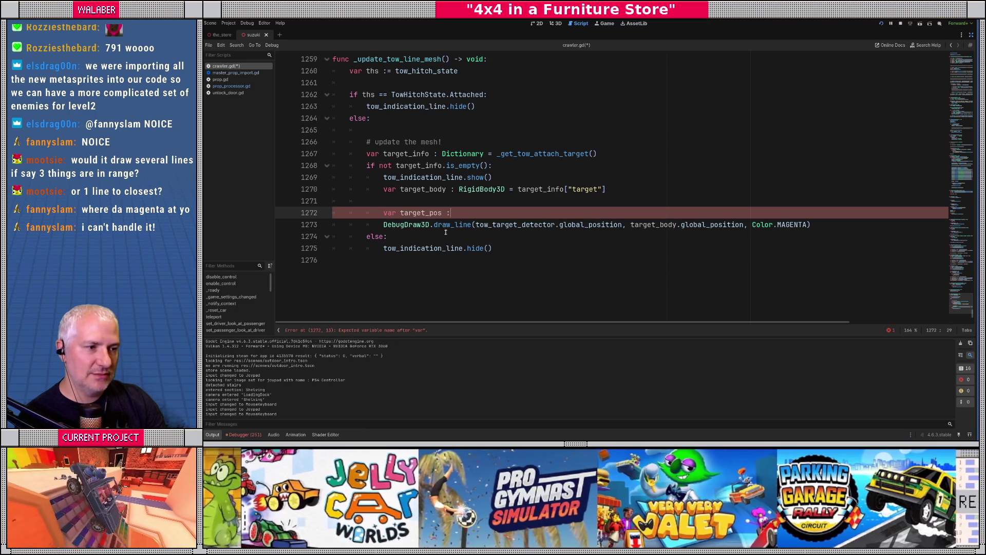
{"action": "type", "text": "= t"}
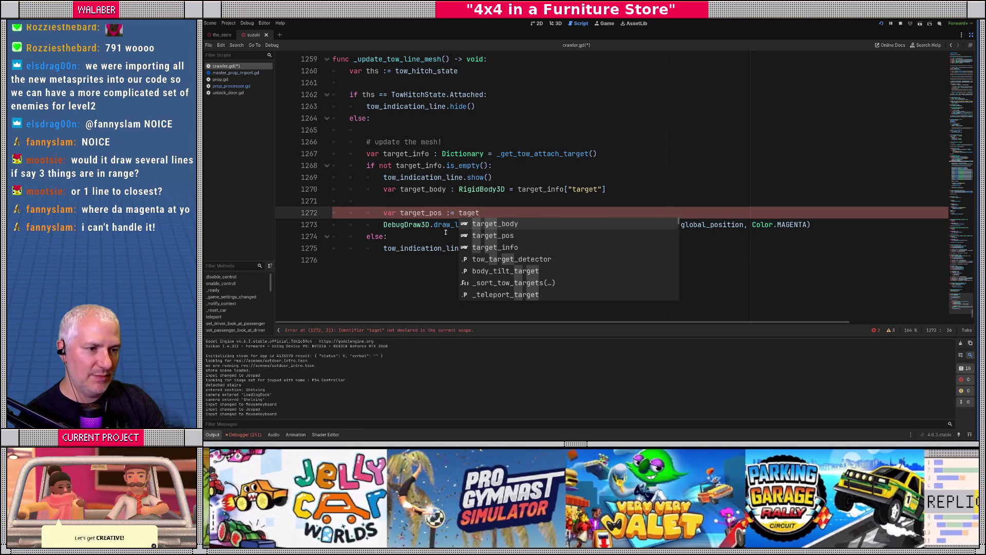
{"action": "type", "text": "arget_body.global_po"}
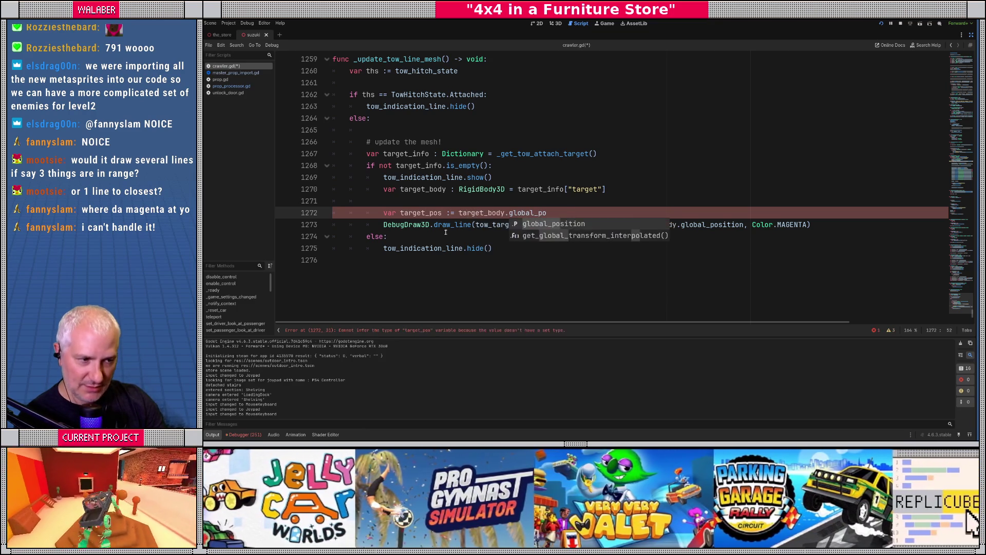
{"action": "key", "text": "Return"}
{"action": "key", "text": "Return"}
- Declare var tow_pos := tow_target_detector.global_position and add spacing before DebugDraw3D
{"action": "type", "text": "var "}
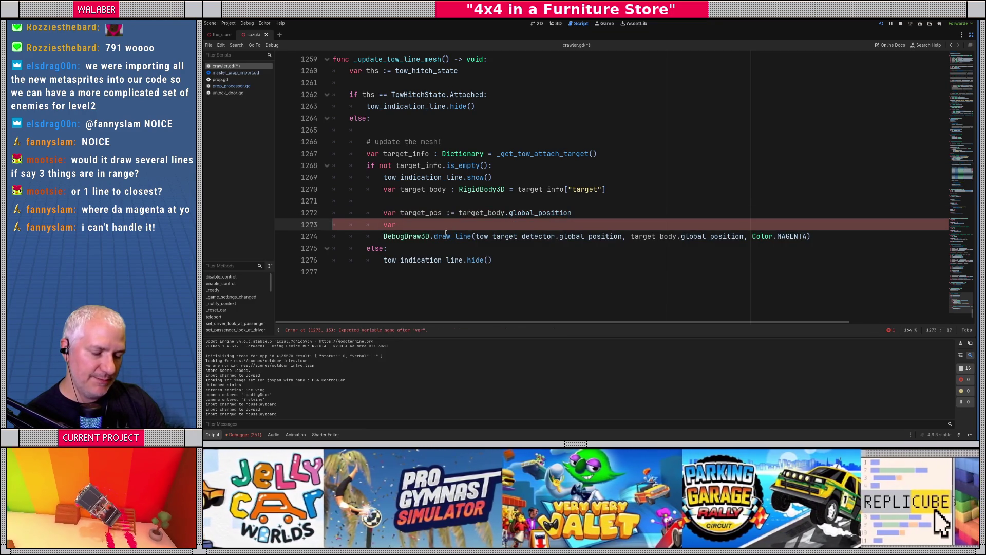
{"action": "type", "text": "tow_pos :="}
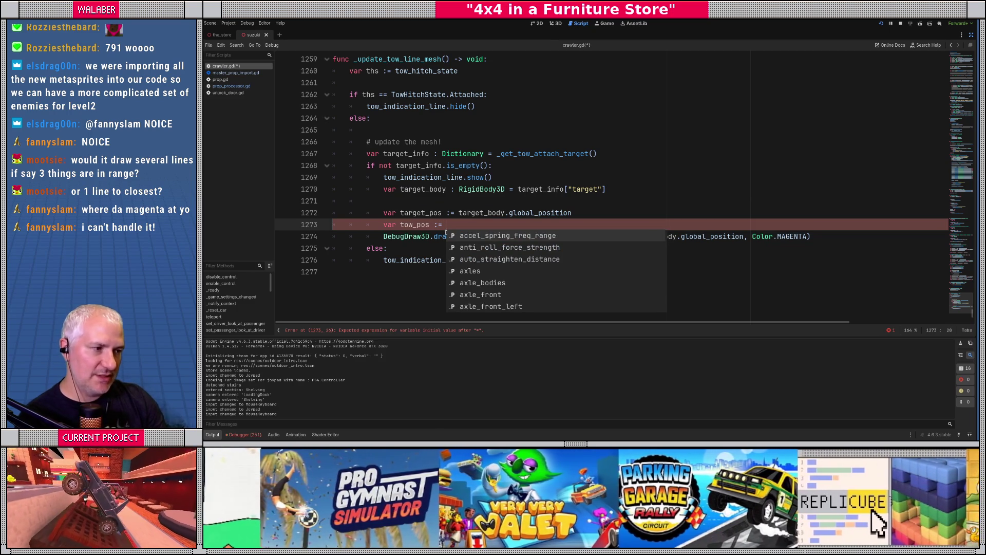
{"action": "key", "text": "Escape"}
{"action": "type", "text": "tow_tar"}
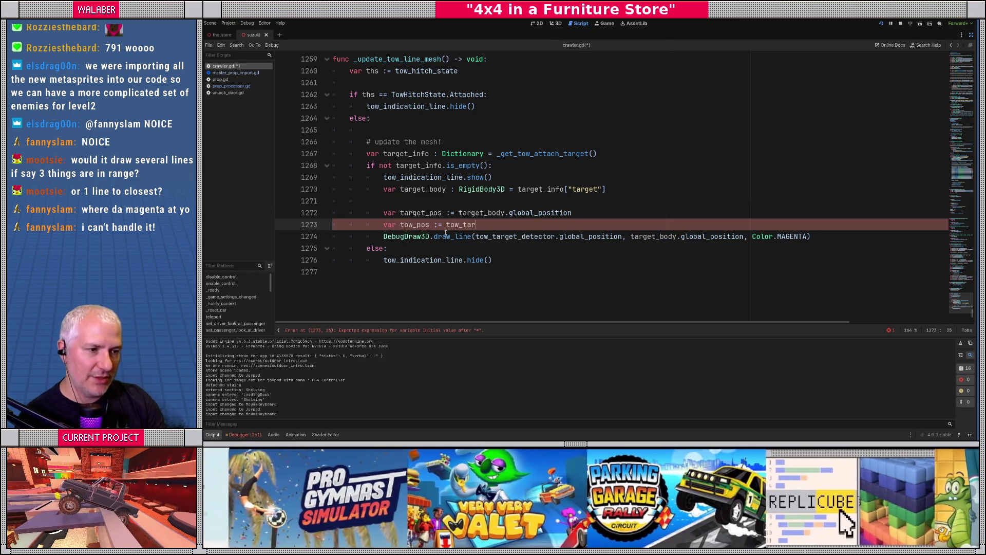
{"action": "key", "text": "Return"}
{"action": "type", "text": ".global_po"}
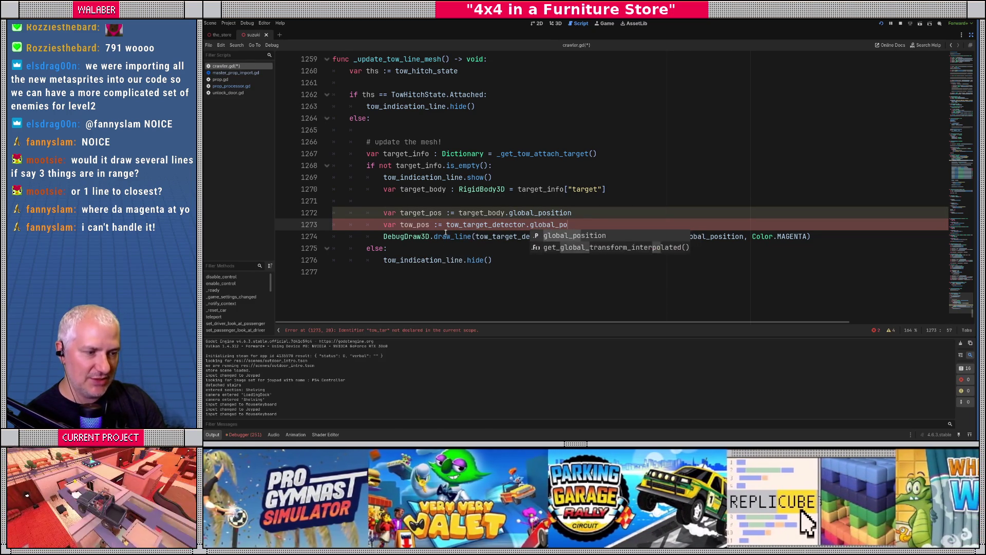
{"action": "key", "text": "Return"}
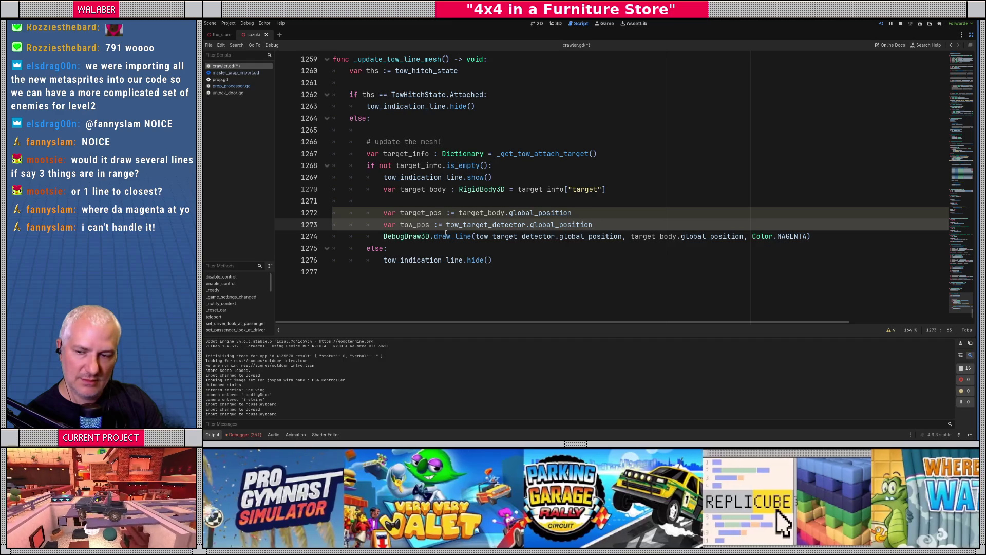
{"action": "key", "text": "Return"}
{"action": "key", "text": "Return"}
{"action": "key", "text": "Return"}
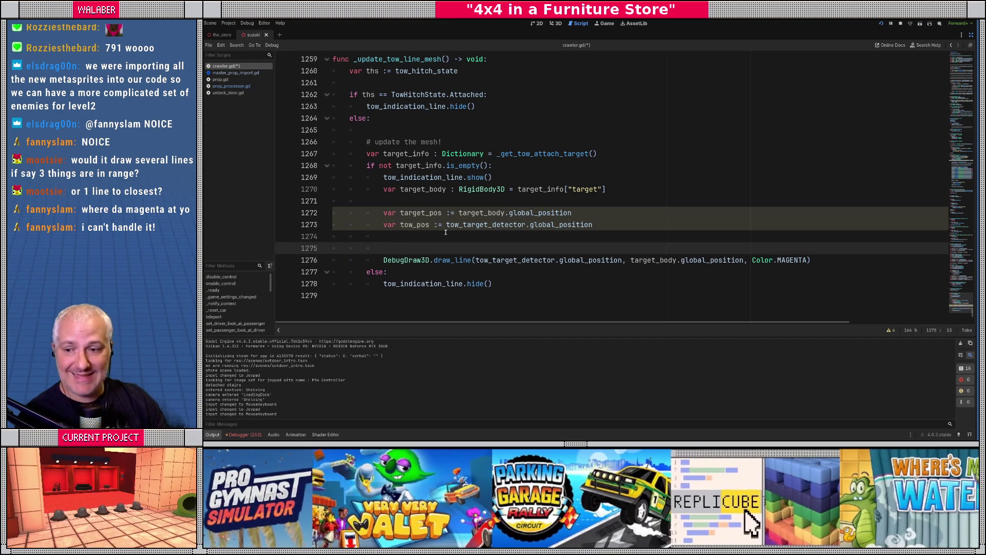
{"action": "key", "text": "Up"}
- Declare var to_target := (target_pos - tow_pos)
{"action": "type", "text": "var to_"}
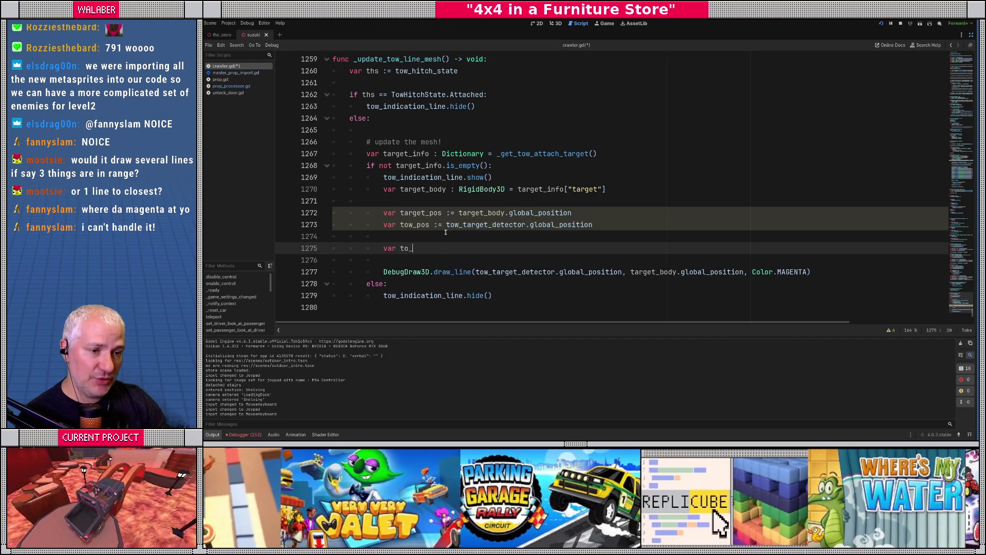
{"action": "type", "text": "target := ("}
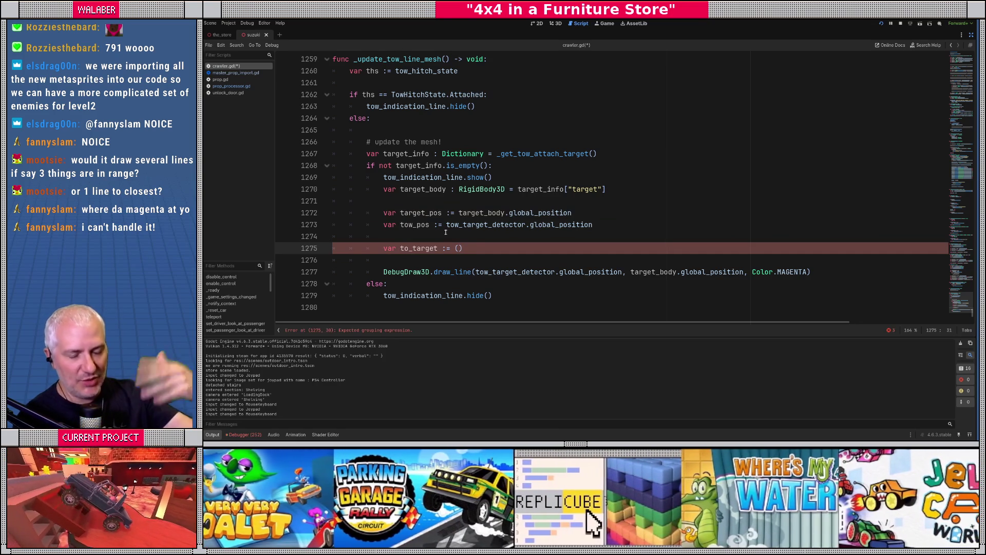
{"action": "type", "text": "tar"}
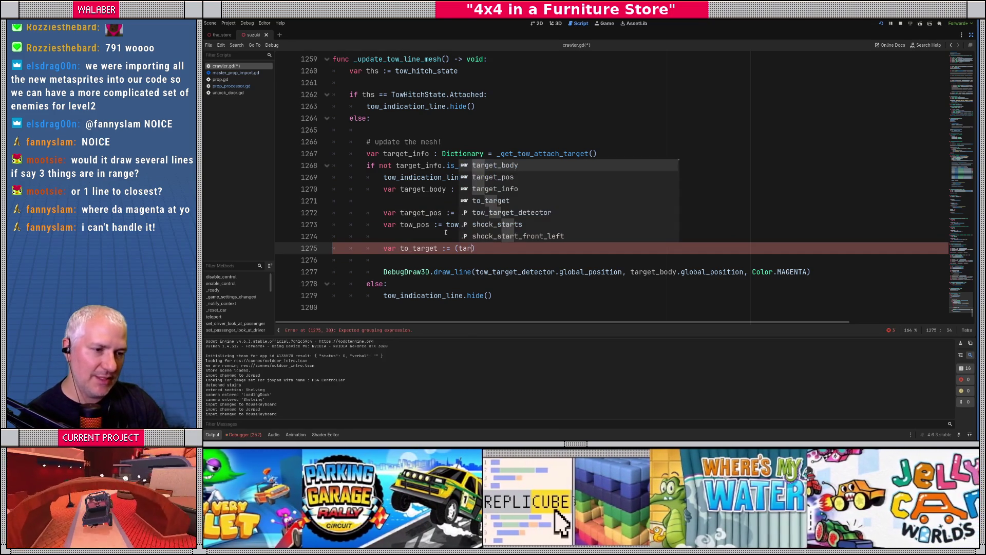
{"action": "type", "text": "get_pos - tow"}
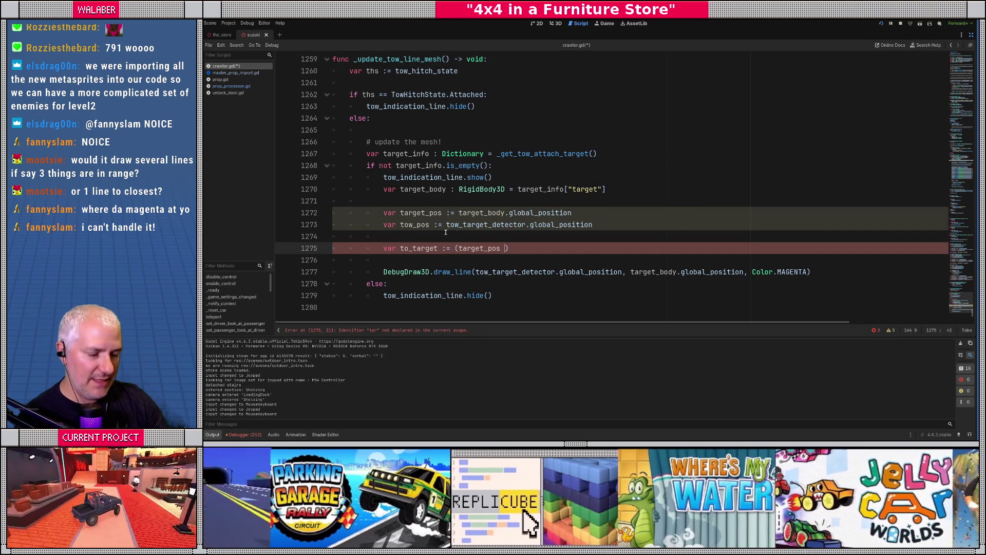
{"action": "type", "text": "_p"}
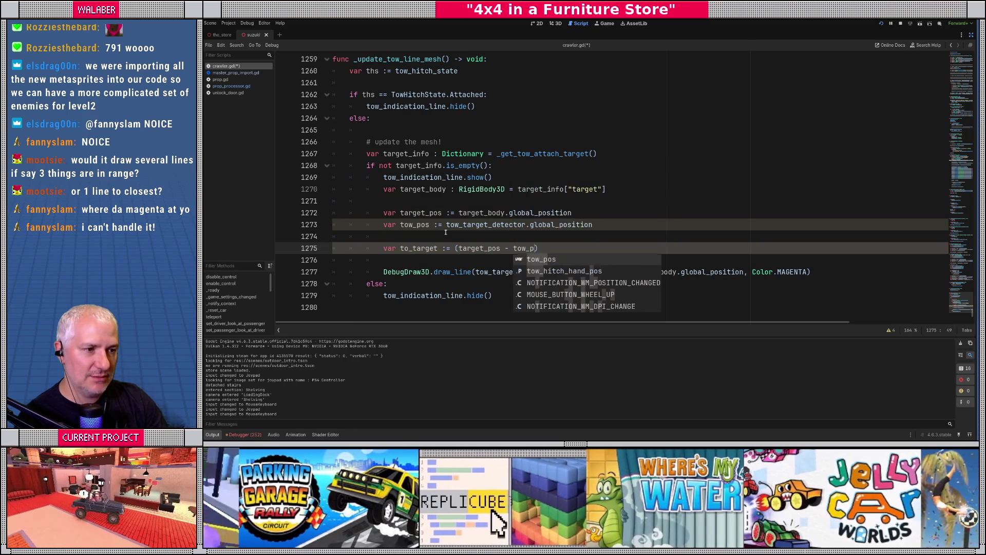
{"action": "key", "text": "Return"}
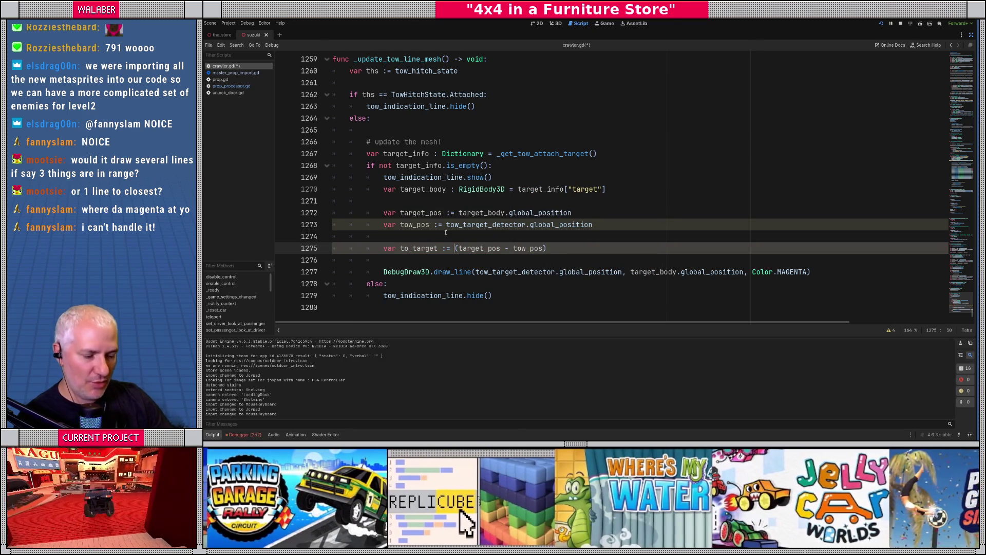
{"action": "type", "text": "nor"}
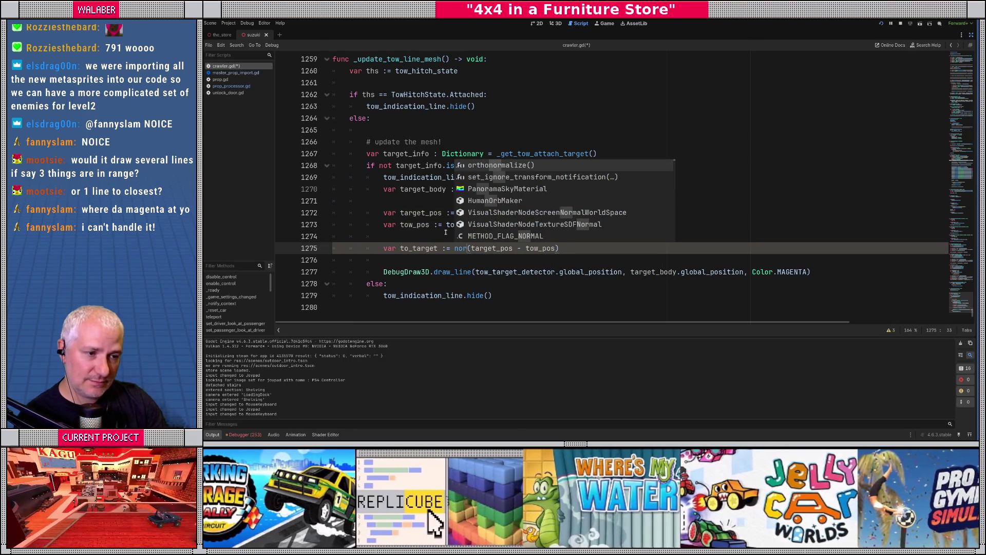
{"action": "key", "text": "Escape"}
{"action": "key", "text": "BackSpace"}
{"action": "key", "text": "BackSpace"}
{"action": "key", "text": "BackSpace"}
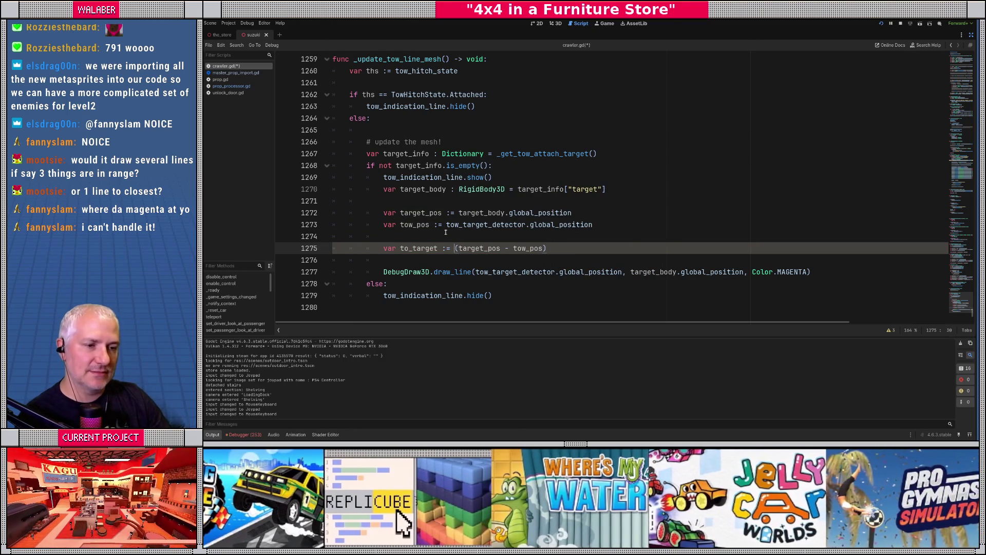
{"action": "key", "text": "Return"}
- Add dist_to_target as to_target.length(), then reassign to_target as to_target.normalized()
{"action": "type", "text": "var dist"}
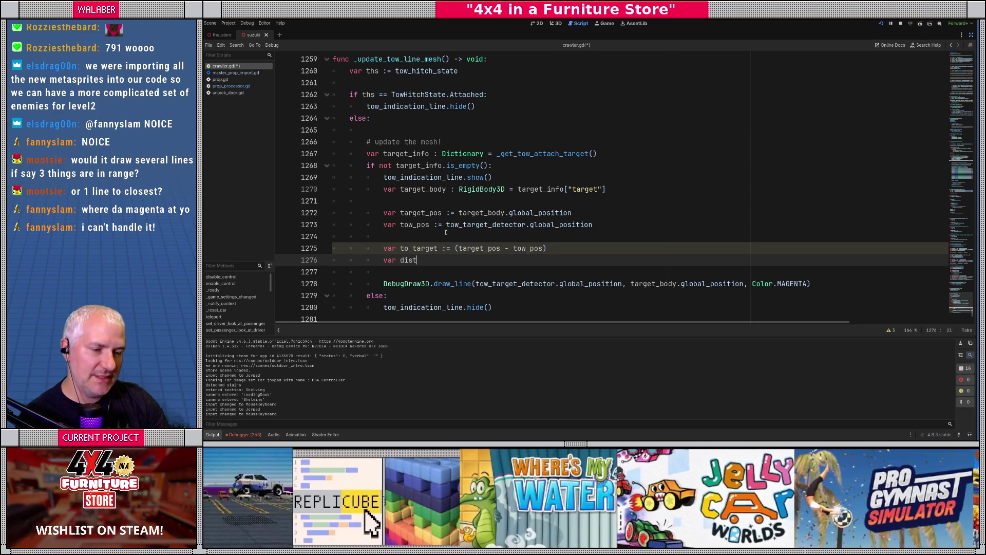
{"action": "type", "text": "_to_target :"}
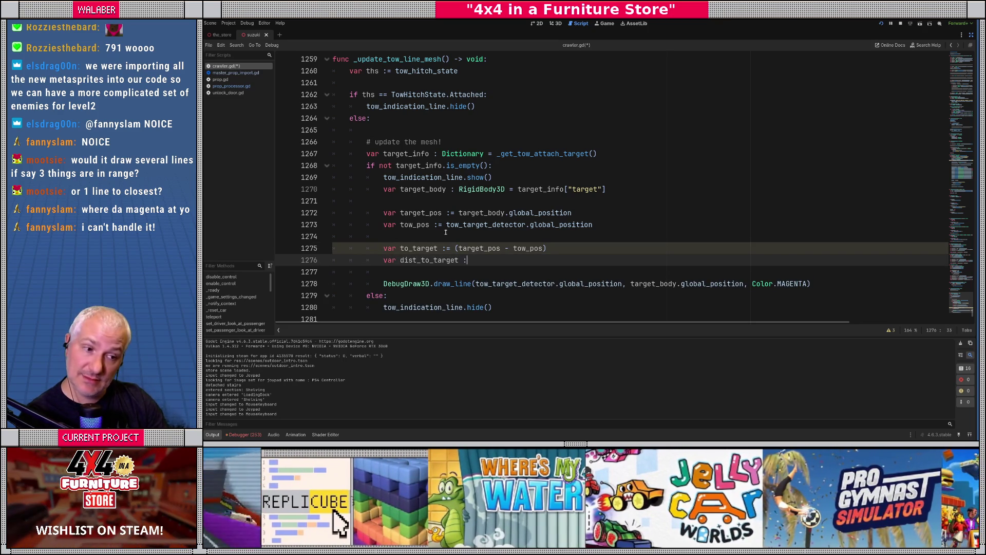
{"action": "type", "text": "= to_tar"}
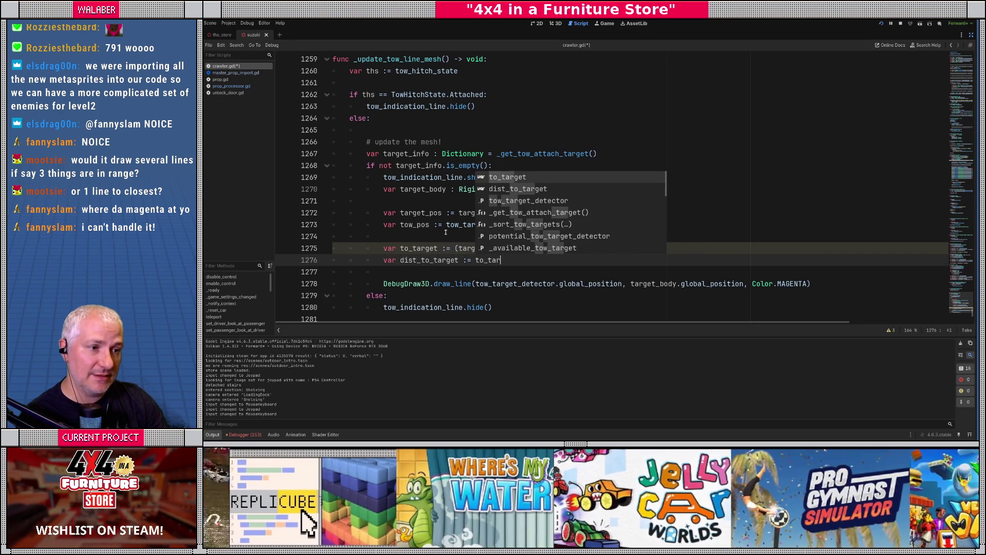
{"action": "type", "text": "get.len"}
{"action": "key", "text": "Return"}
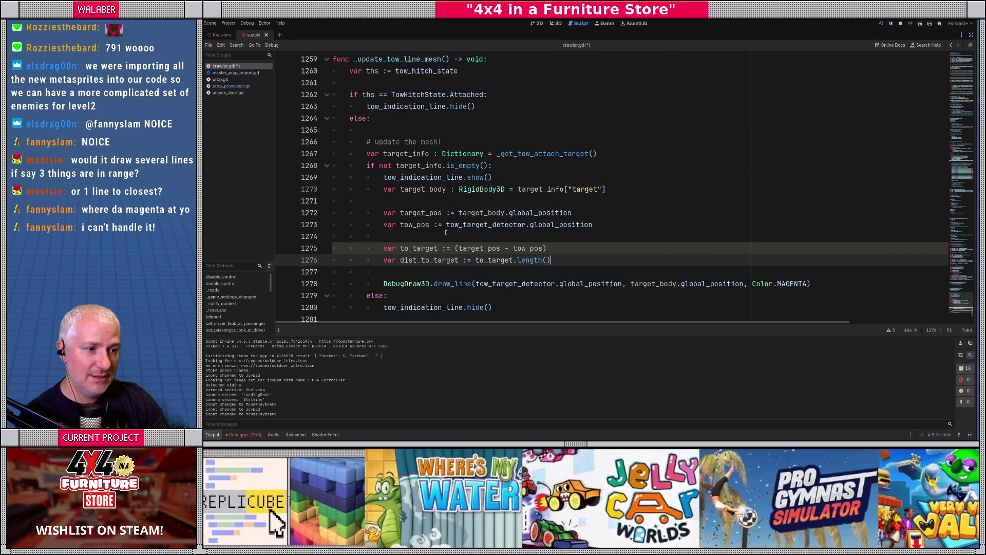
{"action": "key", "text": "Return"}
{"action": "type", "text": "to_t"}
{"action": "key", "text": "Return"}
{"action": "type", "text": "= to_tar"}
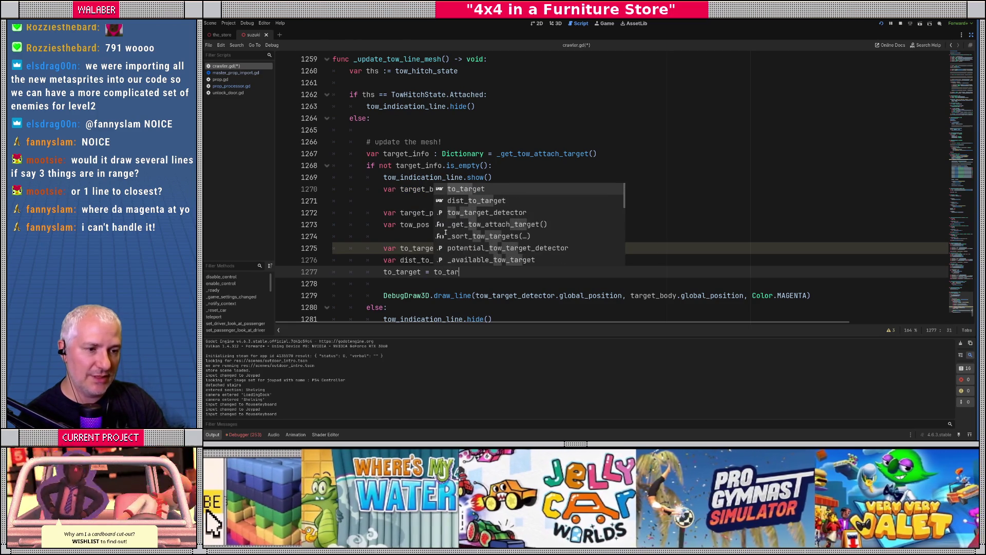
{"action": "key", "text": "Return"}
{"action": "type", "text": ".no"}
{"action": "key", "text": "Return"}
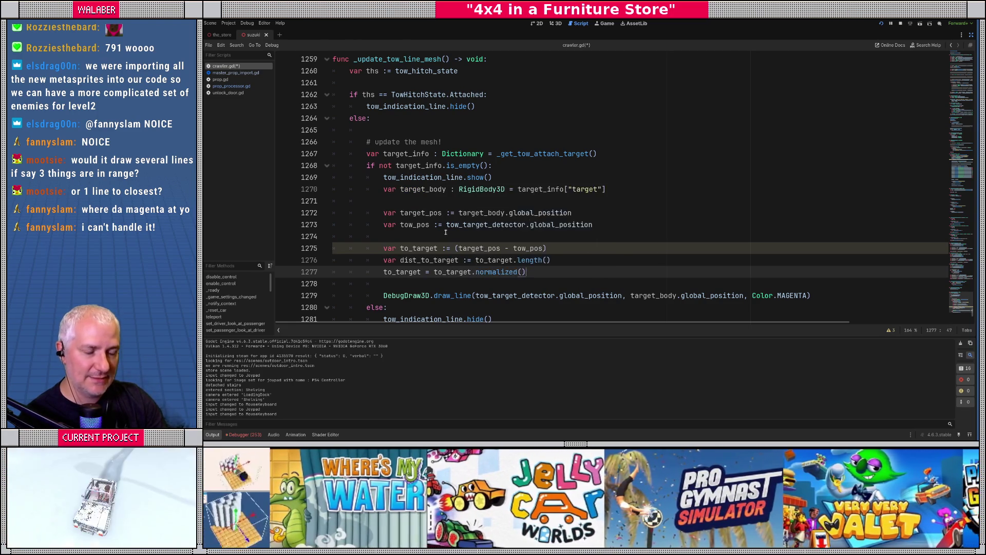
{"action": "key", "text": "Return"}
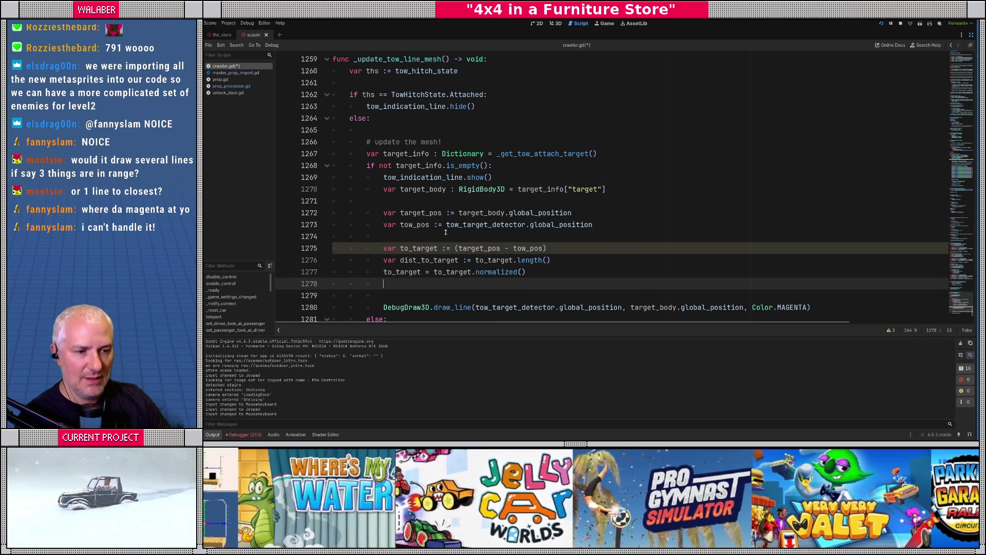
{"action": "scroll", "coordinate": [446, 232], "scroll_direction": "down", "scroll_amount": 3}
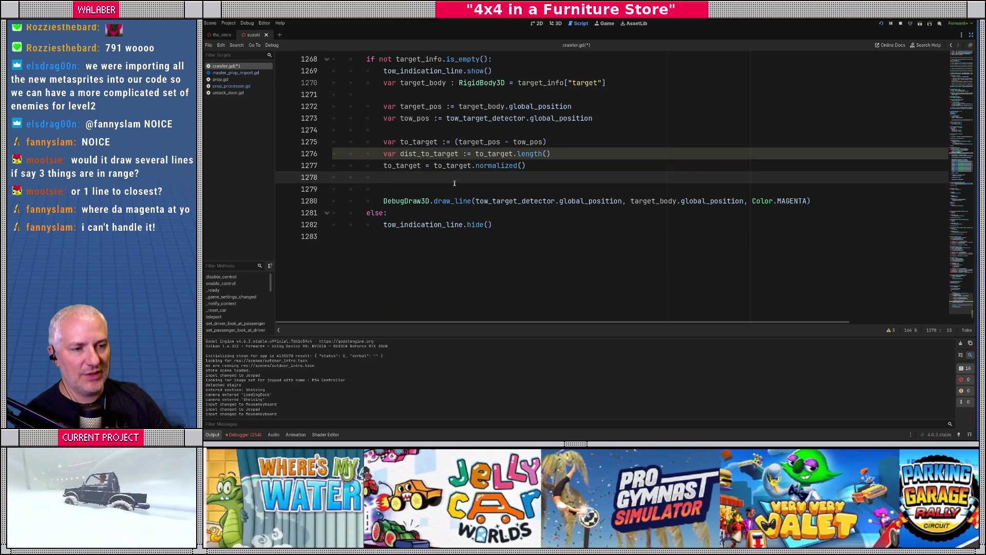
{"action": "key", "text": "Return"}
- Add var handle_length := clampf(dist_to_target, 0.0, 1.5) above the target_handle declaration
{"action": "type", "text": "ar target_handle"}
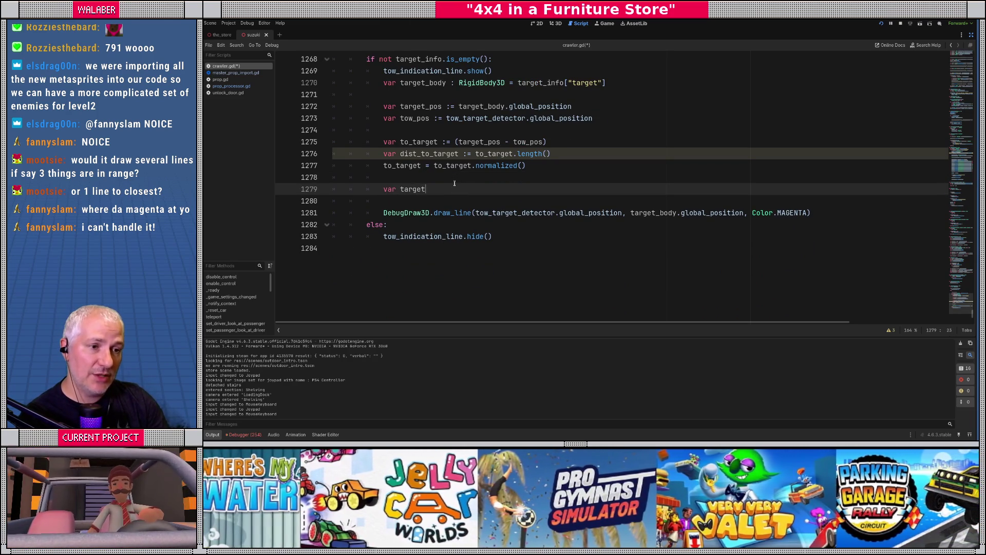
{"action": "type", "text": ": ="}
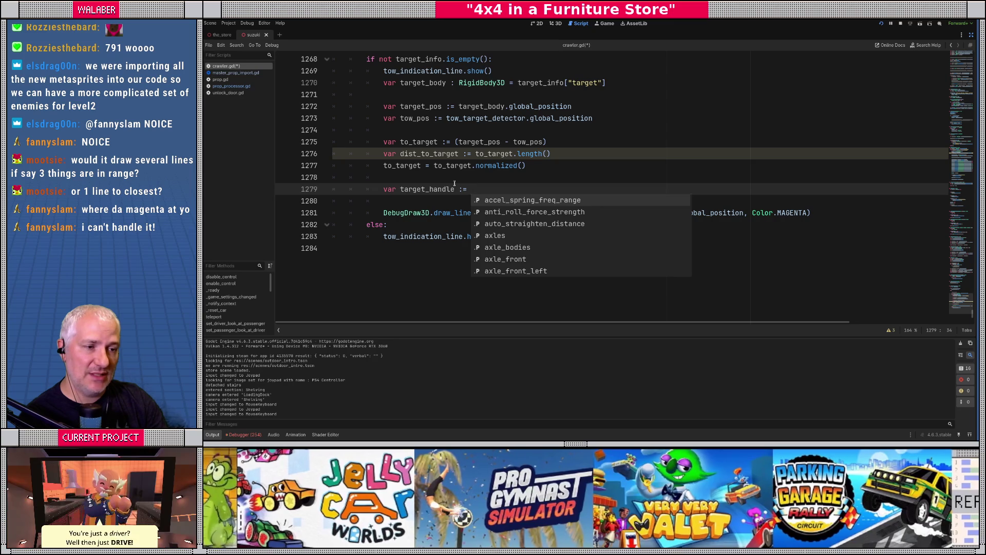
{"action": "key", "text": "Escape"}
{"action": "key", "text": "ctrl+shift+Return"}
{"action": "type", "text": "var handle_length := "}
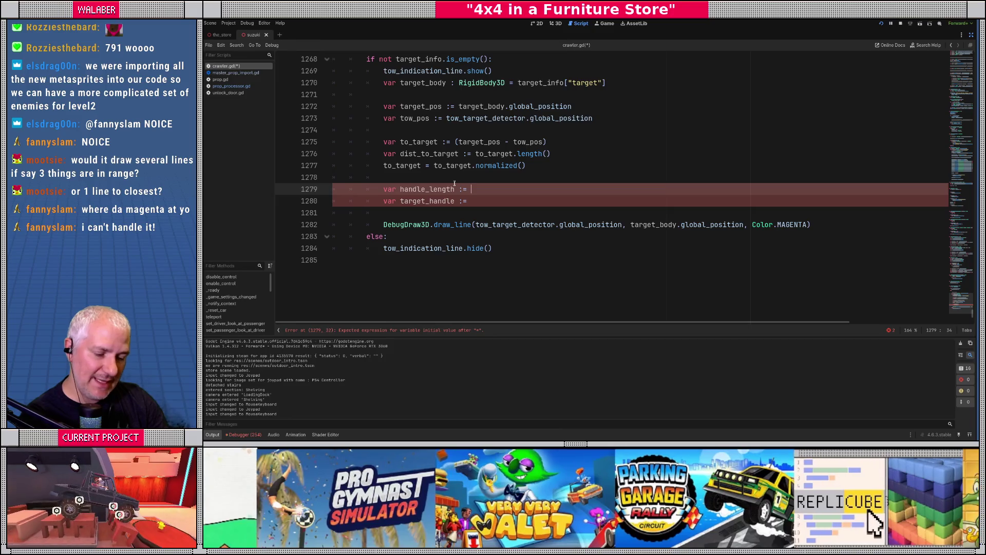
{"action": "type", "text": "clamp"}
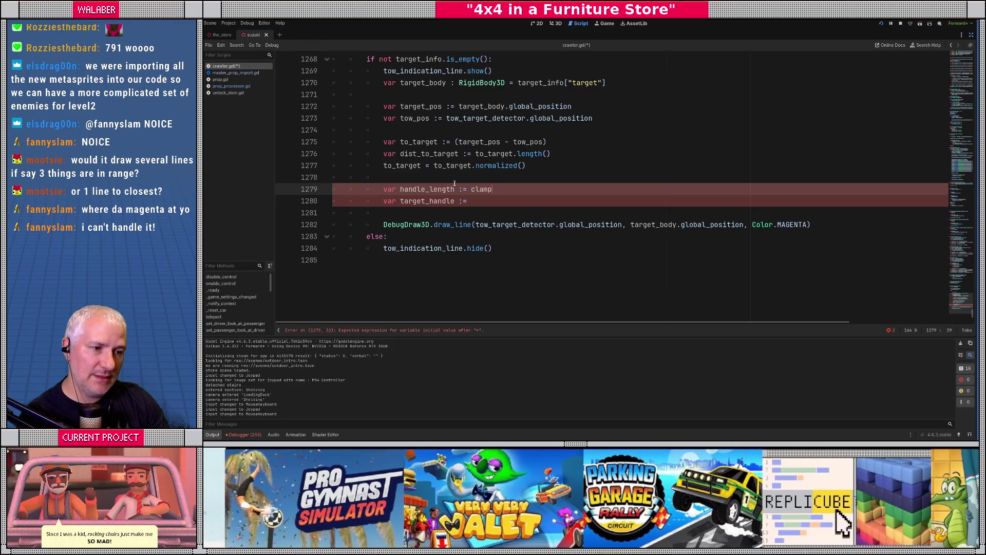
{"action": "type", "text": "f(dist_"}
{"action": "key", "text": "Return"}
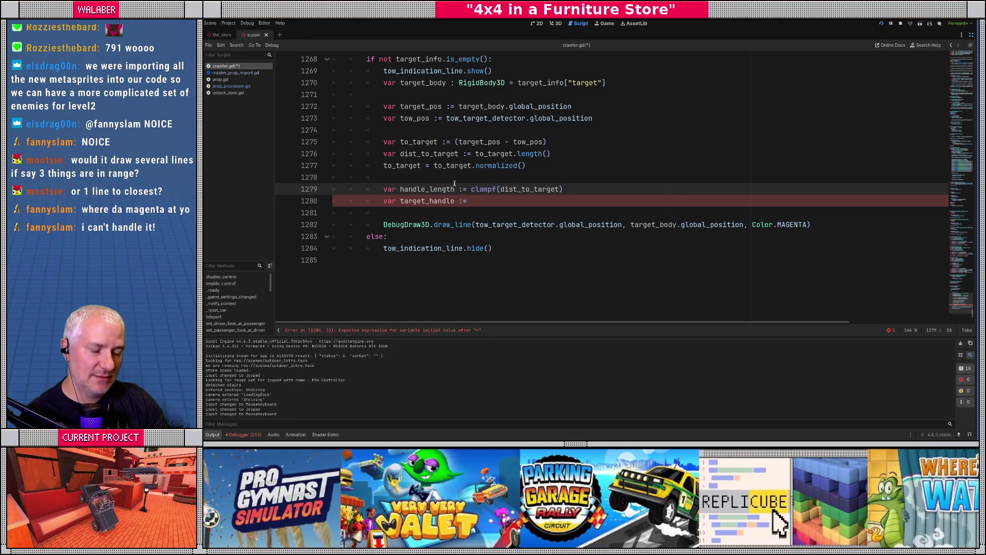
{"action": "type", "text": ", 0.0"}
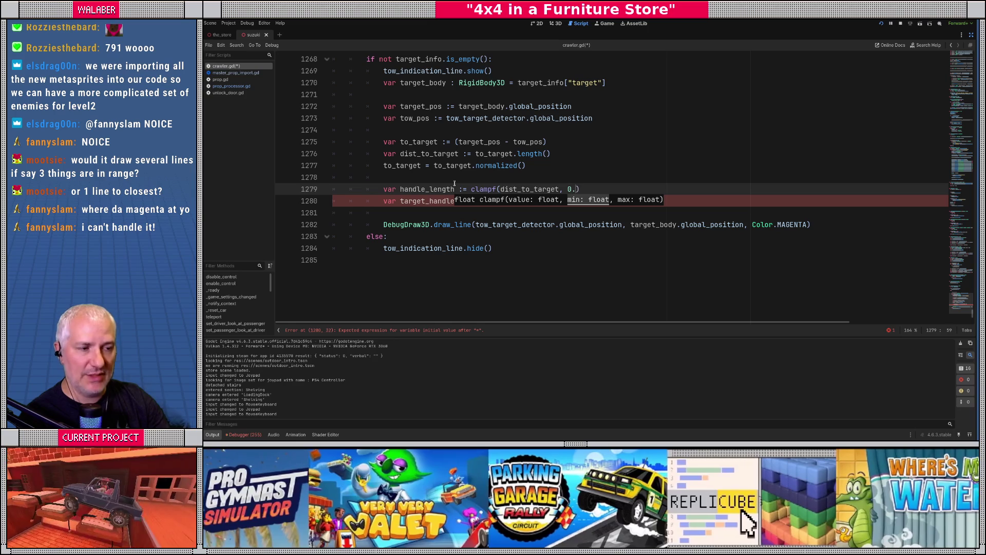
{"action": "type", "text": ", "}
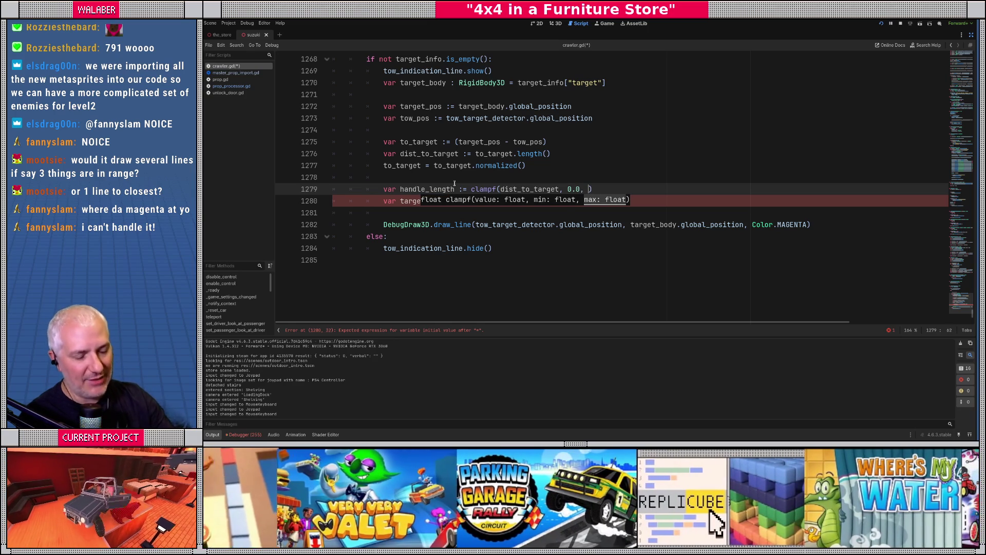
{"action": "type", "text": "1.5"}
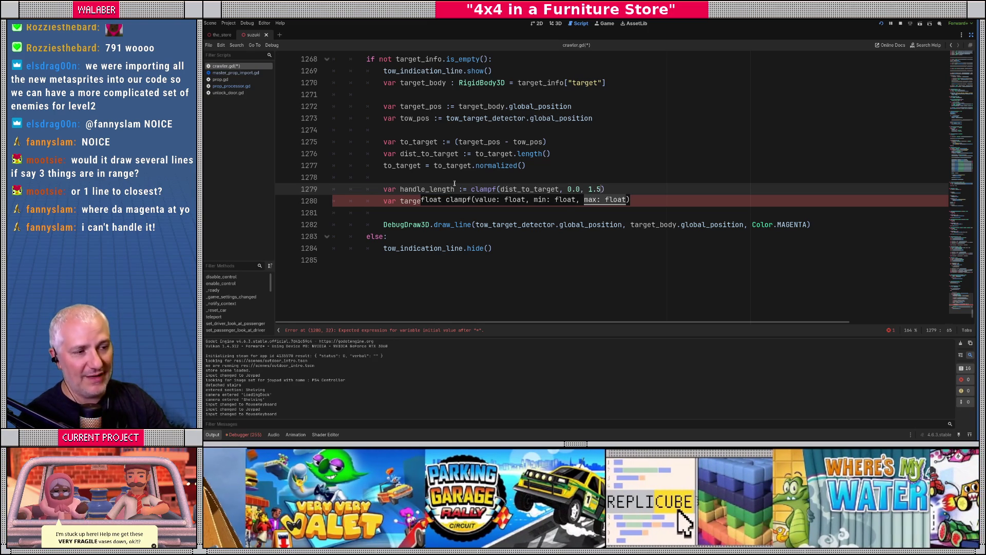
{"action": "key", "text": "End"}
{"action": "key", "text": "Return"}
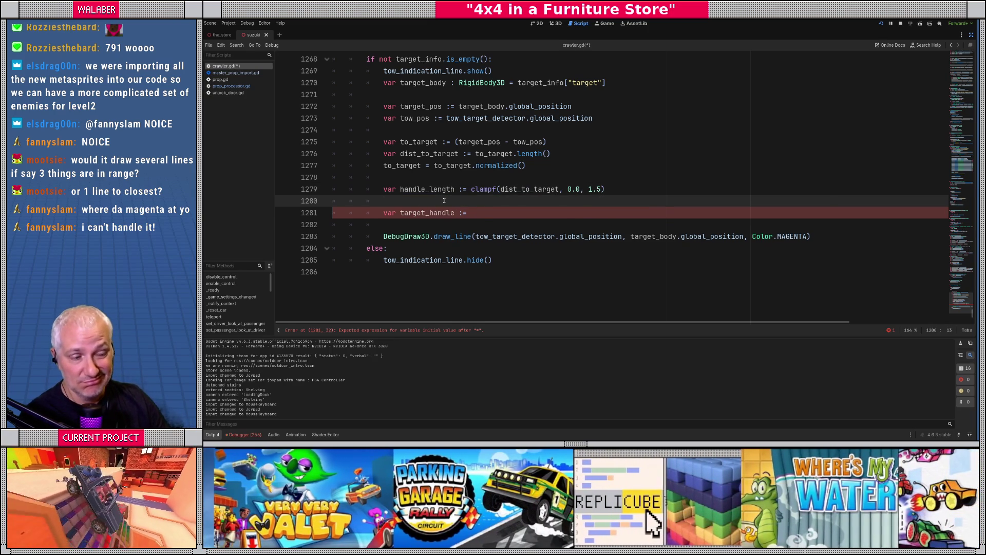
{"action": "left_click", "coordinate": [484, 214]}
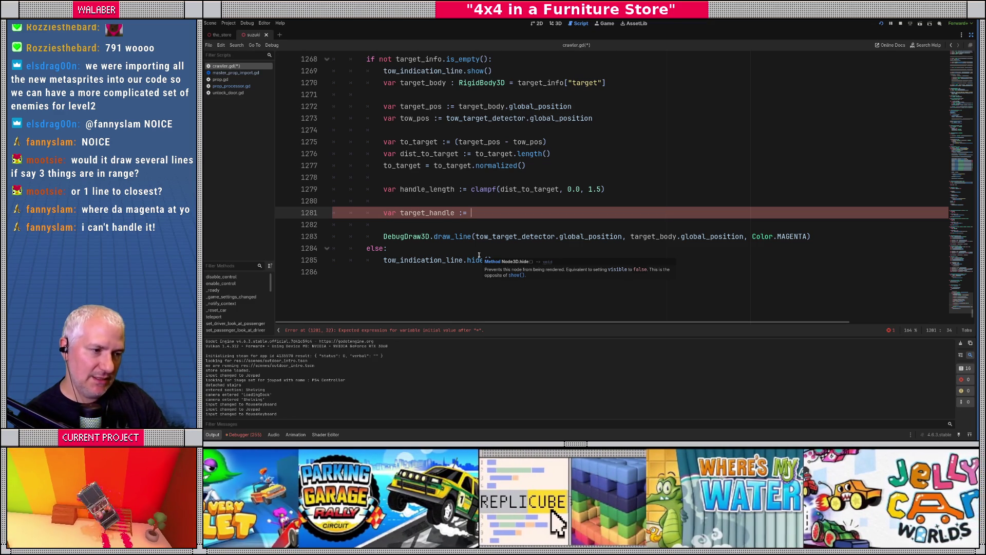
{"action": "key", "text": "Return"}
{"action": "key", "text": "Return"}
{"action": "type", "text": "bez"}
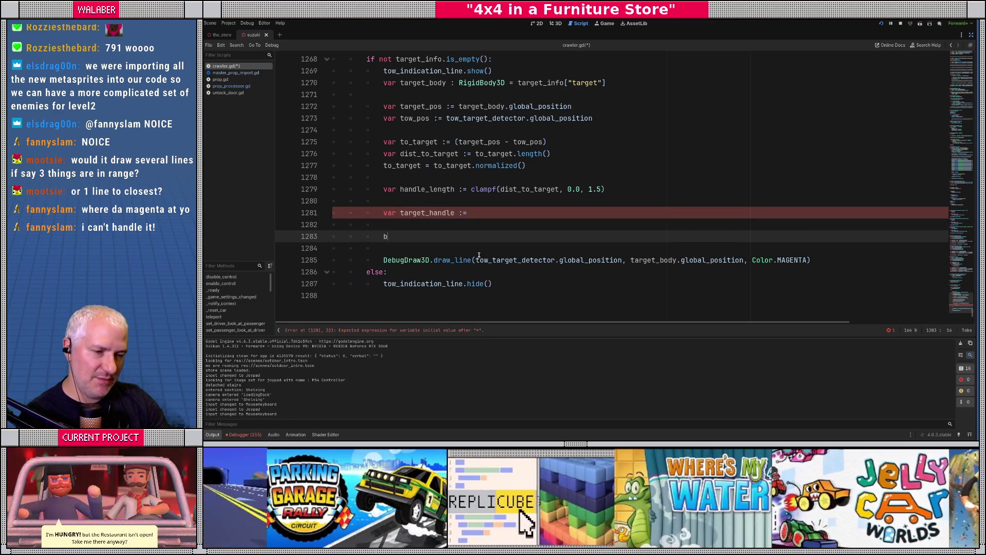
{"action": "key", "text": "Return"}
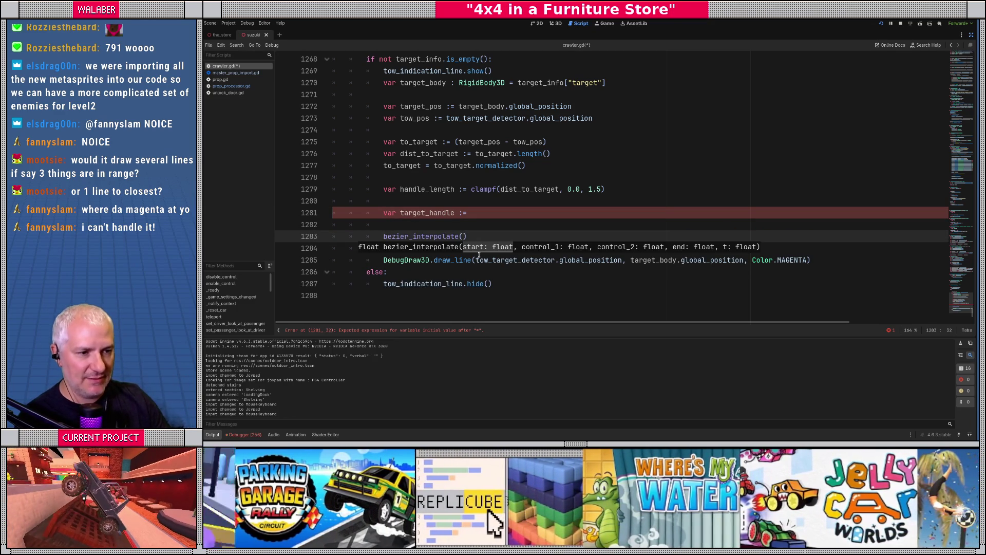
{"action": "left_click", "coordinate": [447, 237], "text": "ctrl"}
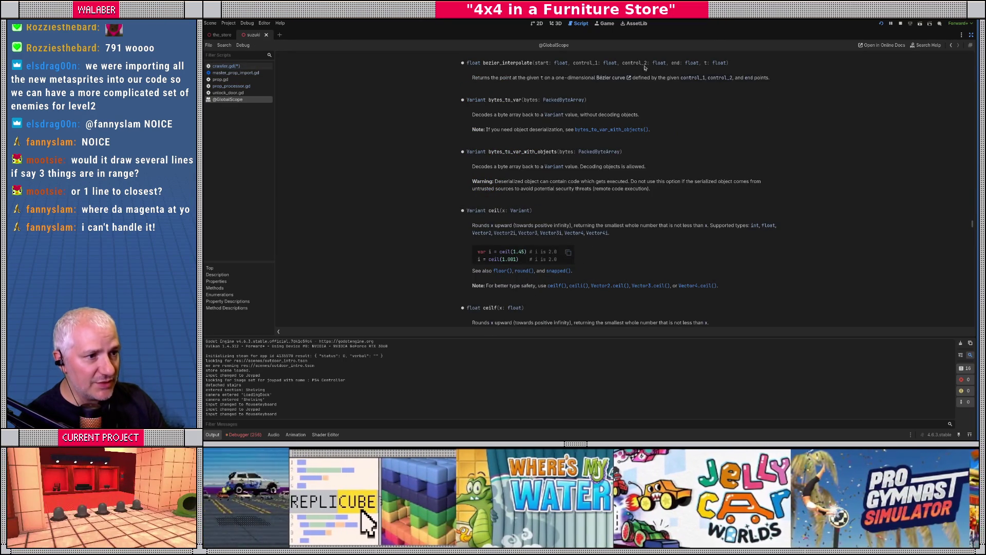
- Back in crawler.gd, remove the unfinished bezier_interpolate and Geometry3D.bez attempts
{"action": "key", "text": "alt+Left"}
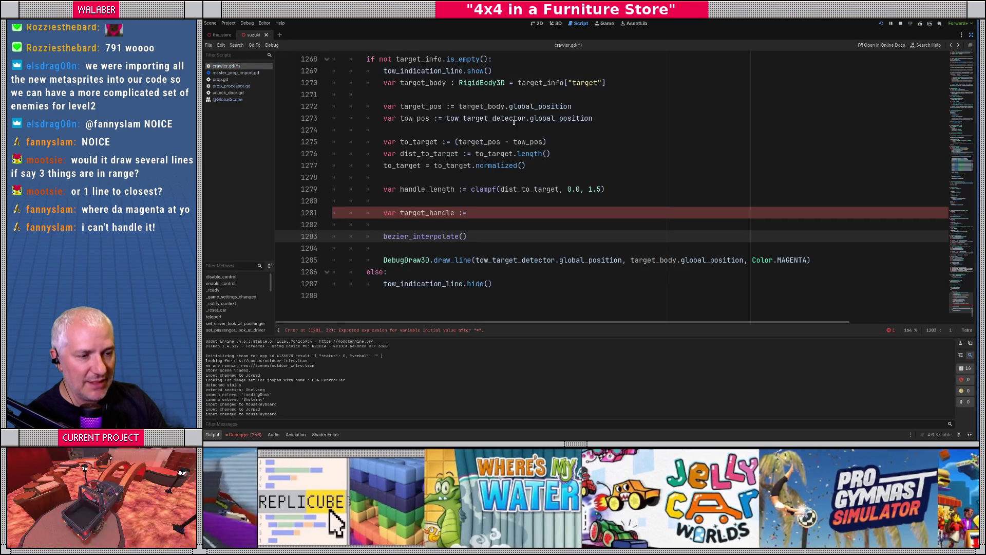
{"action": "key", "text": "shift+Home"}
{"action": "key", "text": "BackSpace"}
{"action": "type", "text": "geo"}
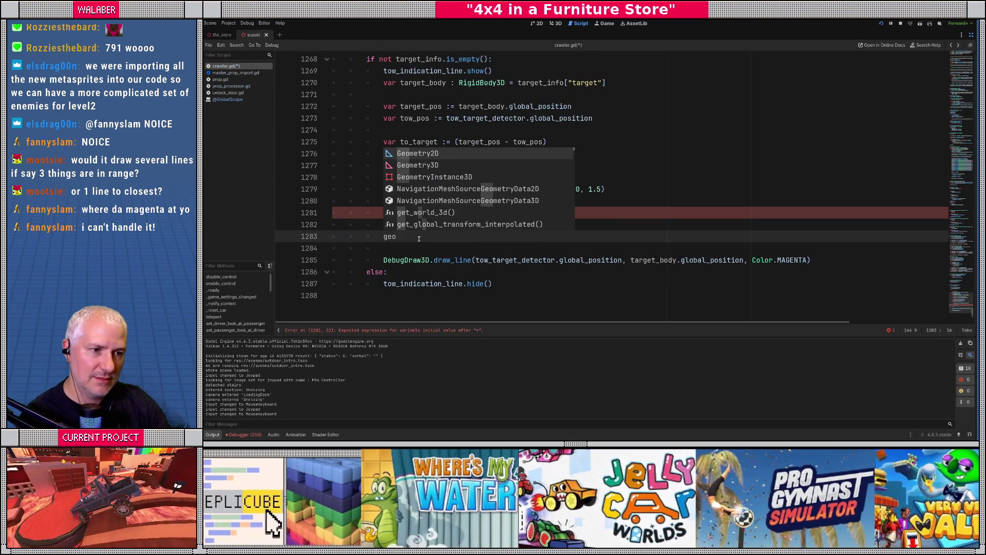
{"action": "key", "text": "Down"}
{"action": "key", "text": "Return"}
{"action": "type", "text": ".be"}
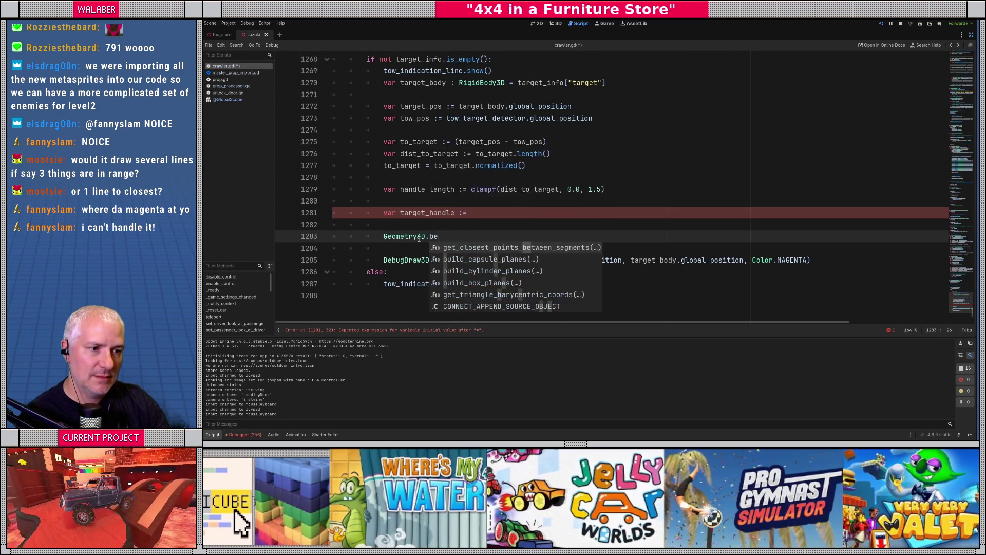
{"action": "type", "text": "z"}
{"action": "key", "text": "shift+Home"}
{"action": "key", "text": "BackSpace"}
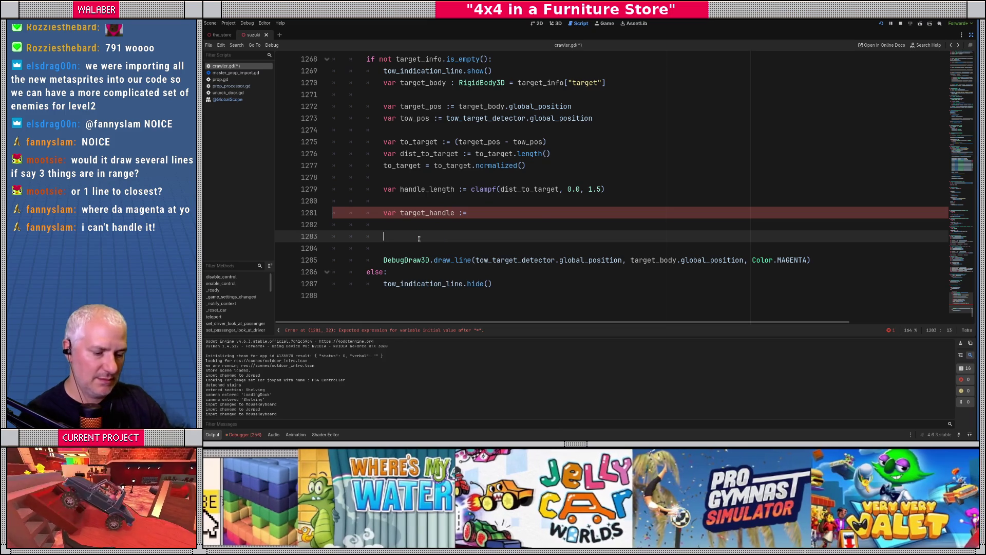
- Search project files for 'bezier', open the rope-mesh.gd match, and view Vector3 bezier_interpolate docs
{"action": "key", "text": "ctrl+shift+f"}
{"action": "type", "text": "bezier"}
{"action": "key", "text": "Return"}
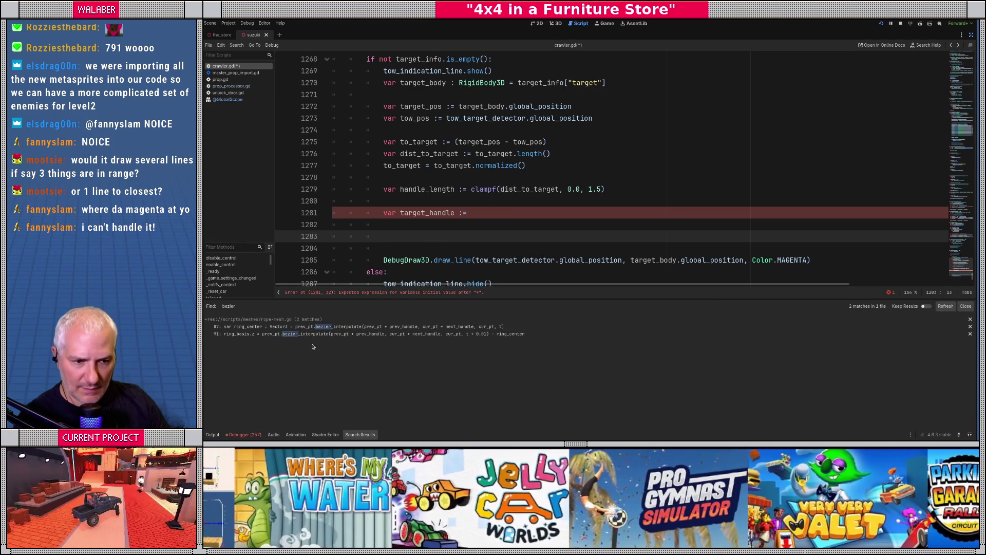
{"action": "left_click", "coordinate": [303, 335]}
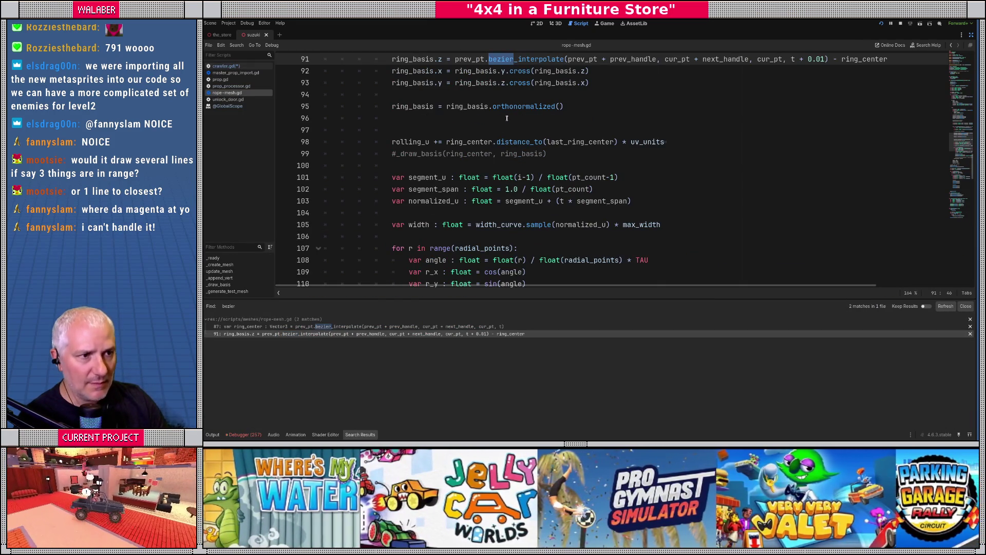
{"action": "scroll", "coordinate": [505, 122], "scroll_direction": "up", "scroll_amount": 1}
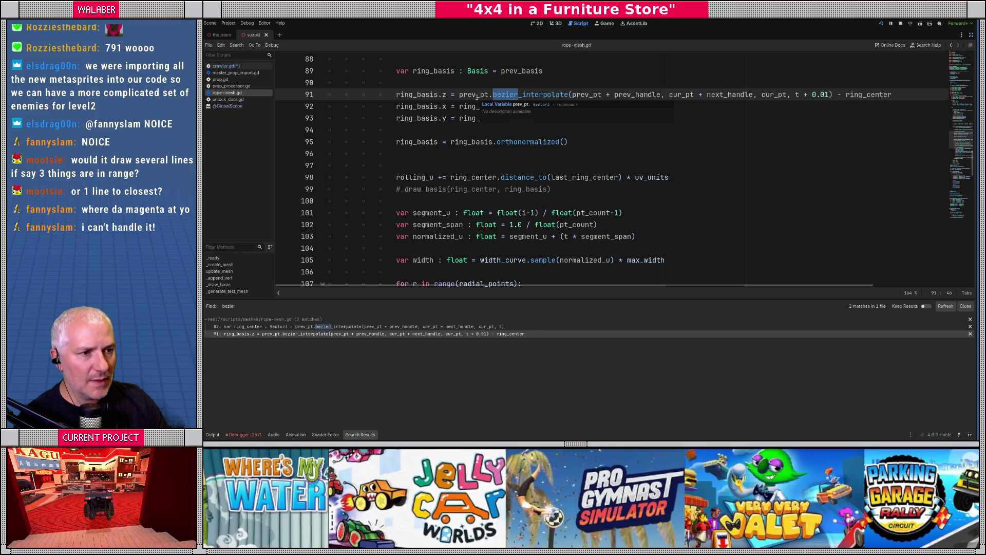
{"action": "left_click", "coordinate": [528, 96], "text": "ctrl"}
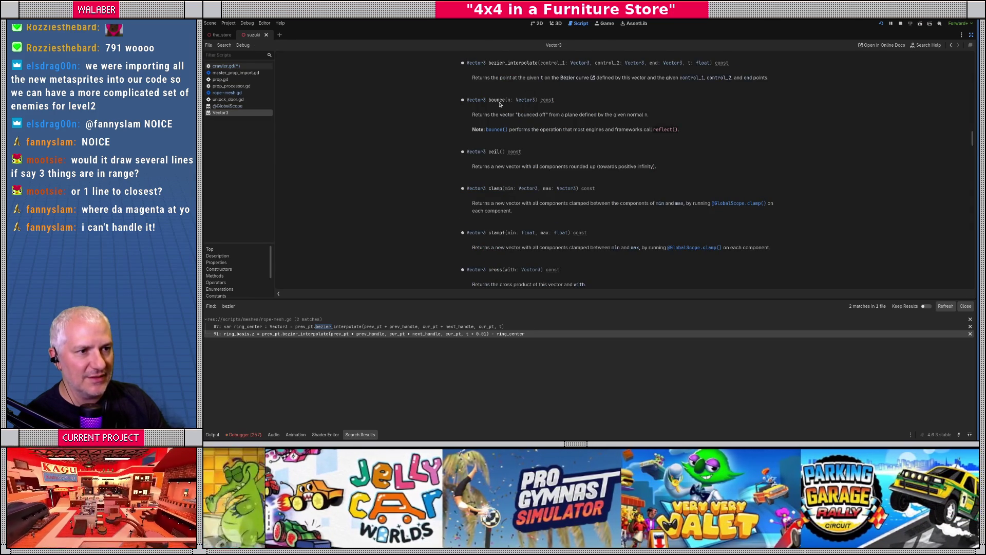
{"action": "scroll", "coordinate": [499, 104], "scroll_direction": "up", "scroll_amount": 1}
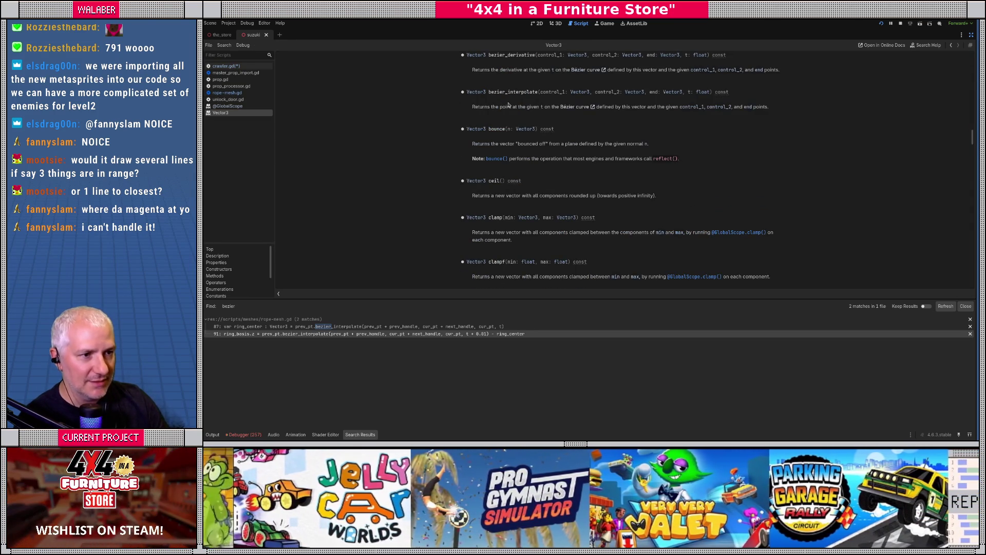
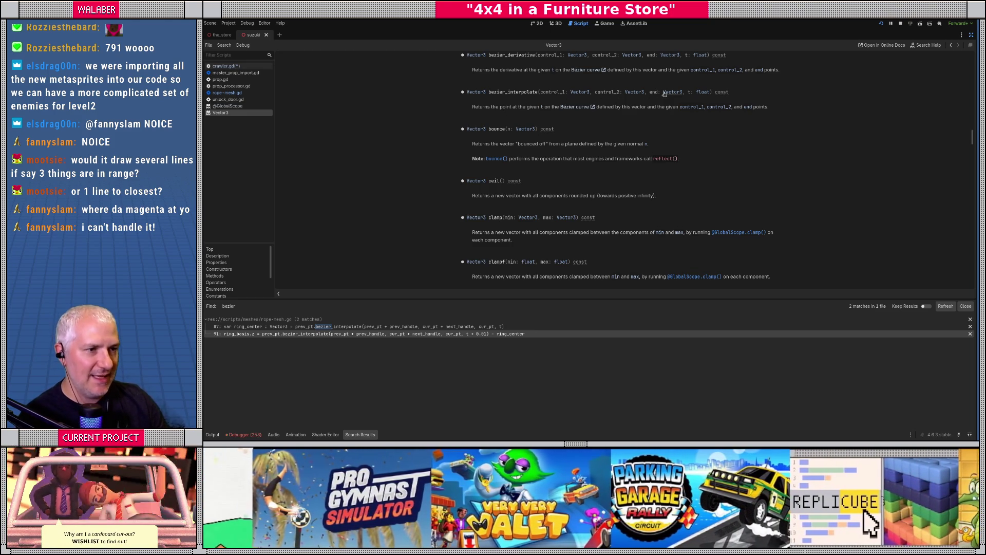
- Review the bezier_interpolate arguments in rope-mesh.gd, then return to crawler.gd line 1281
{"action": "key", "text": "alt+Left"}
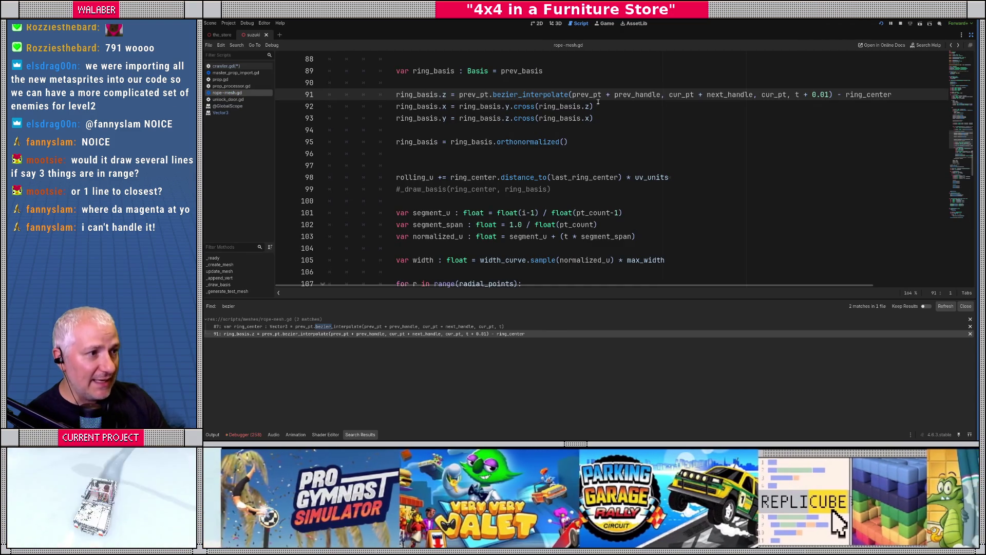
{"action": "left_click_drag", "start_coordinate": [592, 95], "coordinate": [724, 95]}
{"action": "key", "text": "alt+Left"}
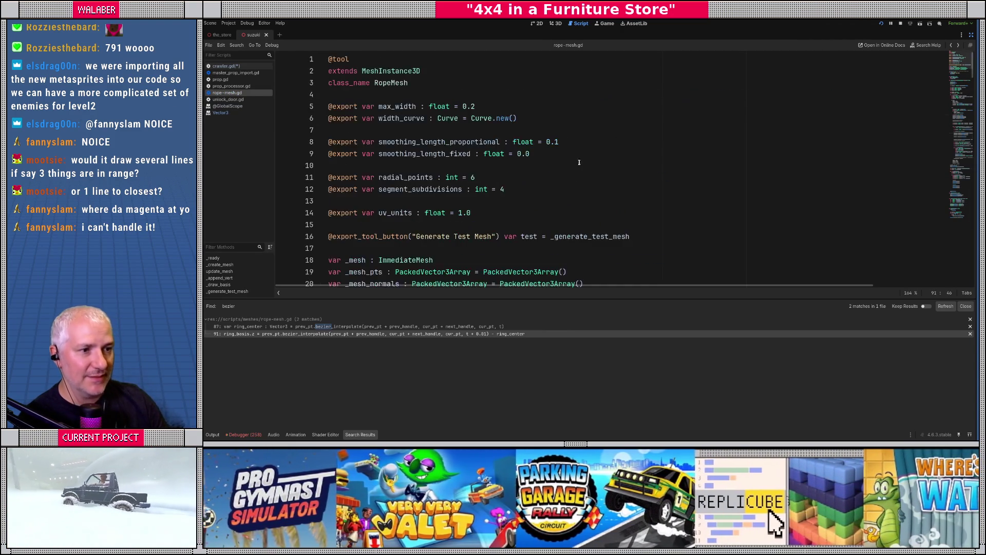
{"action": "left_click", "coordinate": [488, 213]}
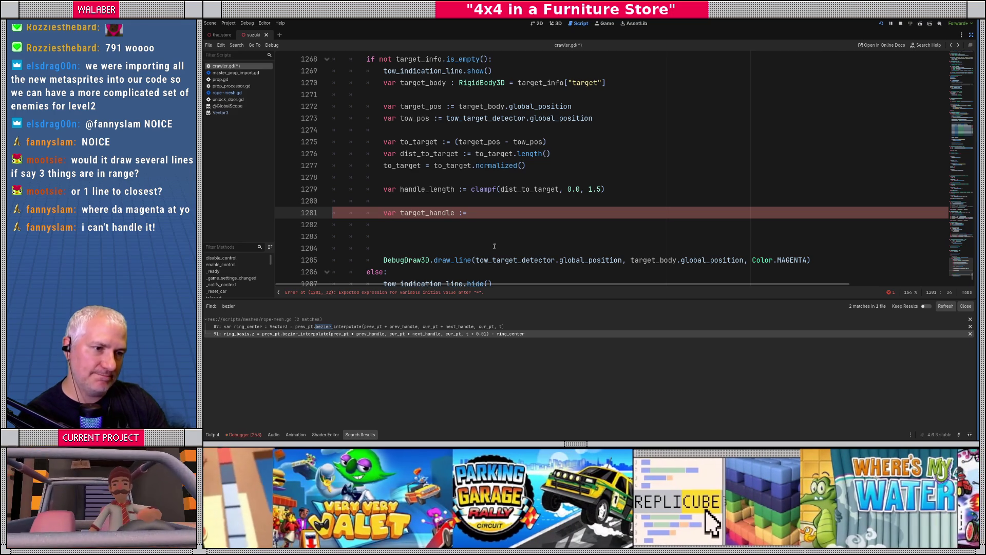
- Retype line 1281 as 'var tow_handle :=' and show the truck scene in the 3D editor
{"action": "key", "text": "shift+Home"}
{"action": "type", "text": "var tow_handle"}
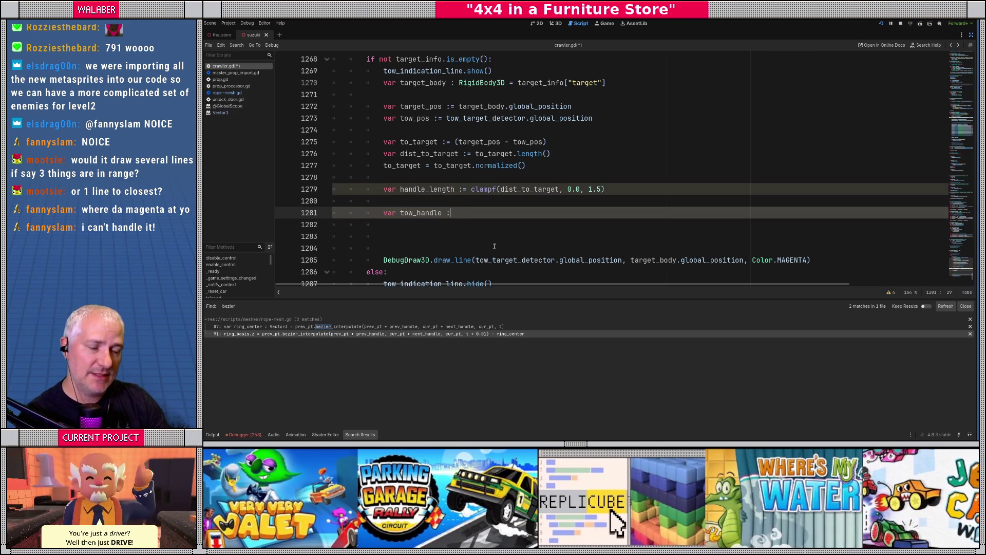
{"action": "key", "text": "ctrl+space"}
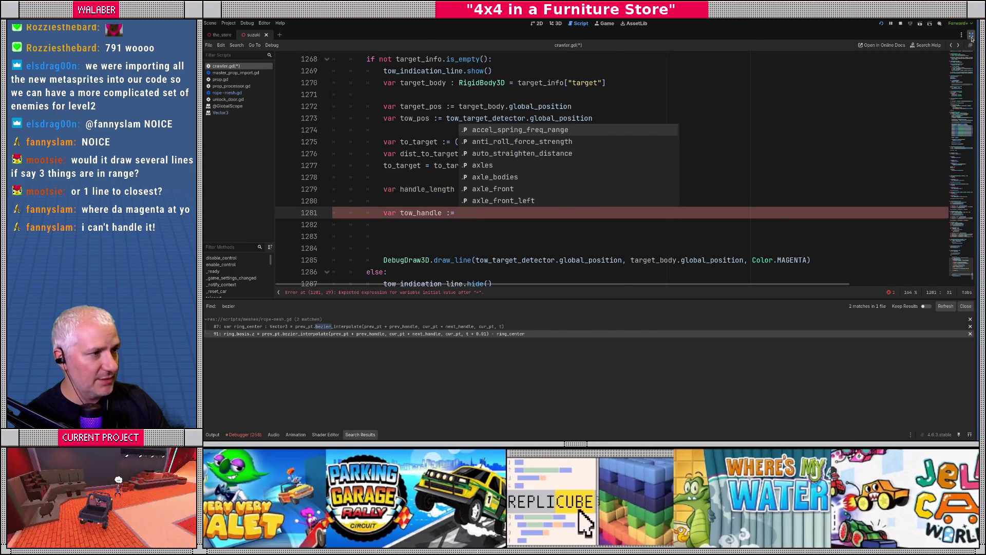
{"action": "left_click", "coordinate": [971, 34]}
{"action": "left_click", "coordinate": [555, 24]}
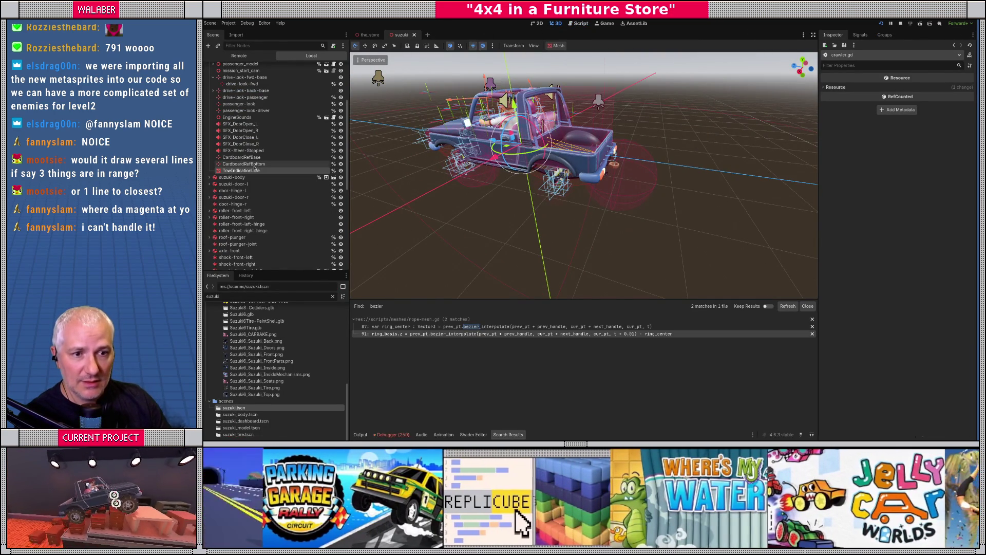
- Filter the Scene tree for 'tow', select TowTargetDetector and centre the view on it
{"action": "scroll", "coordinate": [269, 205], "scroll_direction": "down", "scroll_amount": 5}
{"action": "left_click", "coordinate": [266, 46]}
{"action": "type", "text": "tow"}
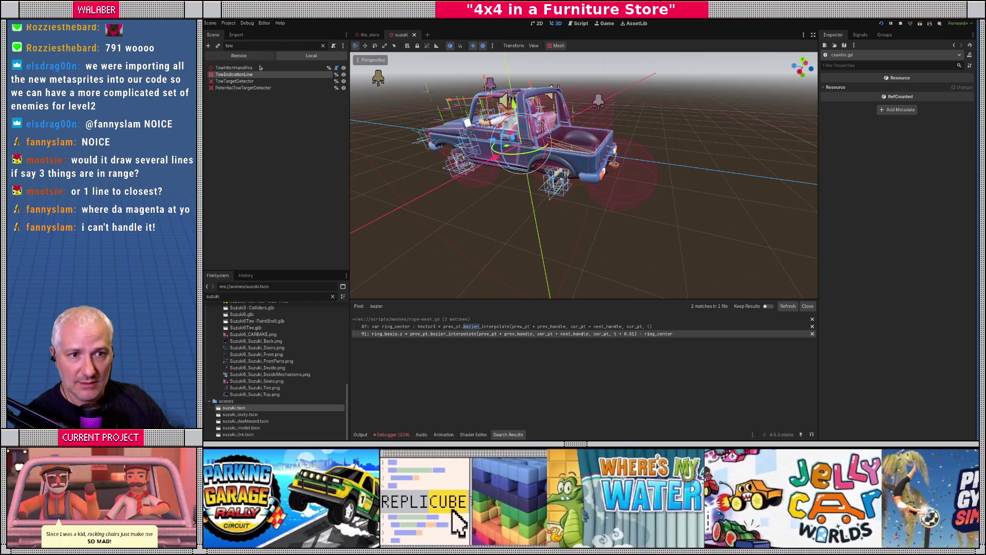
{"action": "left_click", "coordinate": [235, 81]}
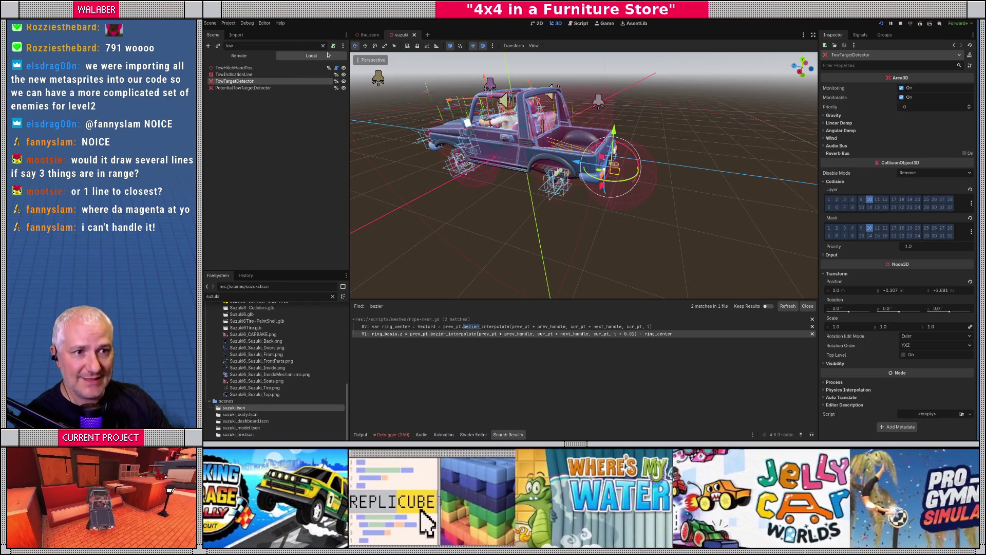
{"action": "left_click", "coordinate": [323, 46]}
{"action": "key", "text": "f"}
{"action": "scroll", "coordinate": [543, 172], "scroll_direction": "up", "scroll_amount": 6}
{"action": "scroll", "coordinate": [567, 154], "scroll_direction": "down", "scroll_amount": 3}
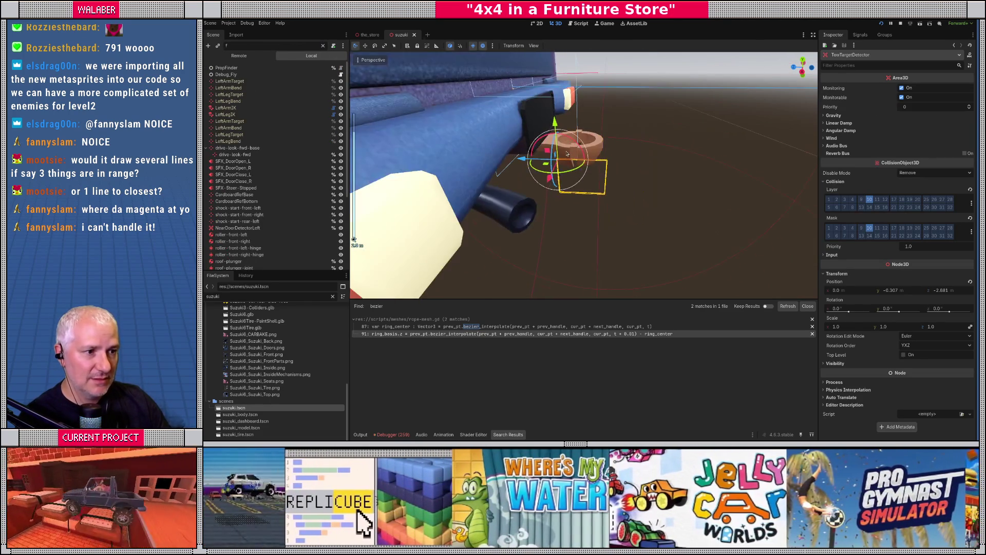
{"action": "type", "text": "31"}
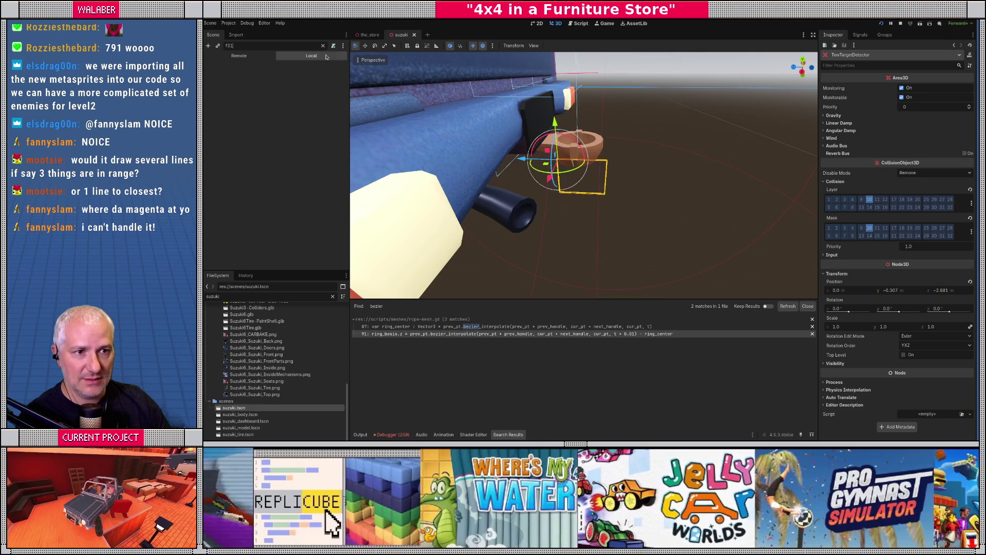
{"action": "left_click", "coordinate": [323, 46]}
{"action": "scroll", "coordinate": [507, 177], "scroll_direction": "up", "scroll_amount": 3}
{"action": "type", "text": "1"}
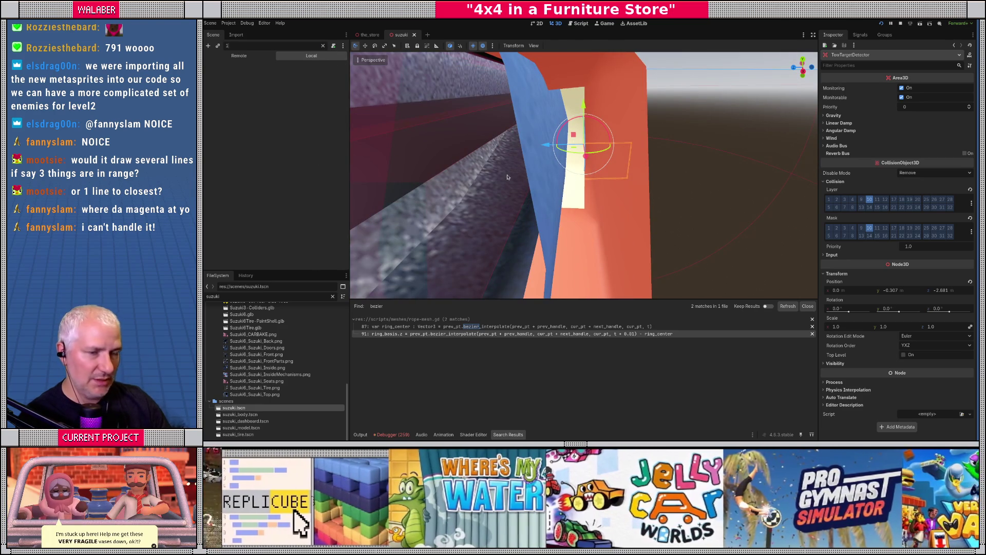
{"action": "key", "text": "BackSpace"}
{"action": "scroll", "coordinate": [514, 170], "scroll_direction": "down", "scroll_amount": 5}
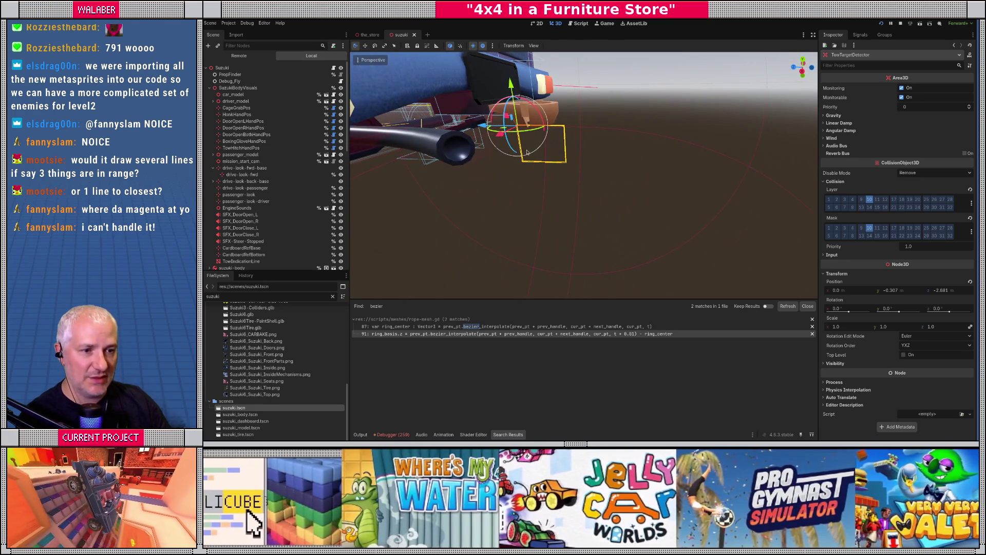
- Select car_model, then reselect TowTargetDetector through the 'tow' filter and frame it again
{"action": "left_click", "coordinate": [538, 125]}
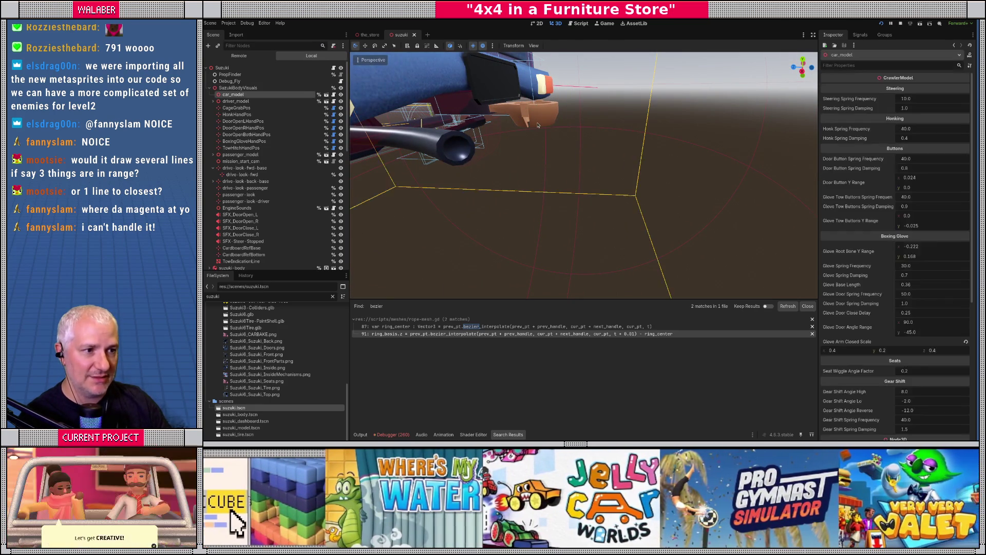
{"action": "left_click", "coordinate": [260, 46]}
{"action": "type", "text": "tow"}
{"action": "left_click", "coordinate": [246, 81]}
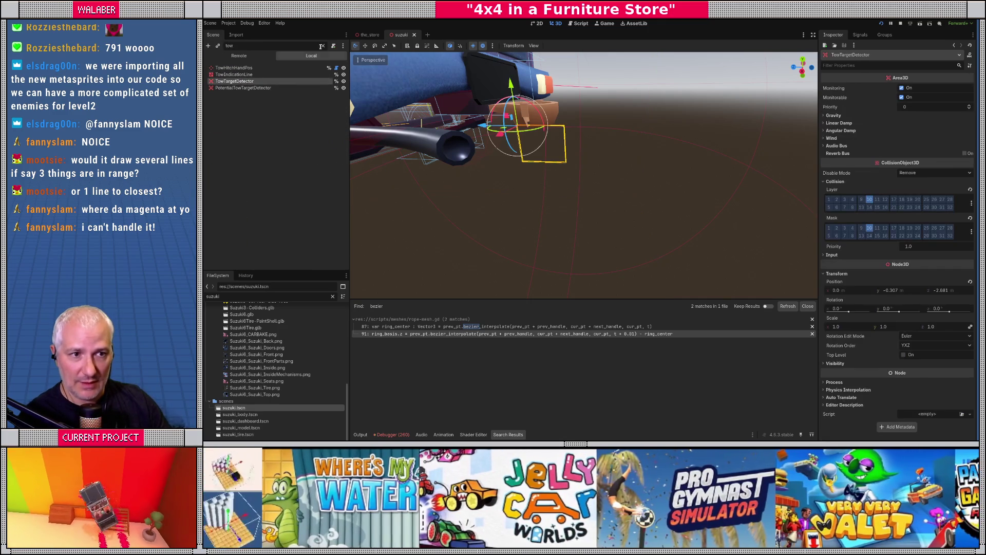
{"action": "left_click", "coordinate": [323, 45]}
{"action": "key", "text": "f"}
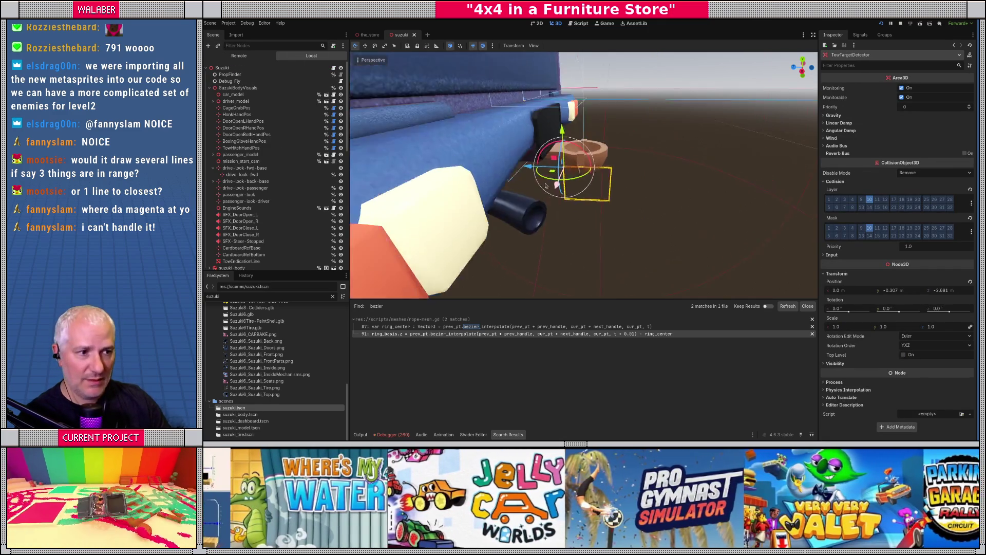
- Inspect the detector from front, side and underneath, undo the accidental nudge, and save the suzuki scene
{"action": "mouse_move", "coordinate": [565, 154]}
{"action": "left_mouse_down"}
{"action": "mouse_move", "coordinate": [546, 152]}
{"action": "mouse_move", "coordinate": [567, 149]}
{"action": "left_mouse_up"}
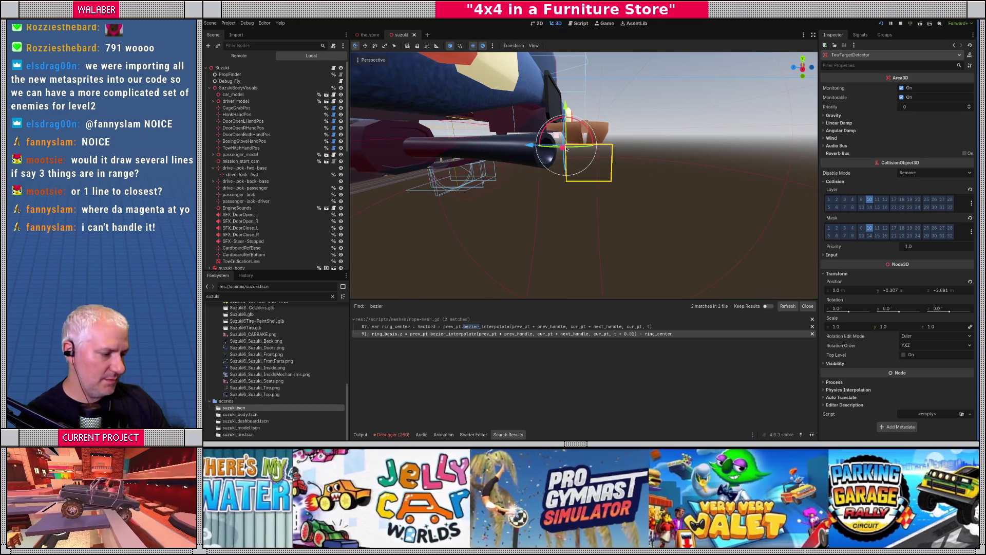
{"action": "key", "text": "KP_1"}
{"action": "key", "text": "KP_3"}
{"action": "mouse_move", "coordinate": [567, 149]}
{"action": "left_mouse_down"}
{"action": "mouse_move", "coordinate": [531, 171]}
{"action": "mouse_move", "coordinate": [569, 167]}
{"action": "mouse_move", "coordinate": [568, 180]}
{"action": "mouse_move", "coordinate": [599, 192]}
{"action": "mouse_move", "coordinate": [547, 212]}
{"action": "mouse_move", "coordinate": [638, 128]}
{"action": "left_mouse_up"}
{"action": "key", "text": "ctrl+z"}
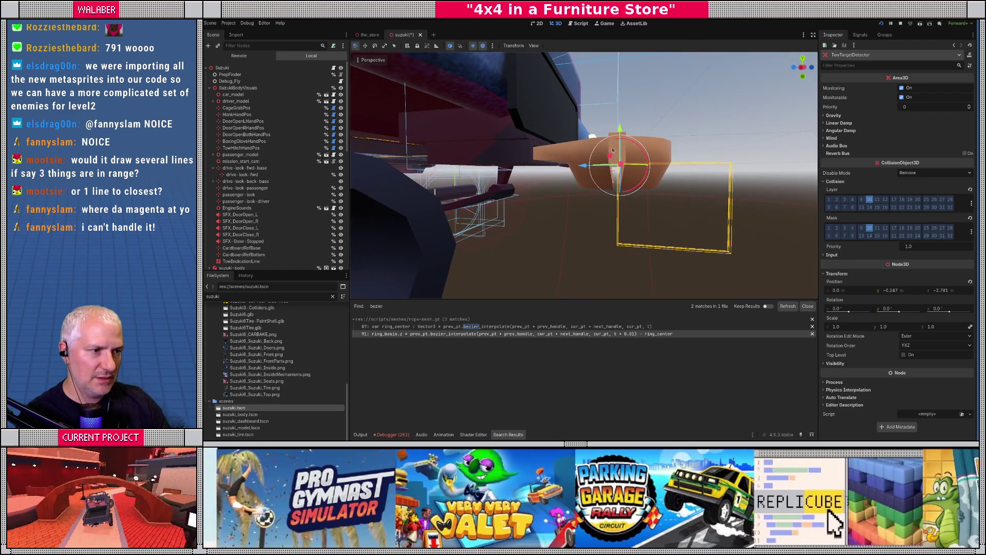
{"action": "scroll", "coordinate": [606, 190], "scroll_direction": "down", "scroll_amount": 3}
{"action": "left_click_drag", "start_coordinate": [607, 191], "coordinate": [577, 186]}
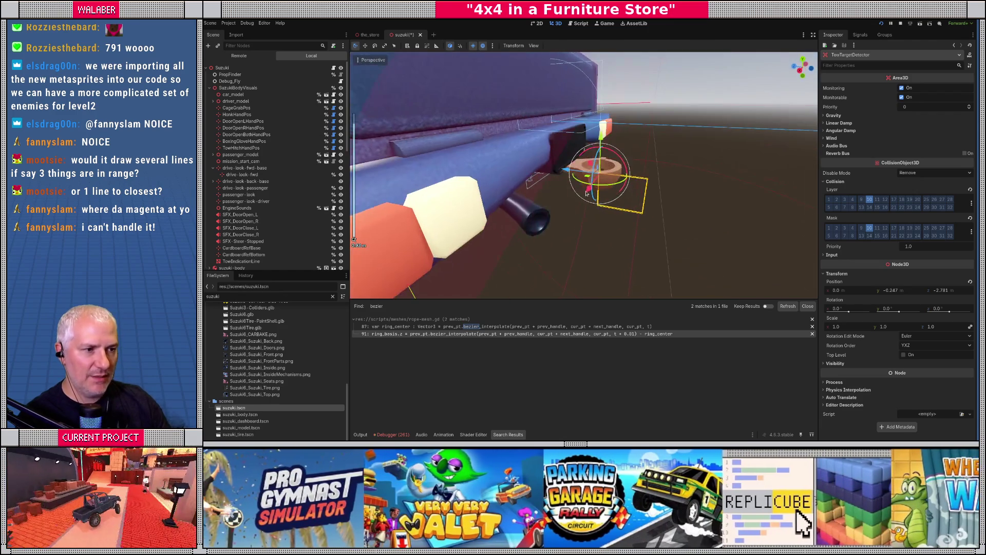
{"action": "key", "text": "ctrl+s"}
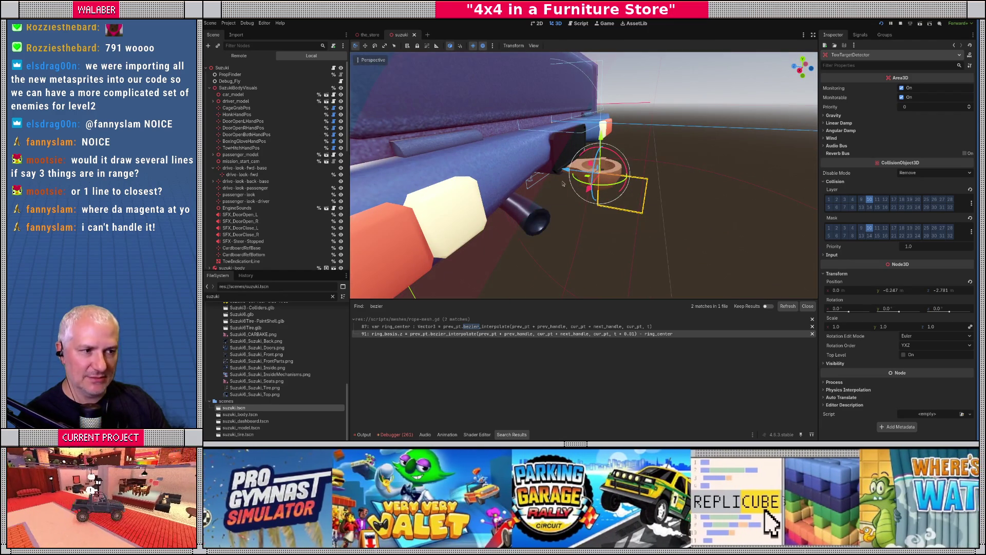
{"action": "left_click", "coordinate": [585, 26]}
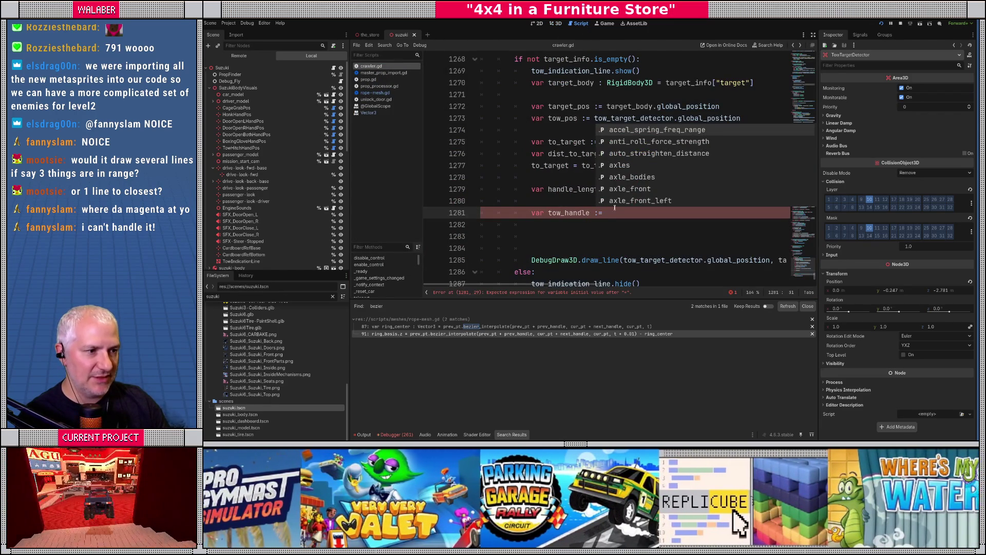
- Complete tow_handle as -tow_target_detector.global_basis.z * handle_length
{"action": "key", "text": "Escape"}
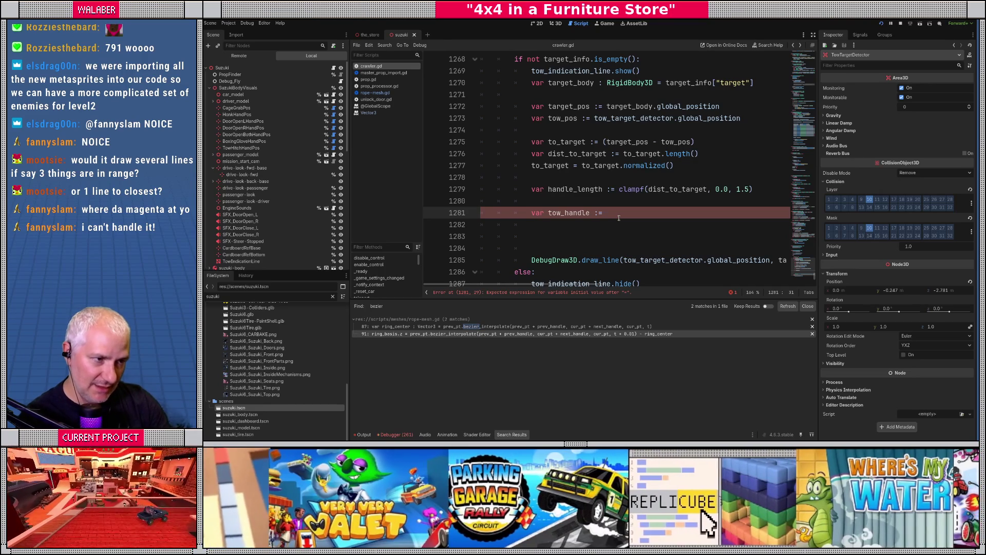
{"action": "type", "text": "tow_ta"}
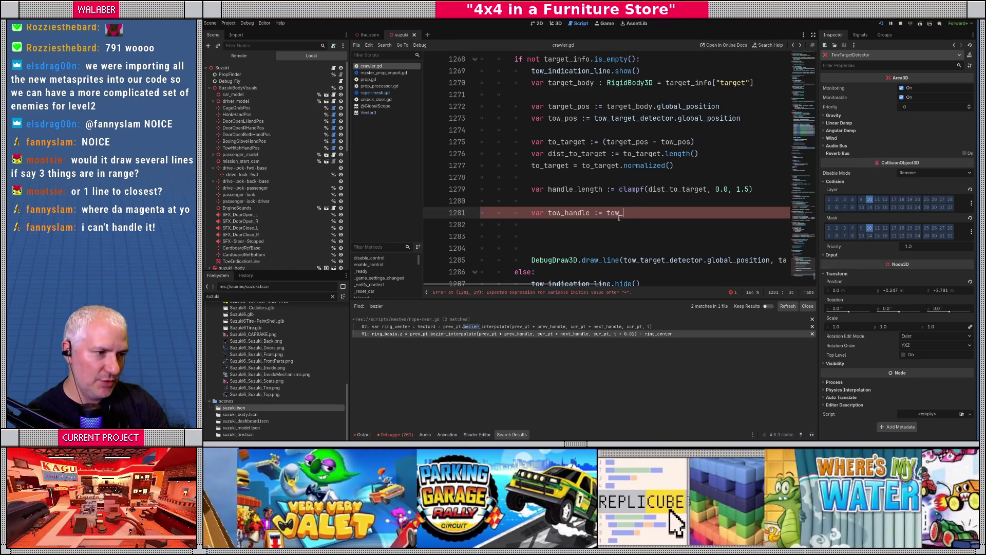
{"action": "key", "text": "Return"}
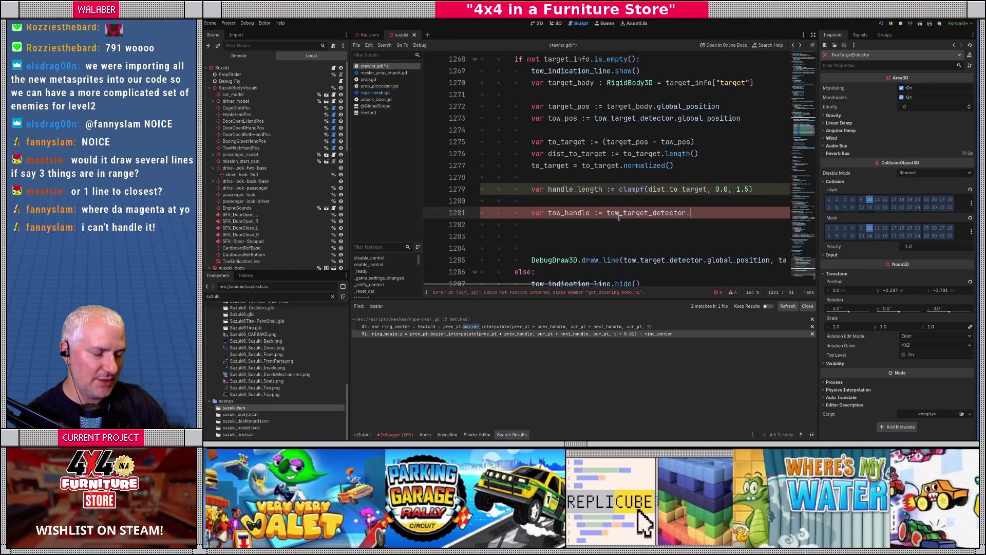
{"action": "type", "text": ".global_"}
{"action": "key", "text": "Return"}
{"action": "type", "text": ".z"}
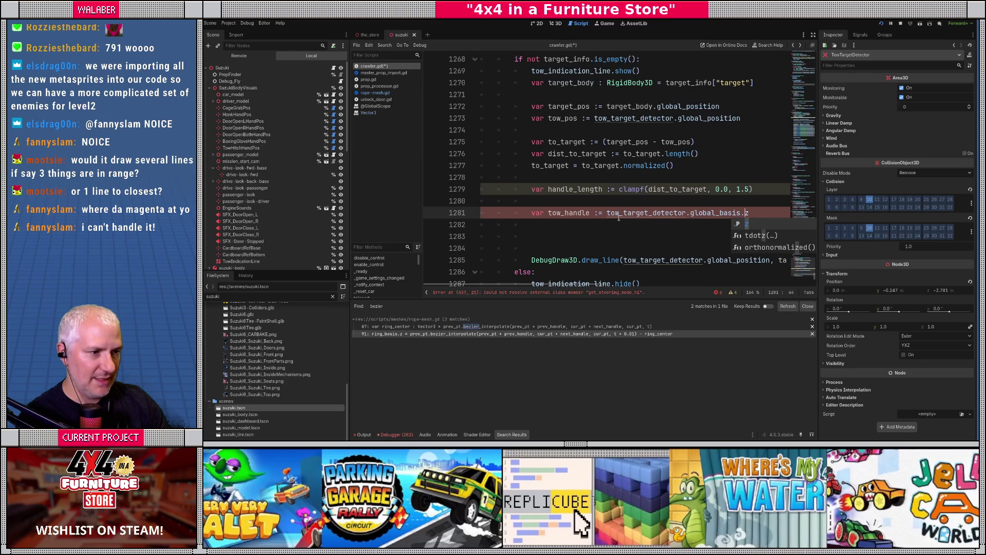
{"action": "left_click", "coordinate": [619, 215]}
{"action": "type", "text": "-"}
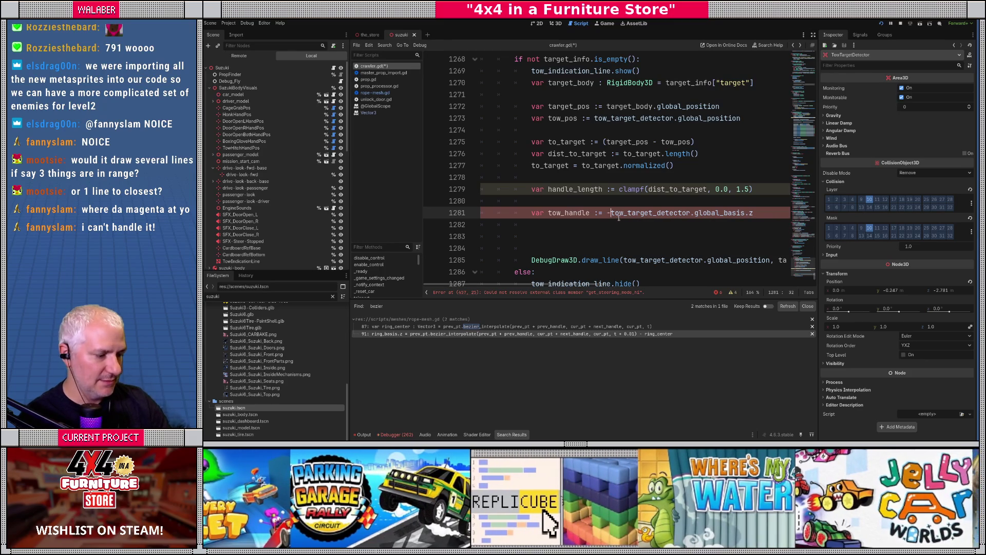
{"action": "type", "text": "* handle_le"}
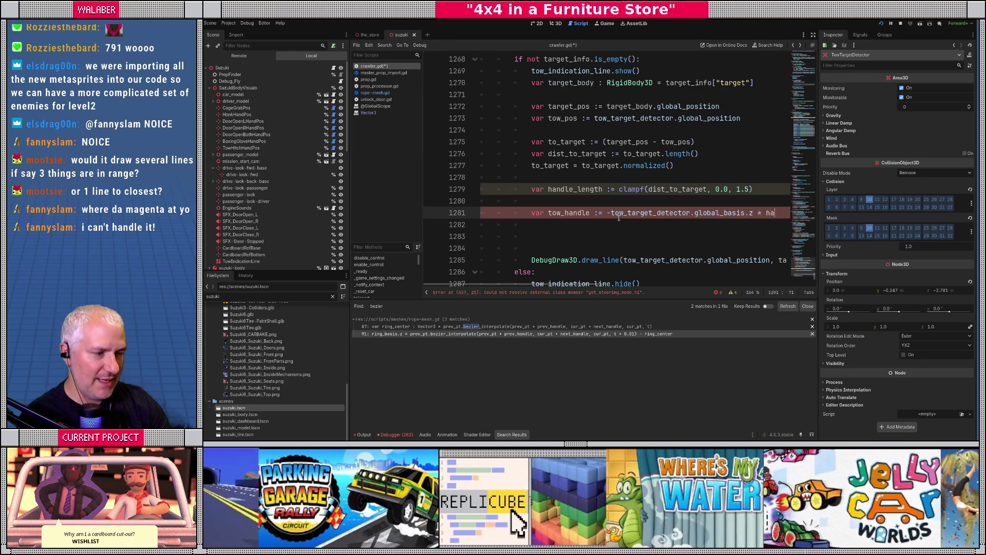
{"action": "key", "text": "Return"}
{"action": "key", "text": "Return"}
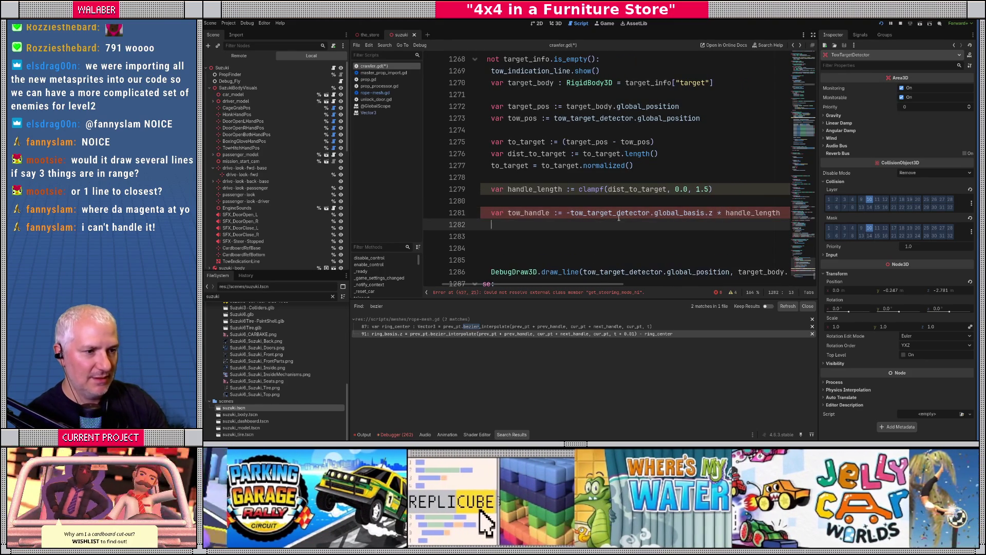
- Wrap the negated detector axis in parentheses and type tow_handle as Vector3
{"action": "left_click", "coordinate": [813, 35]}
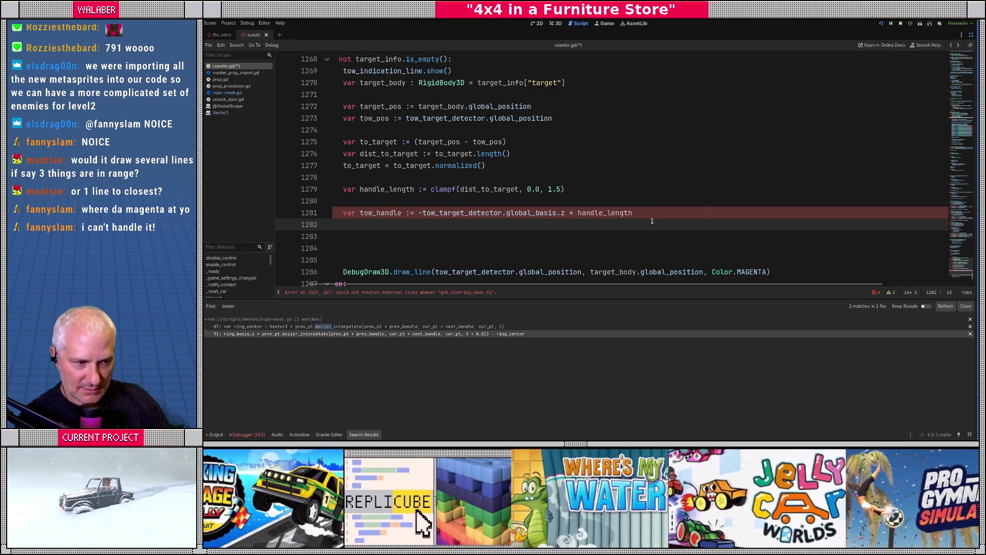
{"action": "left_click_drag", "start_coordinate": [481, 283], "coordinate": [449, 257]}
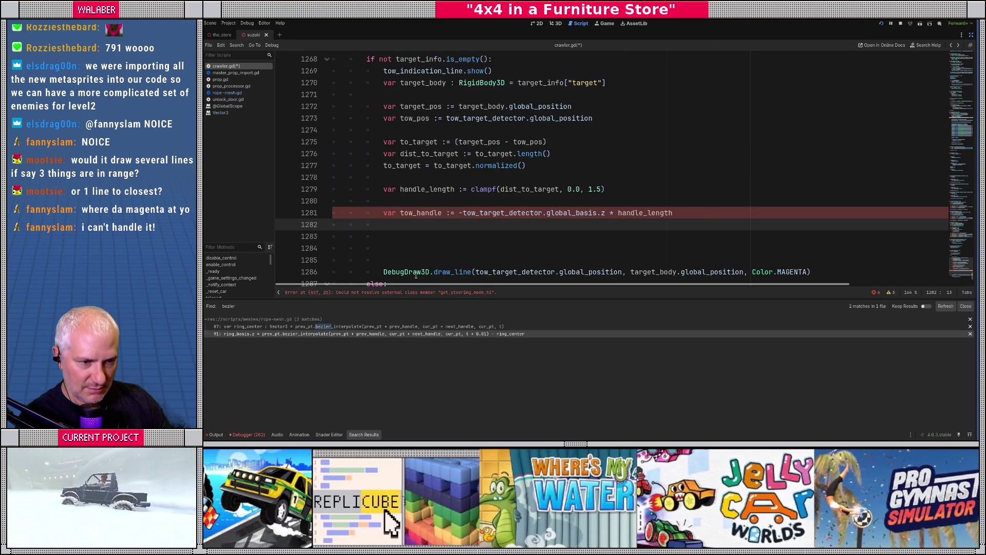
{"action": "left_click", "coordinate": [449, 212]}
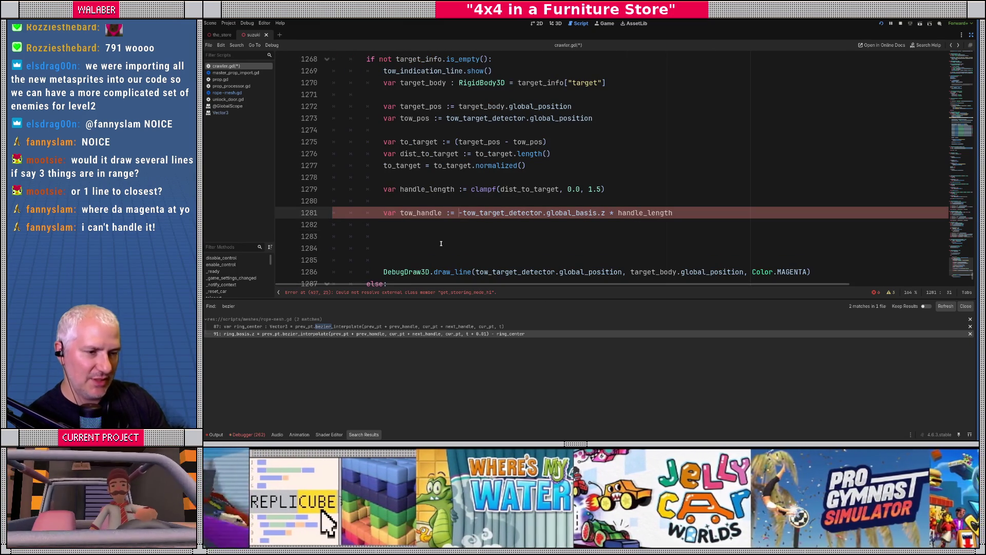
{"action": "type", "text": "("}
{"action": "key", "text": "Right"}
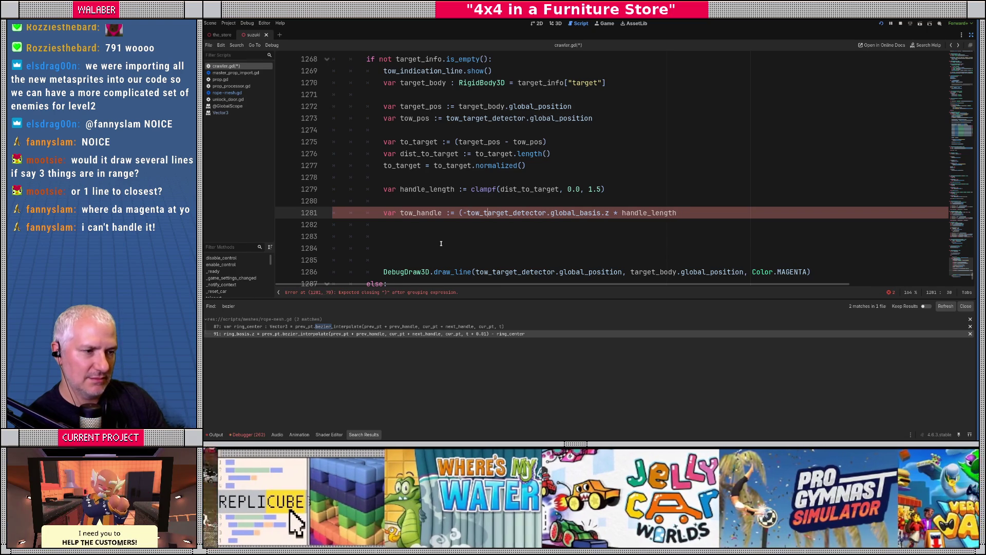
{"action": "type", "text": ")"}
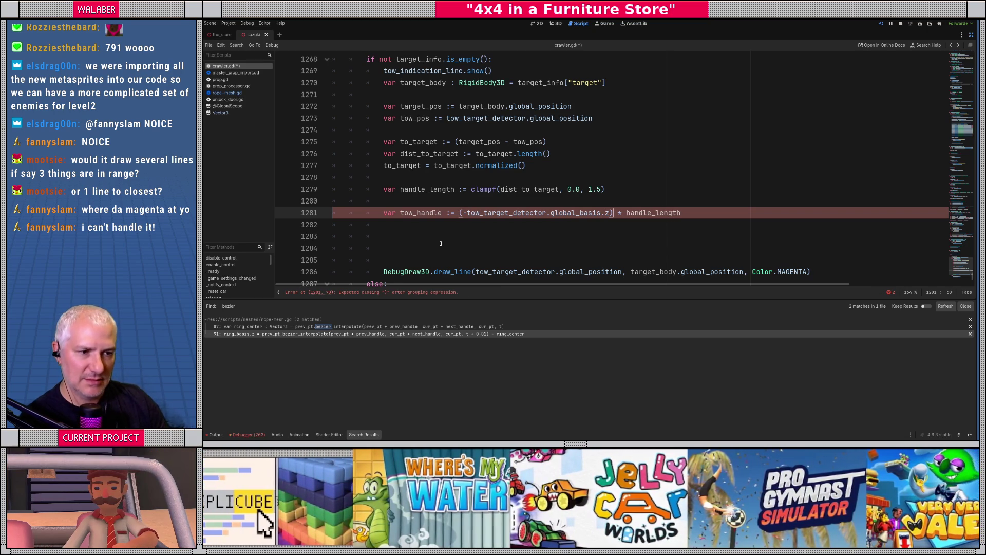
{"action": "left_click", "coordinate": [450, 214]}
{"action": "type", "text": "Vector3"}
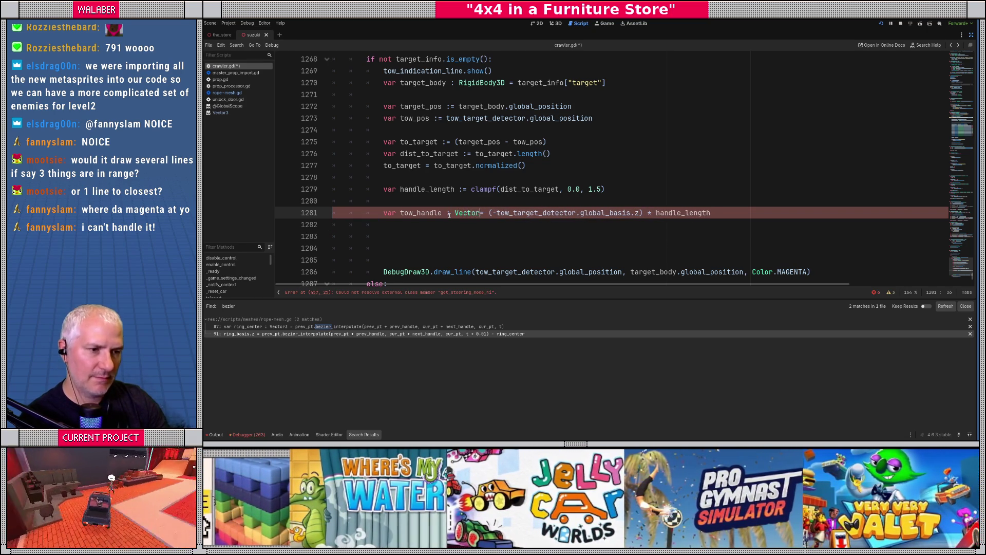
{"action": "key", "text": "Escape"}
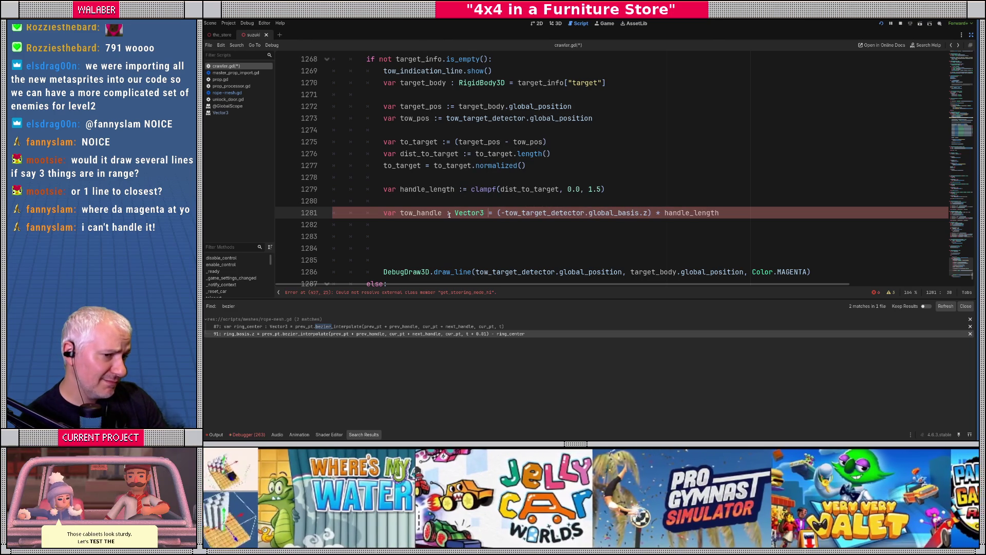
{"action": "key", "text": "Down"}
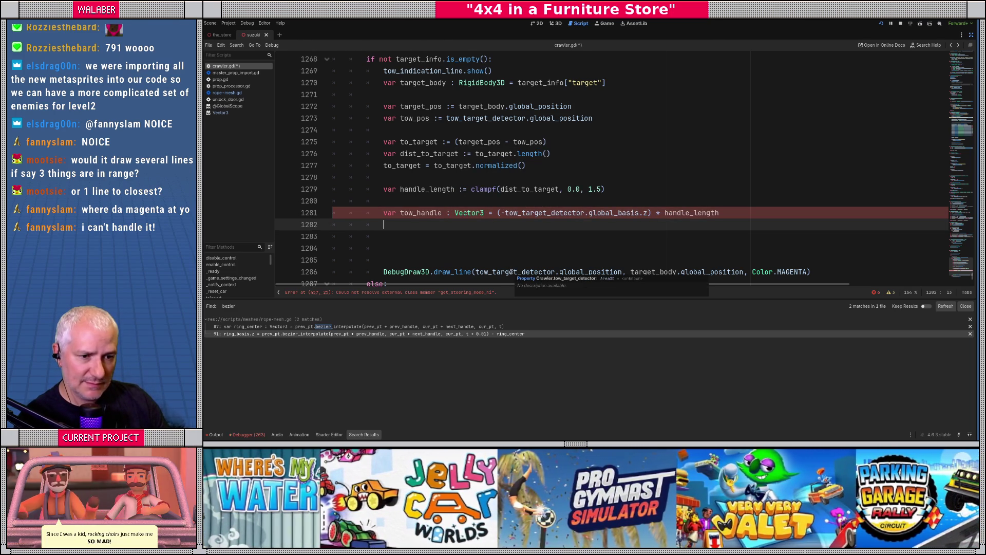
- Give handle_length on line 1279 an explicit float type
{"action": "double_click", "coordinate": [558, 214]}
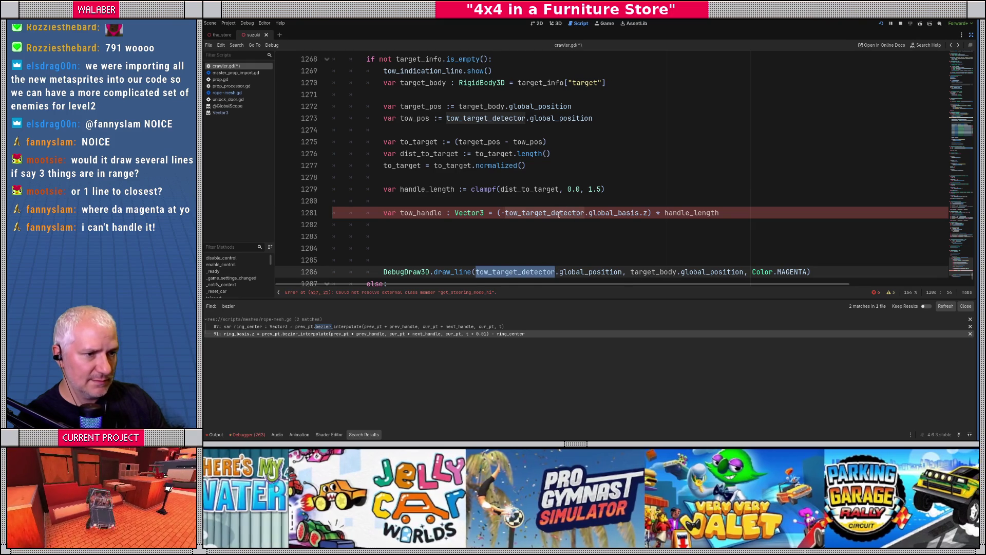
{"action": "key", "text": "Escape"}
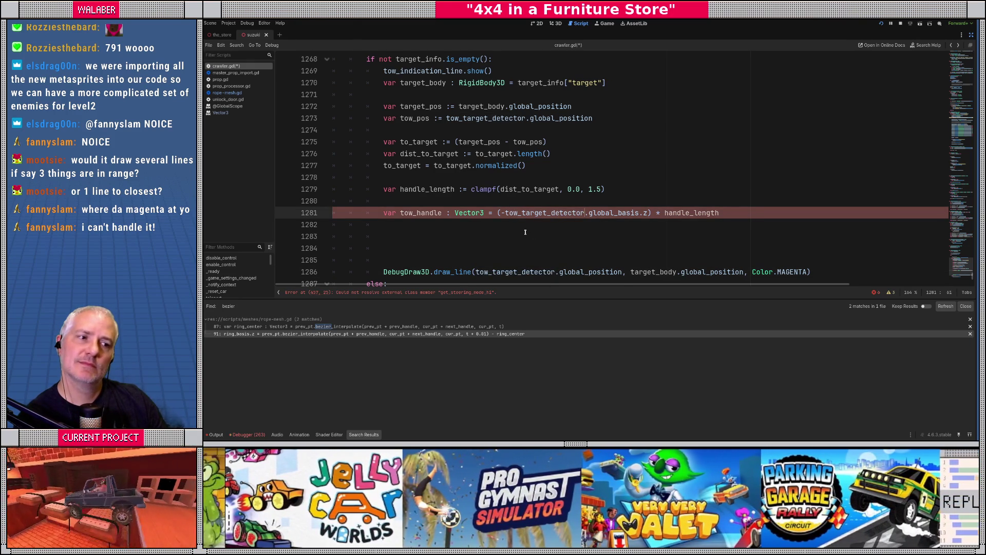
{"action": "left_click", "coordinate": [462, 189]}
{"action": "type", "text": "float"}
{"action": "key", "text": "Left"}
{"action": "key", "text": "Left"}
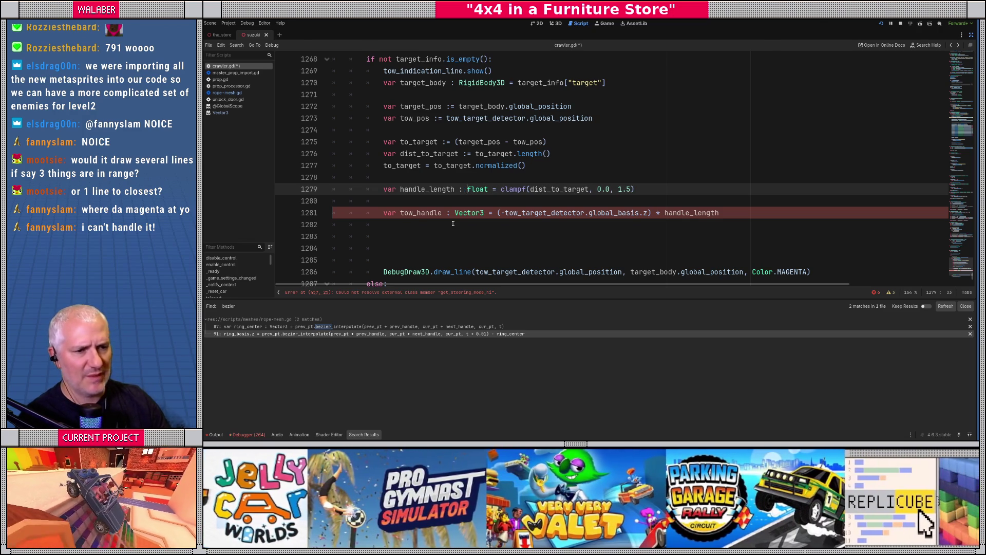
- Declare target_handle : Vector3 as (-to_target) * handle_length on line 1282
{"action": "left_click", "coordinate": [406, 225]}
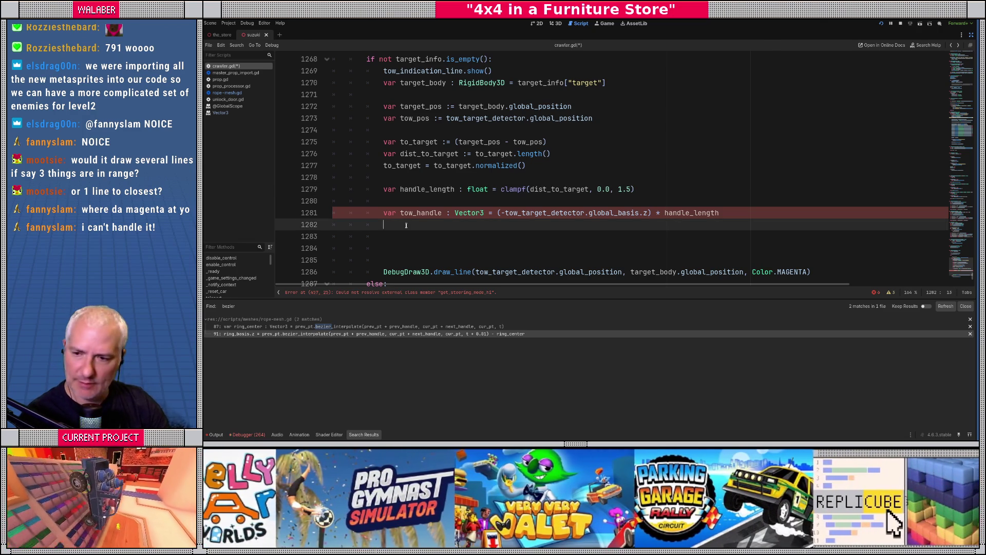
{"action": "type", "text": "var target_handle : "}
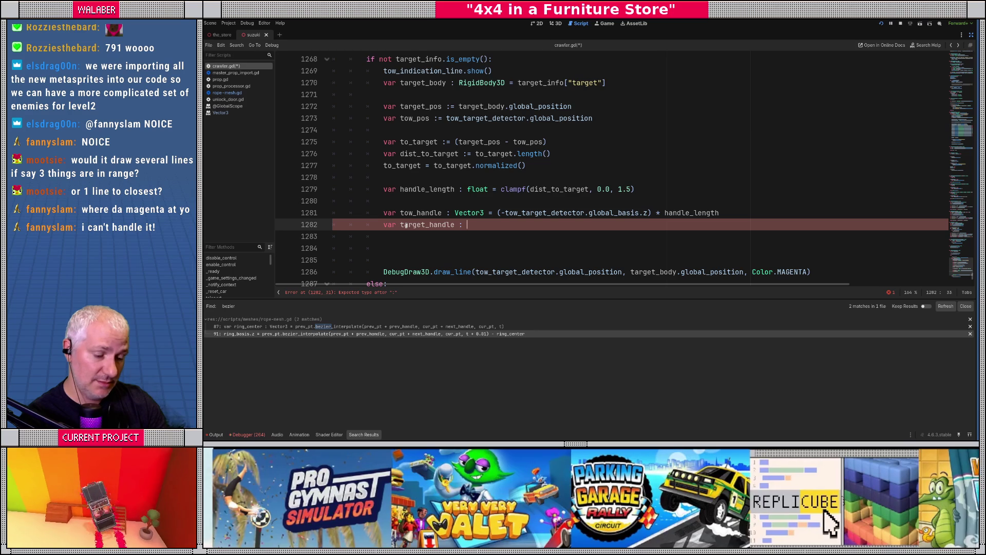
{"action": "type", "text": "Vector3 = "}
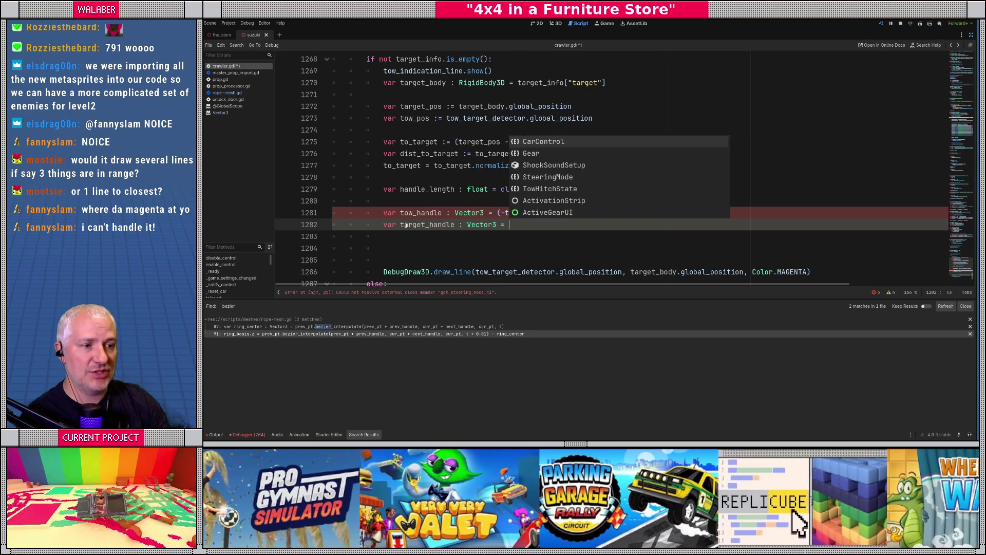
{"action": "type", "text": "(-to_t"}
{"action": "key", "text": "Return"}
{"action": "type", "text": "* handle_"}
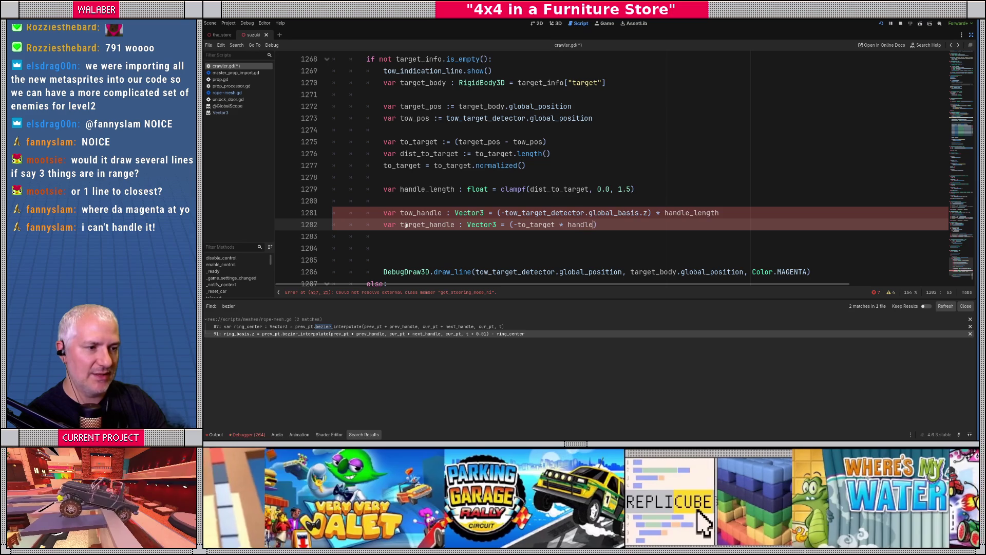
{"action": "key", "text": "Return"}
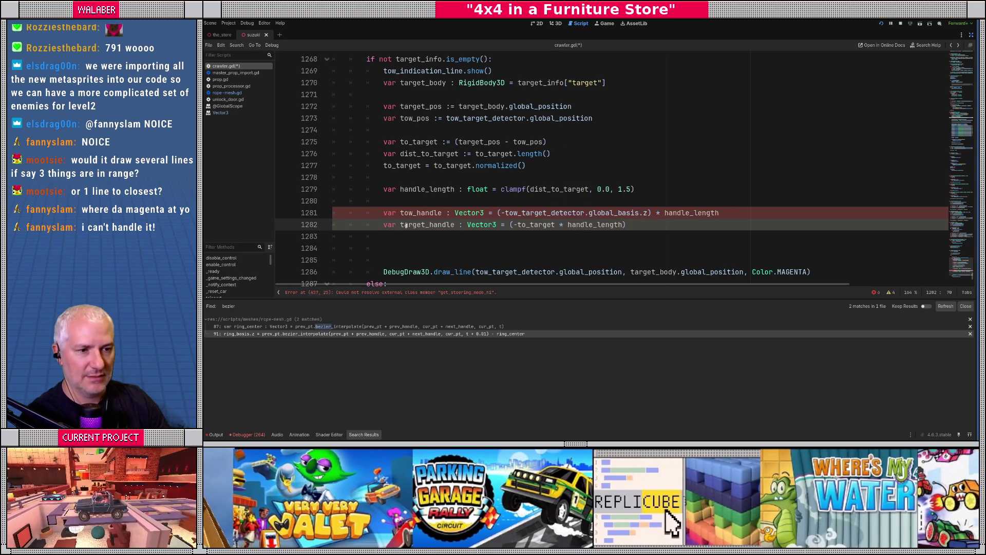
{"action": "key", "text": "Down"}
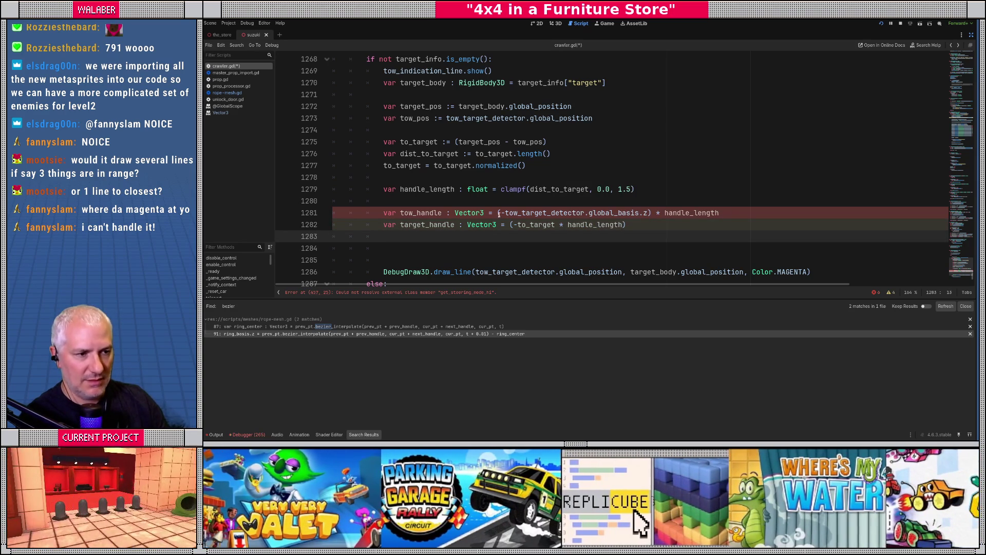
{"action": "mouse_move", "coordinate": [612, 212]}
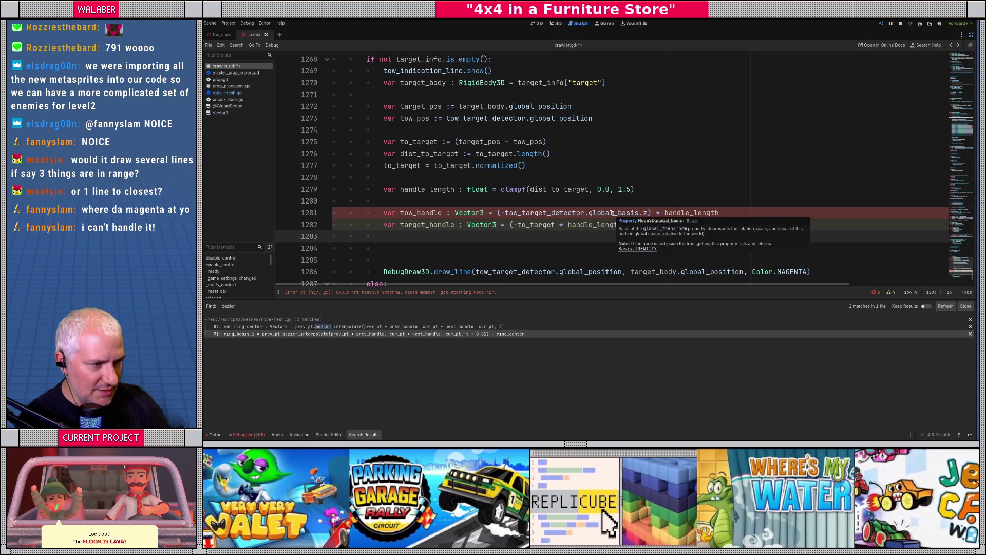
{"action": "mouse_move", "coordinate": [700, 212]}
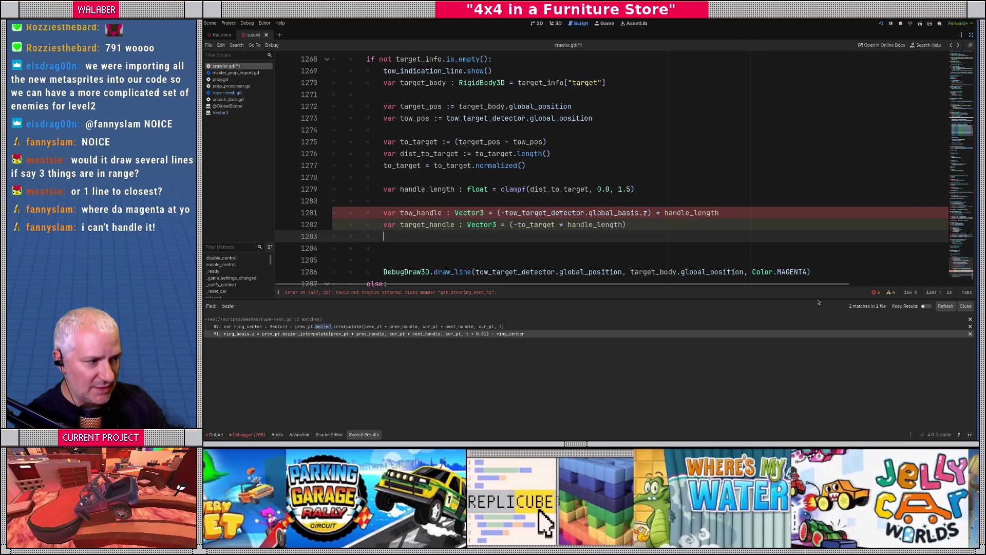
- Check the script error list and rework tow_handle's parentheses around global_basis.z
{"action": "left_click", "coordinate": [876, 292]}
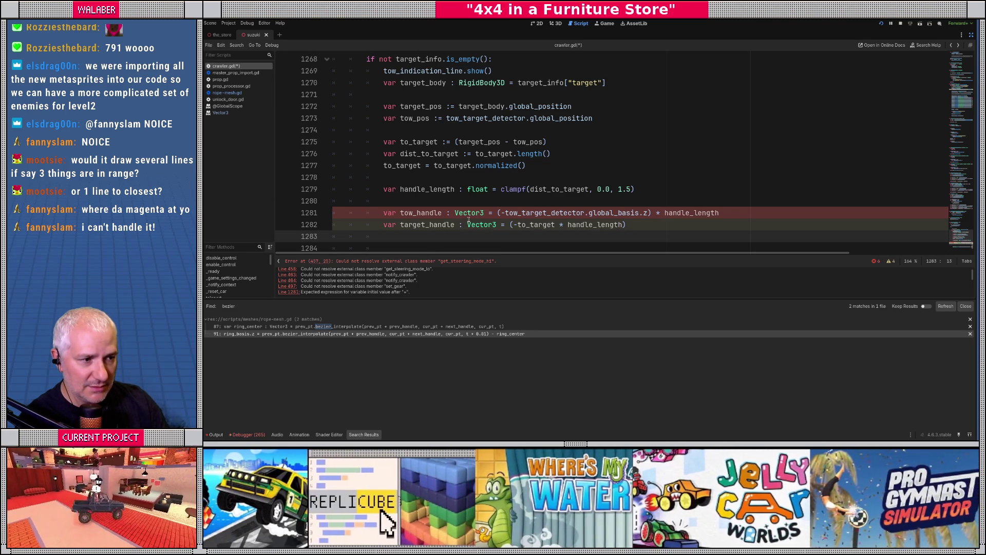
{"action": "left_click", "coordinate": [497, 212]}
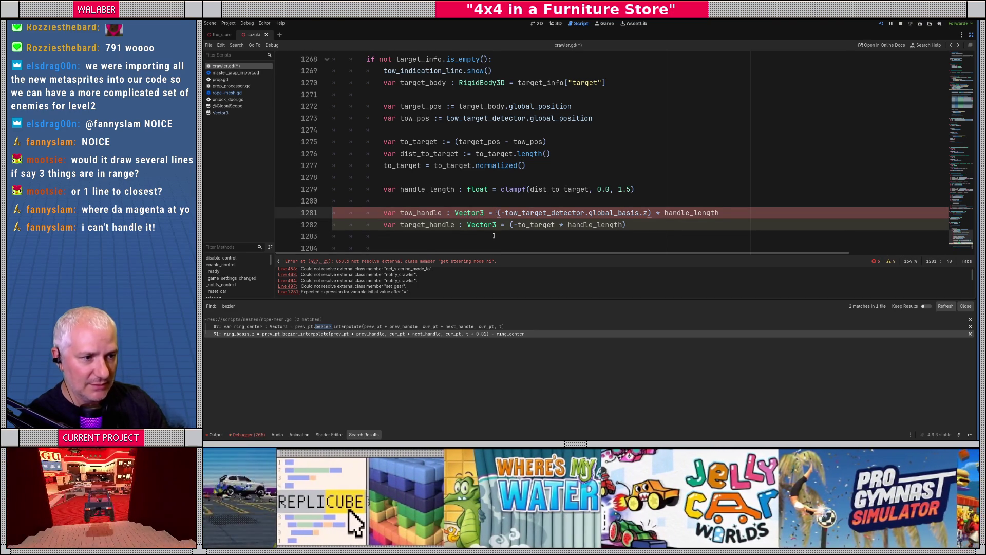
{"action": "key", "text": "Delete"}
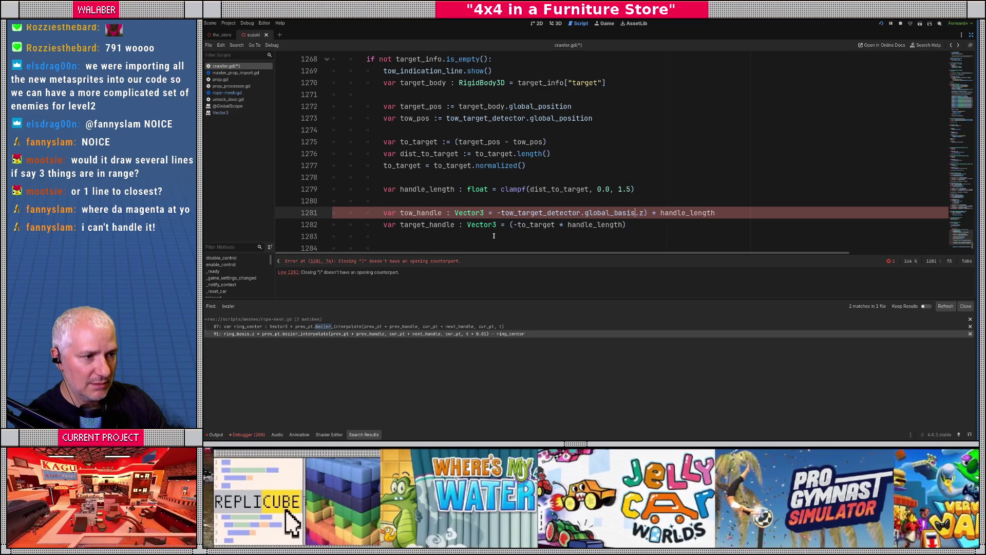
{"action": "key", "text": "BackSpace"}
{"action": "key", "text": "Delete"}
{"action": "key", "text": "Delete"}
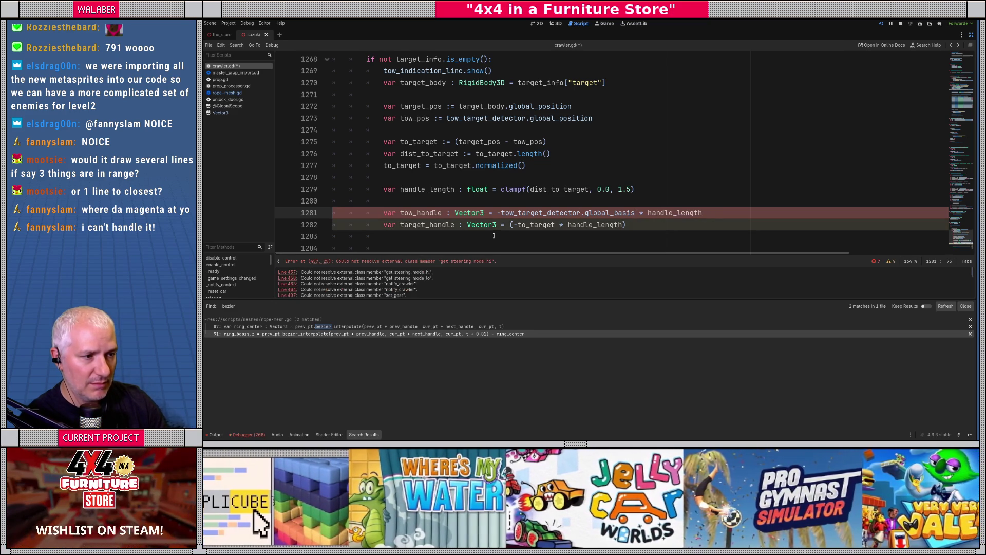
{"action": "type", "text": ".z"}
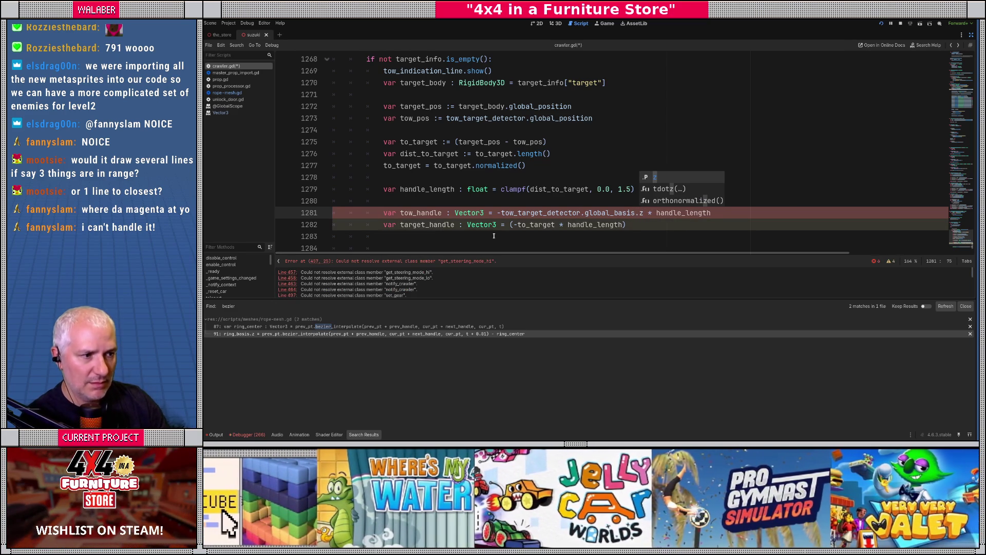
{"action": "key", "text": "Escape"}
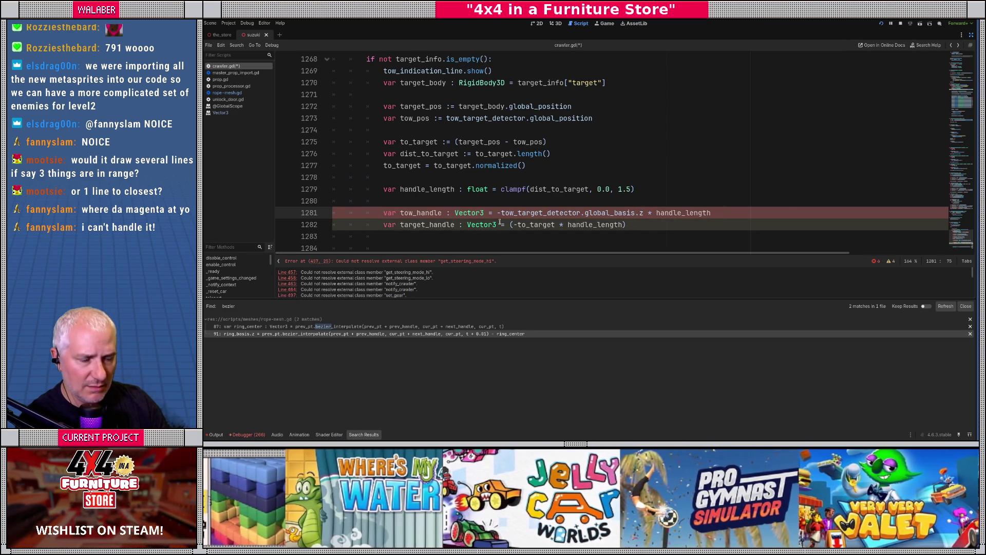
{"action": "key", "text": "BackSpace"}
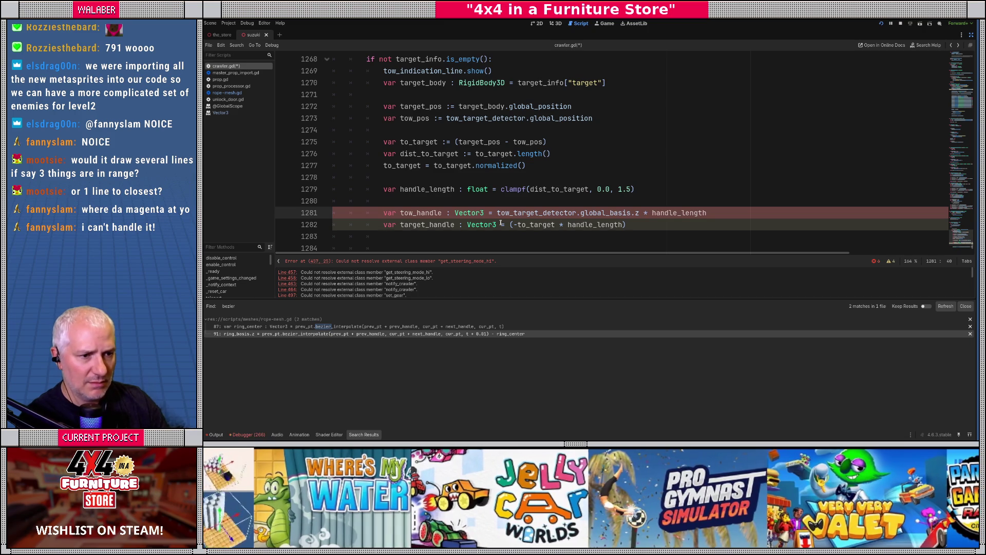
{"action": "type", "text": "-"}
{"action": "scroll", "coordinate": [423, 177], "scroll_direction": "up", "scroll_amount": 1}
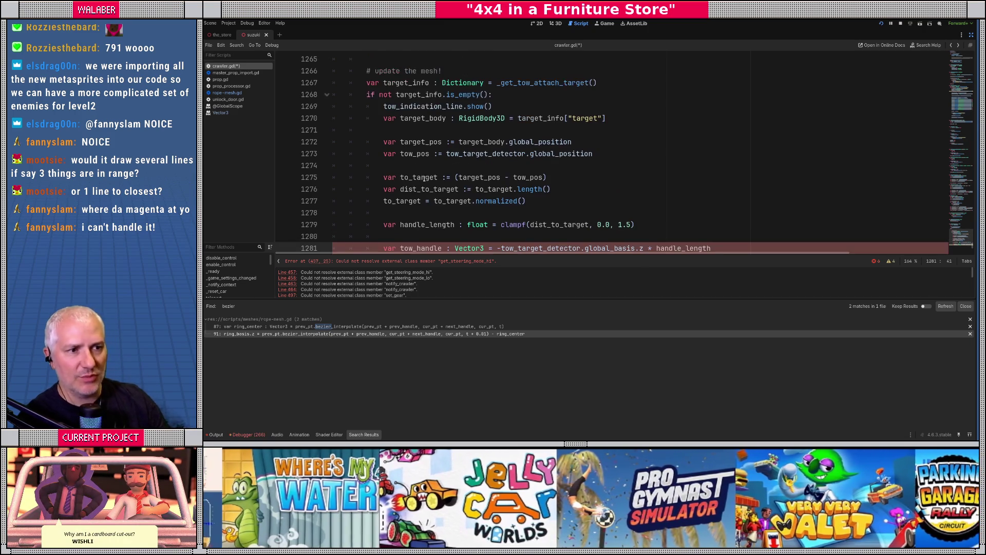
{"action": "scroll", "coordinate": [406, 168], "scroll_direction": "down", "scroll_amount": 1}
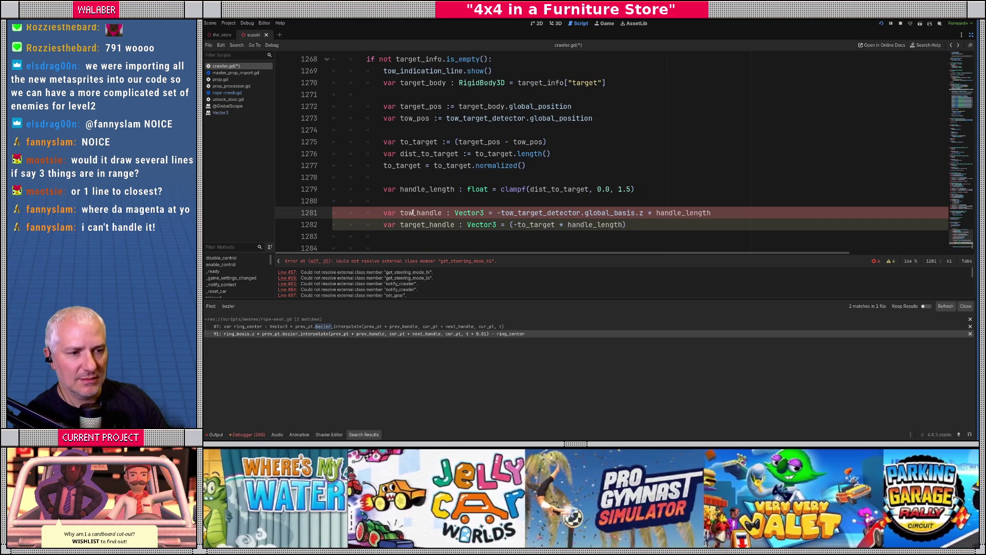
- Try commenting out the tow_handle line, then restore it
{"action": "double_click", "coordinate": [418, 214]}
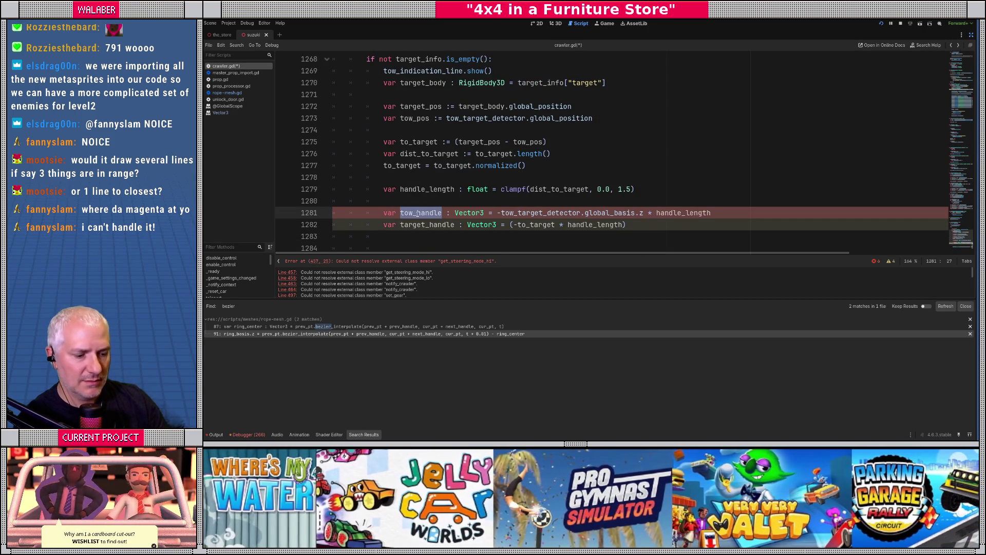
{"action": "key", "text": "Return"}
{"action": "key", "text": "ctrl+z"}
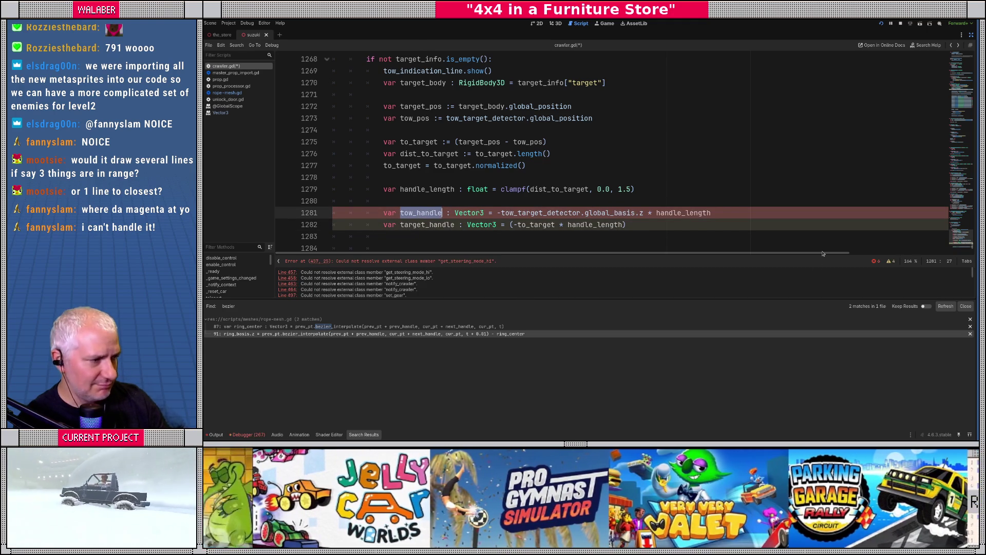
{"action": "left_click", "coordinate": [441, 199]}
{"action": "left_click", "coordinate": [384, 213]}
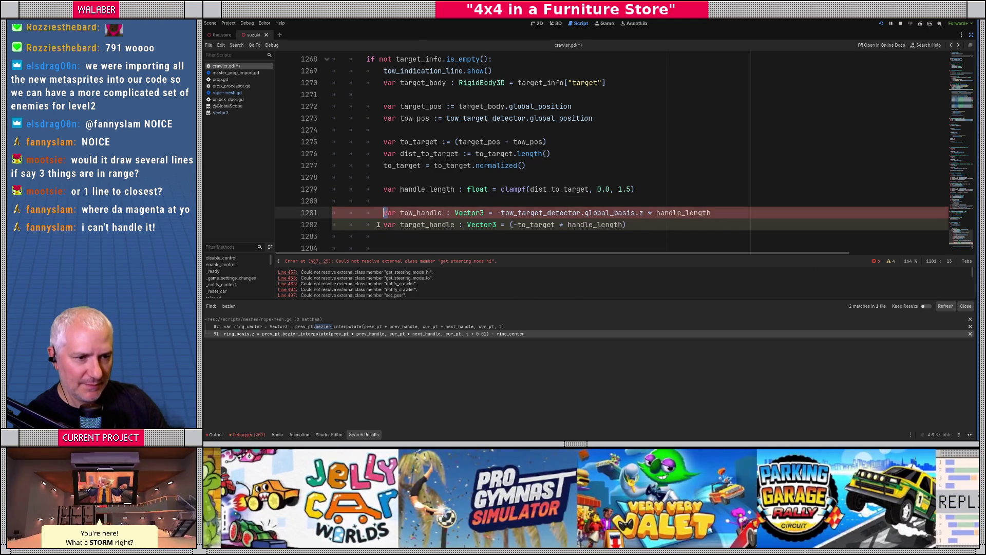
{"action": "type", "text": "#"}
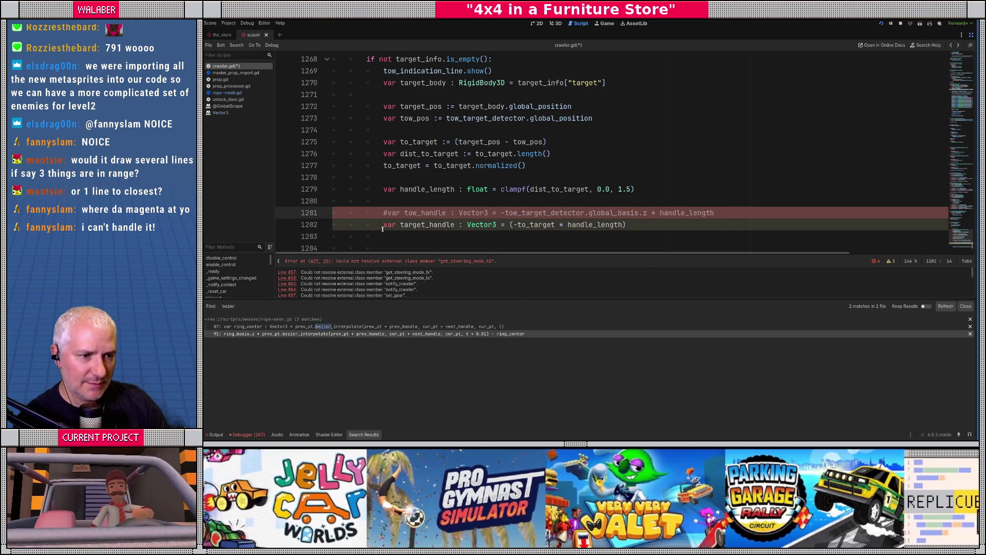
{"action": "key", "text": "BackSpace"}
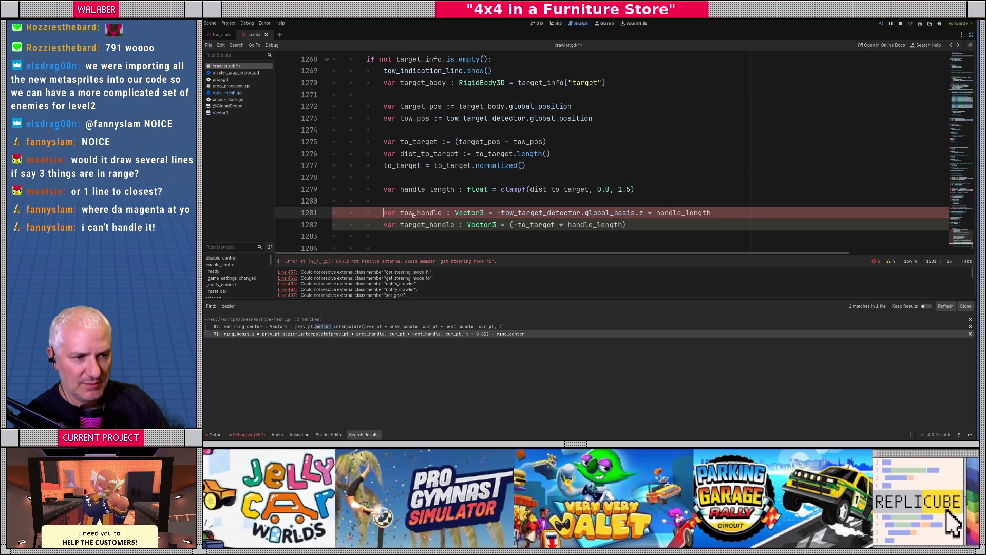
- Replace tow_handle's value with Vector3.ZERO
{"action": "double_click", "coordinate": [413, 215]}
{"action": "type", "text": "tow_han"}
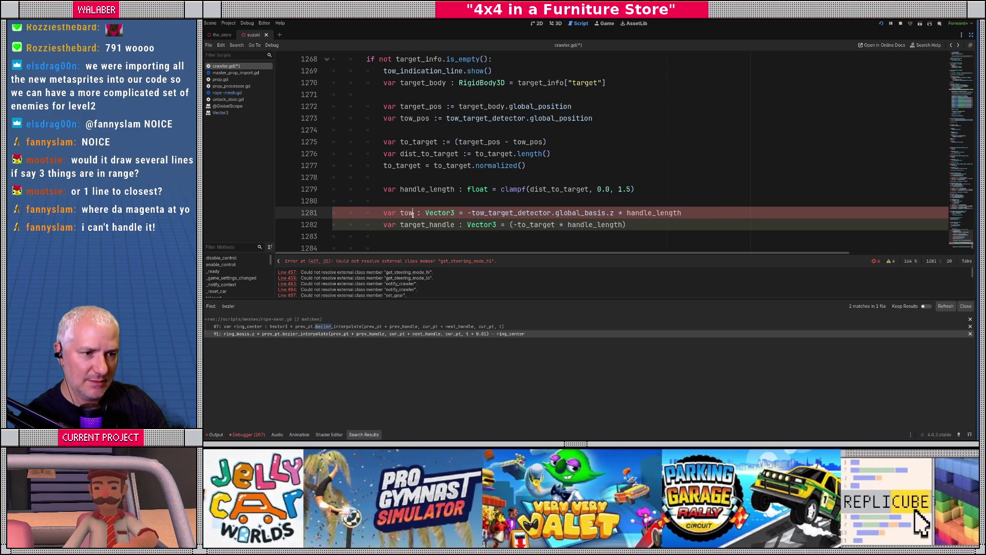
{"action": "type", "text": "dle"}
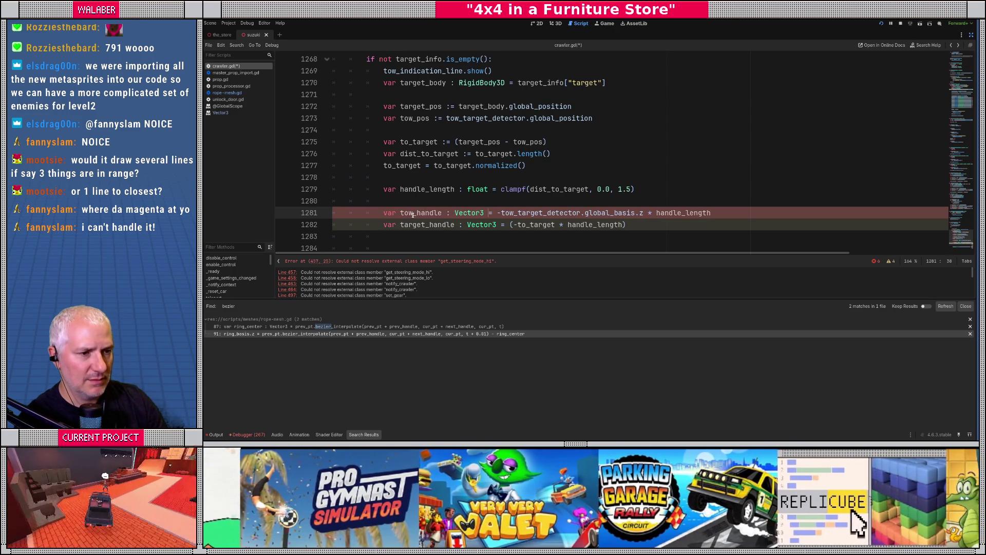
{"action": "key", "text": "shift+End"}
{"action": "type", "text": "Vector3.ze"}
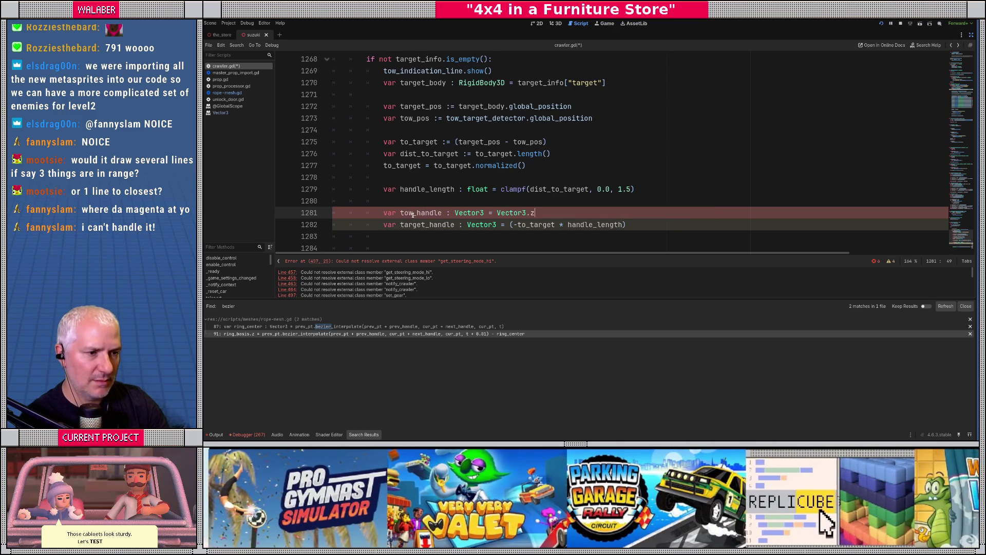
{"action": "key", "text": "Return"}
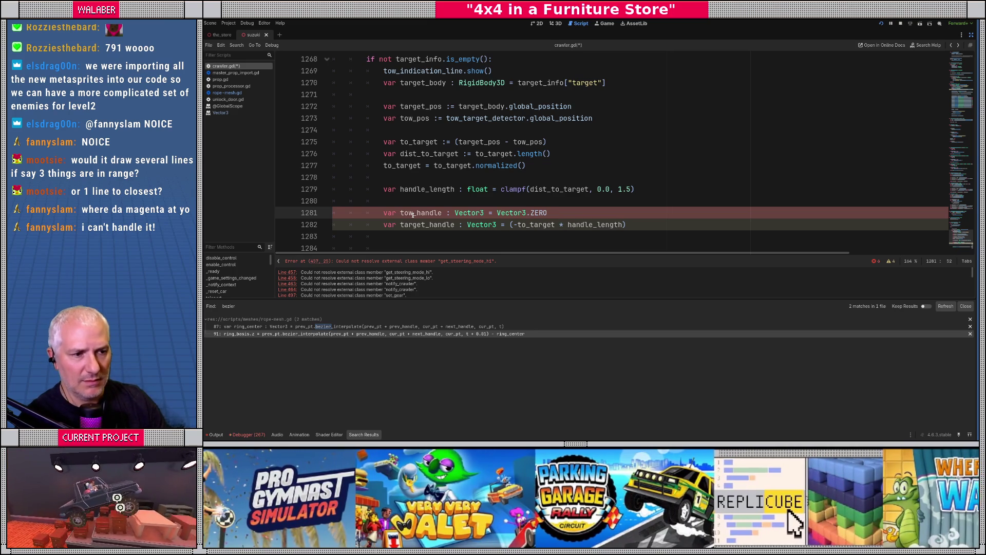
{"action": "left_click", "coordinate": [443, 189]}
{"action": "scroll", "coordinate": [441, 197], "scroll_direction": "down", "scroll_amount": 2}
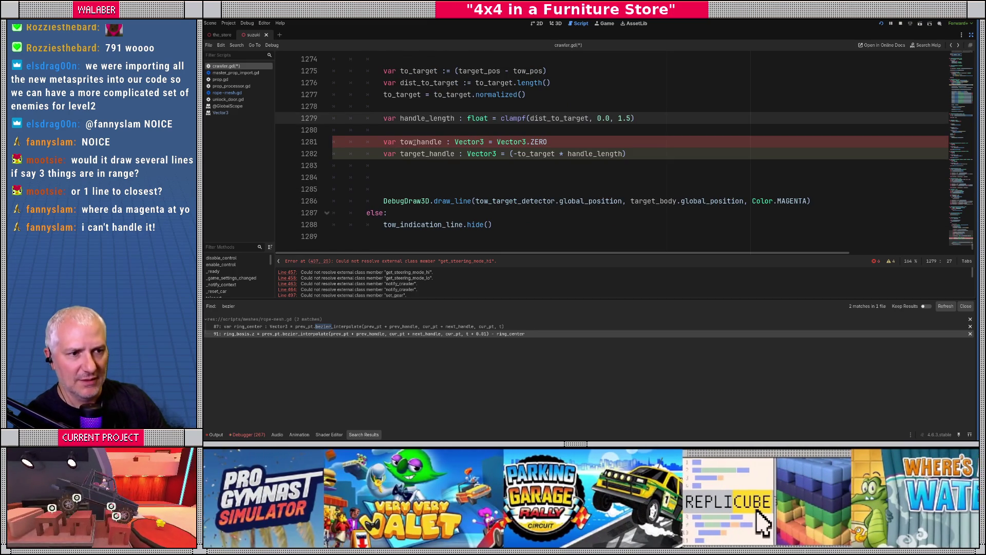
- Search the script for tow_handle, enlarge the code area, and save
{"action": "double_click", "coordinate": [414, 143]}
{"action": "key", "text": "ctrl+f"}
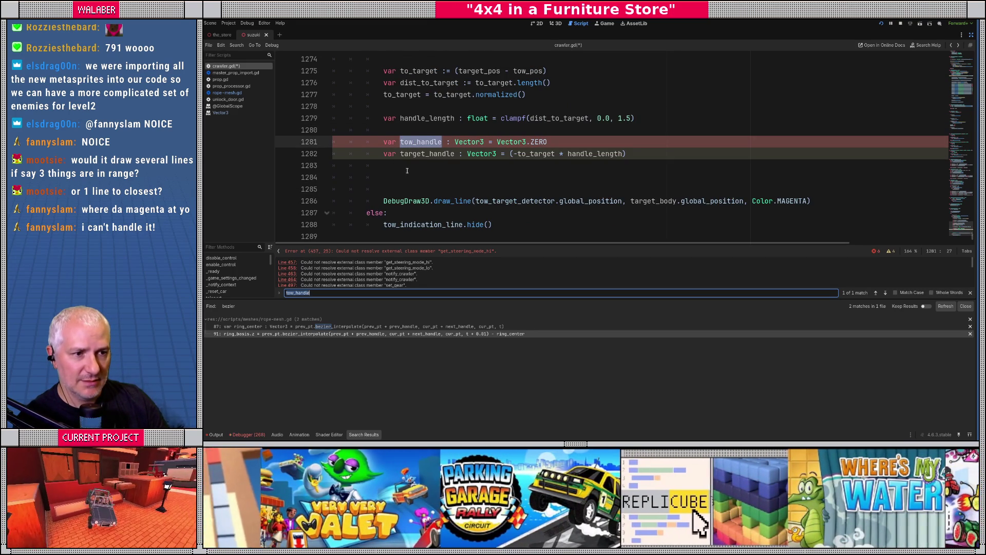
{"action": "left_click", "coordinate": [406, 170]}
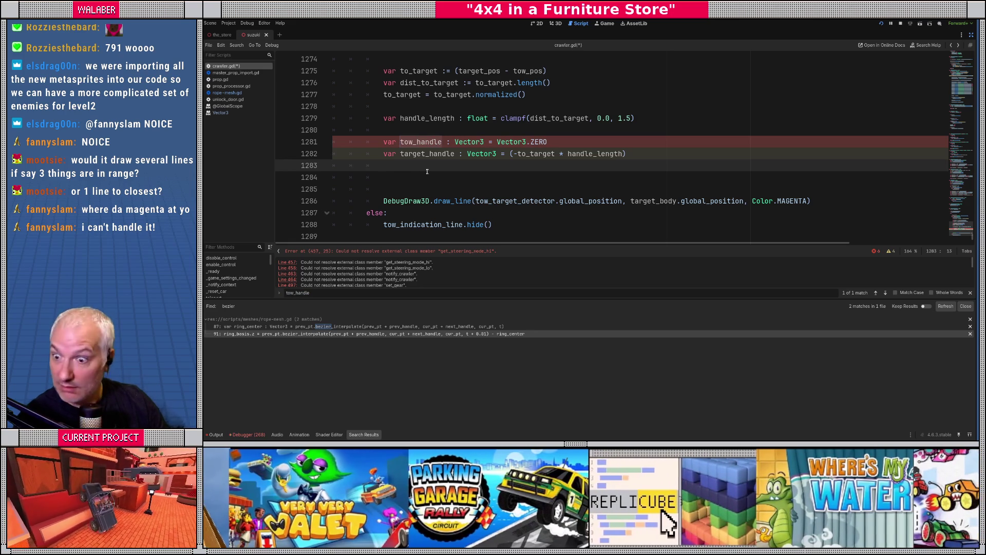
{"action": "scroll", "coordinate": [466, 165], "scroll_direction": "up", "scroll_amount": 1}
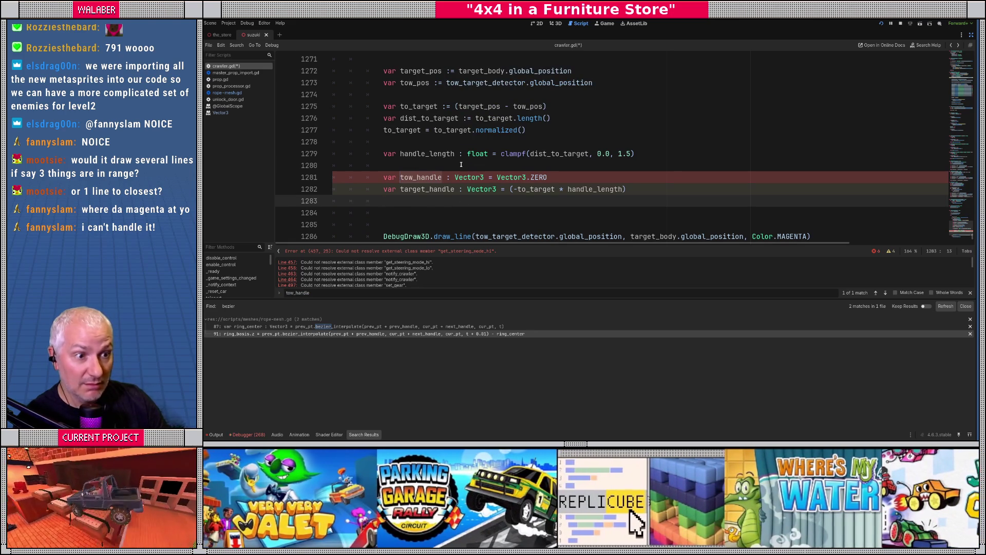
{"action": "left_click", "coordinate": [466, 166]}
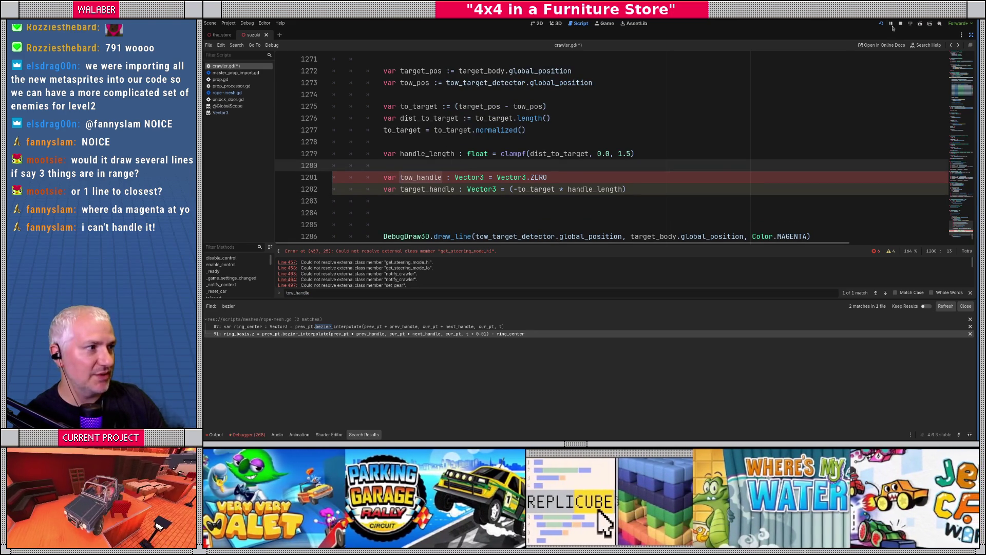
{"action": "key", "text": "Down"}
{"action": "key", "text": "Down"}
{"action": "key", "text": "Down"}
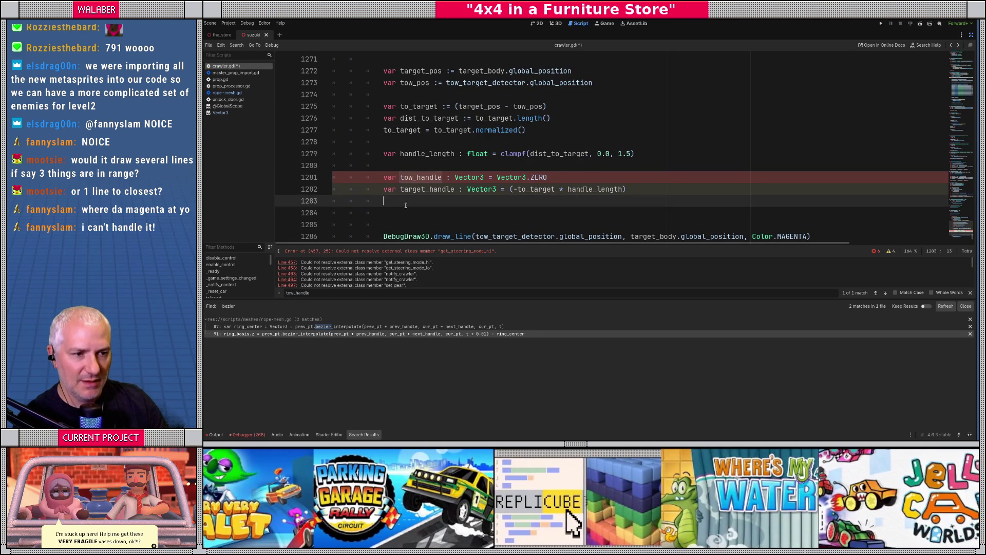
{"action": "left_click_drag", "start_coordinate": [497, 299], "coordinate": [526, 376]}
{"action": "left_click", "coordinate": [413, 207]}
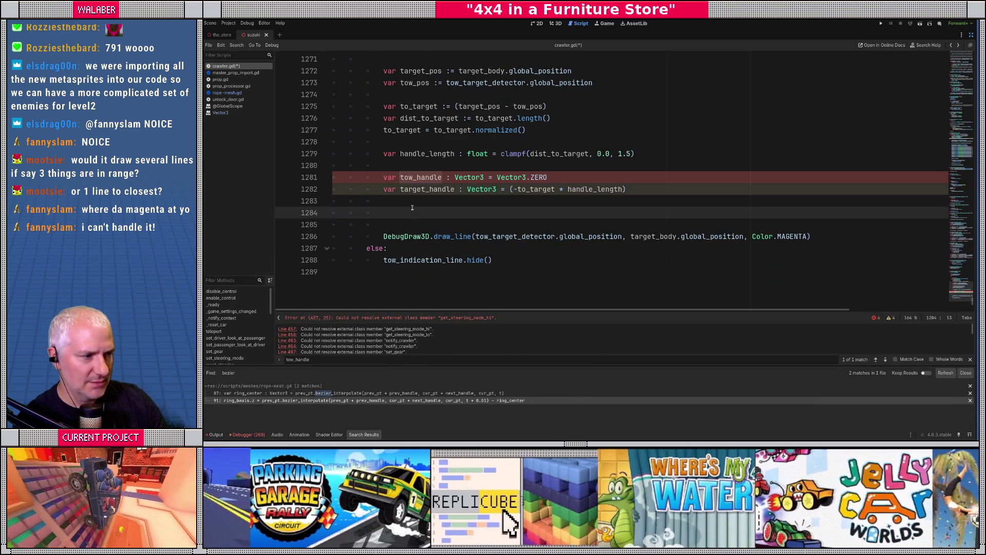
{"action": "left_click", "coordinate": [403, 162]}
{"action": "key", "text": "ctrl+s"}
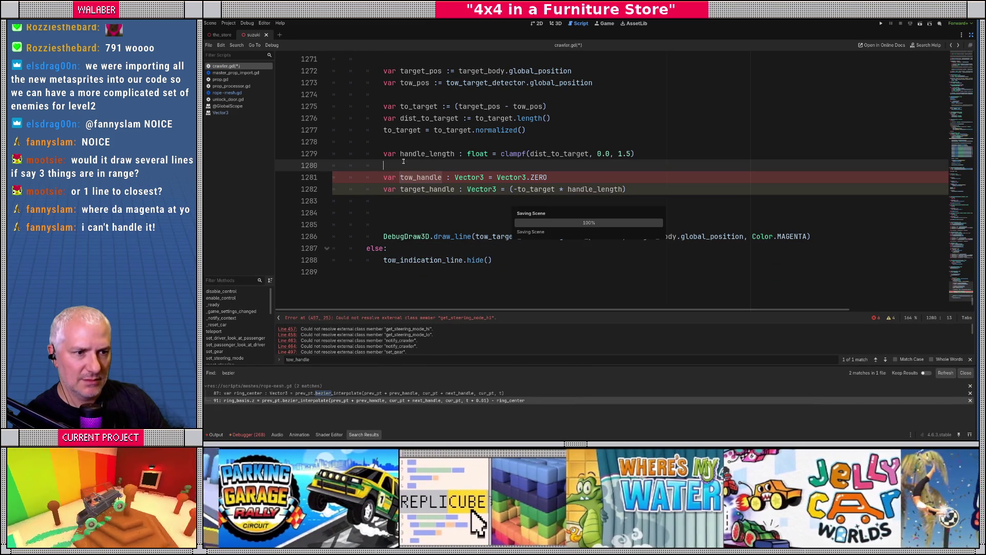
- Rewrite line 1281 as 'var tow_handle : Vector3 = Vector3.ZERO'
{"action": "left_click_drag", "start_coordinate": [383, 177], "coordinate": [599, 177]}
{"action": "key", "text": "BackSpace"}
{"action": "type", "text": "v"}
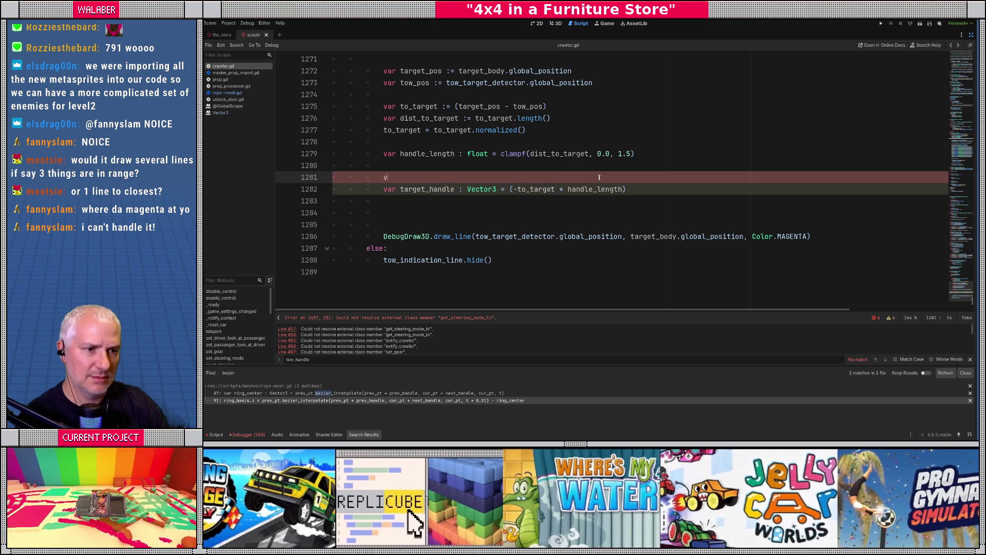
{"action": "key", "text": "Escape"}
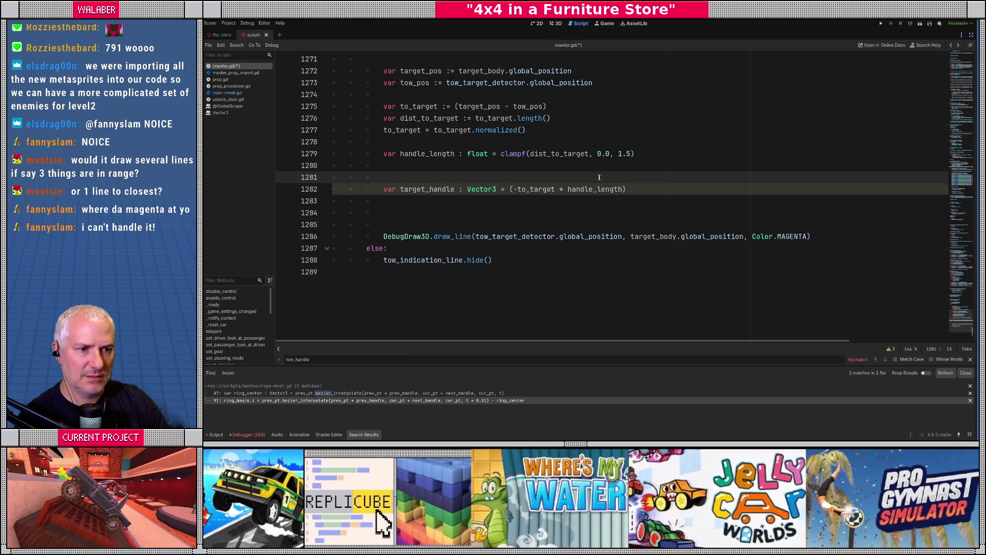
{"action": "type", "text": "var tow_handle"}
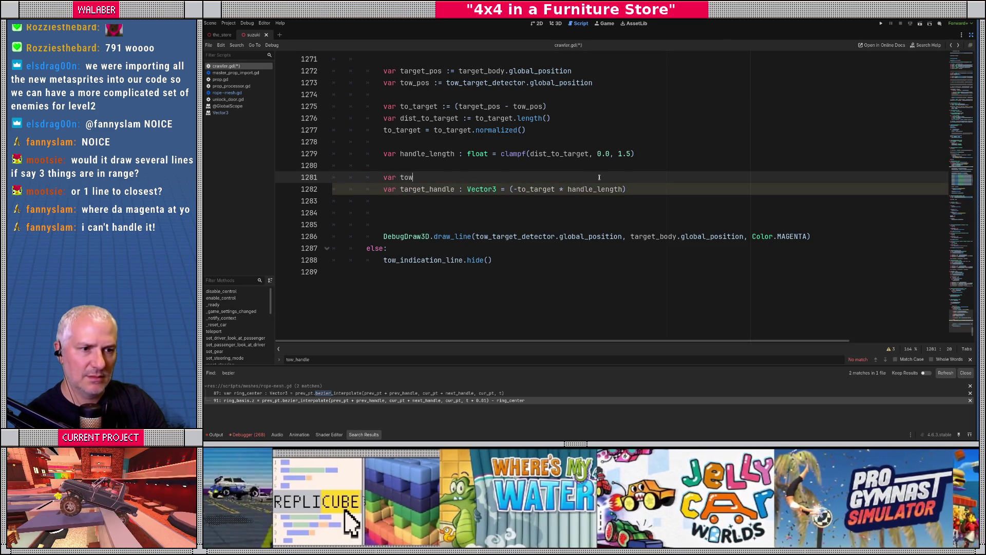
{"action": "type", "text": " :"}
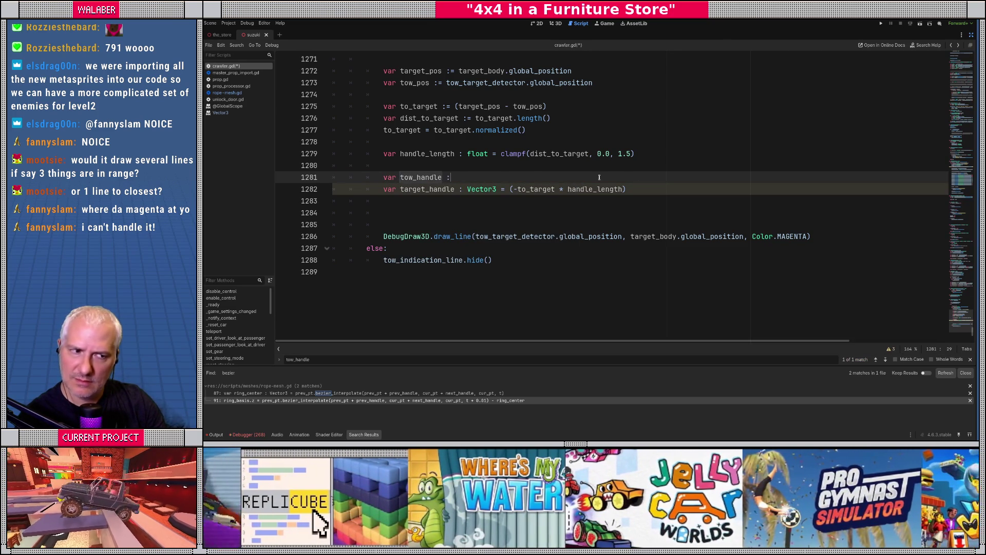
{"action": "type", "text": " Vector3"}
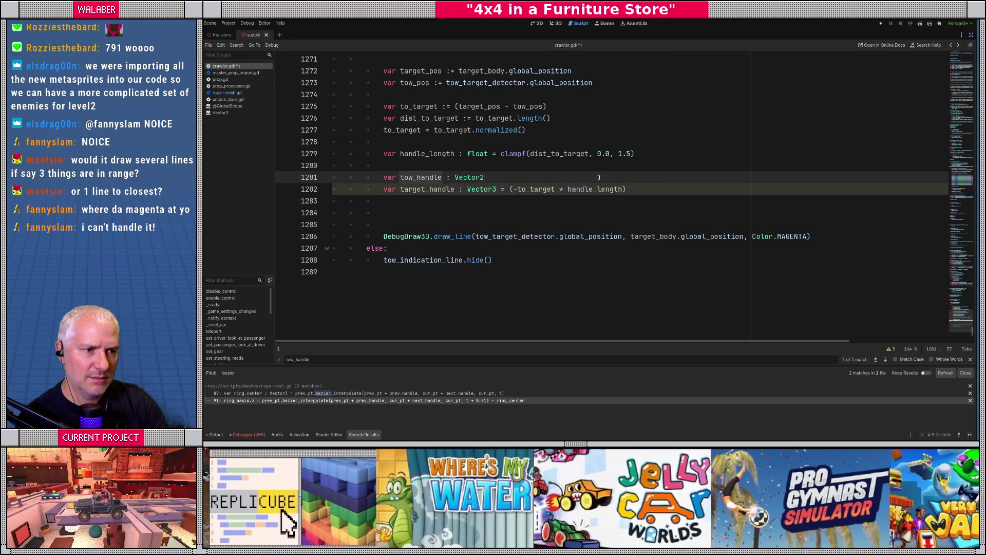
{"action": "type", "text": " = Vecto"}
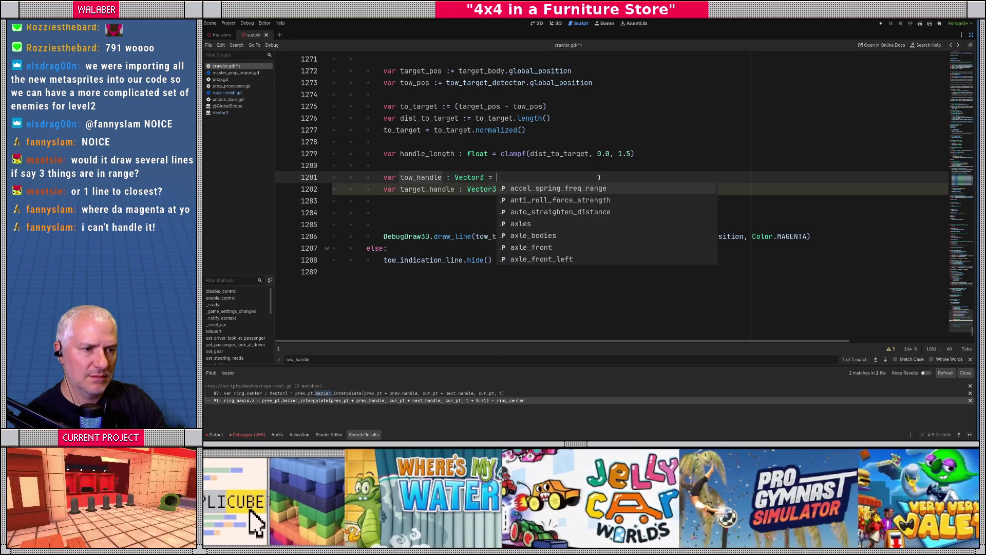
{"action": "type", "text": "r3.ZERO"}
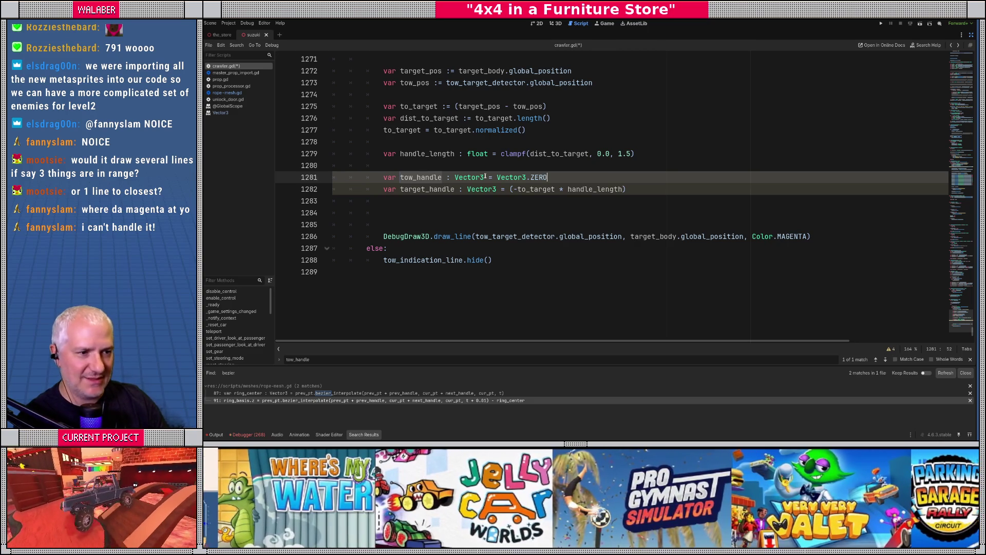
- Replace Vector3.ZERO with (-tow_target_detector.global_basis.z) * handle_length
{"action": "left_click_drag", "start_coordinate": [496, 177], "coordinate": [567, 178]}
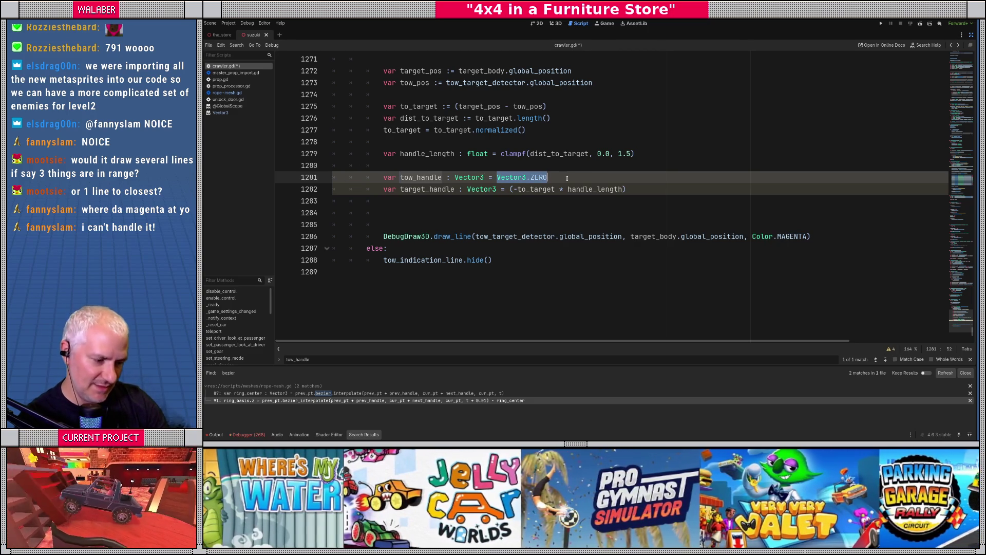
{"action": "type", "text": "("}
{"action": "key", "text": "BackSpace"}
{"action": "key", "text": "BackSpace"}
{"action": "key", "text": "BackSpace"}
{"action": "key", "text": "BackSpace"}
{"action": "key", "text": "BackSpace"}
{"action": "key", "text": "BackSpace"}
{"action": "type", "text": "-tow_t"}
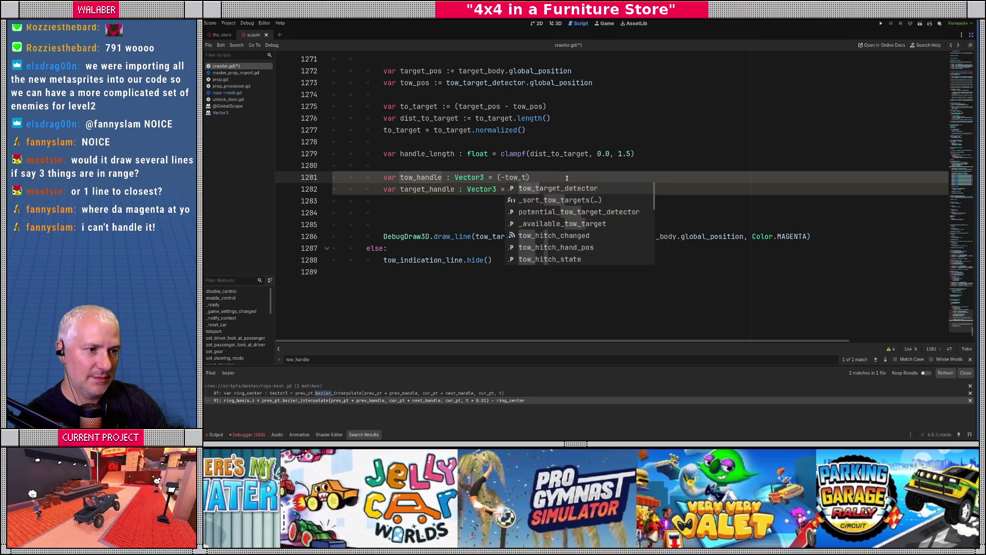
{"action": "key", "text": "Return"}
{"action": "type", "text": ".global_b"}
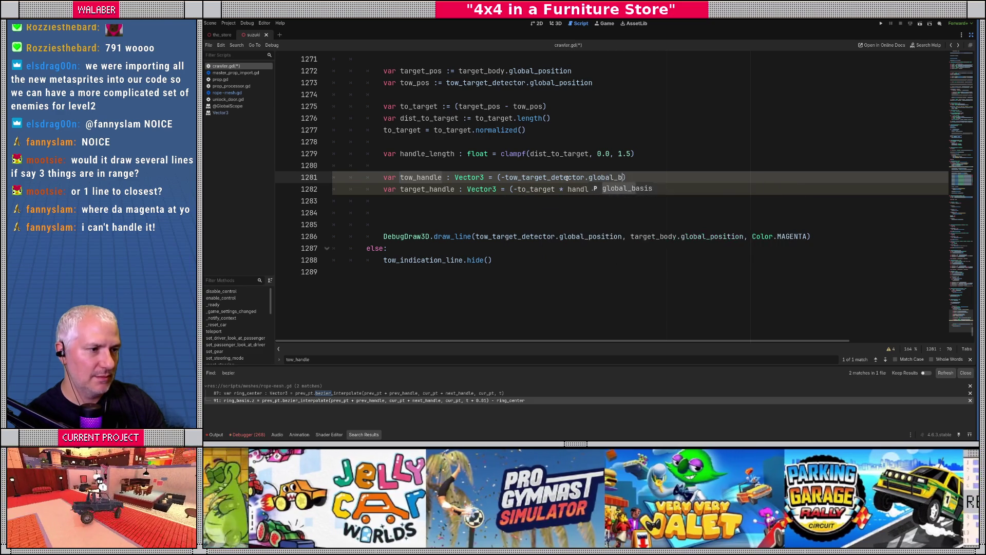
{"action": "key", "text": "Return"}
{"action": "type", "text": ".z) * handle_l"}
{"action": "key", "text": "Return"}
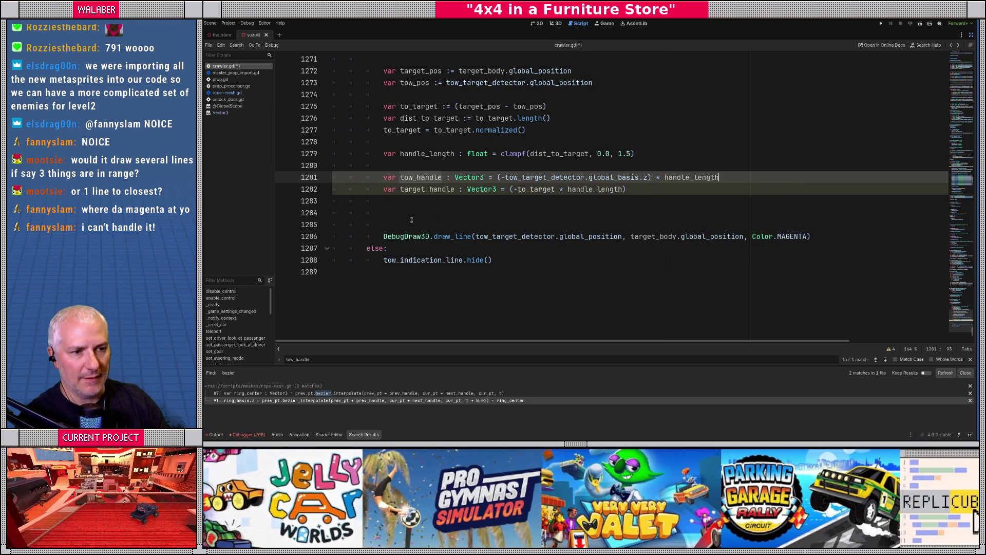
{"action": "left_click", "coordinate": [399, 207]}
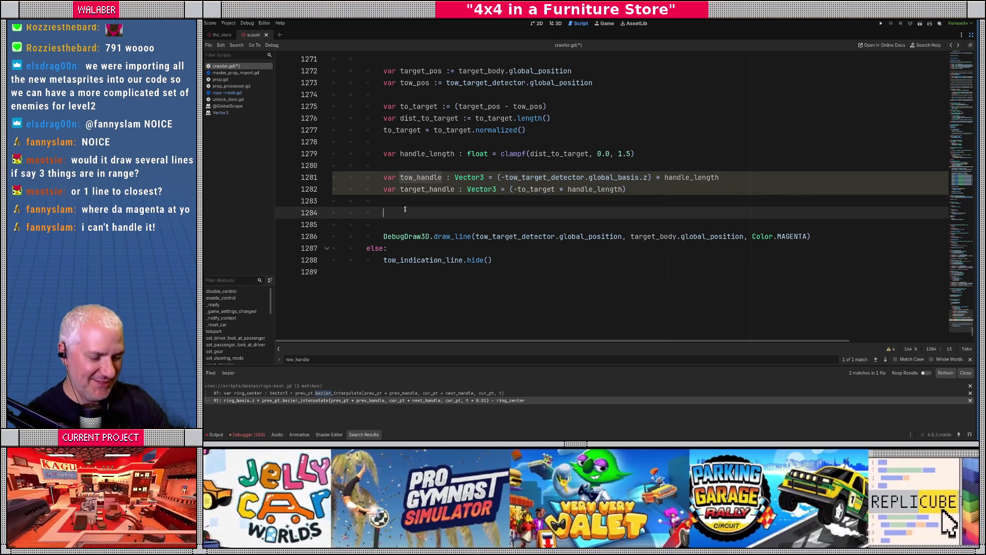
- Add a 16-step for loop computing i_a = float(i) / 16.0 and i_b = float(i+1) / 16.0
{"action": "type", "text": "for i in range(16):"}
{"action": "key", "text": "Return"}
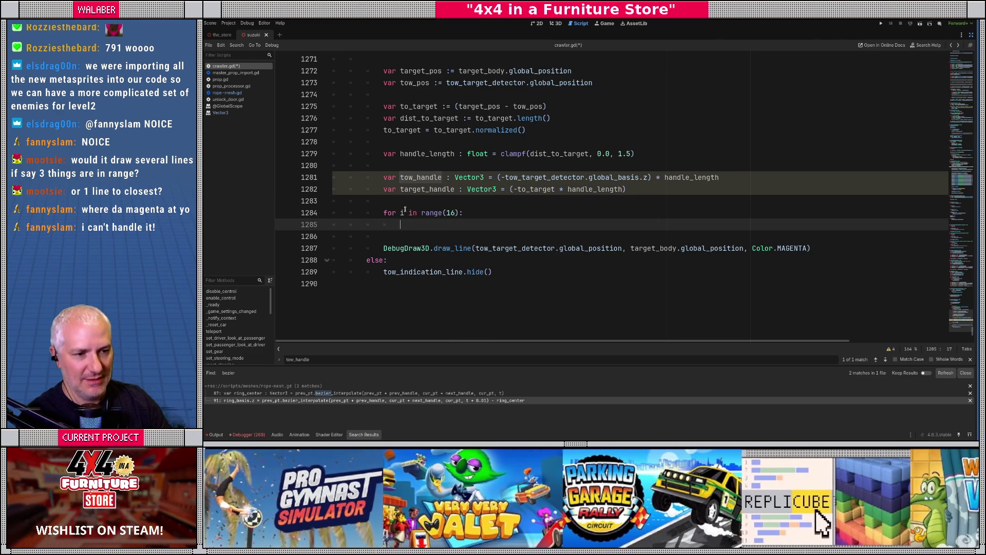
{"action": "type", "text": "var"}
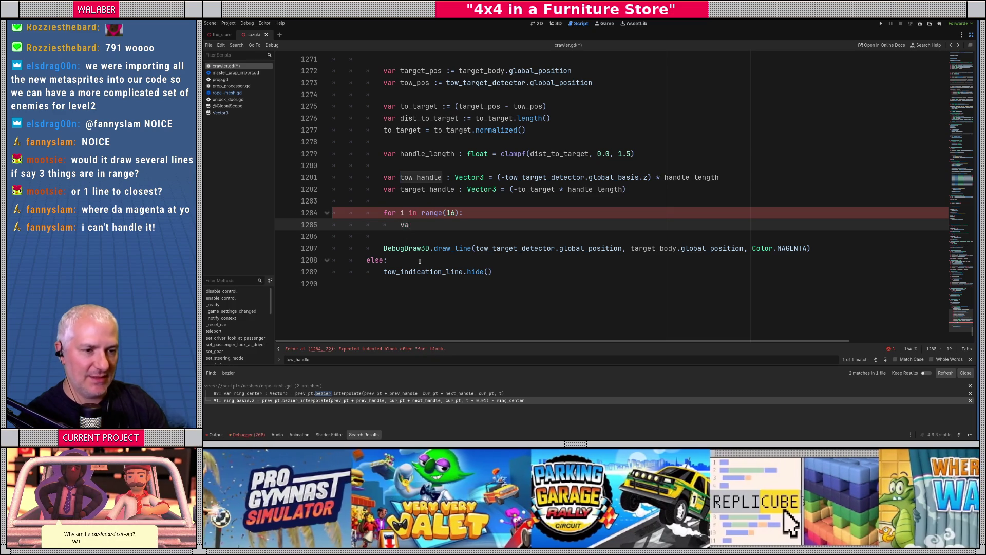
{"action": "key", "text": "BackSpace"}
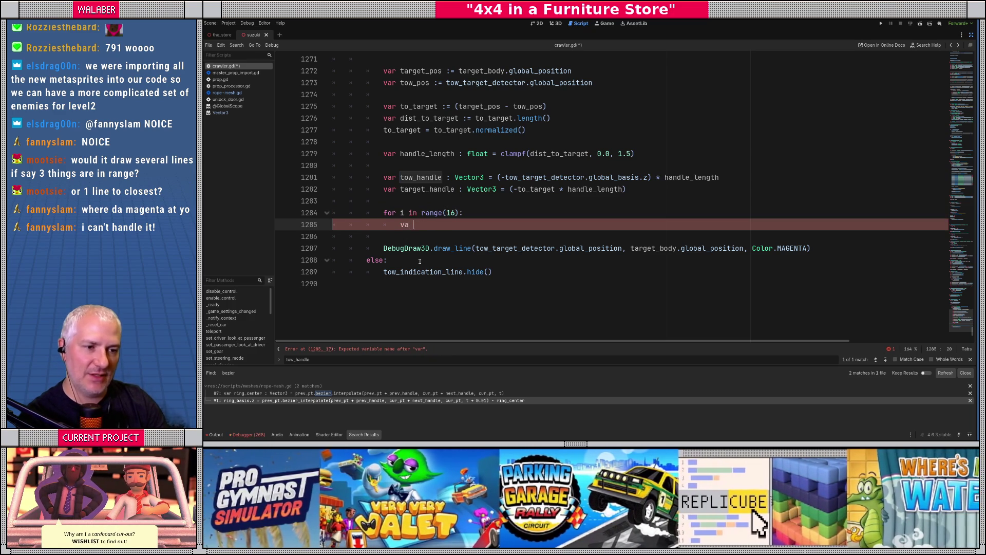
{"action": "type", "text": "r "}
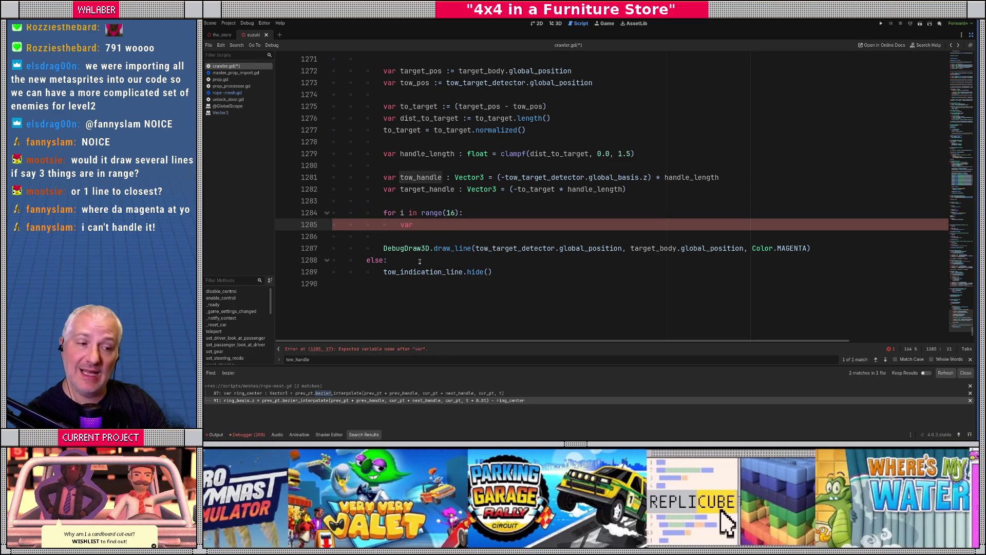
{"action": "type", "text": "i_a := fl"}
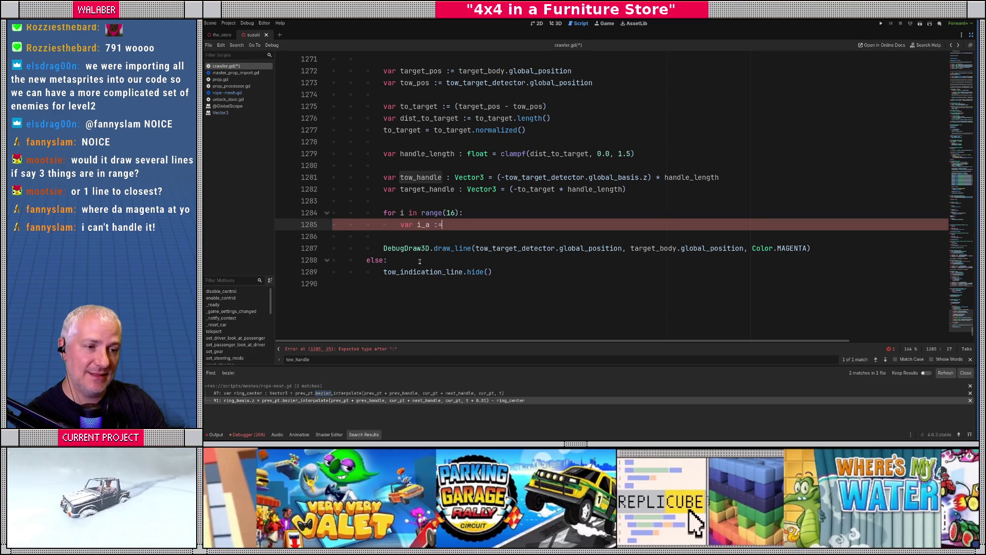
{"action": "key", "text": "Return"}
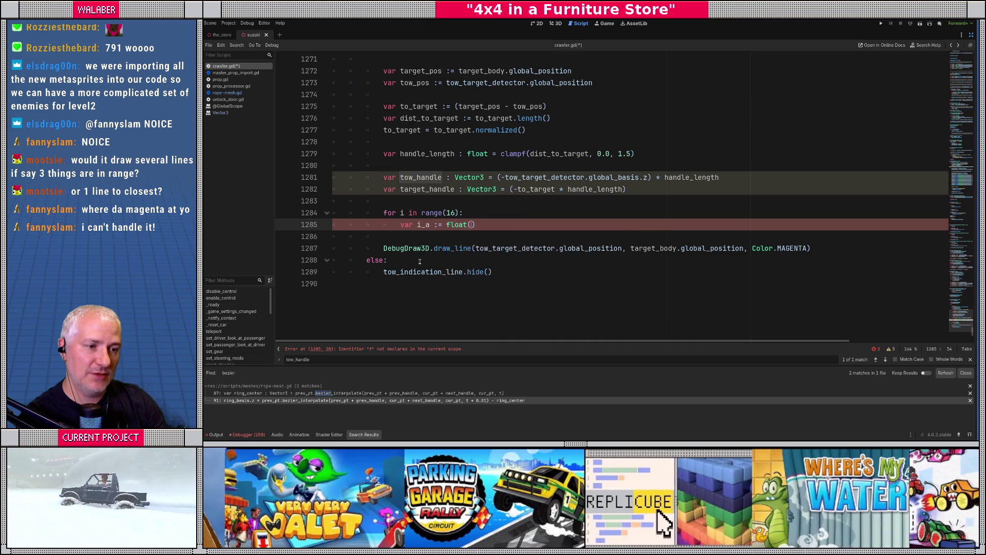
{"action": "type", "text": "i) / "}
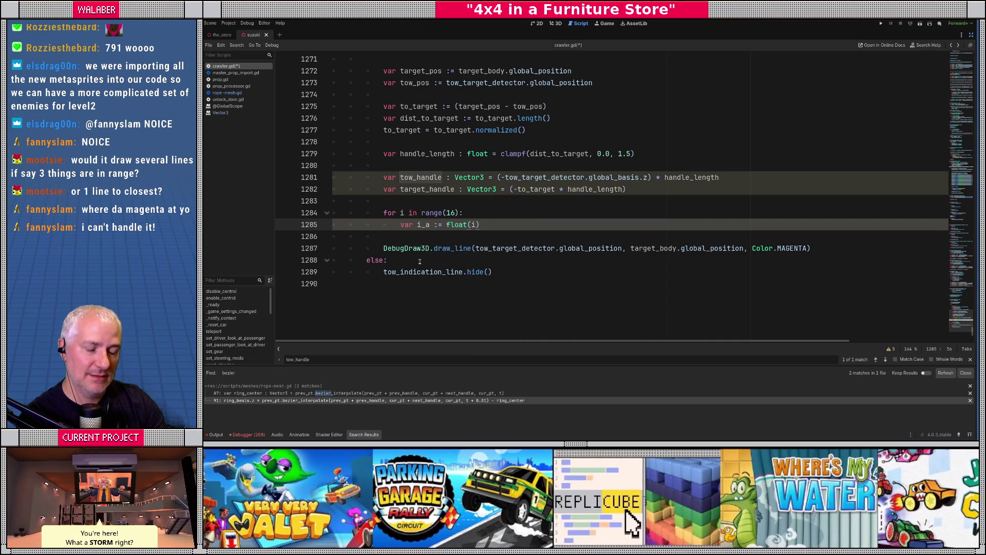
{"action": "type", "text": "16.0"}
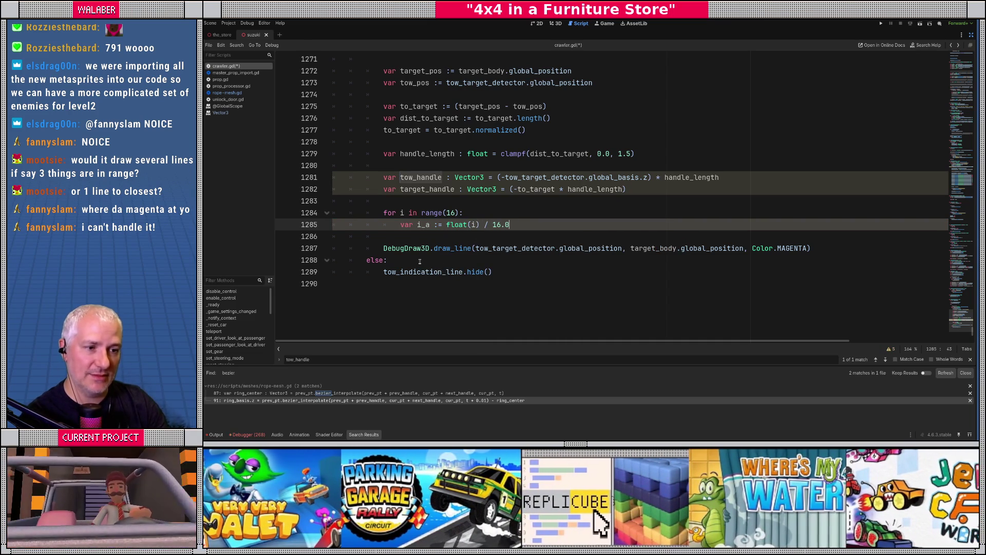
{"action": "key", "text": "Return"}
{"action": "type", "text": "var "}
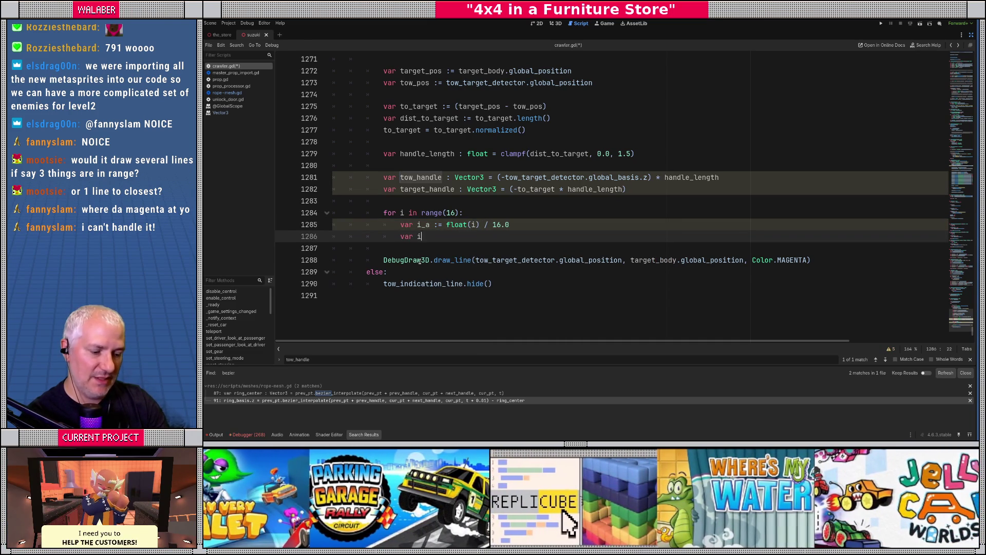
{"action": "type", "text": "i_b := float("}
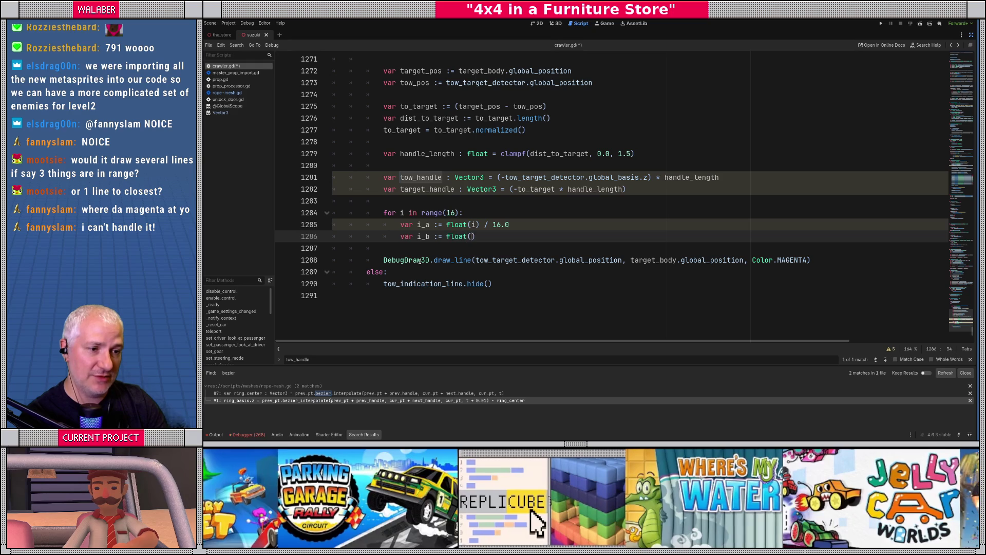
{"action": "type", "text": "i+1) / 16.0"}
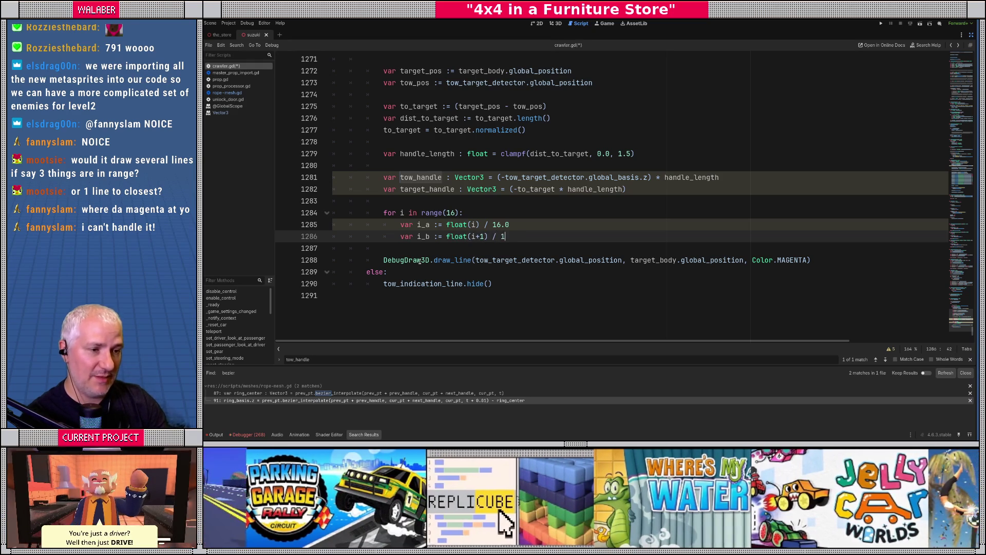
- Indent the DebugDraw3D.draw_line call into the loop, add a blank line above, and start 'var pt_a :='
{"action": "key", "text": "Down"}
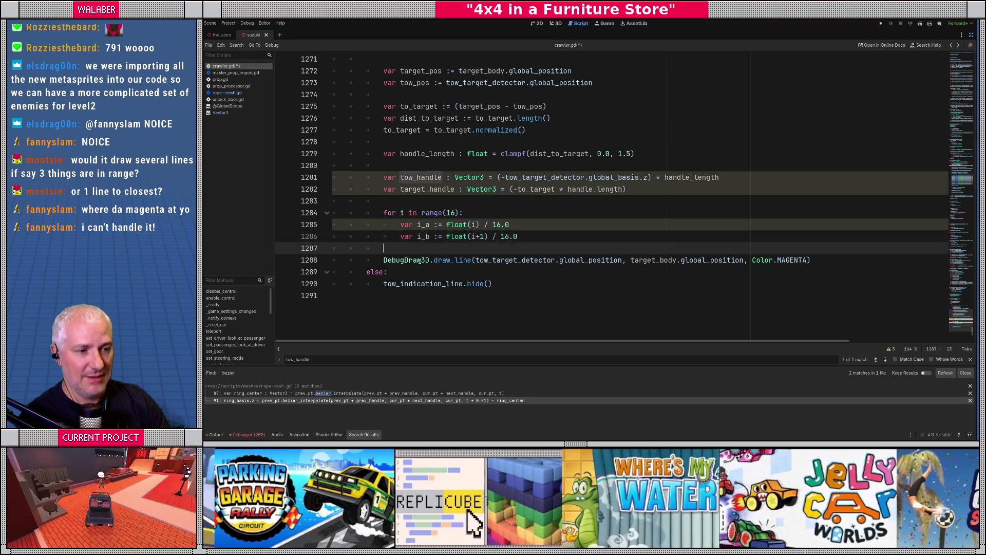
{"action": "key", "text": "Down"}
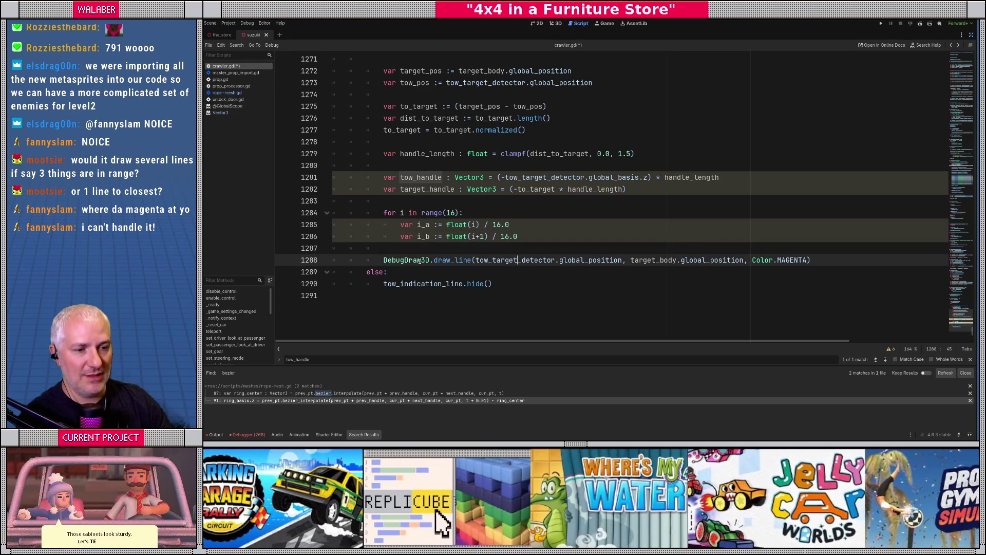
{"action": "key", "text": "Home"}
{"action": "key", "text": "Tab"}
{"action": "key", "text": "Up"}
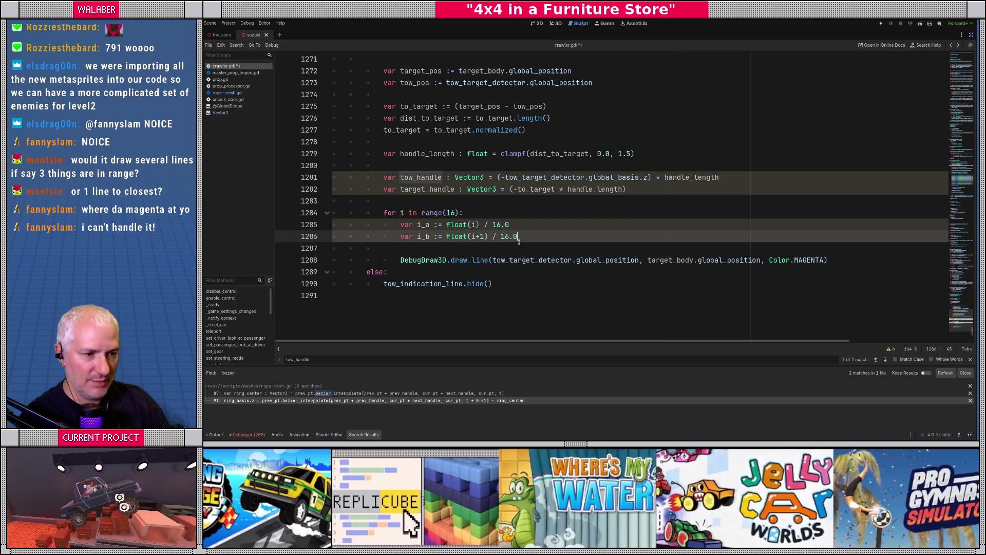
{"action": "key", "text": "Return"}
{"action": "type", "text": "var pt_a :="}
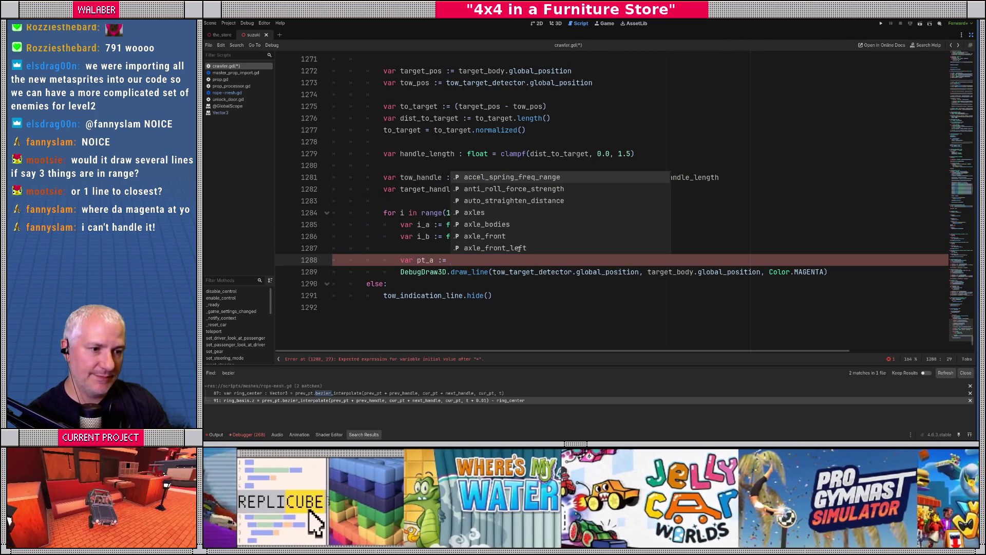
- Add pt_a = tow_pos.bezier_interpolate(tow_pos + tow_handle, target_pos + target_handle, target_pos, i_a)
{"action": "key", "text": "Escape"}
{"action": "type", "text": "to"}
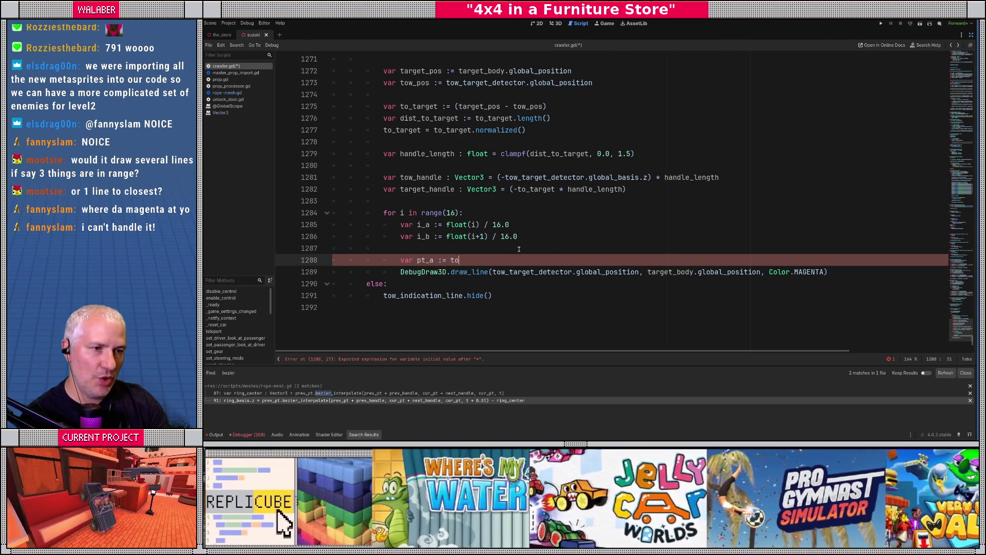
{"action": "type", "text": "w_pos.be"}
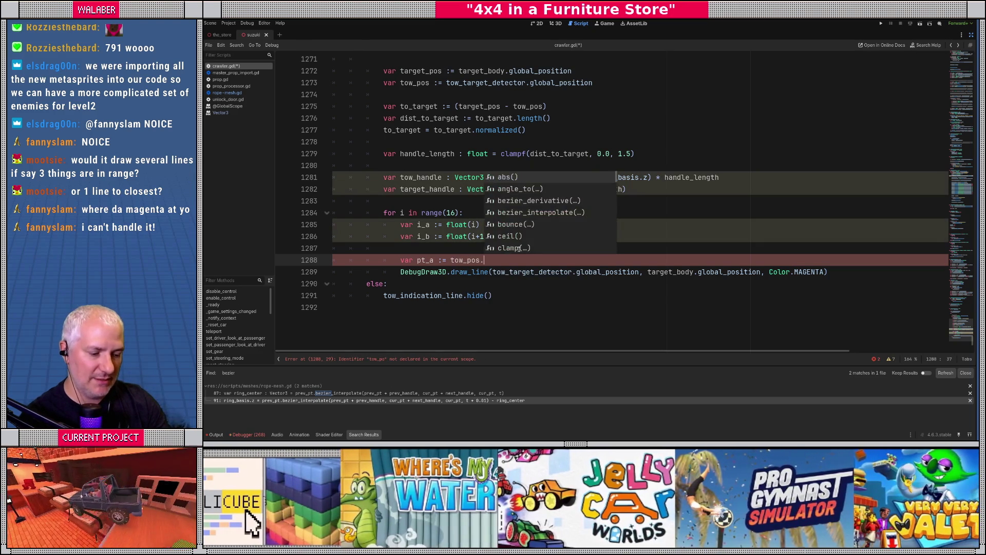
{"action": "key", "text": "Down"}
{"action": "key", "text": "Return"}
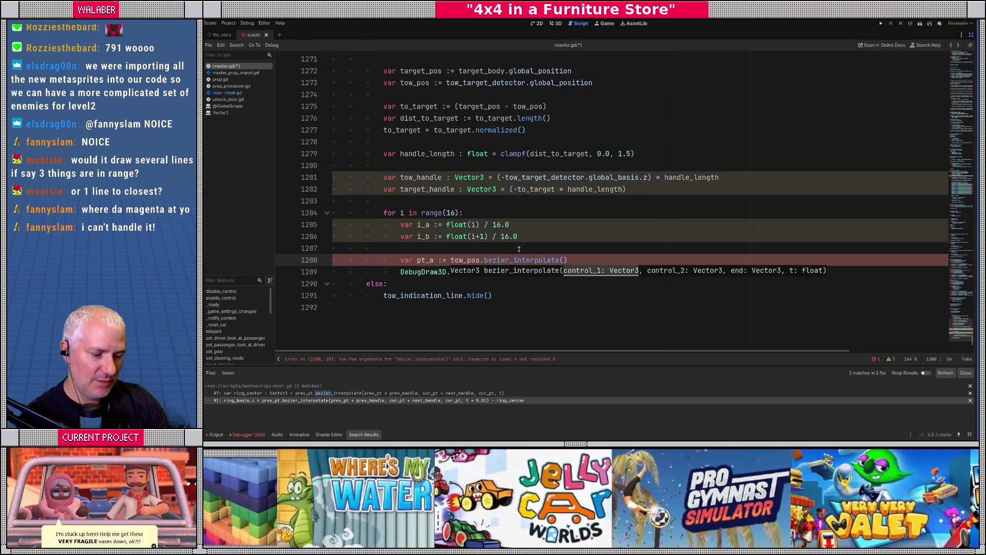
{"action": "type", "text": "tow_pos + tow_ha"}
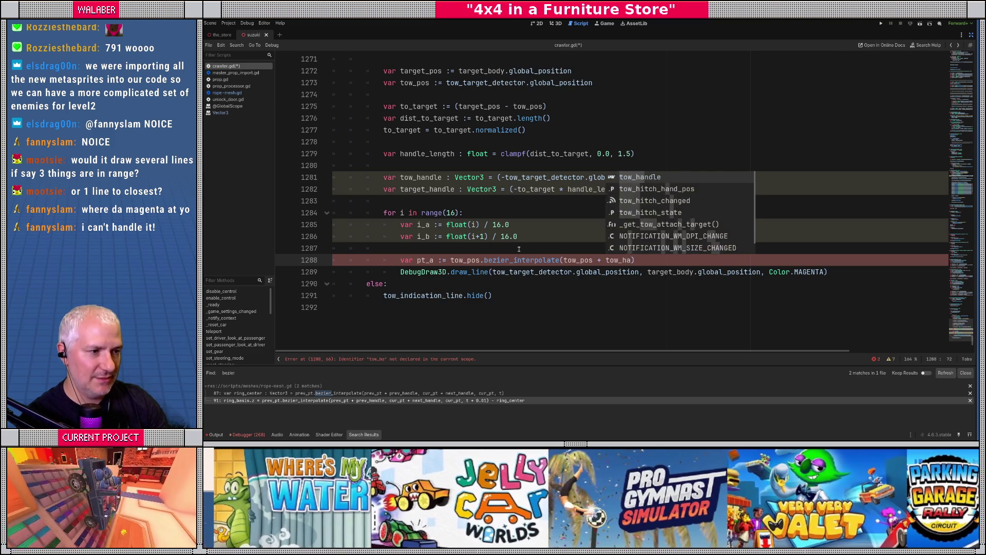
{"action": "key", "text": "Return"}
{"action": "type", "text": ","}
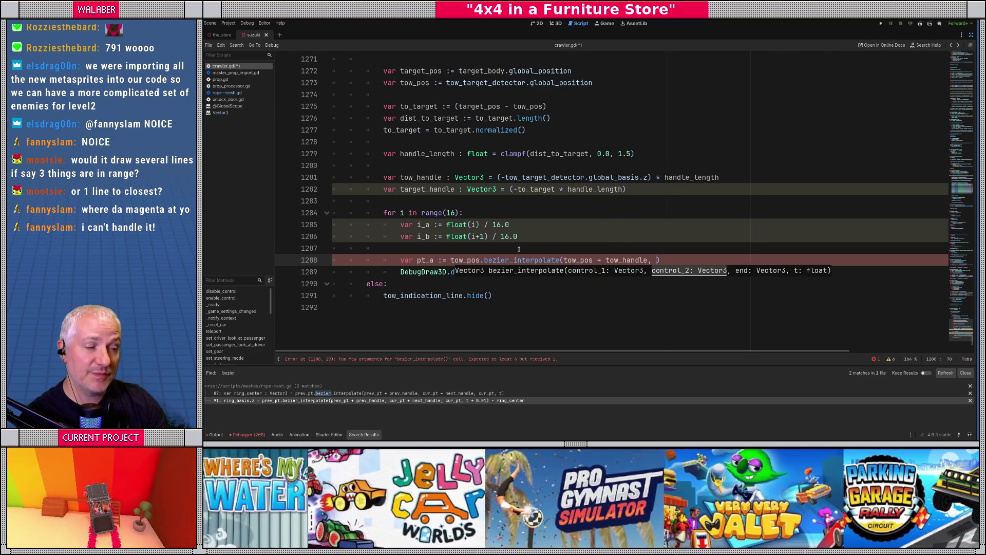
{"action": "type", "text": " target"}
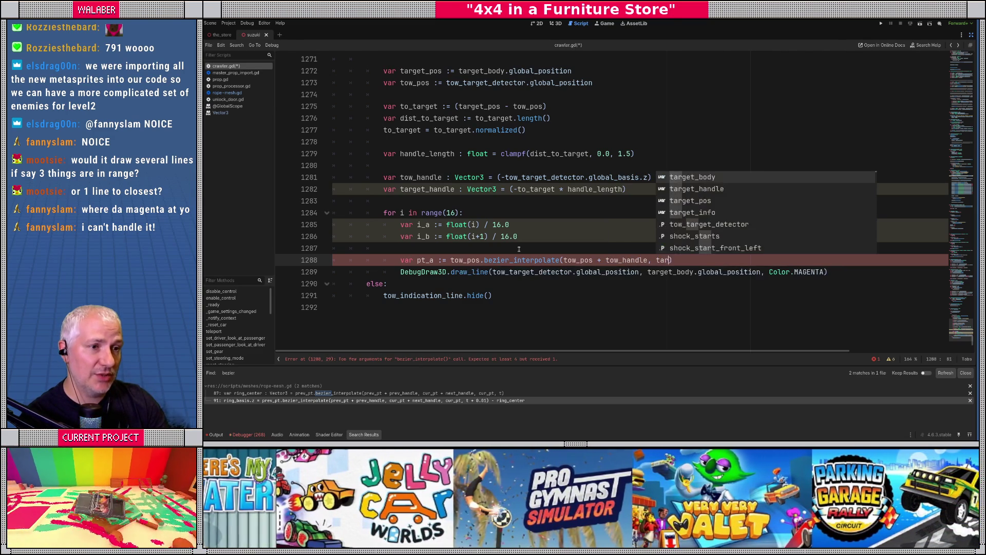
{"action": "type", "text": "_pos"}
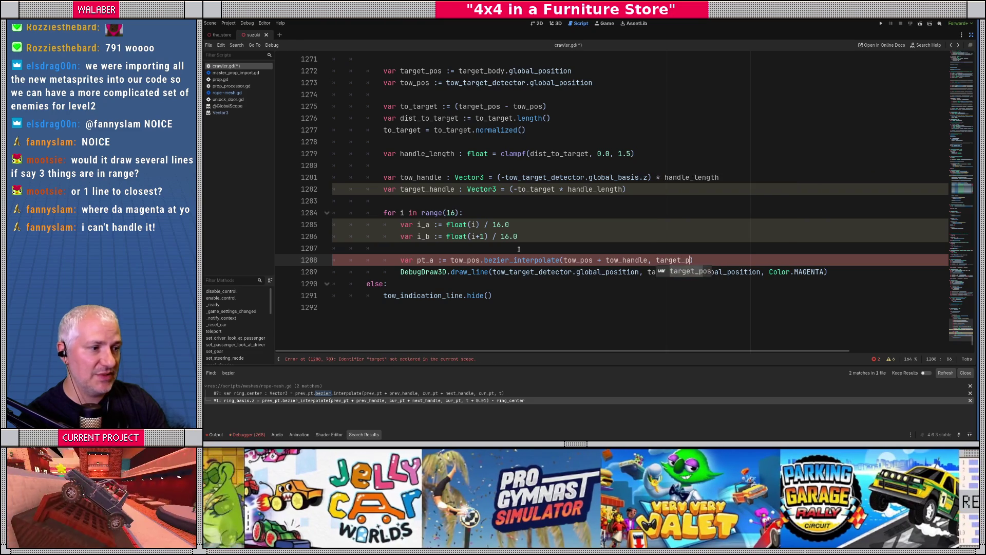
{"action": "type", "text": " + target_h"}
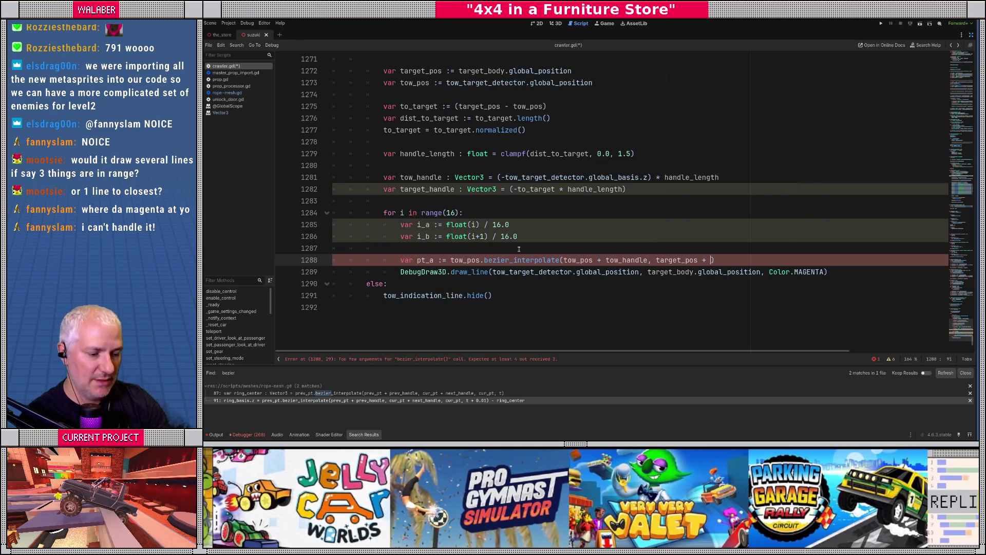
{"action": "type", "text": "andle, tar"}
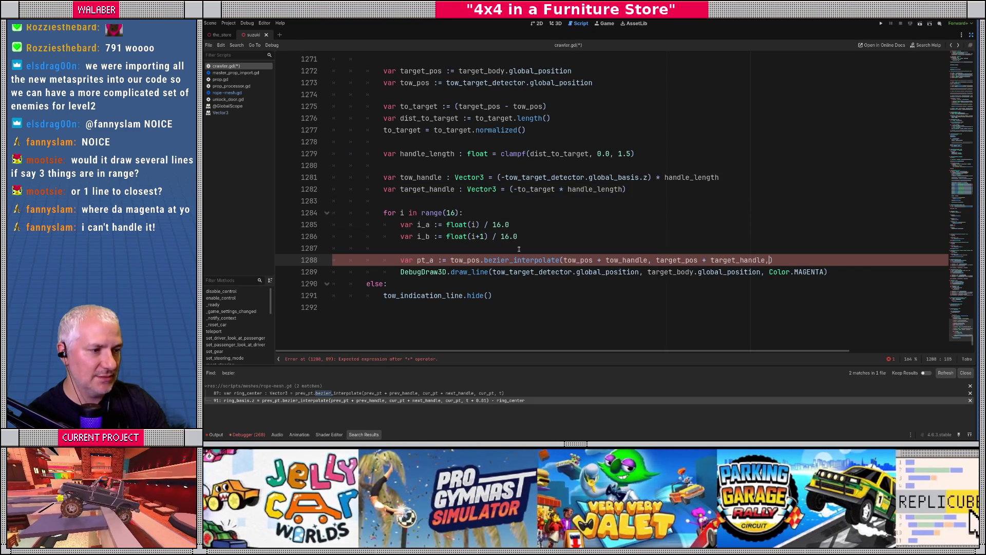
{"action": "type", "text": "get_po,"}
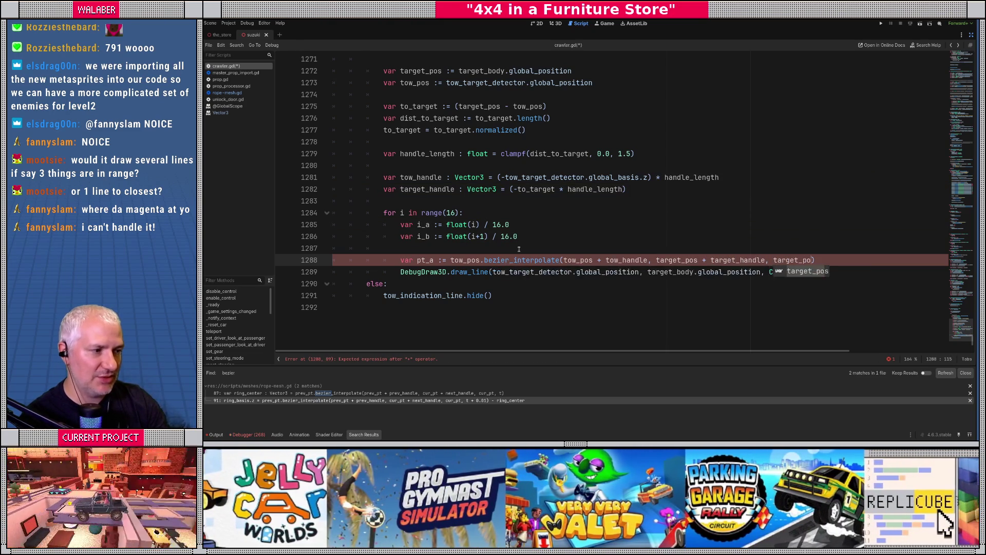
{"action": "type", "text": " i_a)"}
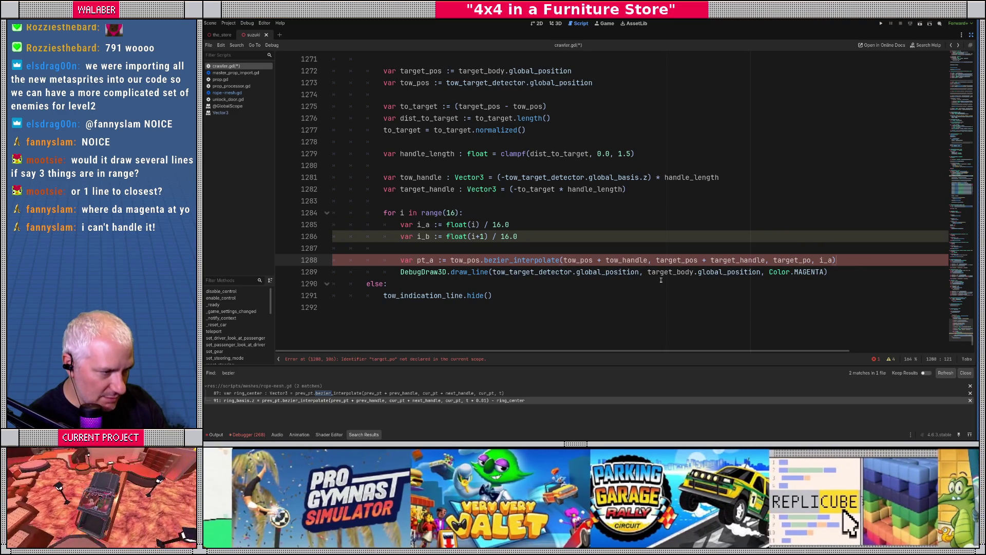
{"action": "left_click", "coordinate": [808, 260]}
{"action": "type", "text": "s"}
{"action": "left_click", "coordinate": [852, 260]}
- Duplicate the pt_a line as pt_b, using i_b as the weight
{"action": "key", "text": "ctrl+shift+d"}
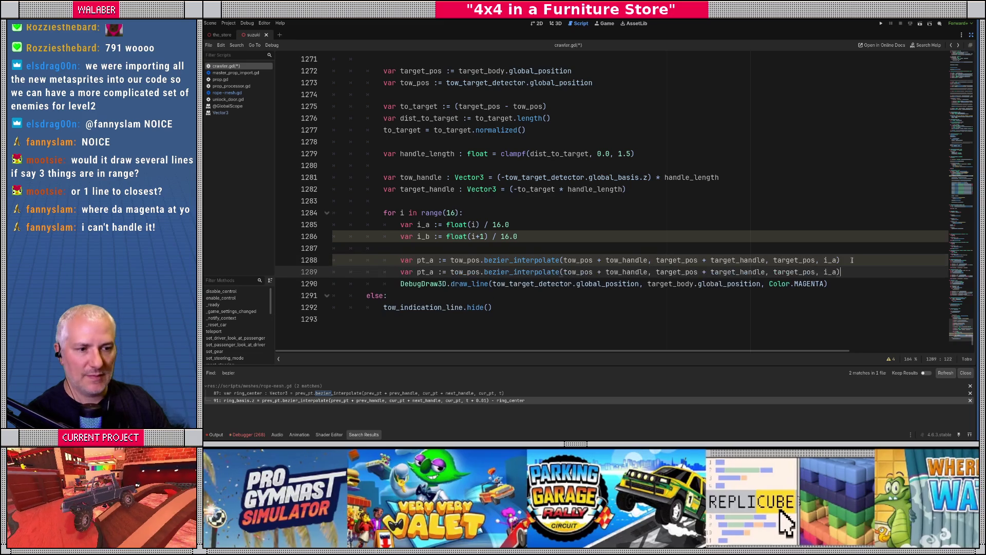
{"action": "left_click", "coordinate": [431, 273]}
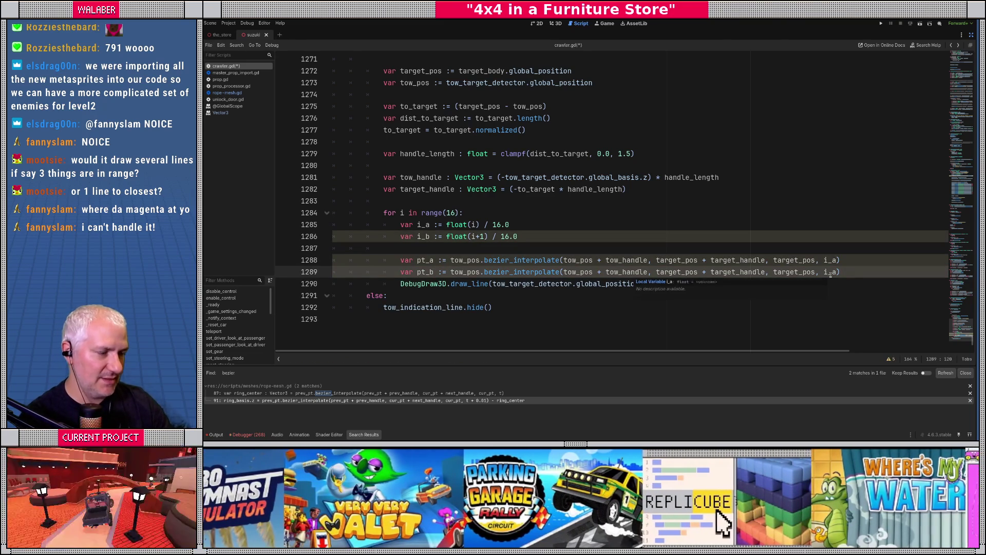
{"action": "key", "text": "Delete"}
{"action": "type", "text": "b"}
{"action": "key", "text": "End"}
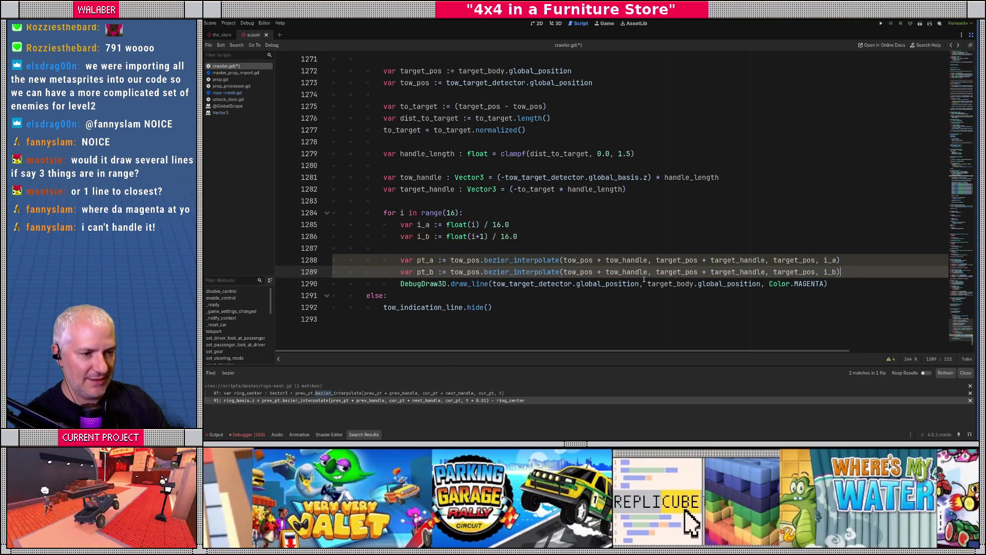
- Change draw_line to draw from pt_a to pt_b in magenta, save crawler.gd, and run the game
{"action": "left_click_drag", "start_coordinate": [493, 283], "coordinate": [761, 284]}
{"action": "type", "text": "pt_A, pt_b"}
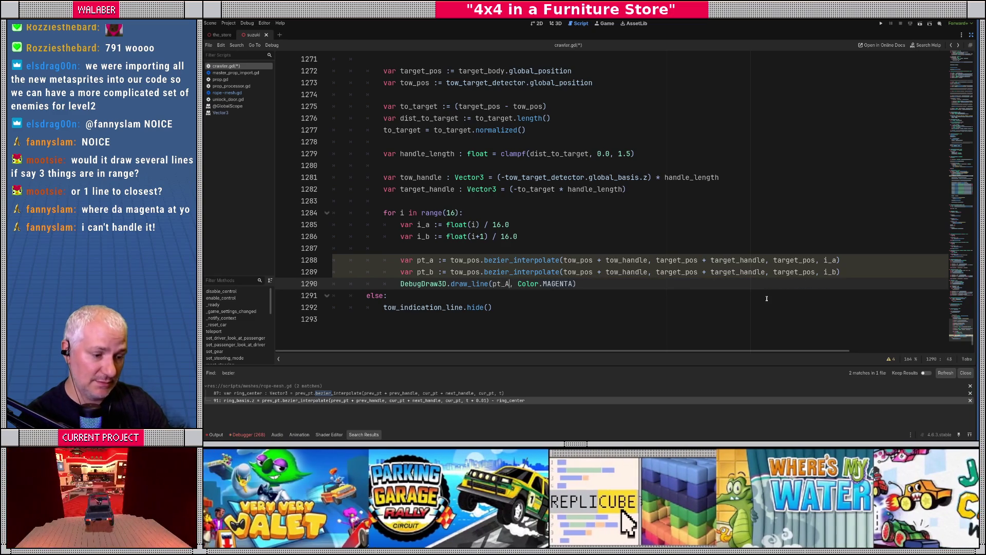
{"action": "key", "text": "Escape"}
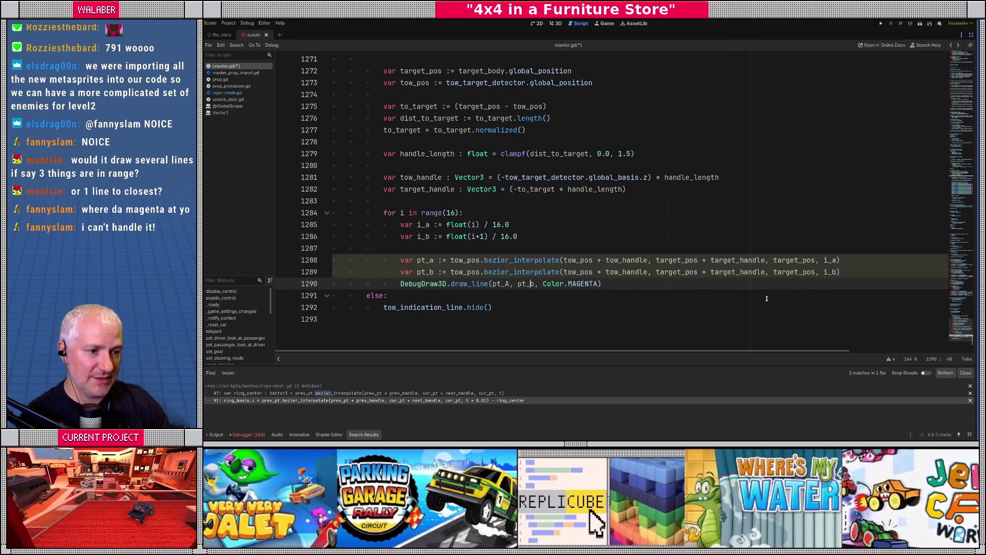
{"action": "key", "text": "Left"}
{"action": "key", "text": "Left"}
{"action": "key", "text": "ctrl+s"}
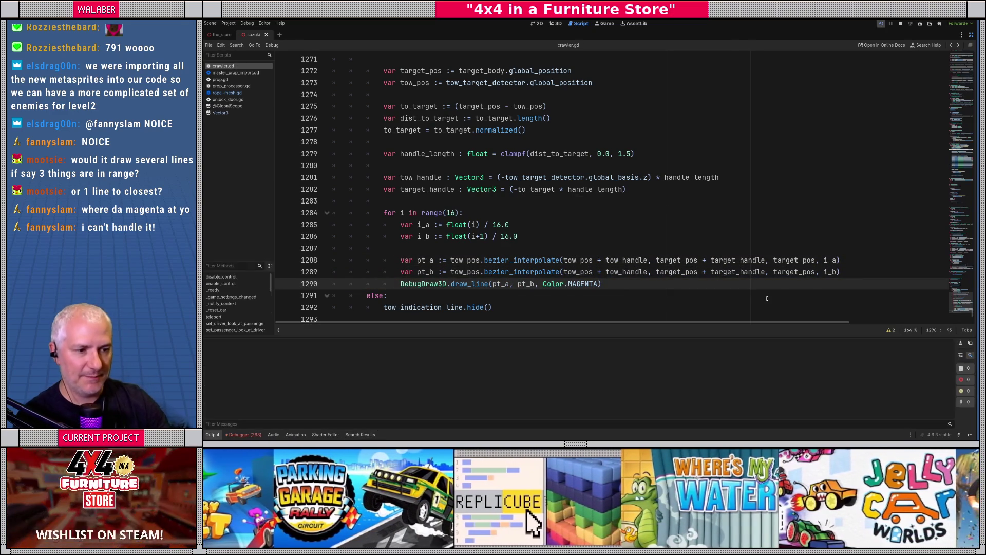
{"action": "key", "text": "F5"}
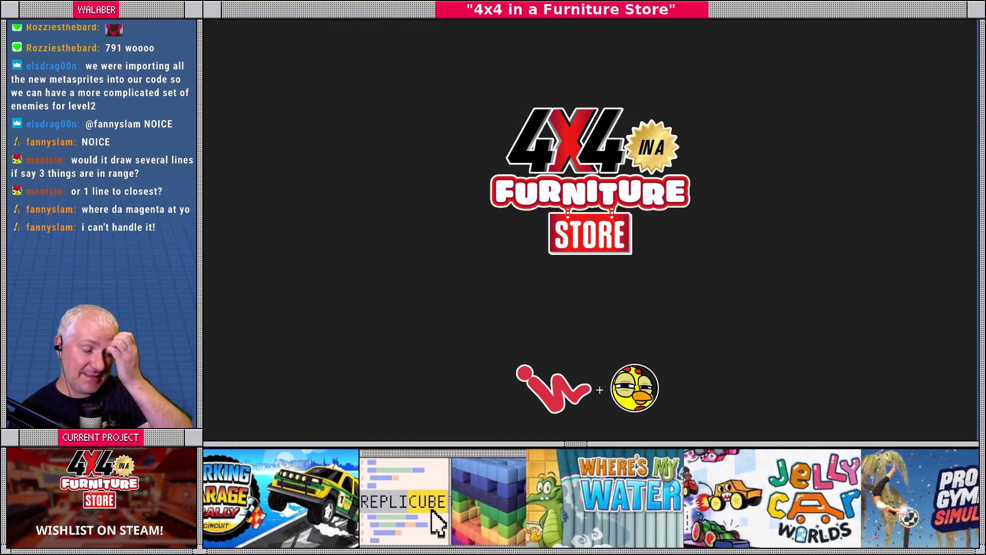
- Continue the saved game and inspect the magenta curve by the shelving, then return to crawler.gd
{"action": "key", "text": "F8"}
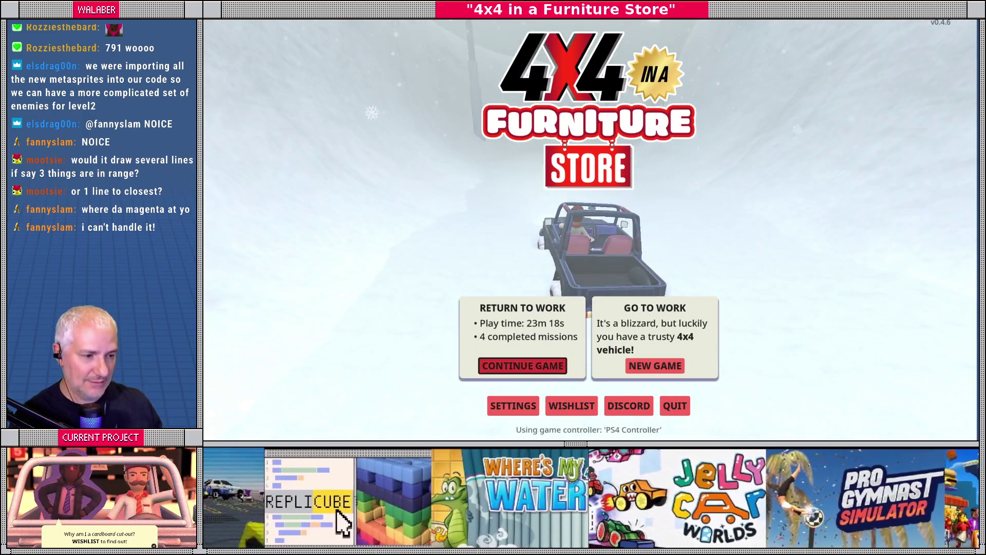
{"action": "key", "text": "Return"}
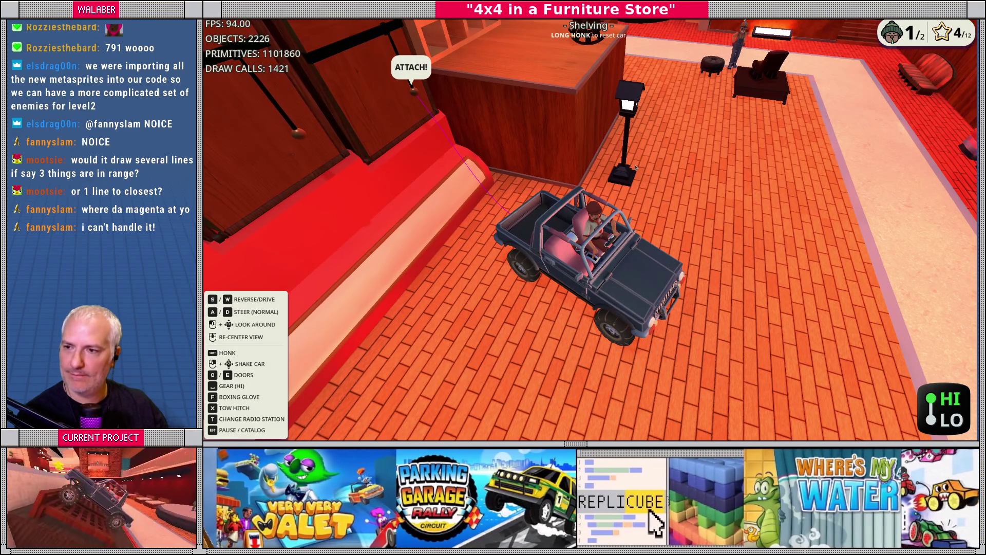
{"action": "key", "text": "F8"}
{"action": "left_click", "coordinate": [548, 237]}
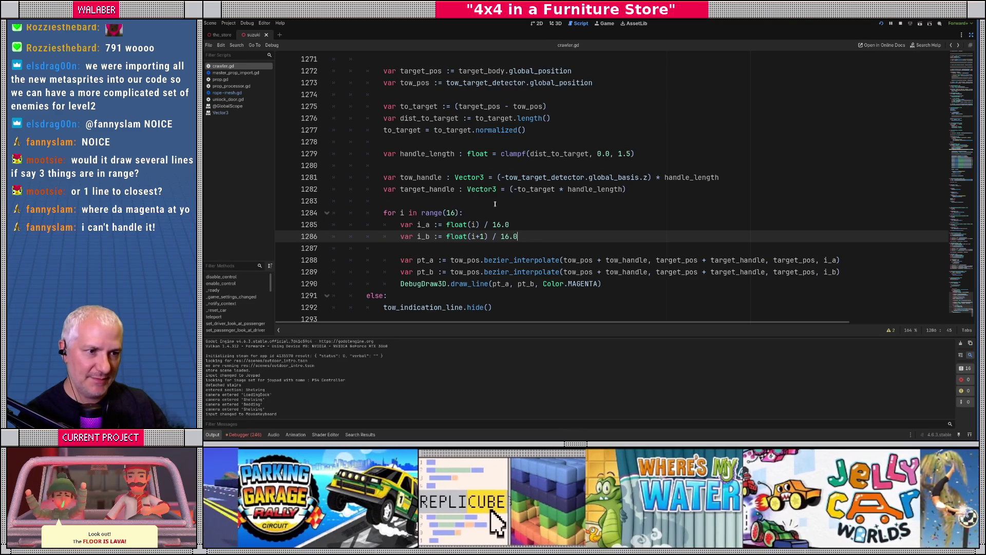
- Change line 1279's handle length to clampf(dist_to_target * dist_to_target, 0.0, 3.0) and switch to the game
{"action": "left_click", "coordinate": [637, 154]}
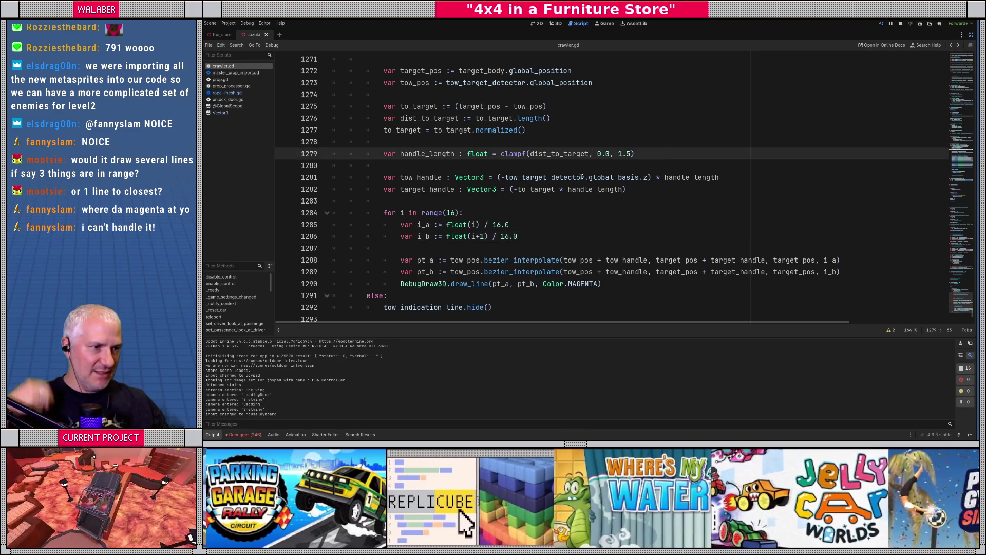
{"action": "key", "text": "Left"}
{"action": "type", "text": "* dis"}
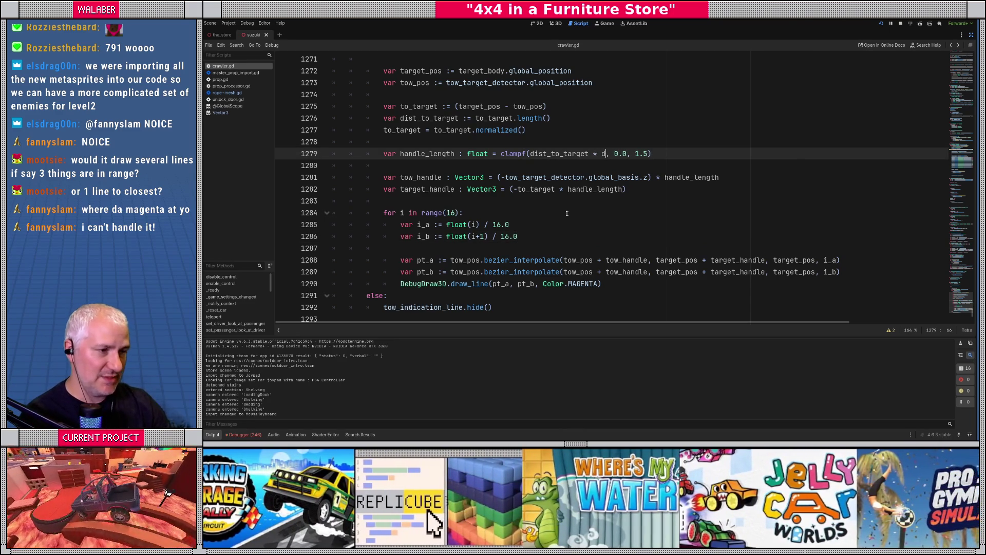
{"action": "key", "text": "Down"}
{"action": "key", "text": "Return"}
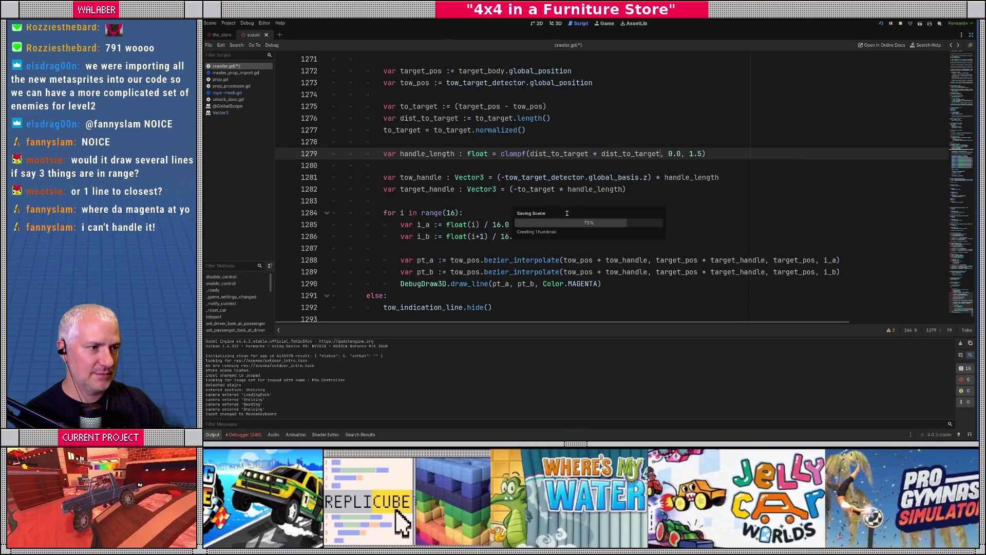
{"action": "key", "text": "Right"}
{"action": "key", "text": "Right"}
{"action": "key", "text": "Right"}
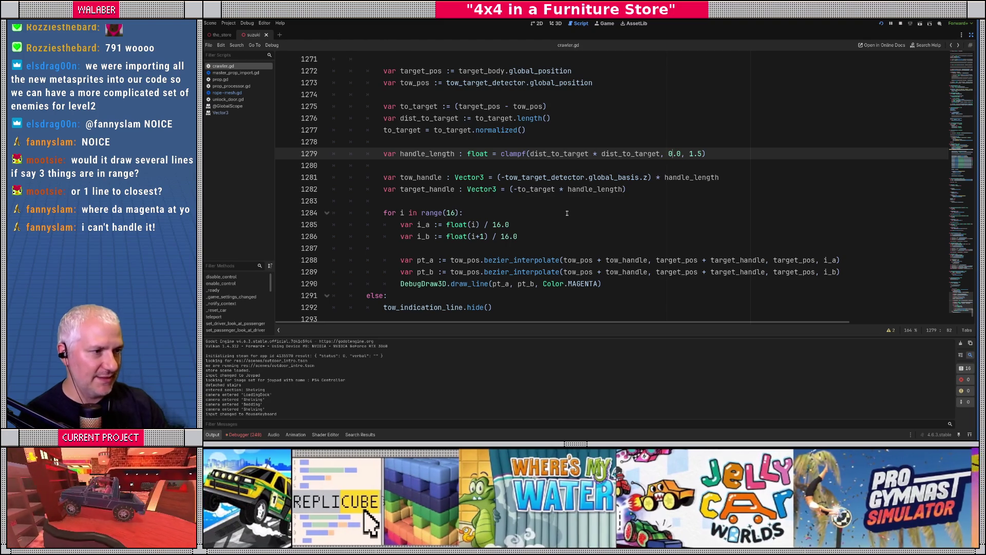
{"action": "key", "text": "ctrl+shift+Right"}
{"action": "key", "text": "ctrl+shift+Right"}
{"action": "type", "text": "3.0"}
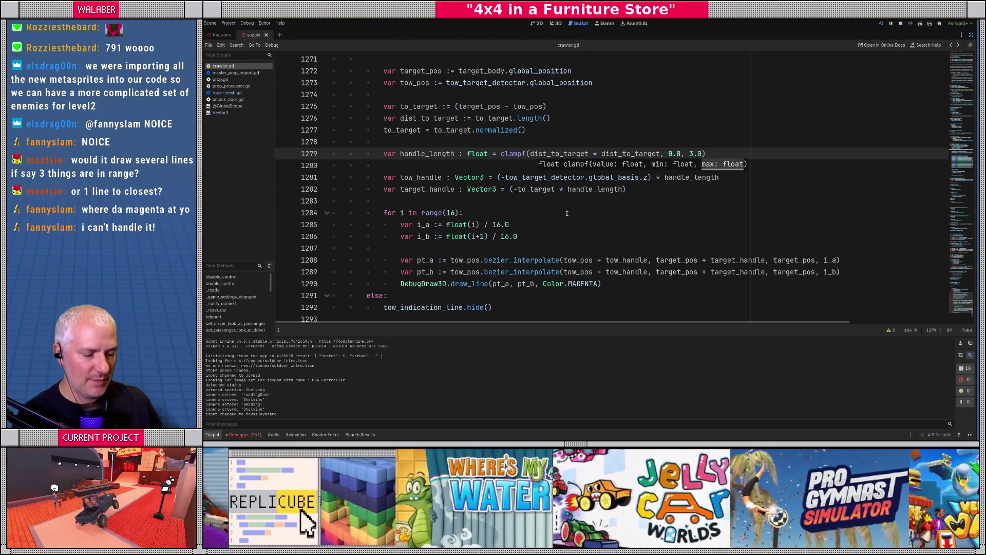
{"action": "key", "text": "alt+Tab"}
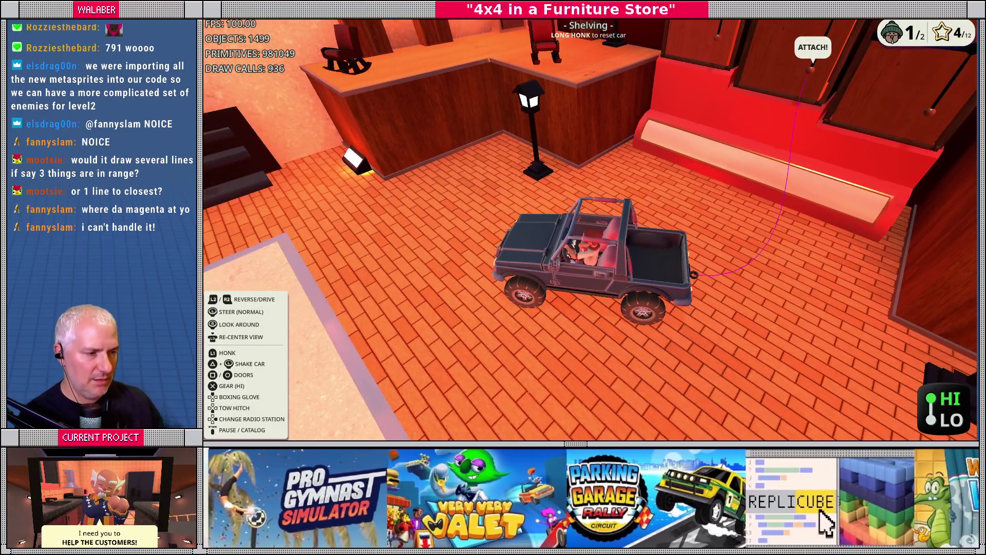
- Inspect the reshaped magenta tow curve in the running game, then return to crawler.gd
{"action": "mouse_move", "coordinate": [568, 216]}
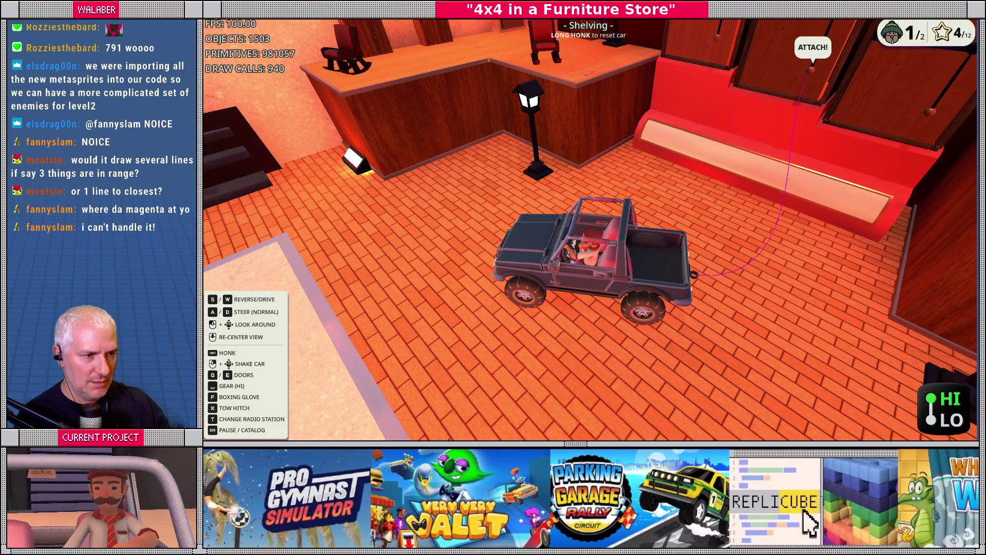
{"action": "key", "text": "alt+Tab"}
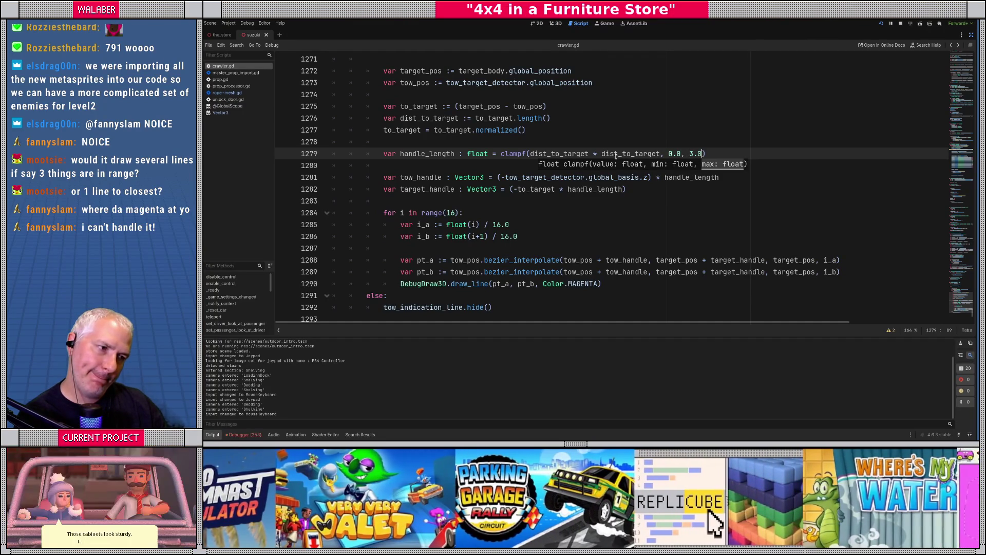
- Change handle_length to clampf(dist_to_target - 0.5, 0.0, 3.0), save, and run the game
{"action": "mouse_move", "coordinate": [588, 155]}
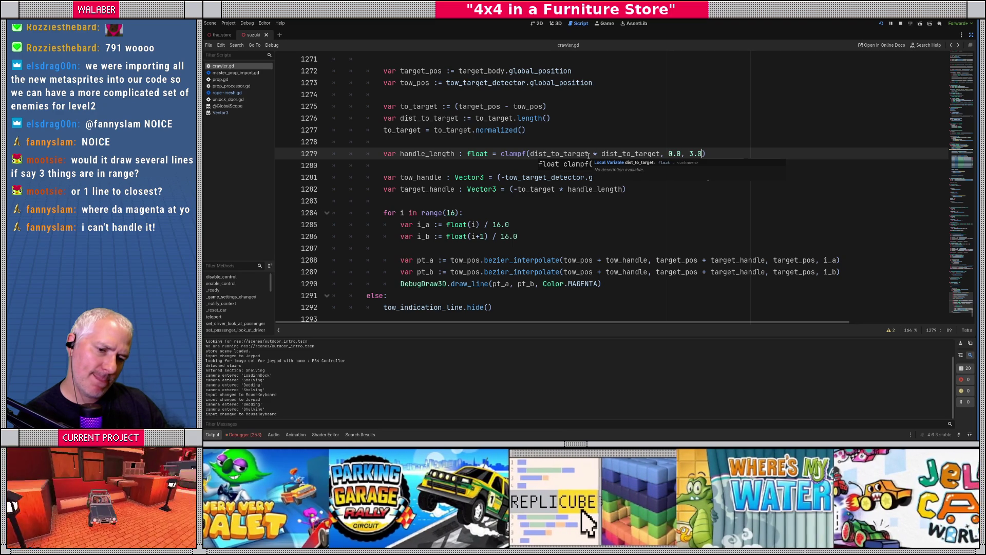
{"action": "double_click", "coordinate": [606, 153]}
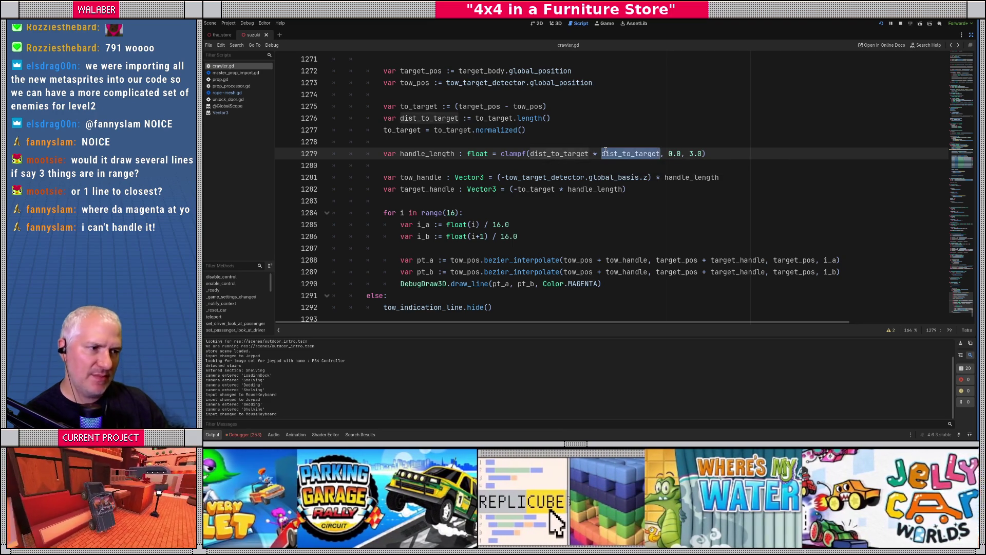
{"action": "key", "text": "BackSpace"}
{"action": "key", "text": "BackSpace"}
{"action": "key", "text": "BackSpace"}
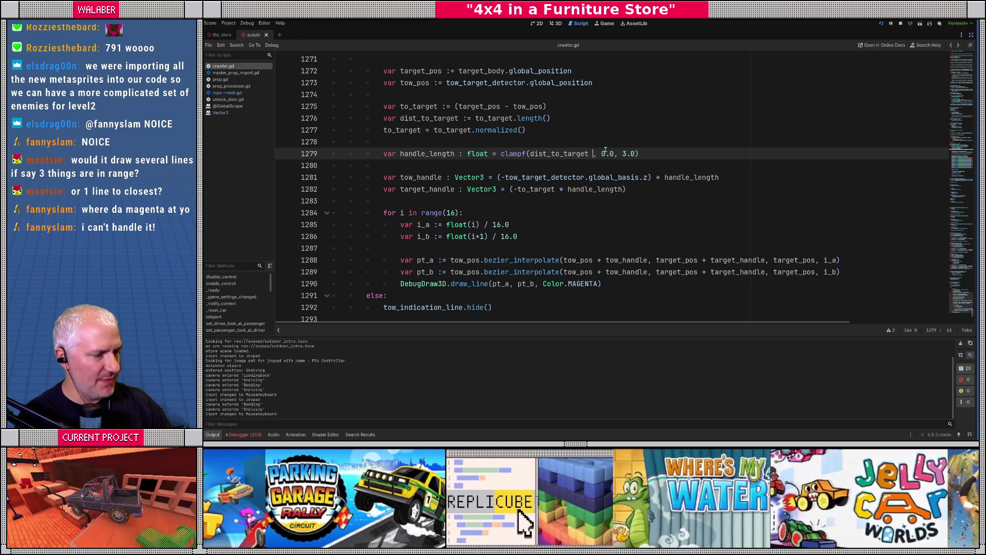
{"action": "type", "text": "- "}
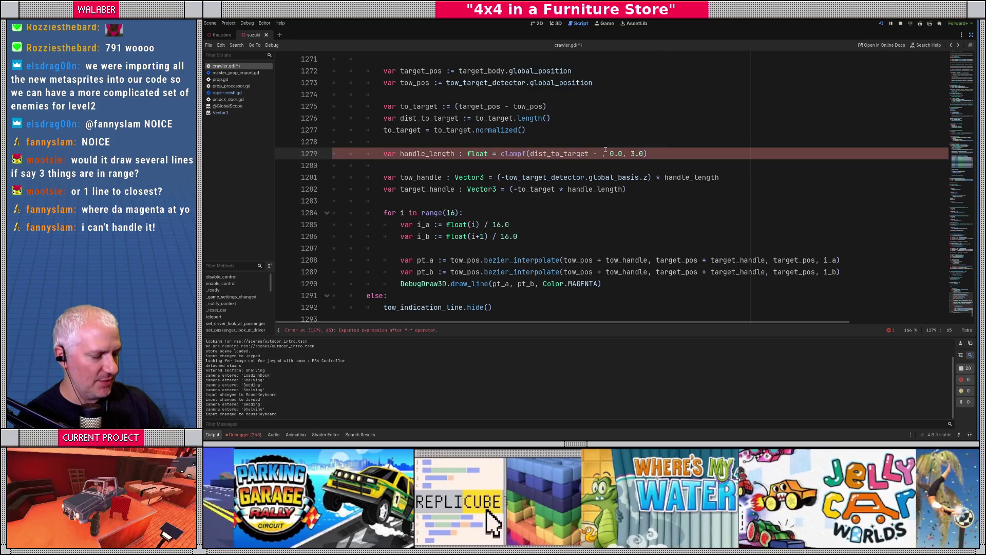
{"action": "type", "text": "0.5"}
{"action": "key", "text": "ctrl+s"}
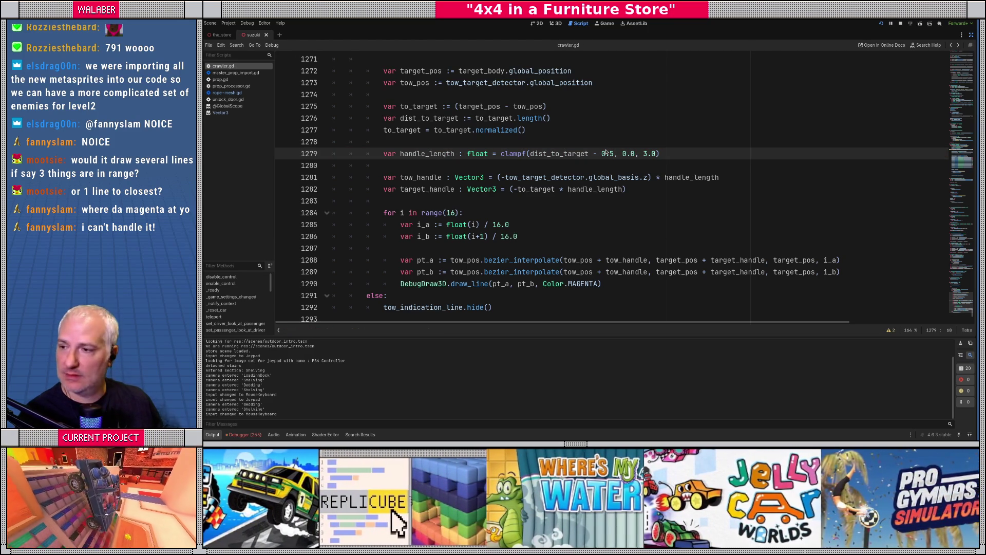
{"action": "key", "text": "alt+Tab"}
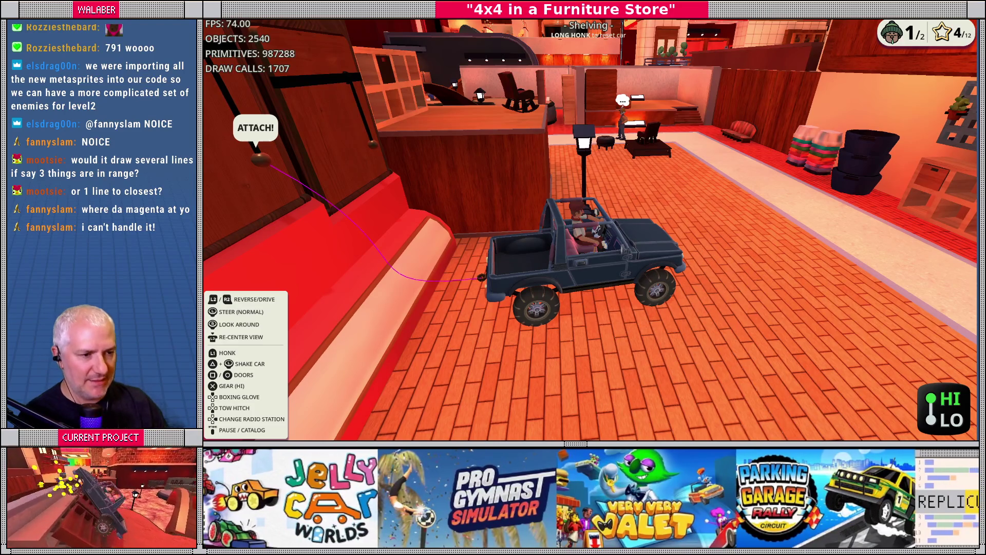
- Watch the dist_to_target - 0.5 tow curve in the game, then close it
{"action": "key", "text": "F8"}
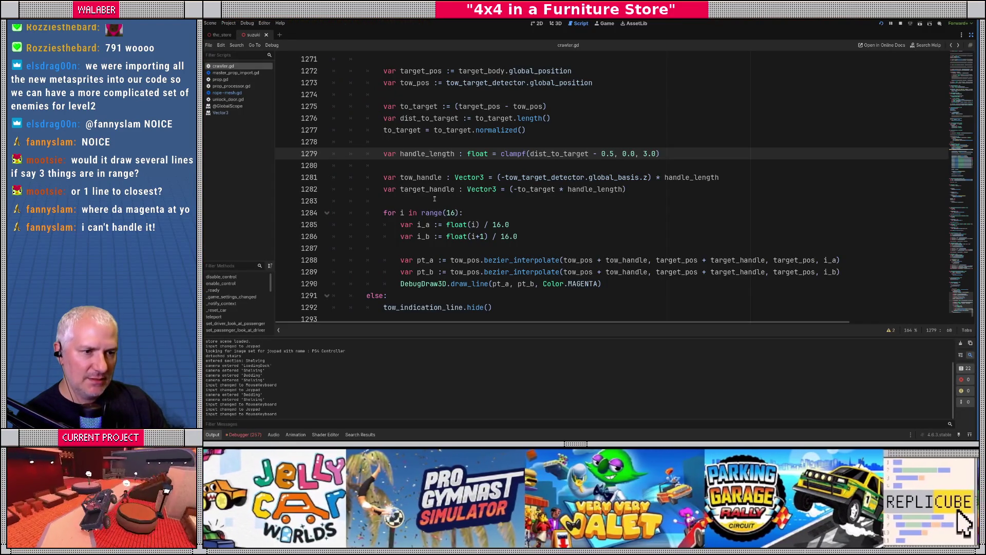
- Try adding a lerp toward to_target before the tow direction on line 1281, then remove it
{"action": "left_click", "coordinate": [458, 195]}
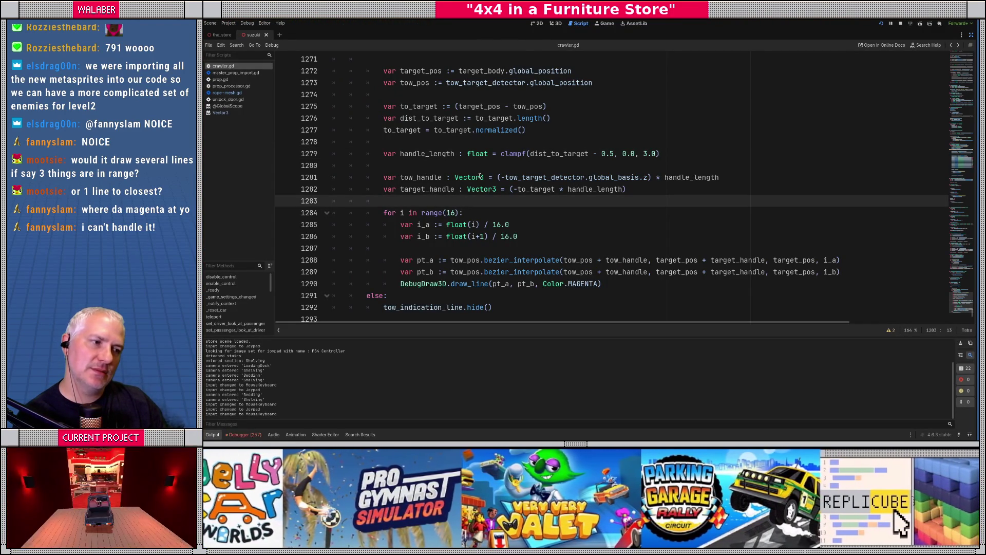
{"action": "left_click_drag", "start_coordinate": [496, 177], "coordinate": [654, 177]}
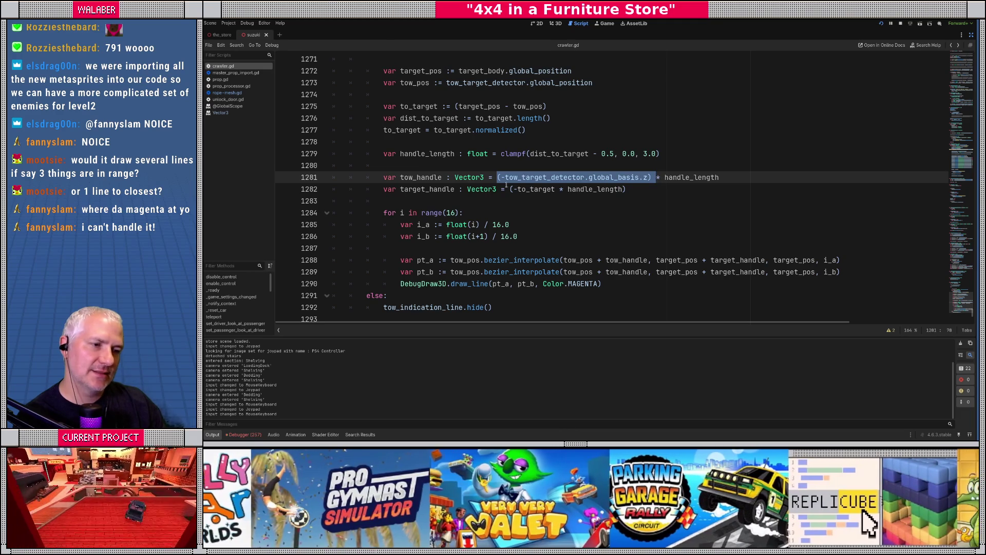
{"action": "left_click", "coordinate": [497, 177]}
{"action": "type", "text": "l"}
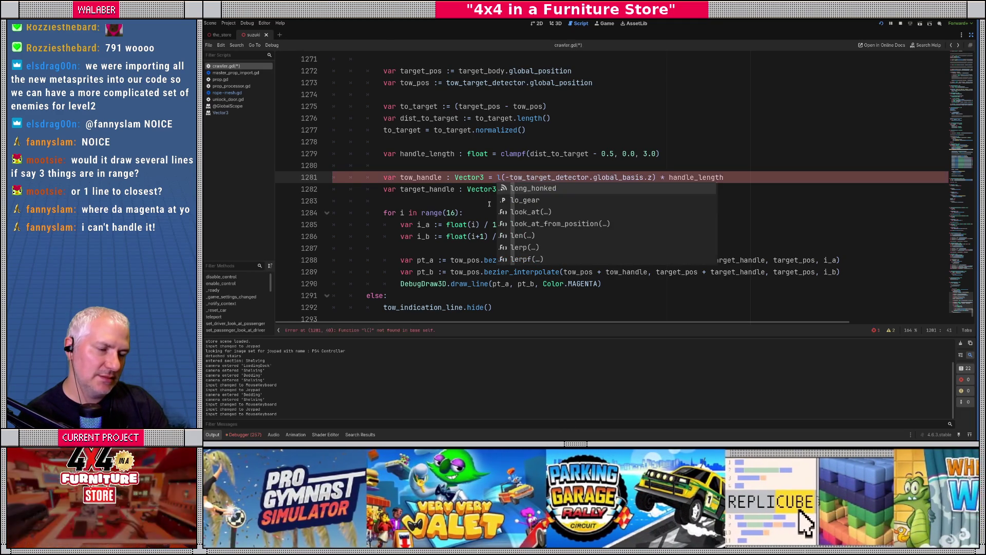
{"action": "type", "text": "erp"}
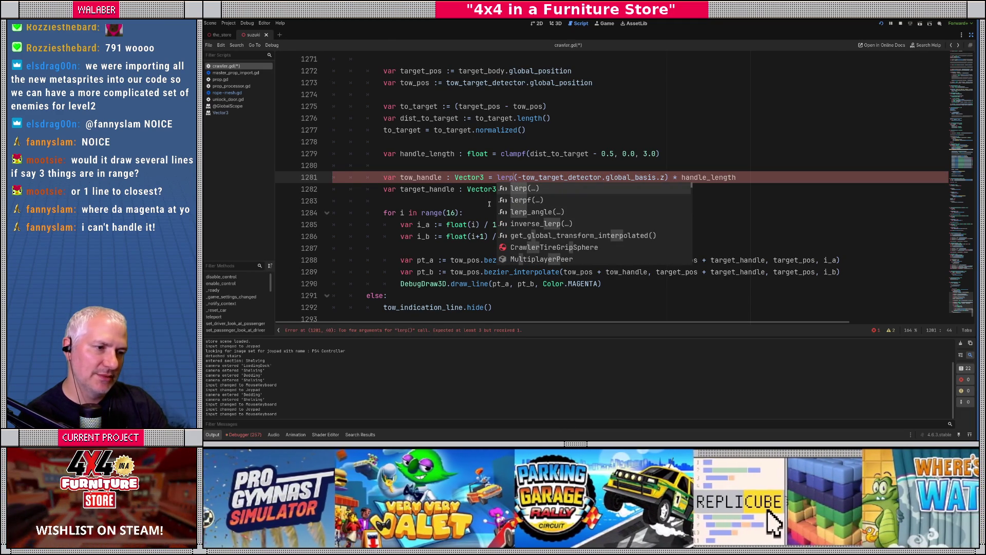
{"action": "key", "text": "BackSpace"}
{"action": "key", "text": "BackSpace"}
{"action": "key", "text": "BackSpace"}
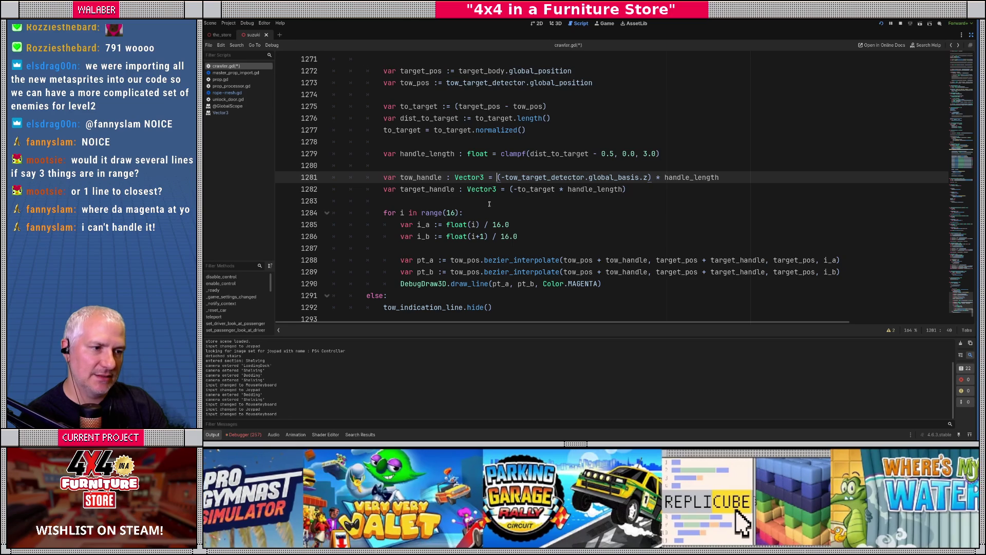
{"action": "type", "text": "to_target"}
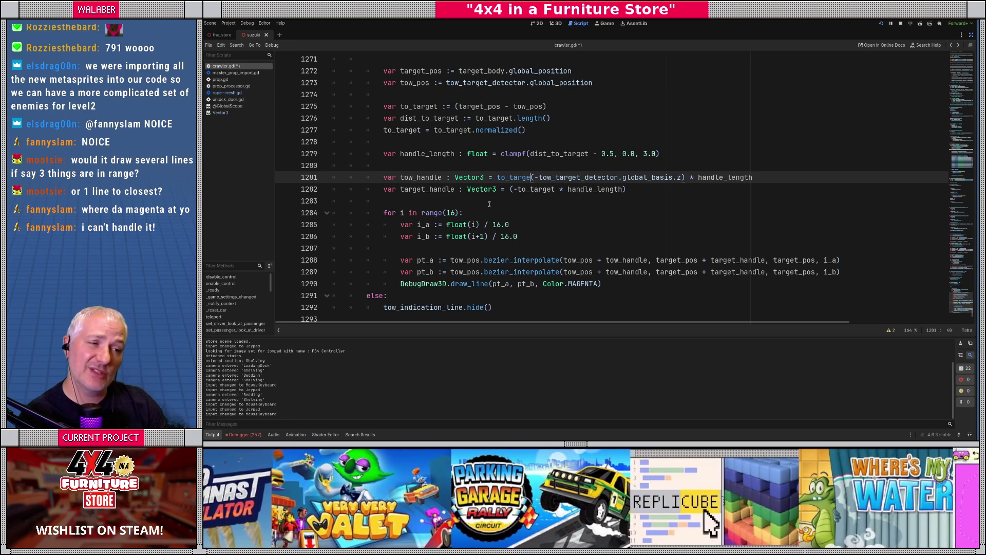
{"action": "key", "text": "BackSpace"}
{"action": "key", "text": "BackSpace"}
{"action": "key", "text": "BackSpace"}
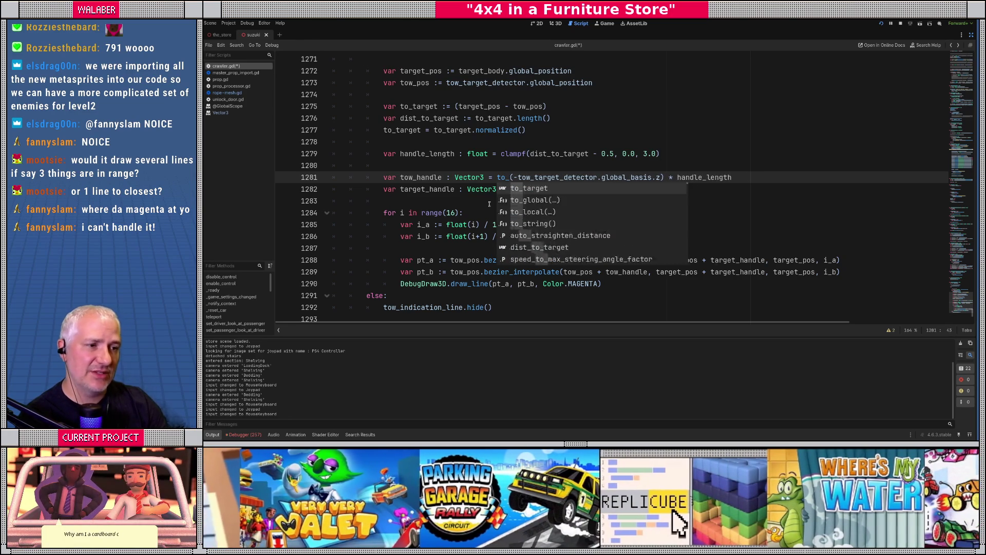
- Append .slerp(to_target, 0.3) to global_basis.z on line 1281, save, and switch to the game
{"action": "left_click", "coordinate": [649, 177]}
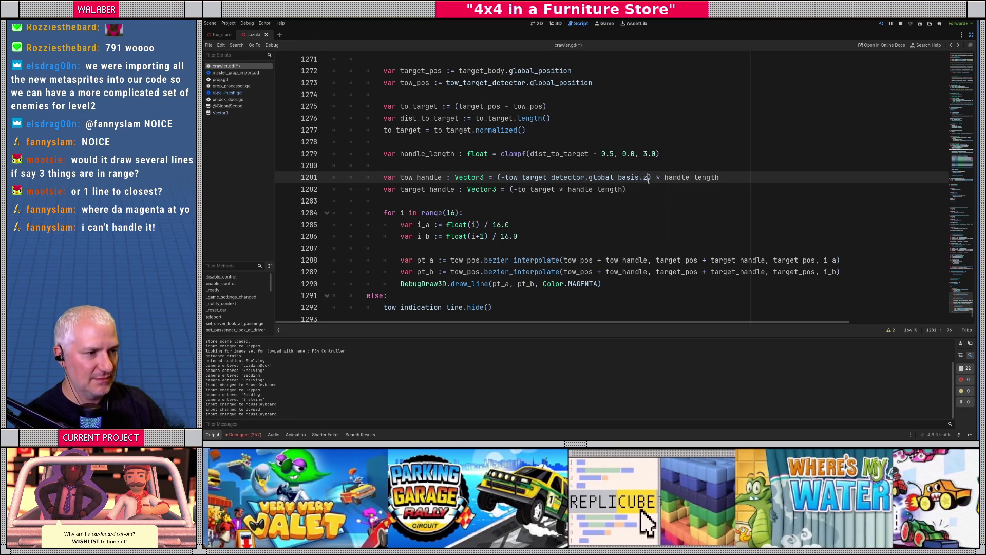
{"action": "type", "text": ".slerp("}
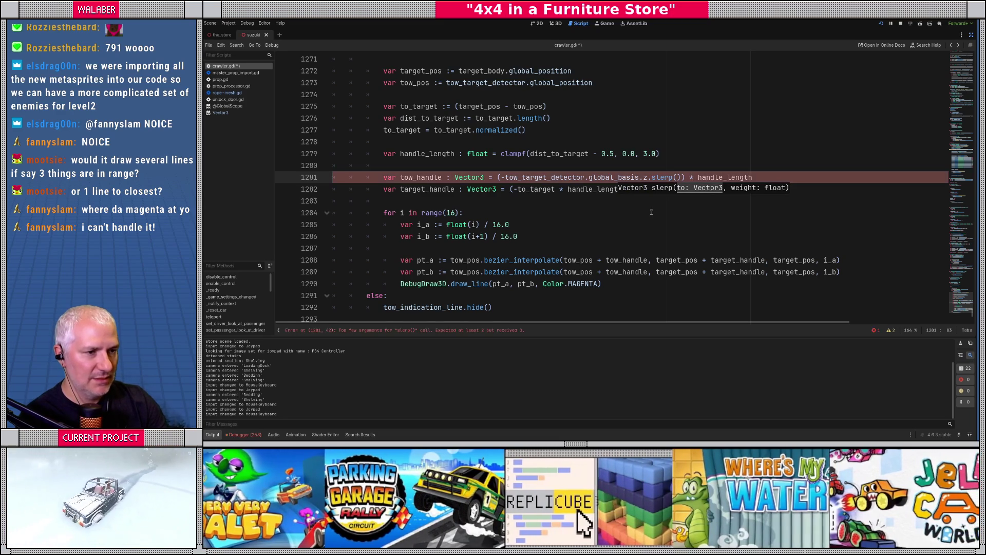
{"action": "type", "text": "to_t"}
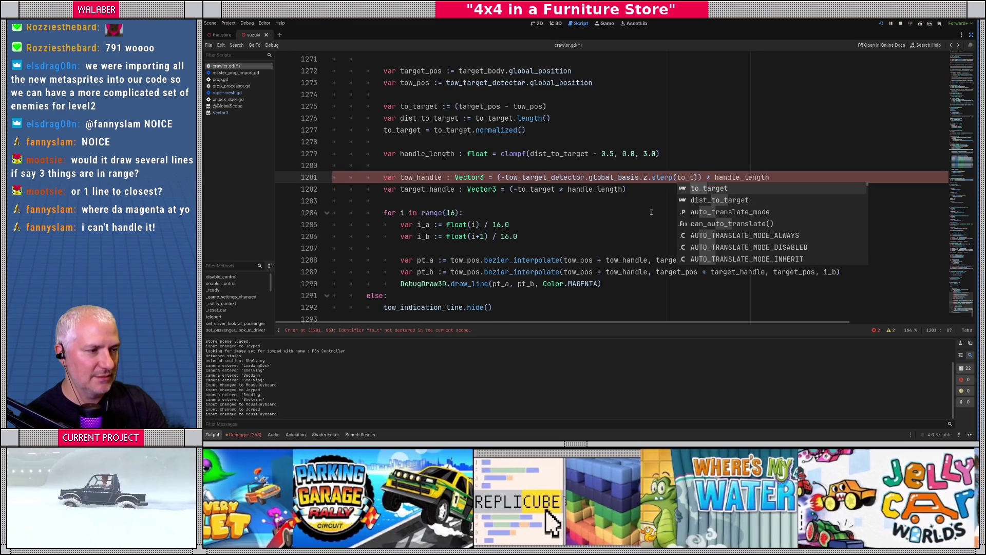
{"action": "key", "text": "Return"}
{"action": "type", "text": ","}
{"action": "type", "text": "0."}
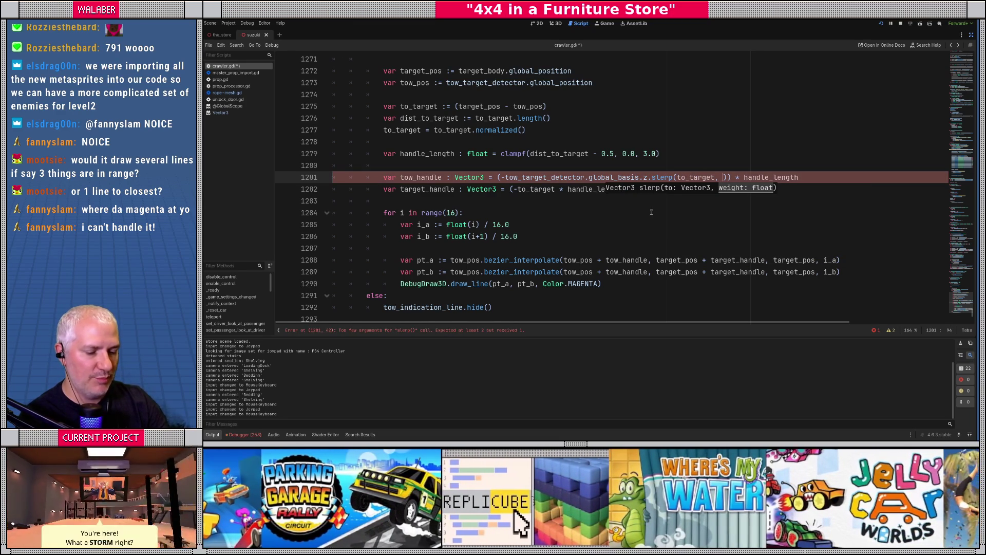
{"action": "type", "text": "3"}
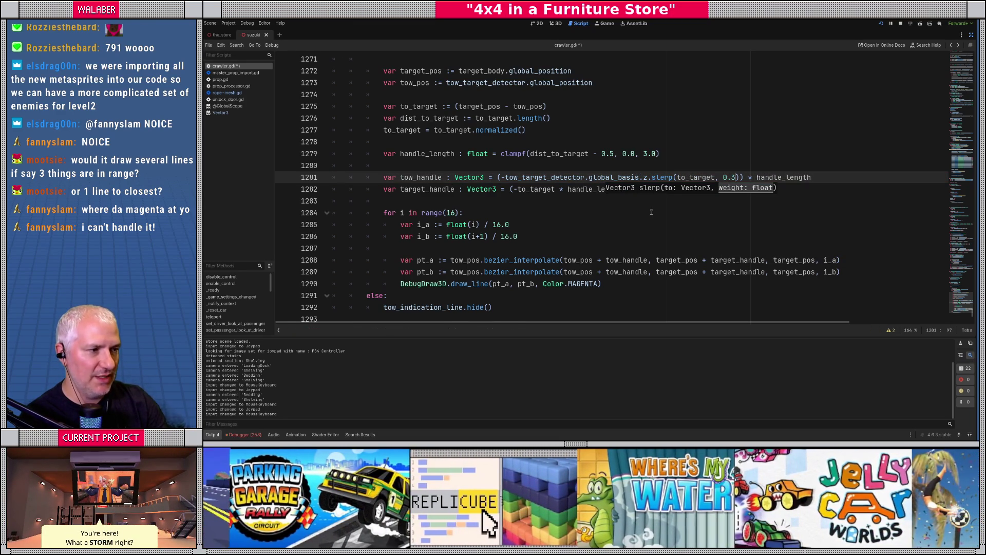
{"action": "key", "text": "ctrl+s"}
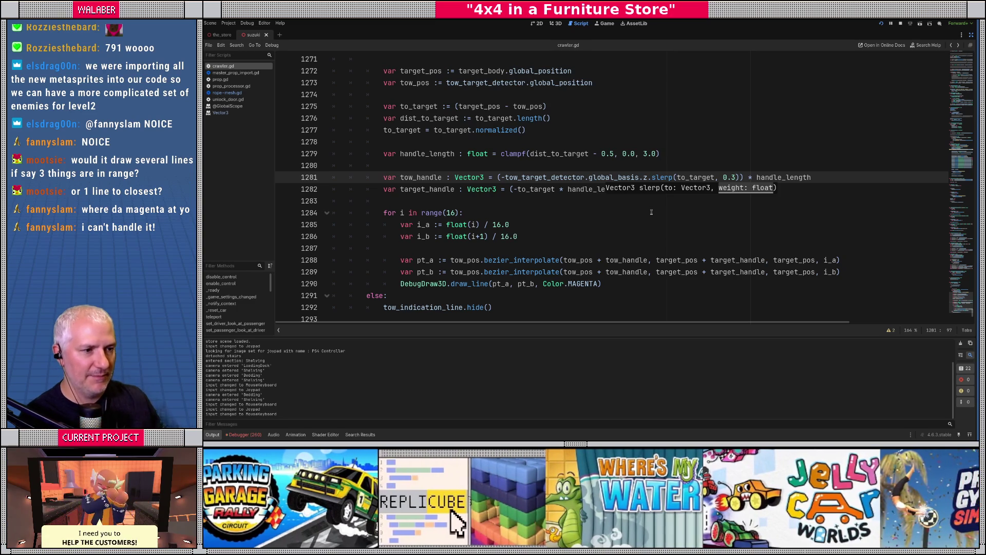
{"action": "key", "text": "alt+Tab"}
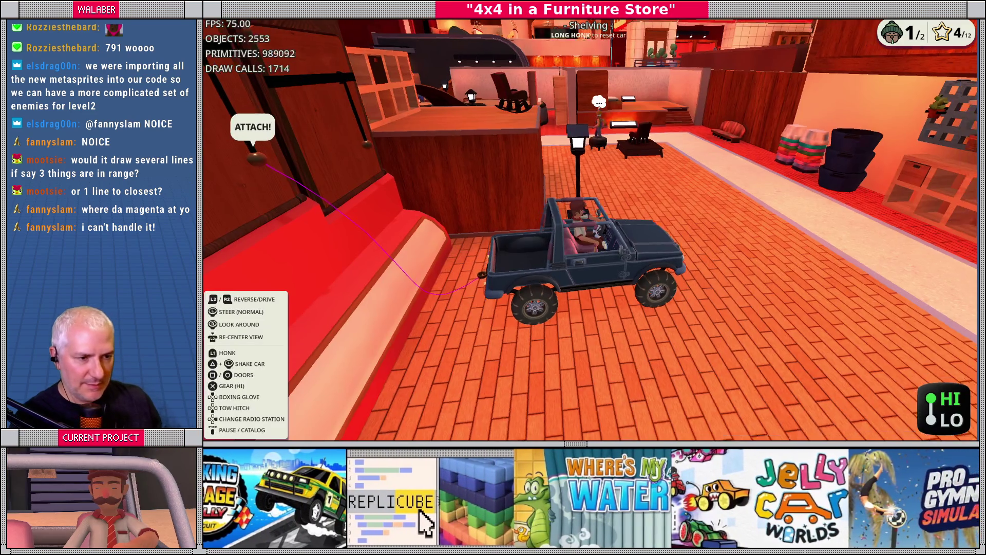
- Negate the slerp target to -to_target on line 1281 and test-drive the curve again
{"action": "key", "text": "w"}
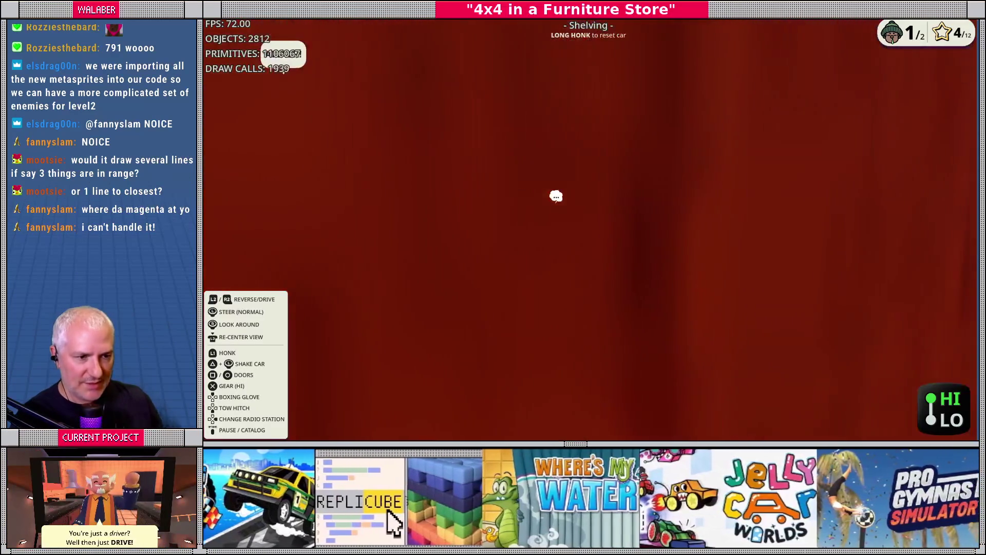
{"action": "key", "text": "alt+Tab"}
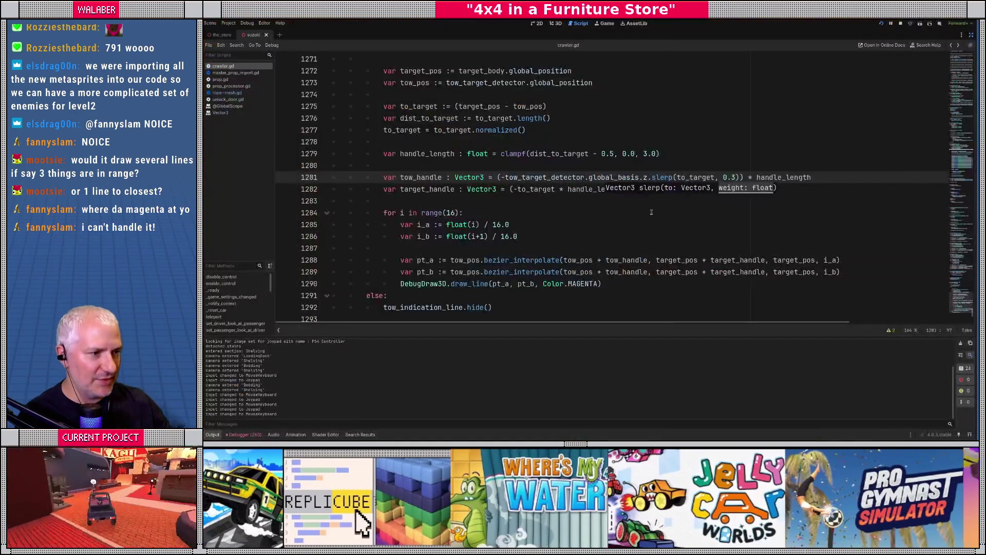
{"action": "type", "text": "-"}
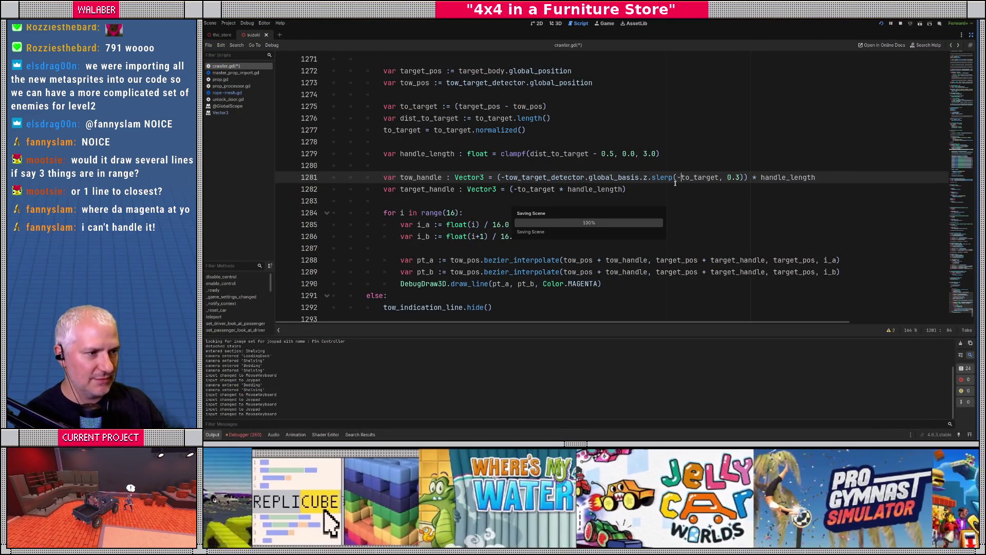
{"action": "key", "text": "alt+Tab"}
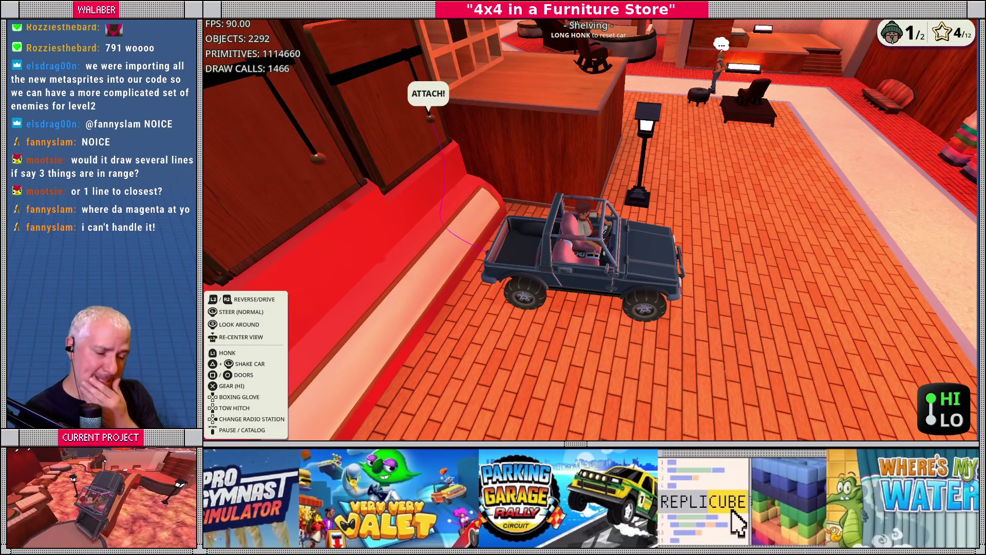
{"action": "mouse_move", "coordinate": [676, 186]}
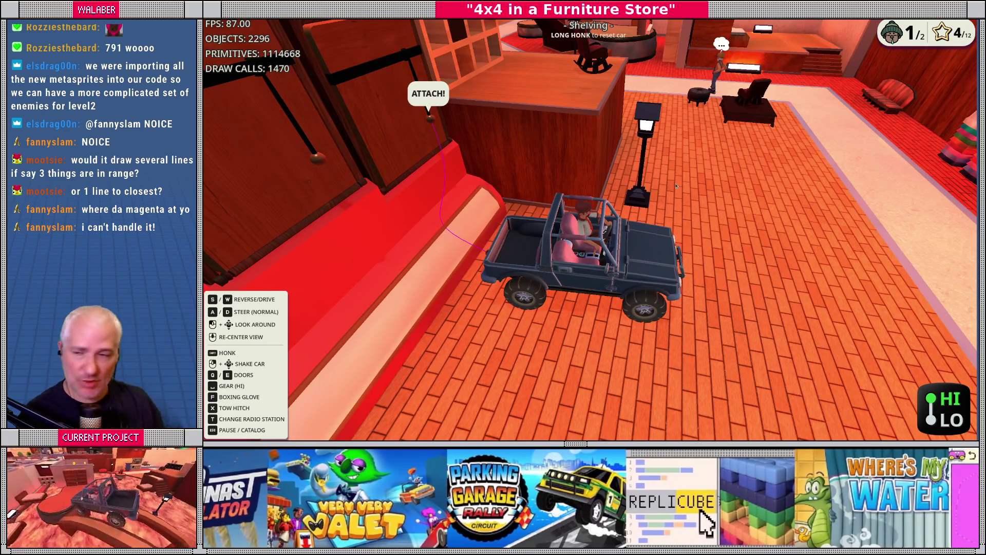
{"action": "key", "text": "F8"}
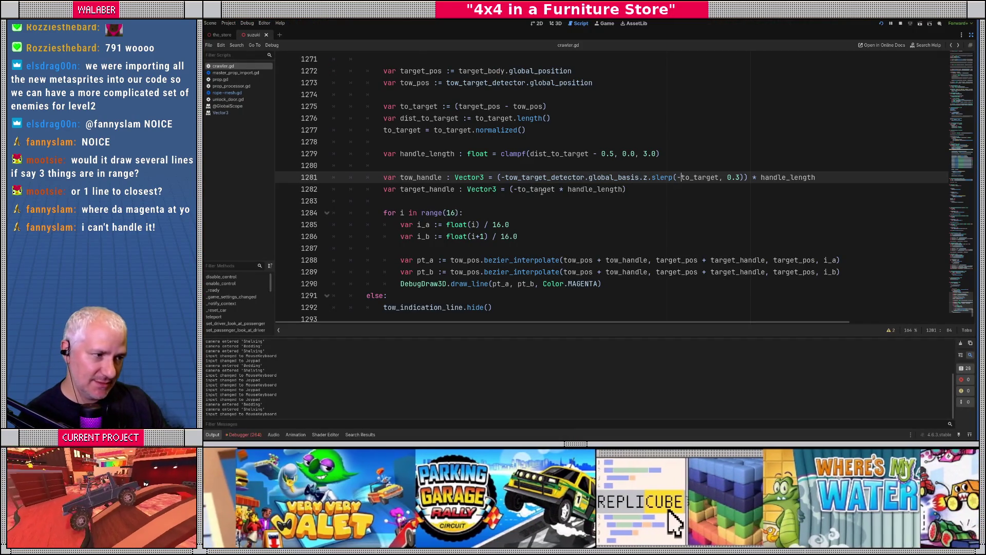
- Replace the 0.3 slerp weight with clampf(1.0 - dist_to_target, 0.0, 1.0) and rerun the game
{"action": "left_click_drag", "start_coordinate": [726, 177], "coordinate": [740, 177]}
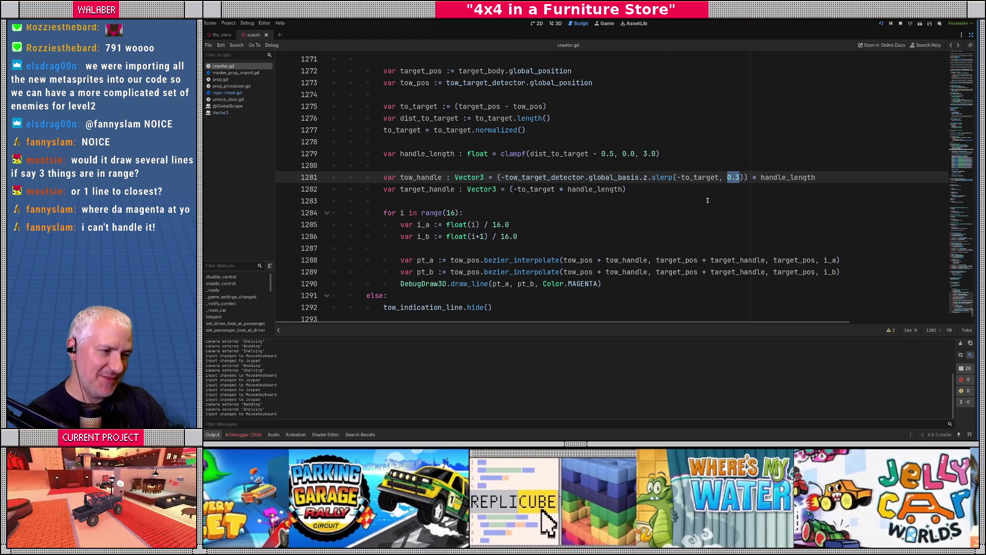
{"action": "type", "text": "clampf"}
{"action": "key", "text": "Return"}
{"action": "type", "text": "1.0 - "}
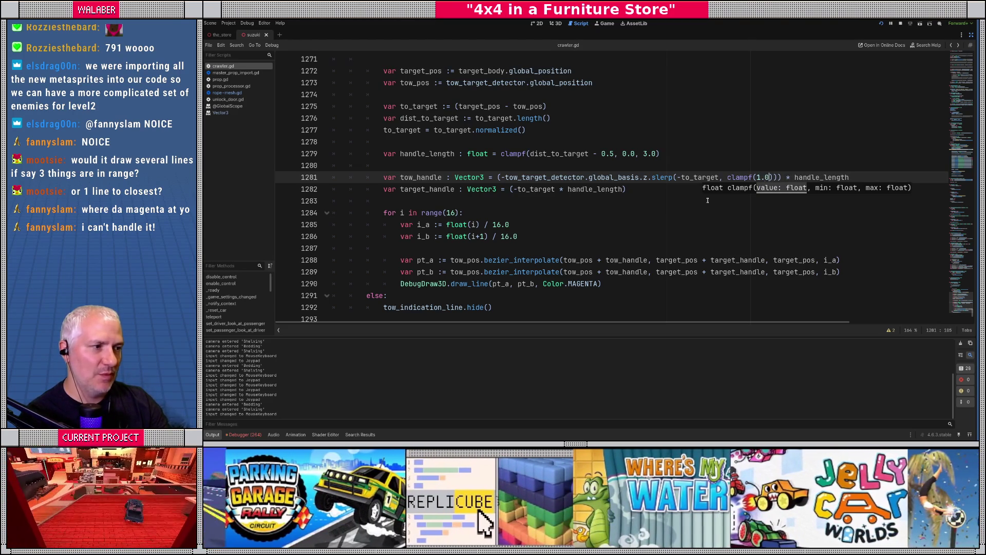
{"action": "type", "text": "dist_to_target"}
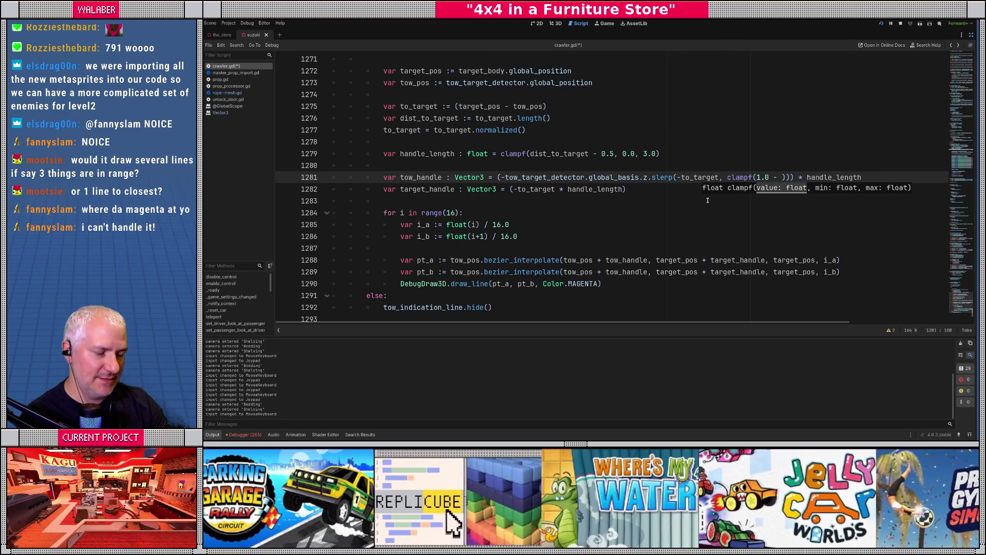
{"action": "type", "text": ", 0.0, 1.0"}
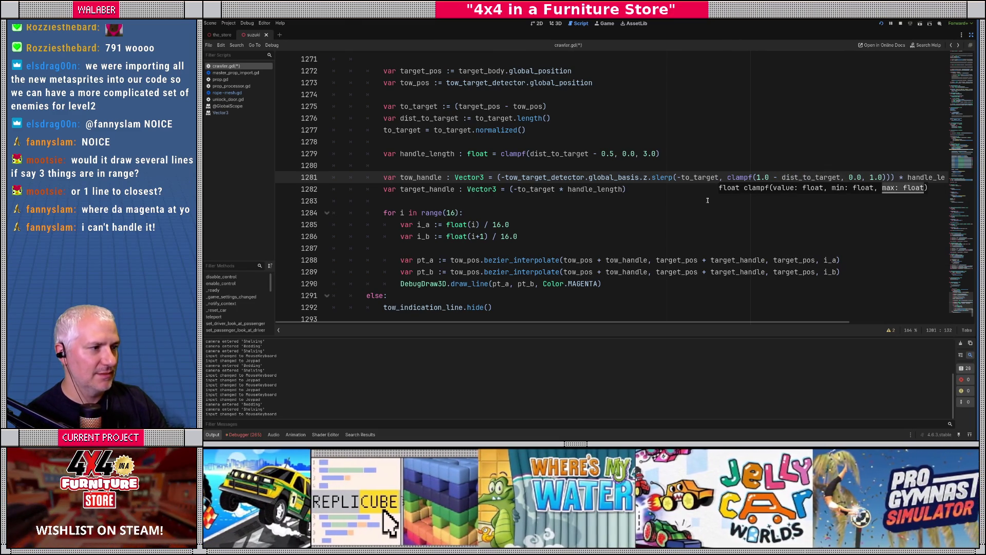
{"action": "key", "text": "F5"}
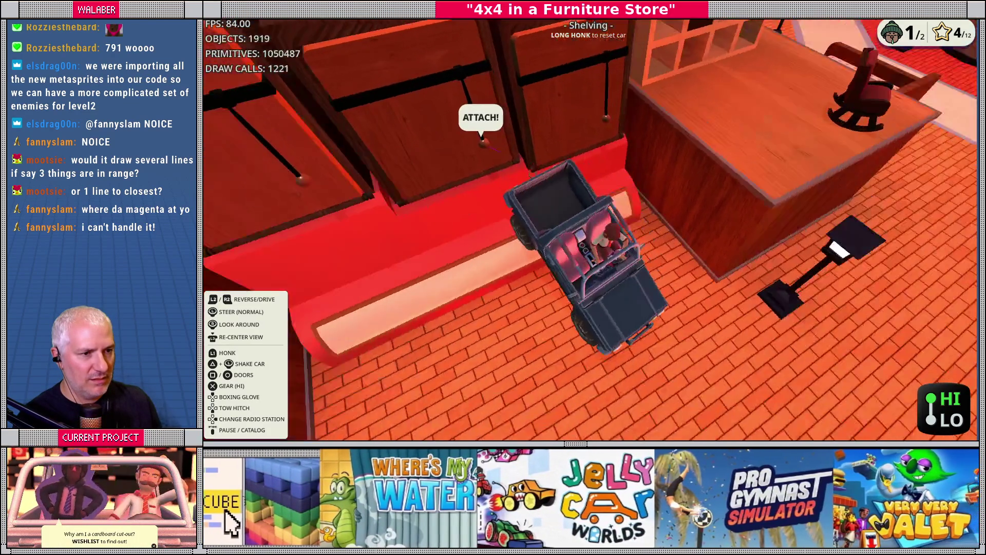
- Set the slerp weight to clampf(1.0 - dist_to_target * 0.3, 0.4, 1.0) and test-drive the curve
{"action": "key", "text": "F8"}
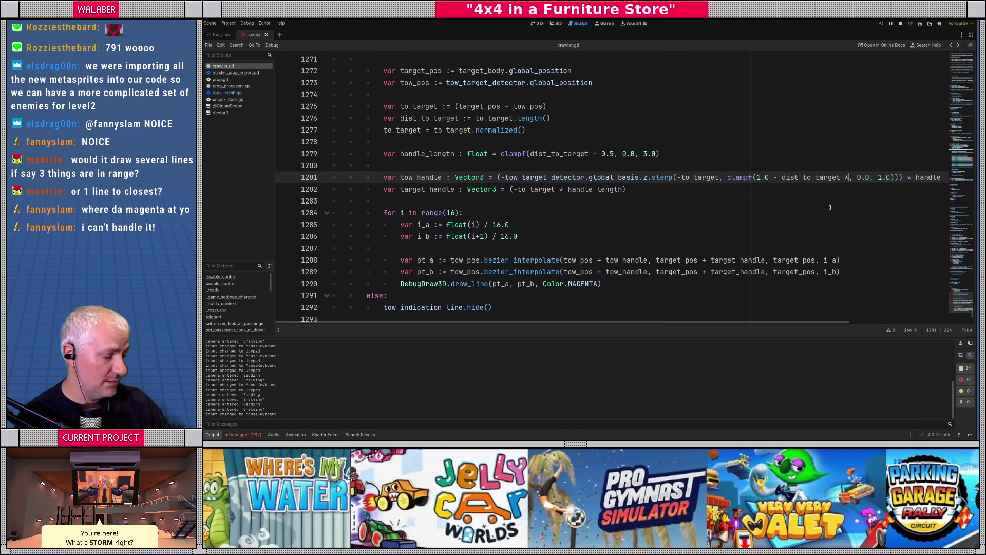
{"action": "key", "text": "F5"}
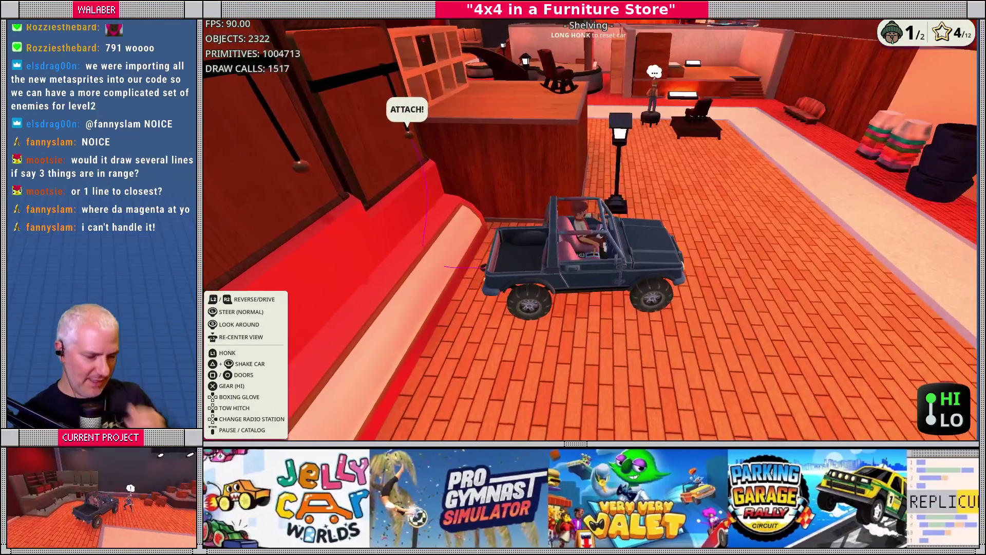
{"action": "key", "text": "alt+Tab"}
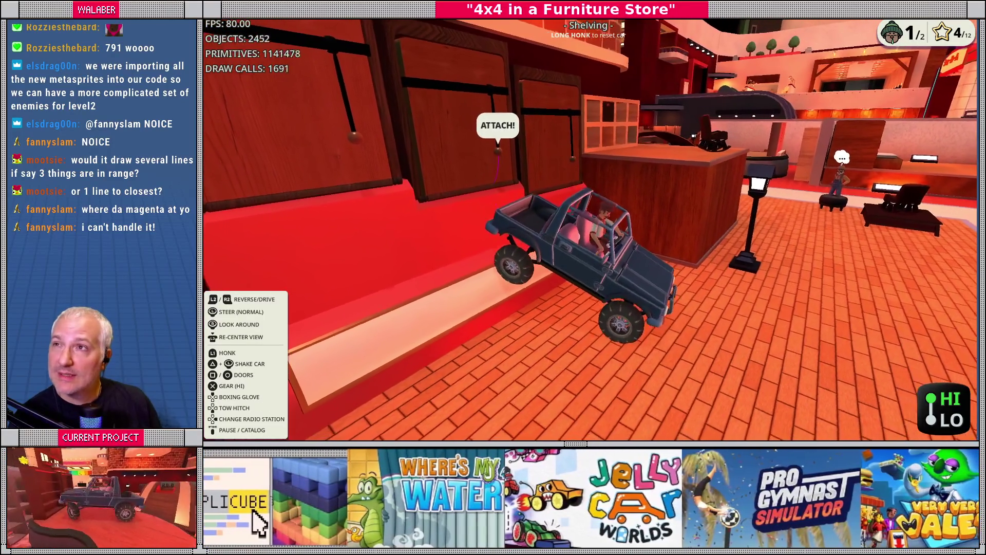
{"action": "key", "text": "alt+Tab"}
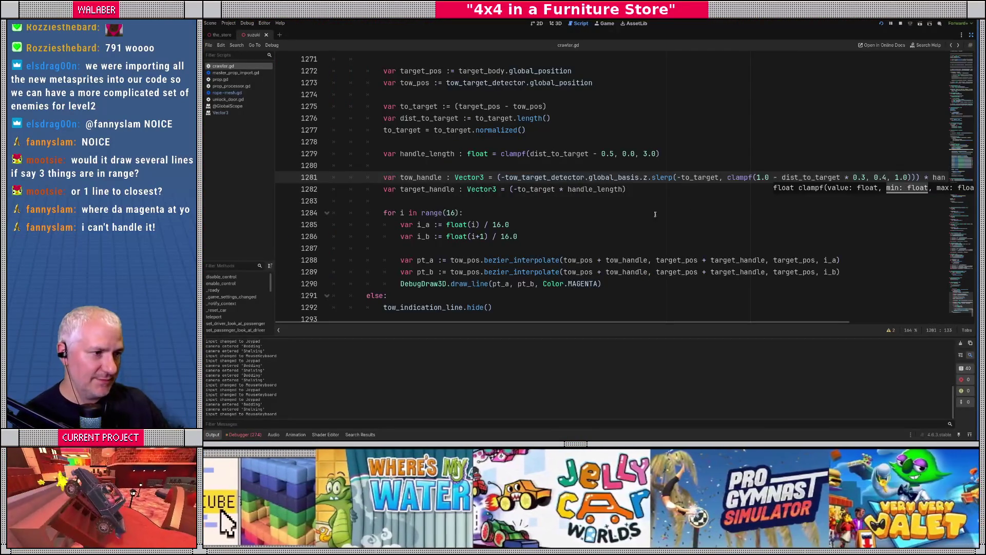
- Change line 1279 to clampf(pow(dist_to_target - 0.5, 2.0), 0.0, 3.0) and run the game with F5
{"action": "left_click", "coordinate": [556, 155]}
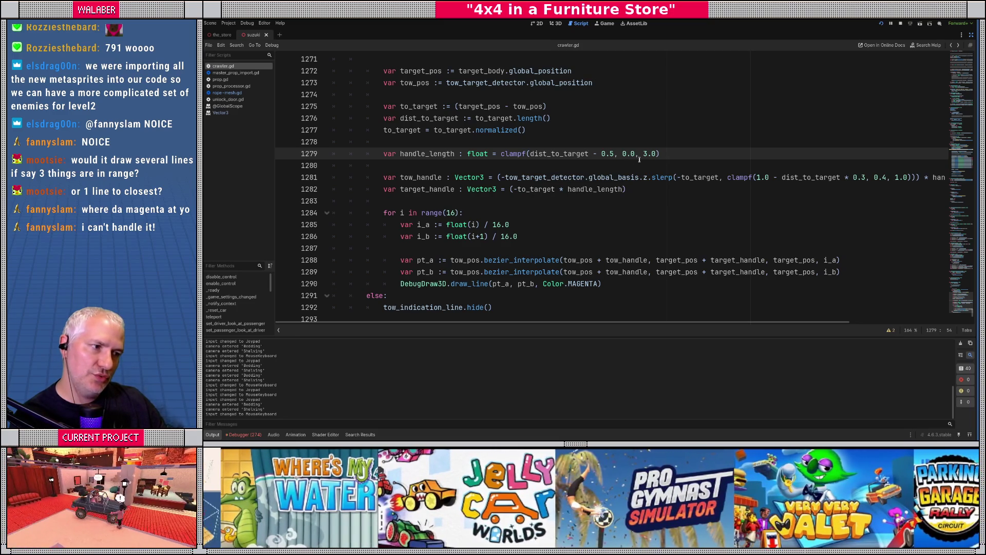
{"action": "left_click_drag", "start_coordinate": [530, 154], "coordinate": [615, 154]}
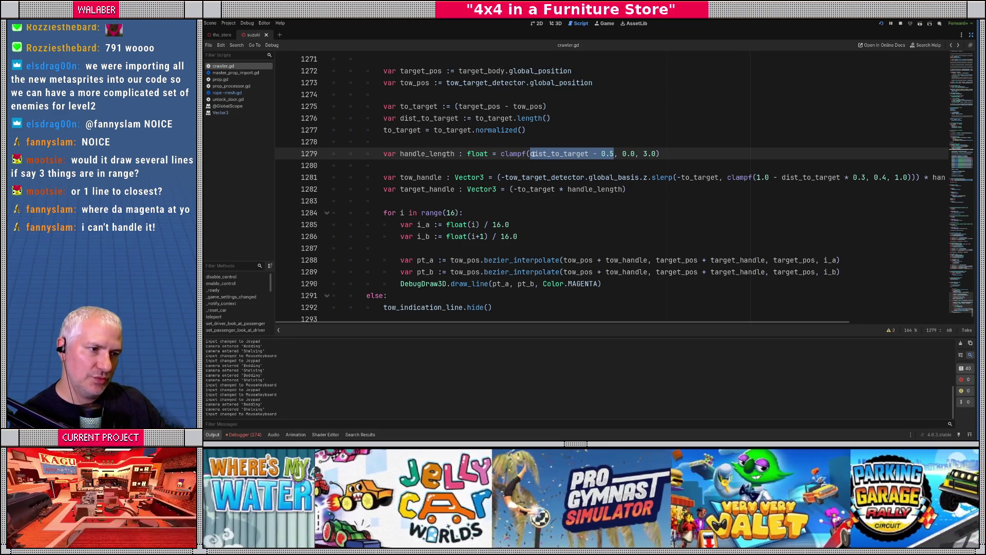
{"action": "left_click", "coordinate": [531, 154]}
{"action": "type", "text": "pow("}
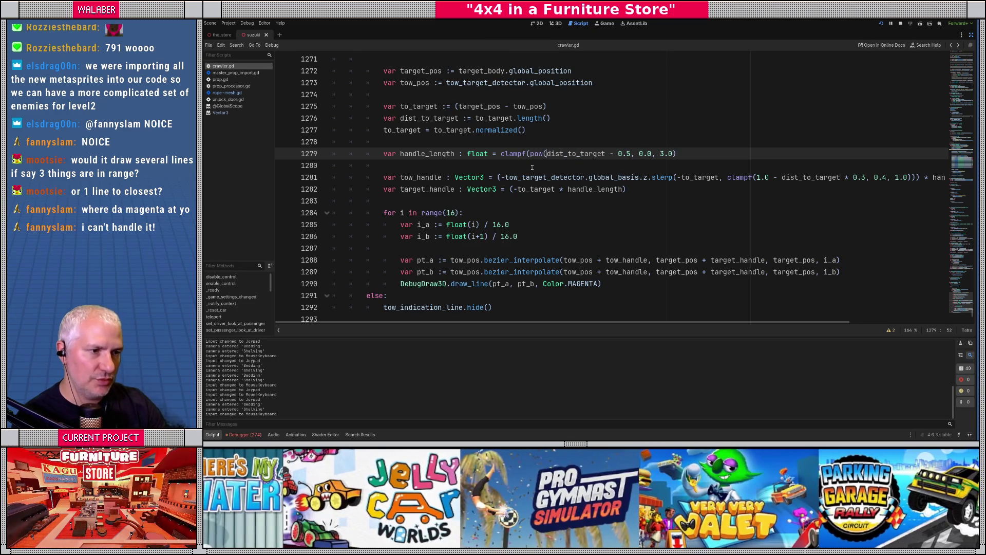
{"action": "key", "text": "ctrl+Right"}
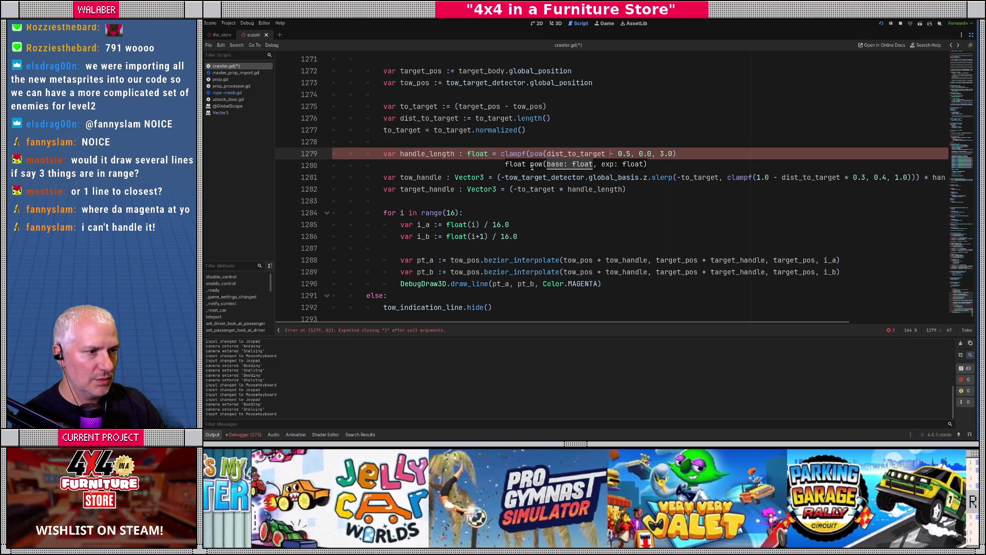
{"action": "type", "text": ", 2.0)"}
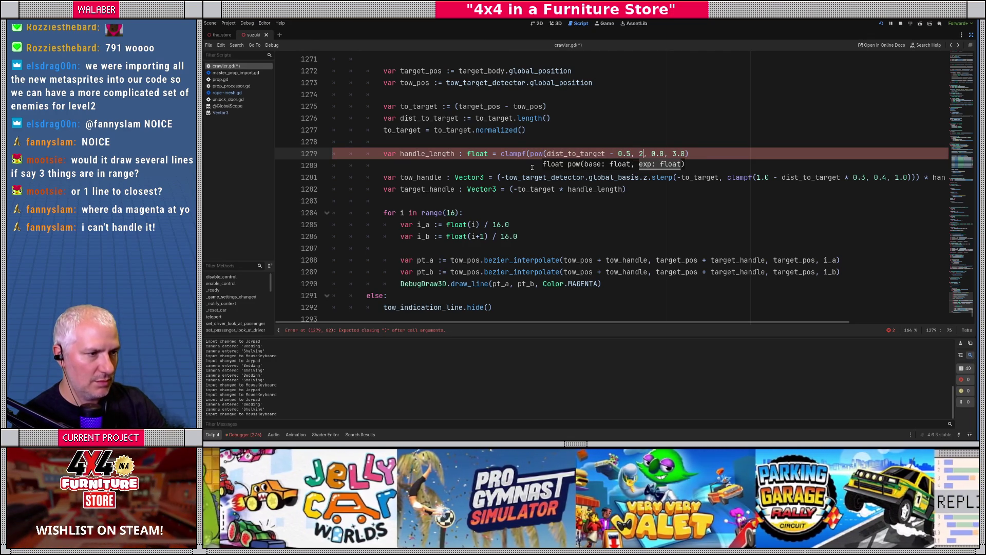
{"action": "key", "text": "F5"}
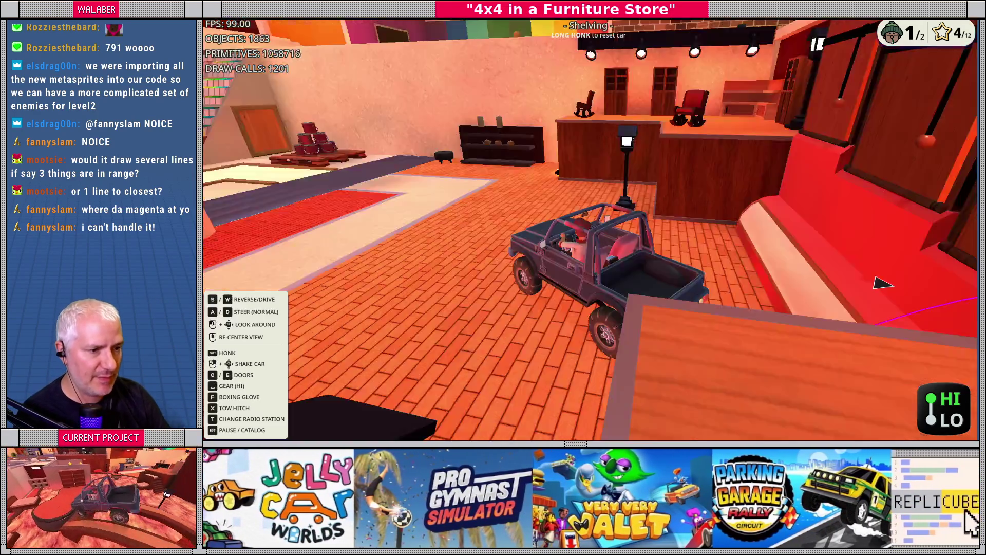
{"action": "key", "text": "alt+Tab"}
- Look over the bezier loop code on lines 1281–1289 and collapse the Output panel
{"action": "left_click", "coordinate": [427, 247]}
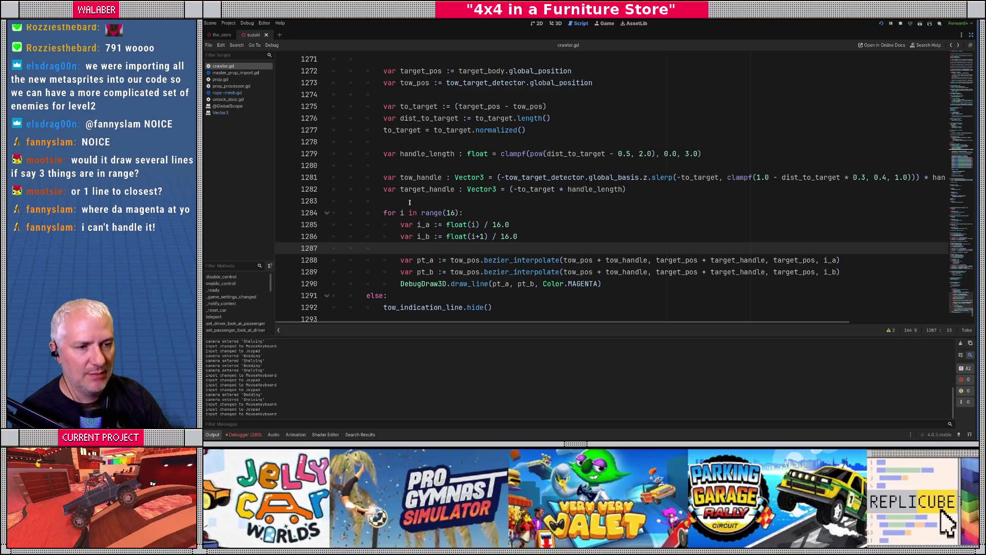
{"action": "left_click_drag", "start_coordinate": [390, 170], "coordinate": [842, 272]}
{"action": "left_click", "coordinate": [580, 225]}
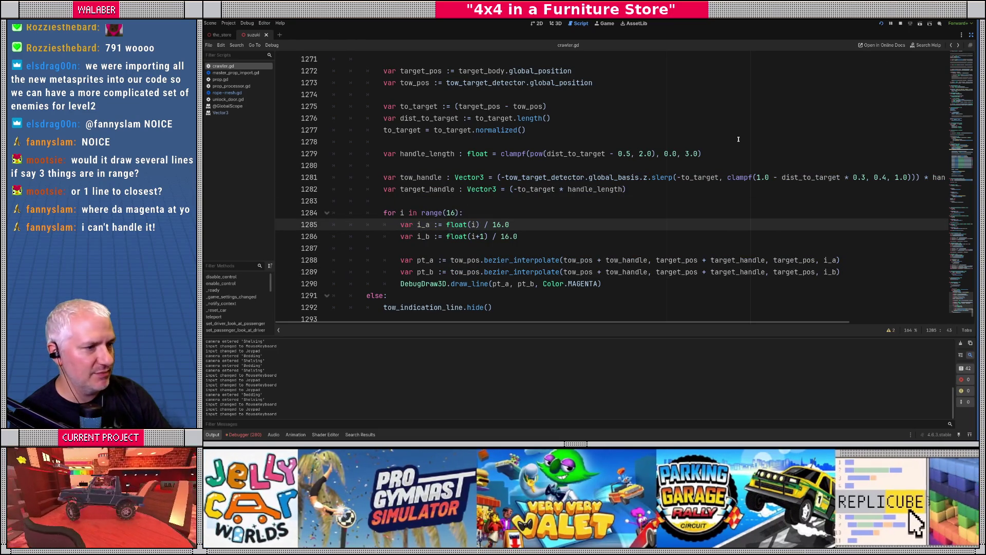
{"action": "left_click", "coordinate": [212, 435]}
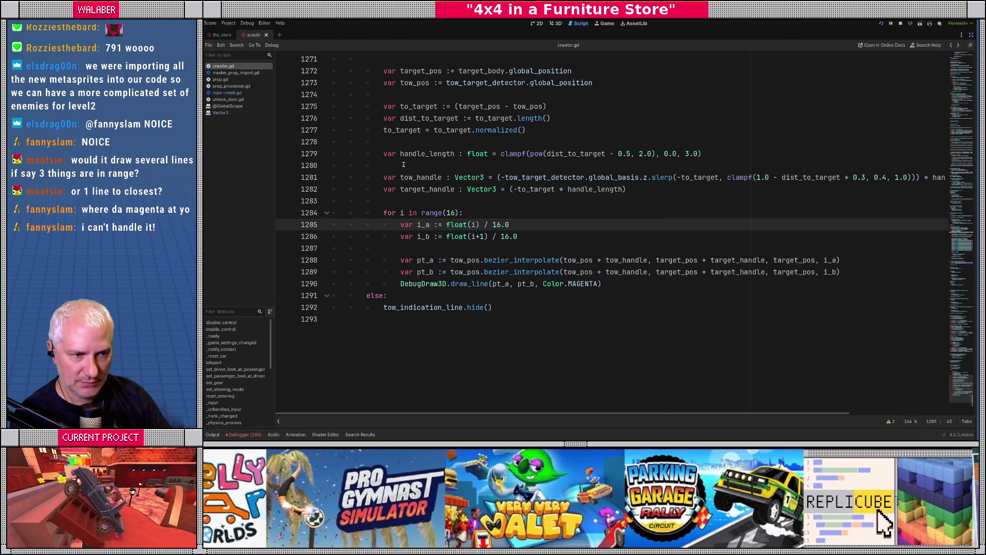
- Insert two blank lines at line 1283 above the bezier loop in crawler.gd
{"action": "left_click", "coordinate": [403, 164]}
{"action": "left_click", "coordinate": [438, 201]}
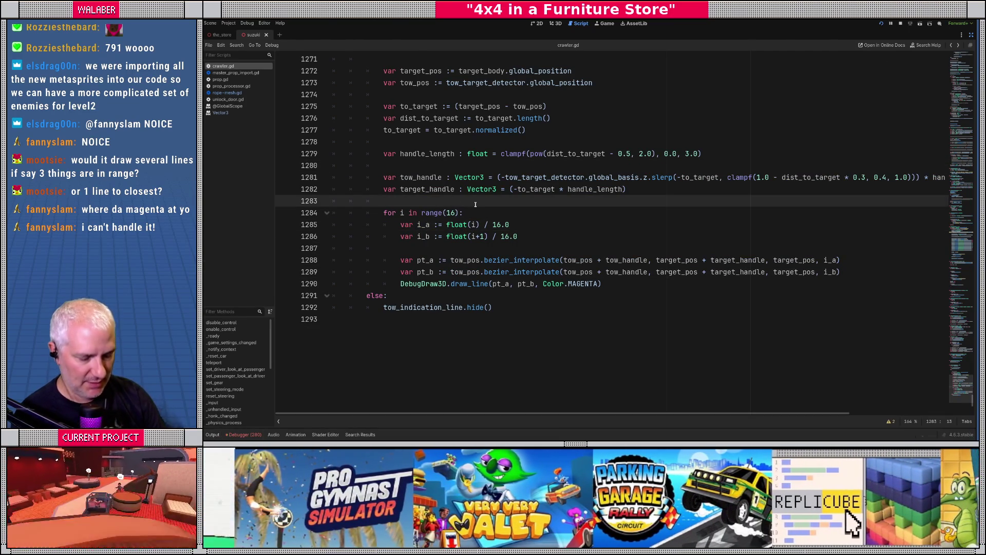
{"action": "key", "text": "Return"}
{"action": "key", "text": "Return"}
{"action": "key", "text": "Up"}
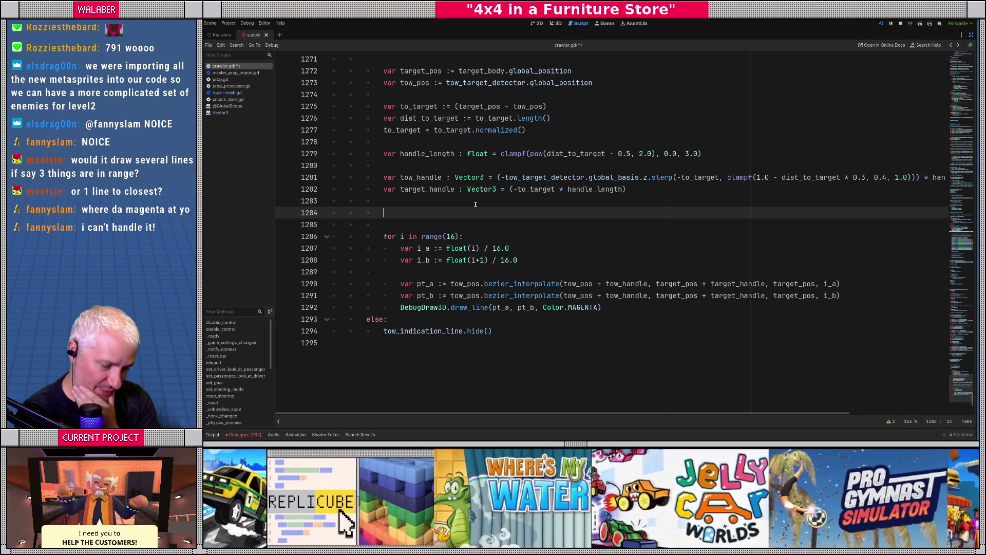
- Open rope-mesh.gd via Quick Open Script by searching 'rope'
{"action": "key", "text": "ctrl+alt+o"}
{"action": "type", "text": "rope"}
{"action": "key", "text": "Return"}
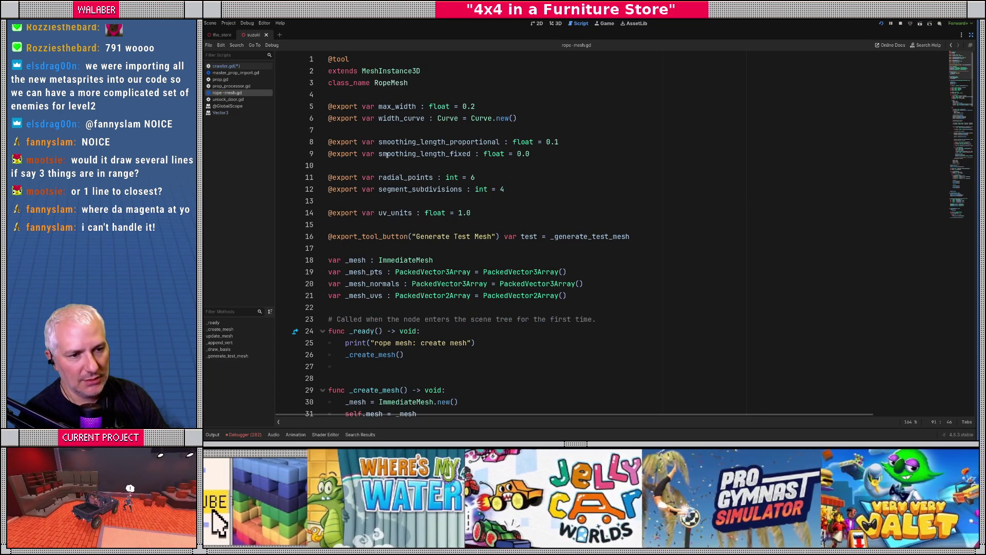
{"action": "scroll", "coordinate": [386, 157], "scroll_direction": "down", "scroll_amount": 3}
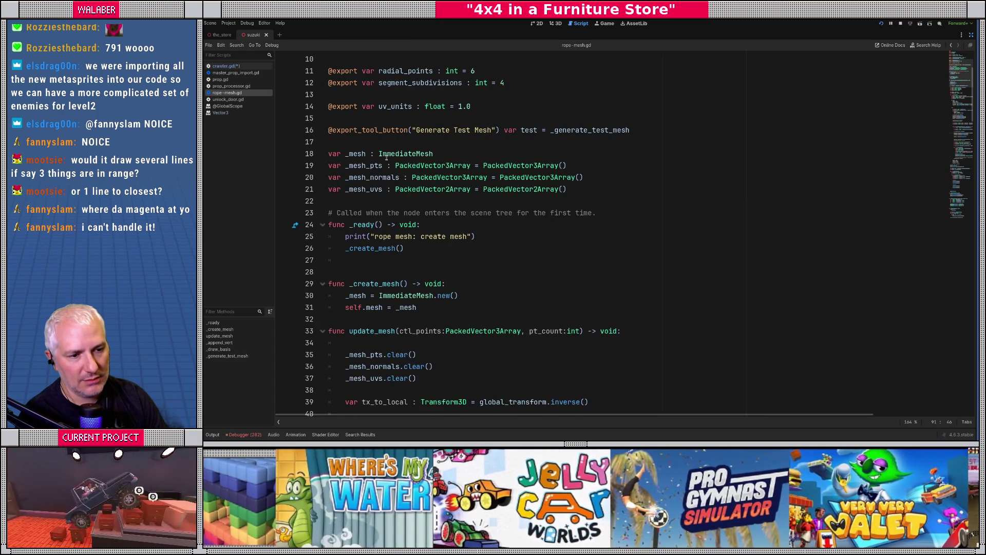
{"action": "scroll", "coordinate": [386, 157], "scroll_direction": "down", "scroll_amount": 5}
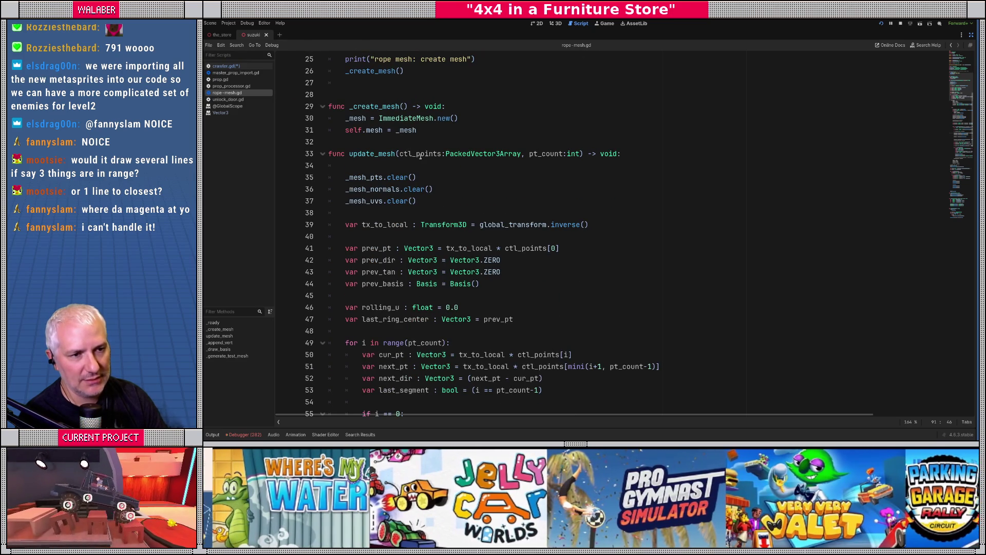
{"action": "scroll", "coordinate": [420, 156], "scroll_direction": "up", "scroll_amount": 8}
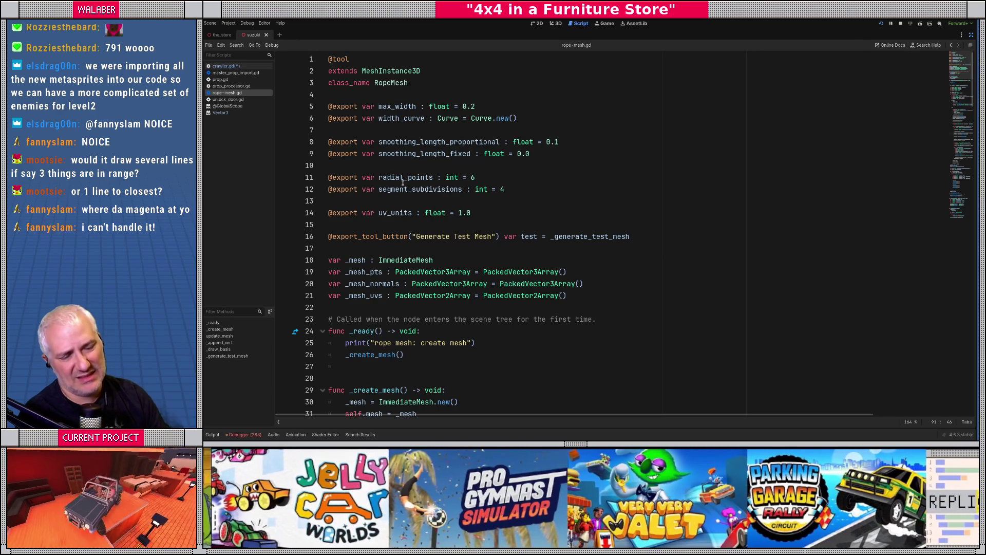
{"action": "scroll", "coordinate": [403, 185], "scroll_direction": "down", "scroll_amount": 5}
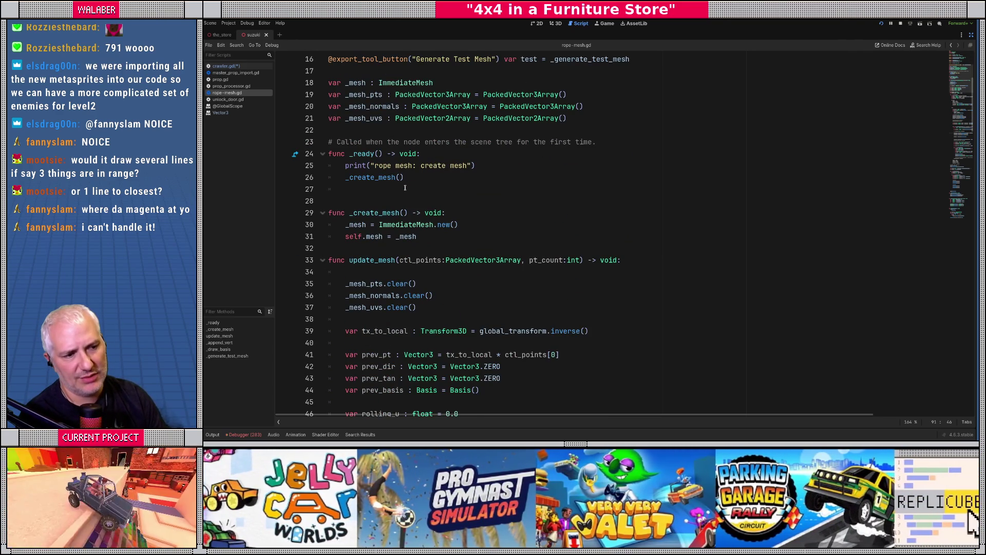
{"action": "scroll", "coordinate": [404, 188], "scroll_direction": "down", "scroll_amount": 11}
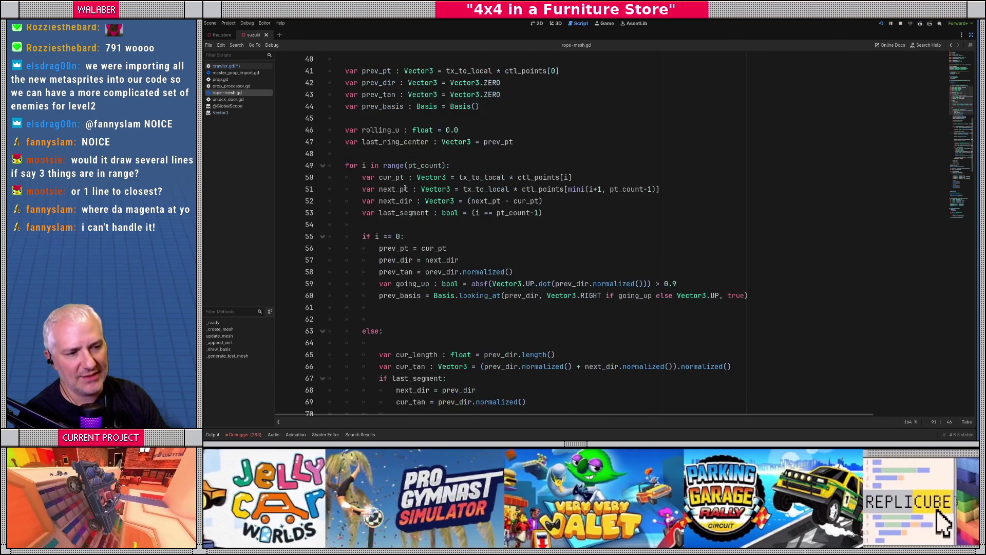
{"action": "scroll", "coordinate": [405, 189], "scroll_direction": "down", "scroll_amount": 20}
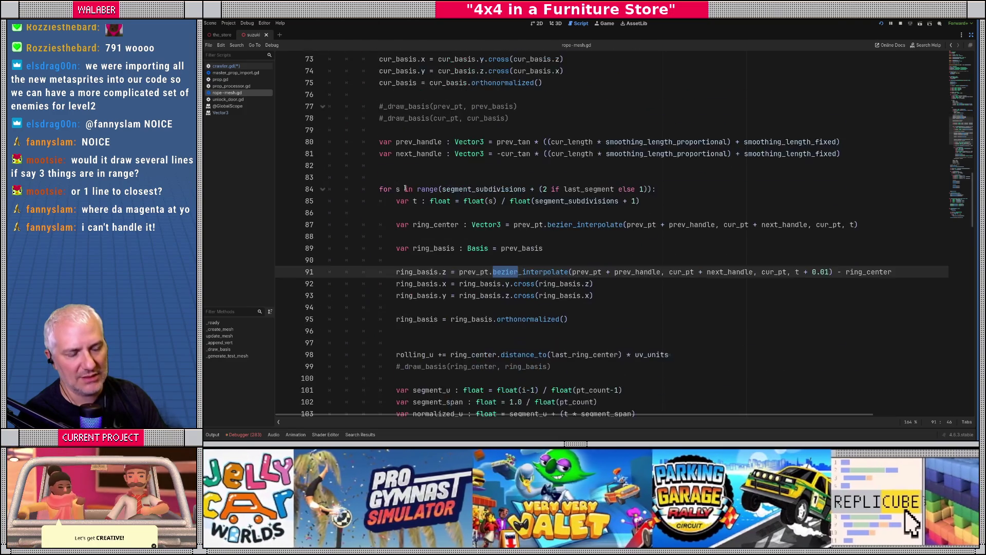
{"action": "scroll", "coordinate": [406, 225], "scroll_direction": "down", "scroll_amount": 13}
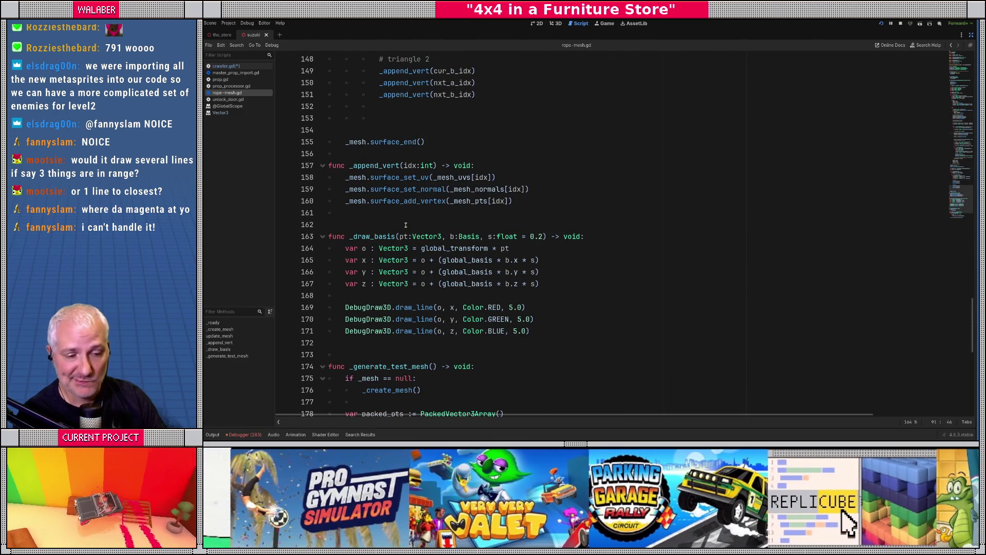
{"action": "scroll", "coordinate": [405, 225], "scroll_direction": "down", "scroll_amount": 3}
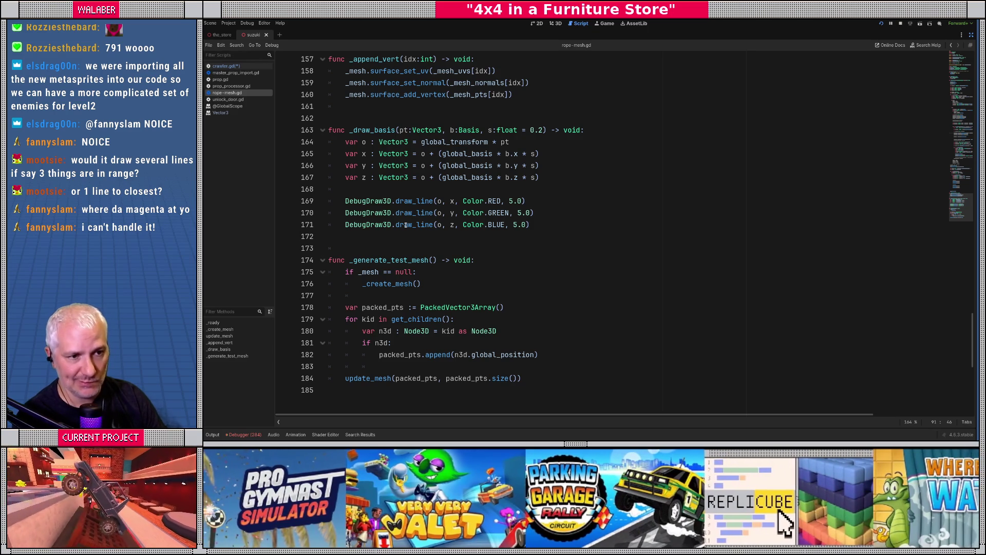
{"action": "left_click", "coordinate": [397, 188]}
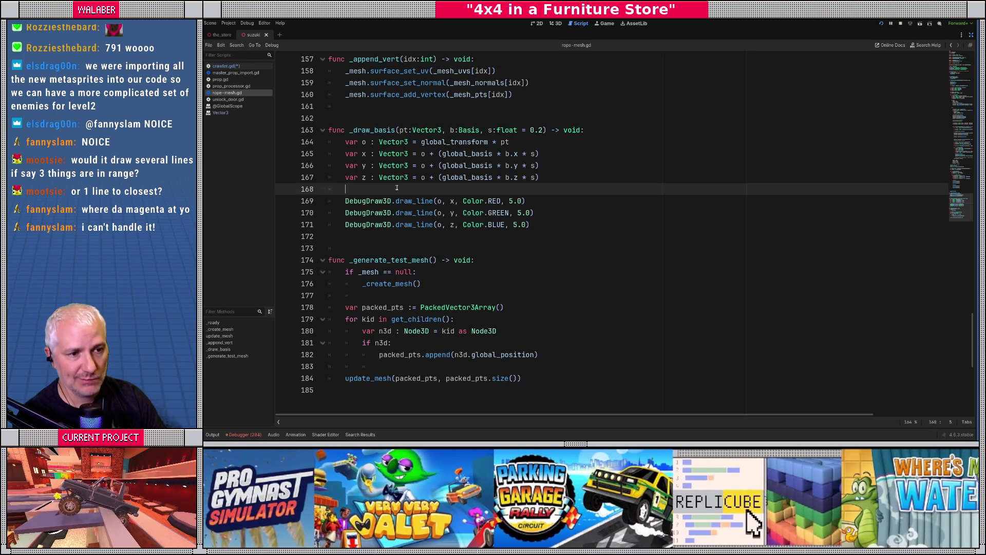
{"action": "key", "text": "ctrl+z"}
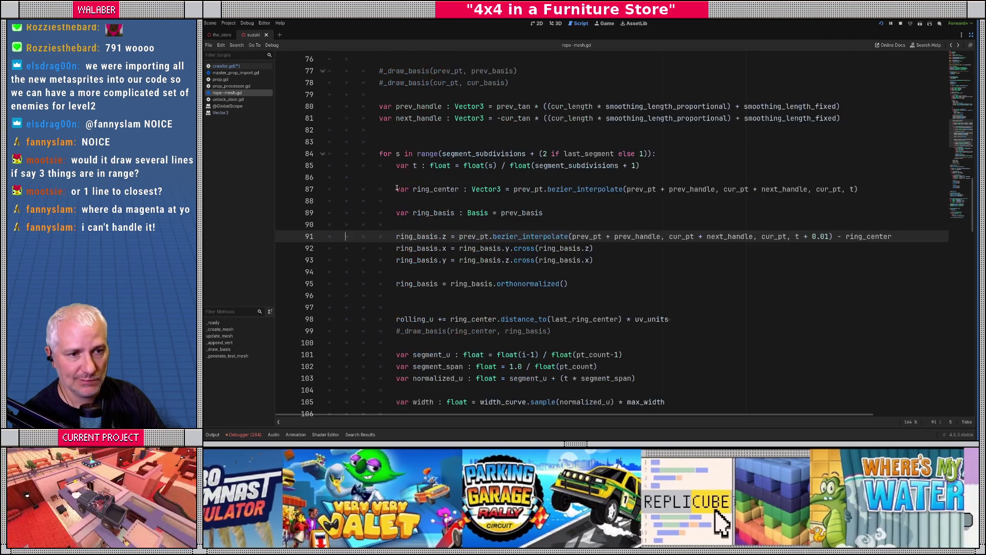
{"action": "key", "text": "alt+Left"}
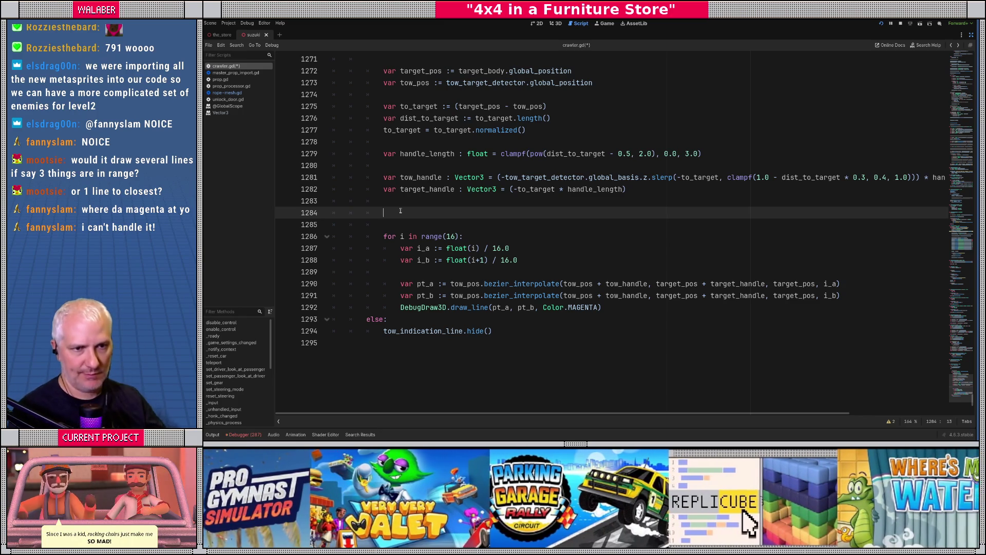
{"action": "left_click", "coordinate": [227, 93]}
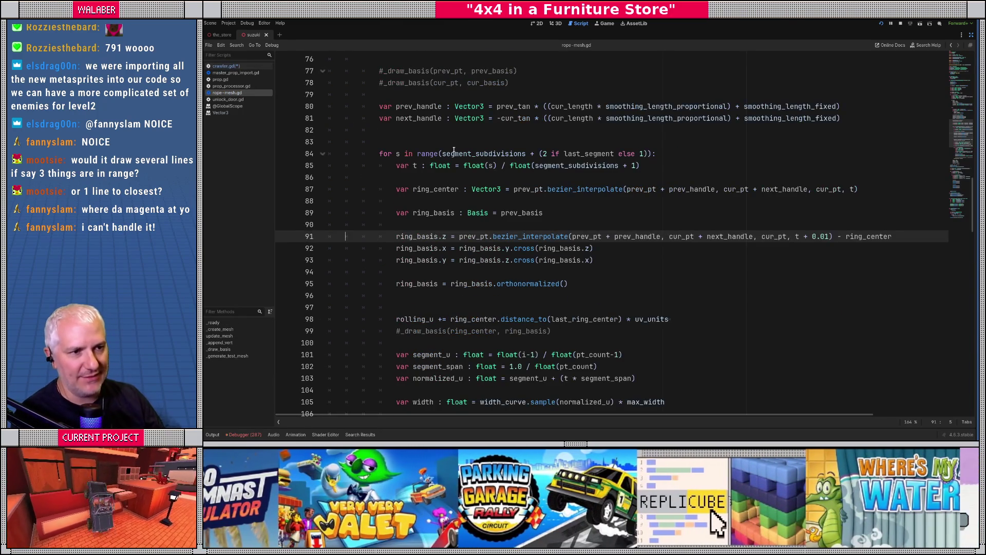
{"action": "scroll", "coordinate": [454, 150], "scroll_direction": "up", "scroll_amount": 12}
{"action": "scroll", "coordinate": [422, 168], "scroll_direction": "up", "scroll_amount": 4}
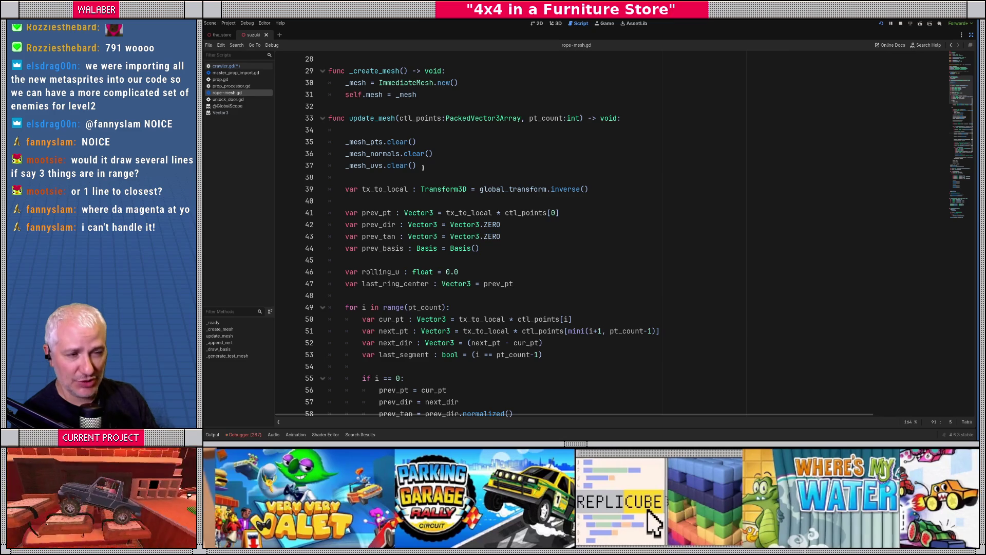